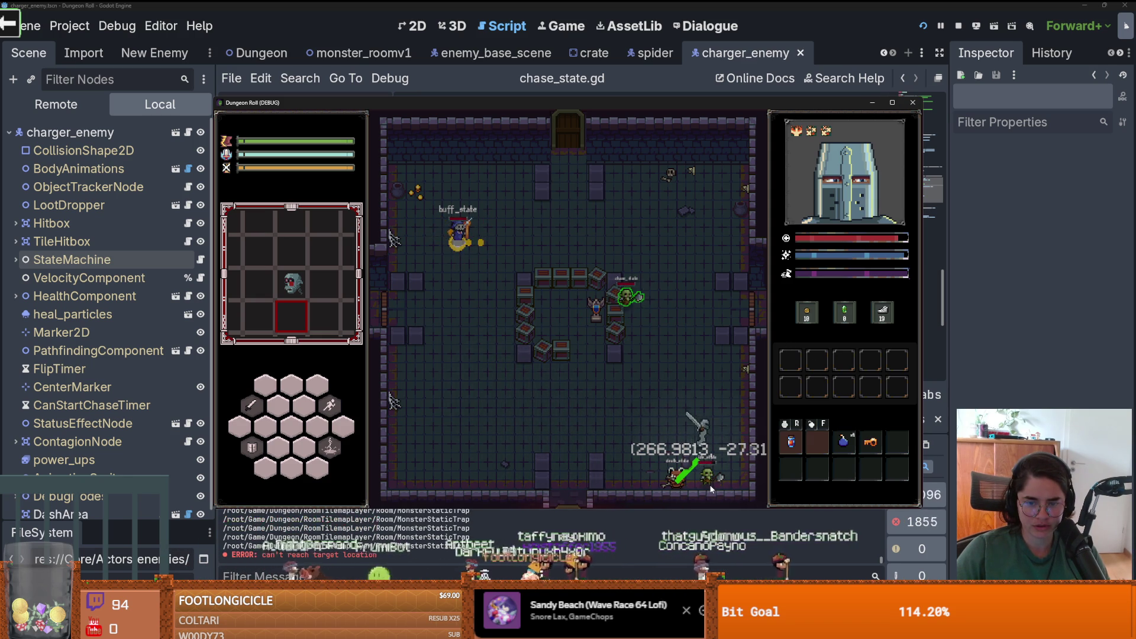
# - Stop the running Dungeon Roll game and expand the enemy's StateMachine node to list its states
pyautogui.click(912, 102)
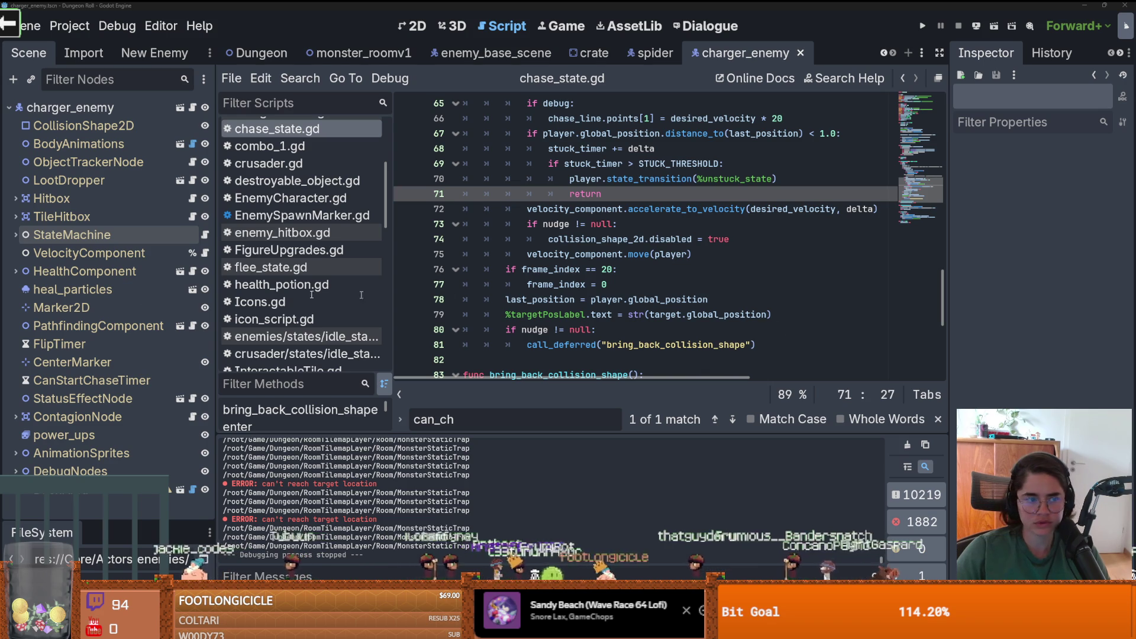
pyautogui.click(15, 235)
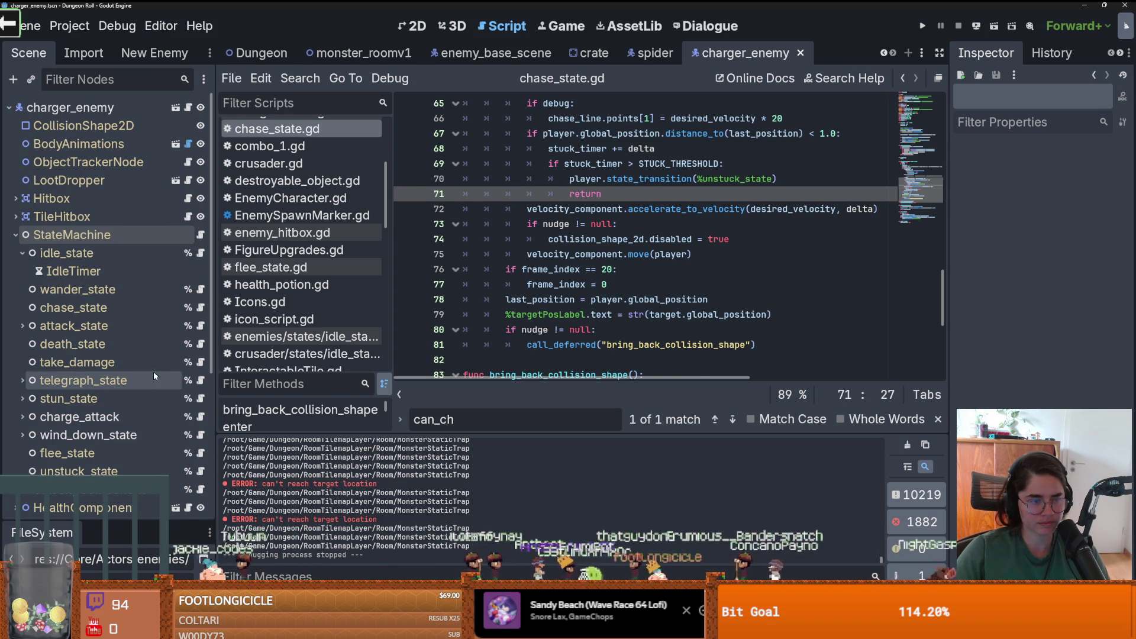
# - Open unstuck_state.gd from the StateMachine and scroll through its code
pyautogui.click(200, 471)
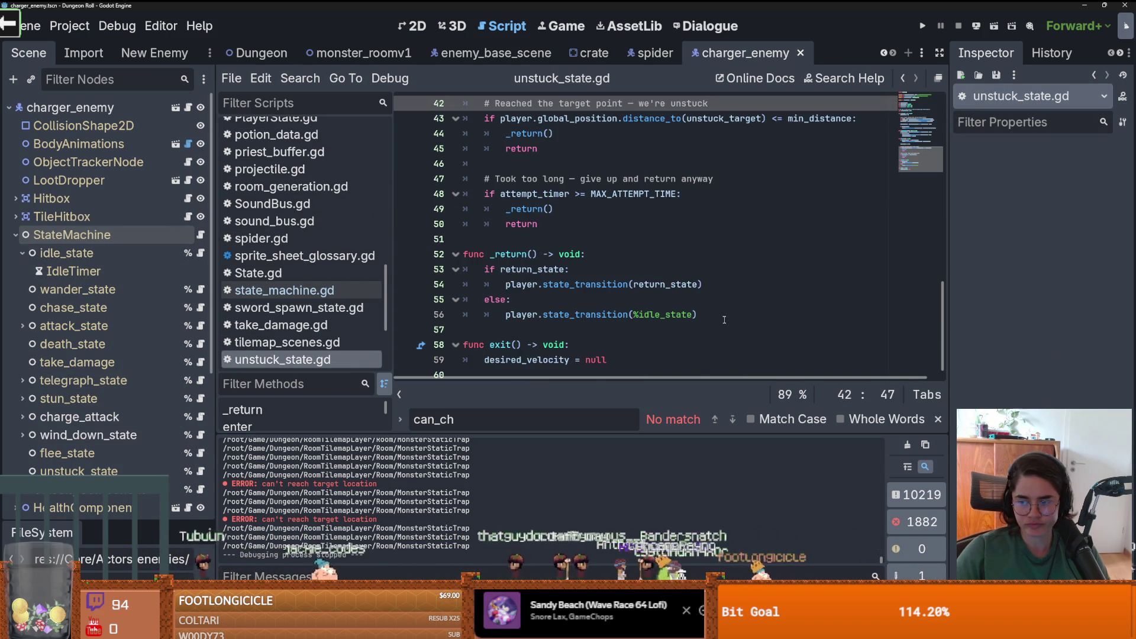
pyautogui.scroll(-1, 621, 325)
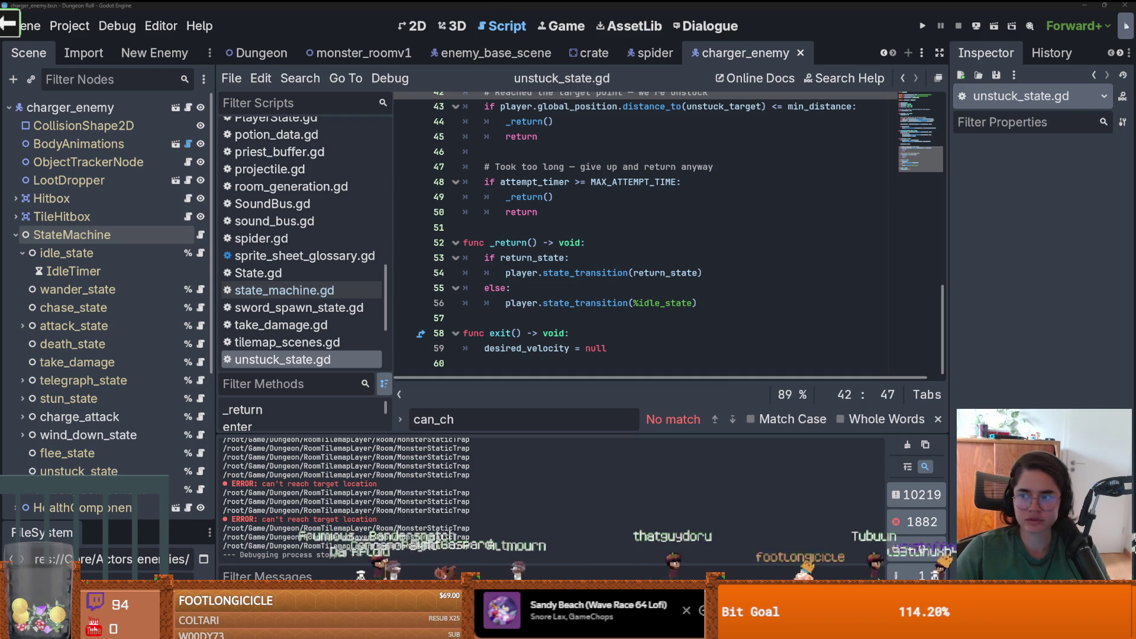
# - Bring up the Reddit thread about a player stuck between kinematic and static bodies
pyautogui.hotkey('alt', 'Tab')
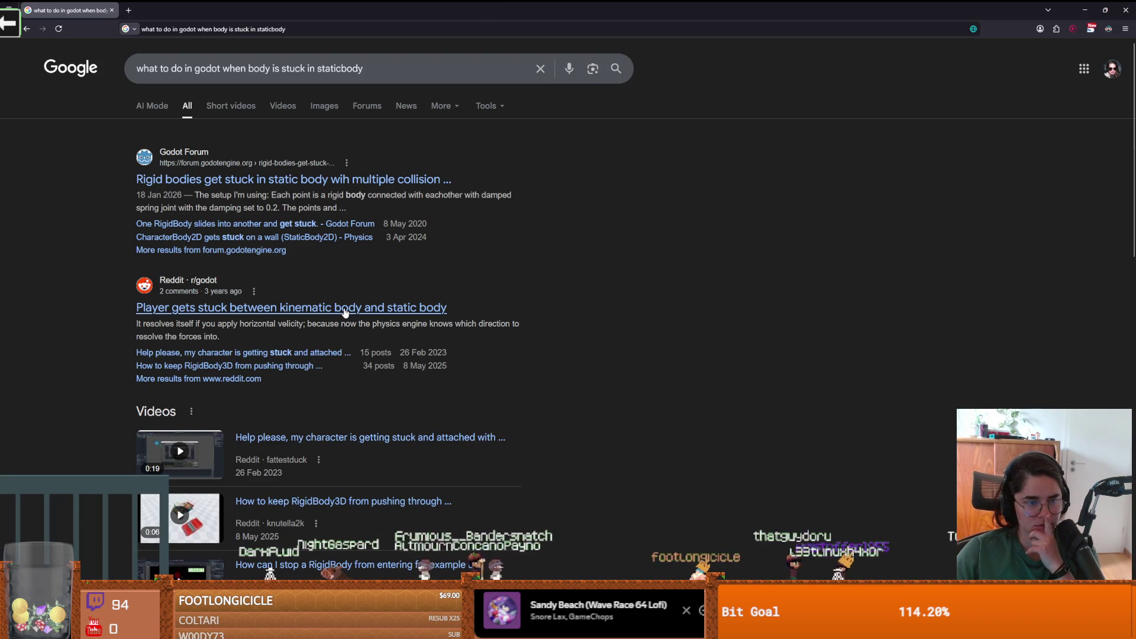
pyautogui.hotkey('alt', 'Tab')
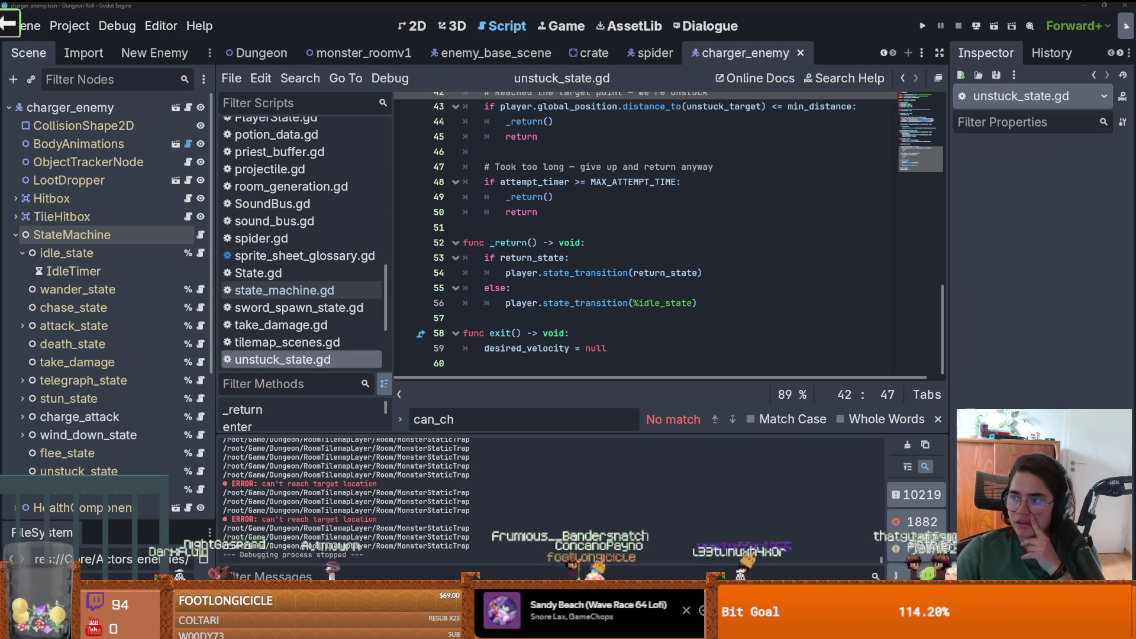
pyautogui.hotkey('alt', 'Tab')
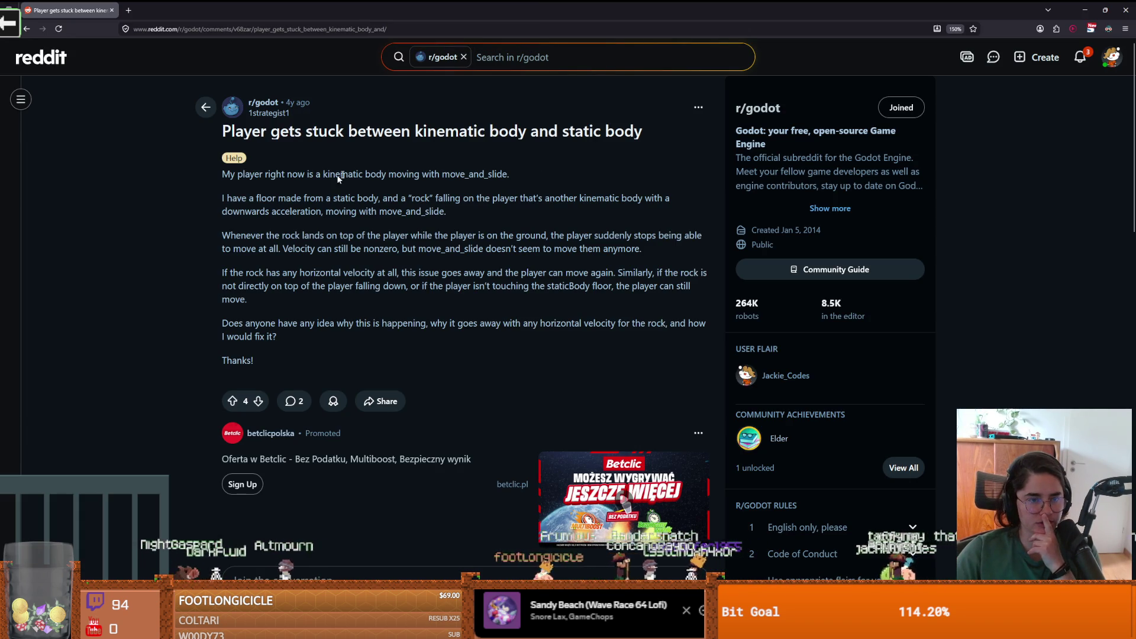
# - Read the replies, including the irresistible force paradox answer, then return to Godot
pyautogui.scroll(-5, 371, 184)
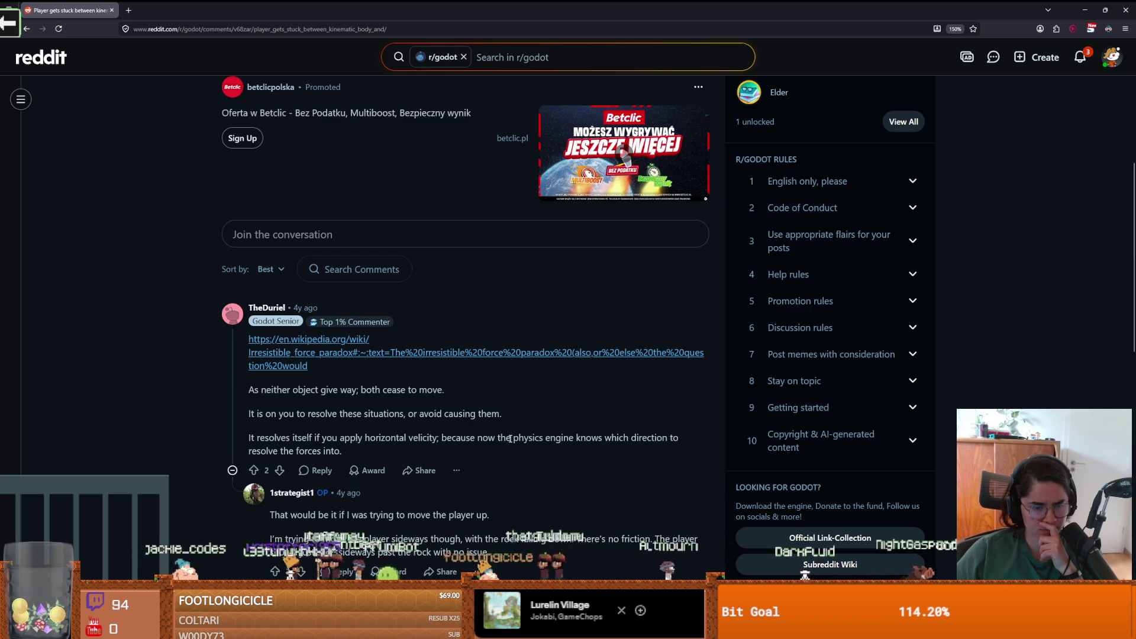
pyautogui.scroll(-5, 503, 438)
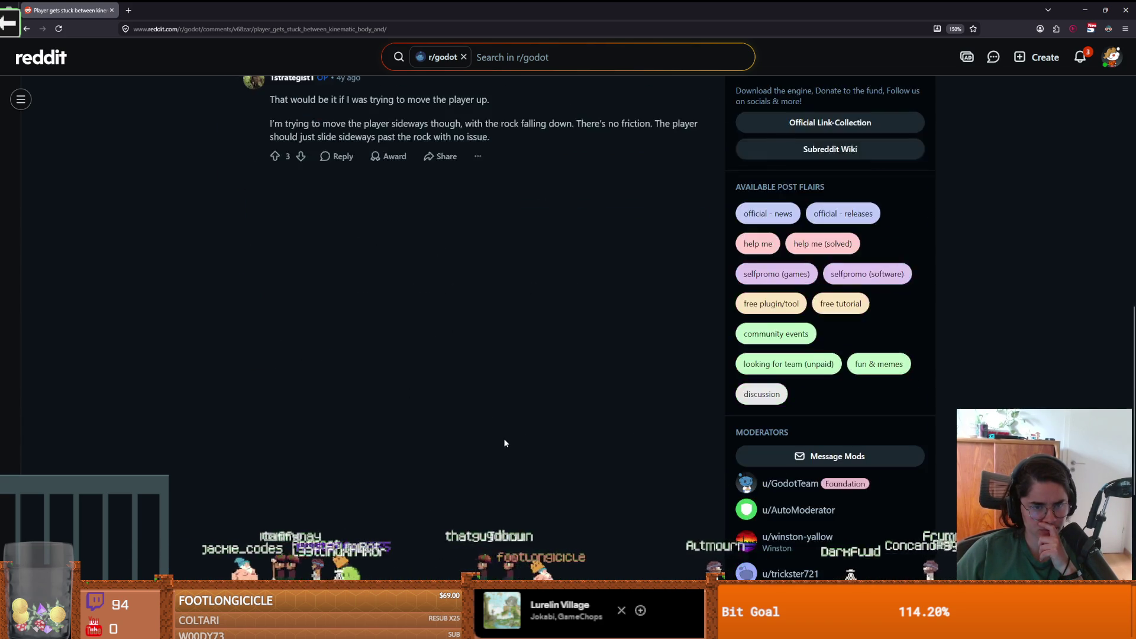
pyautogui.scroll(6, 503, 437)
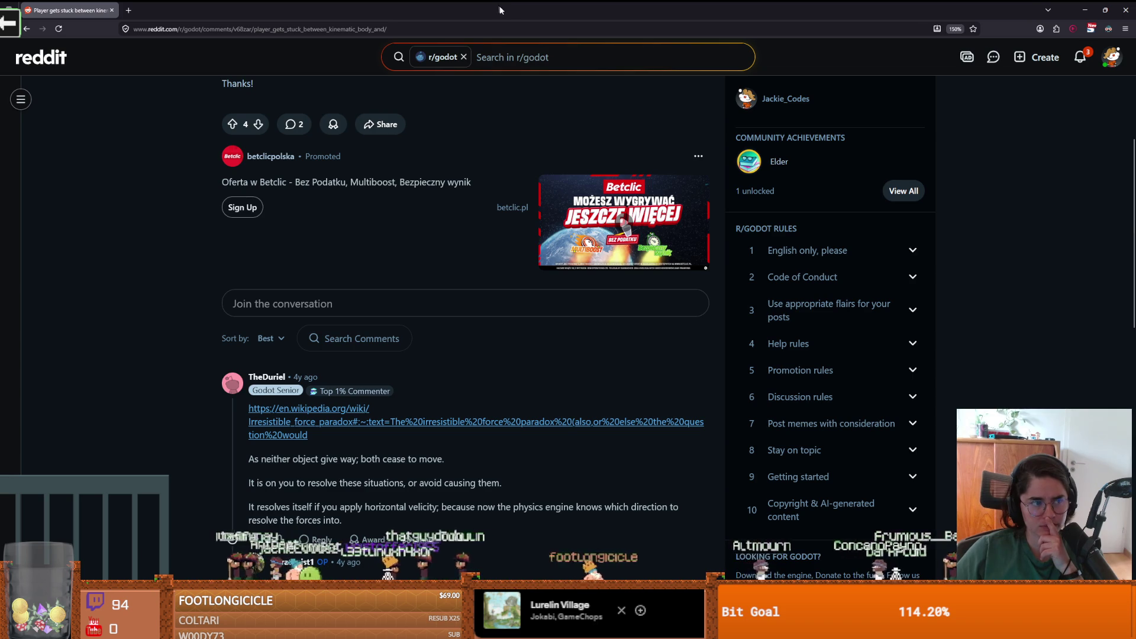
pyautogui.click(497, 7)
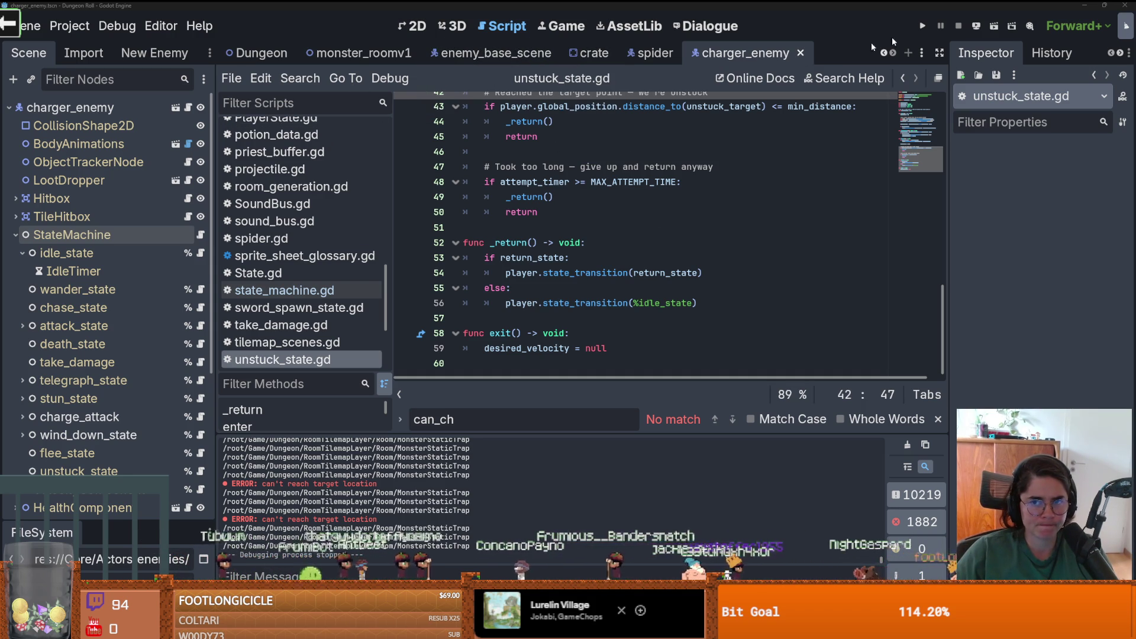
# - Test-run Dungeon Roll briefly, then stop it
pyautogui.click(924, 26)
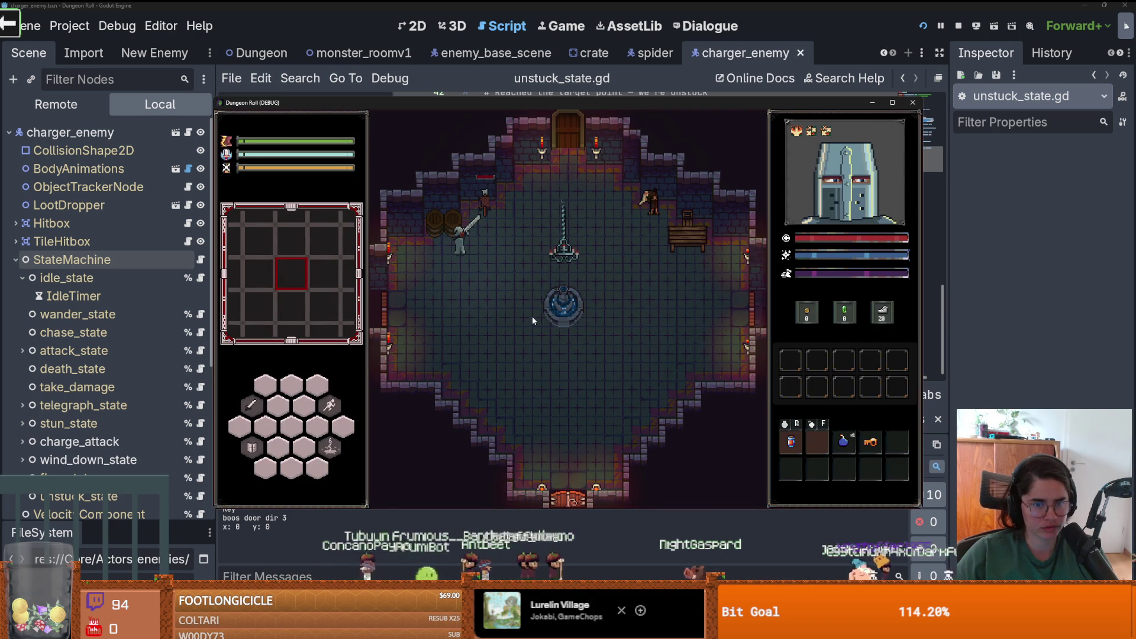
pyautogui.click(920, 40)
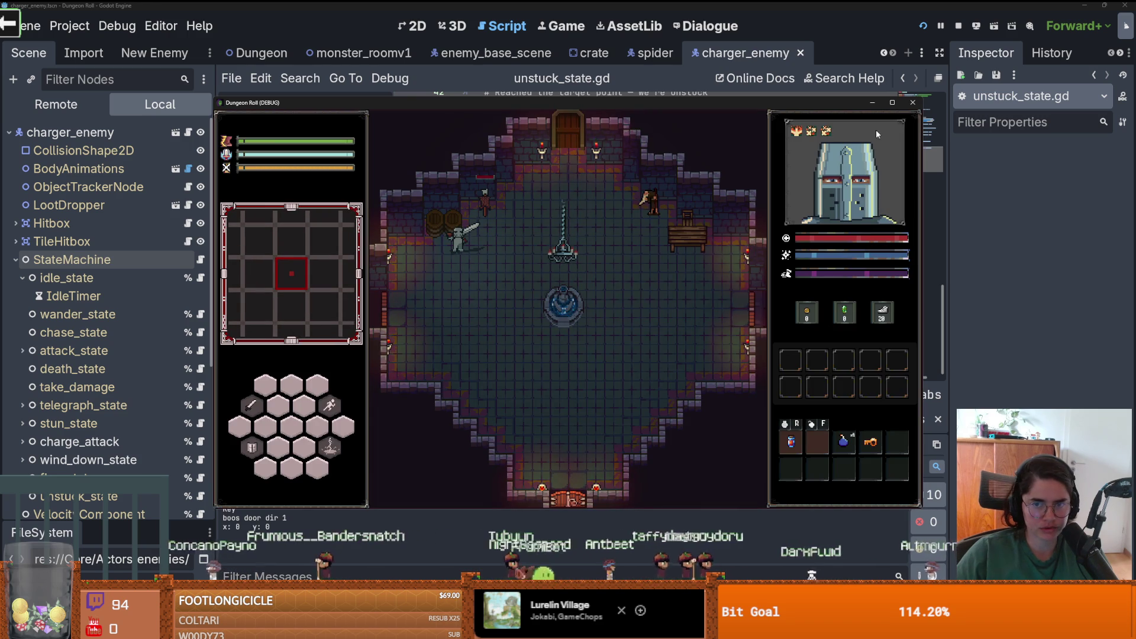
pyautogui.click(912, 102)
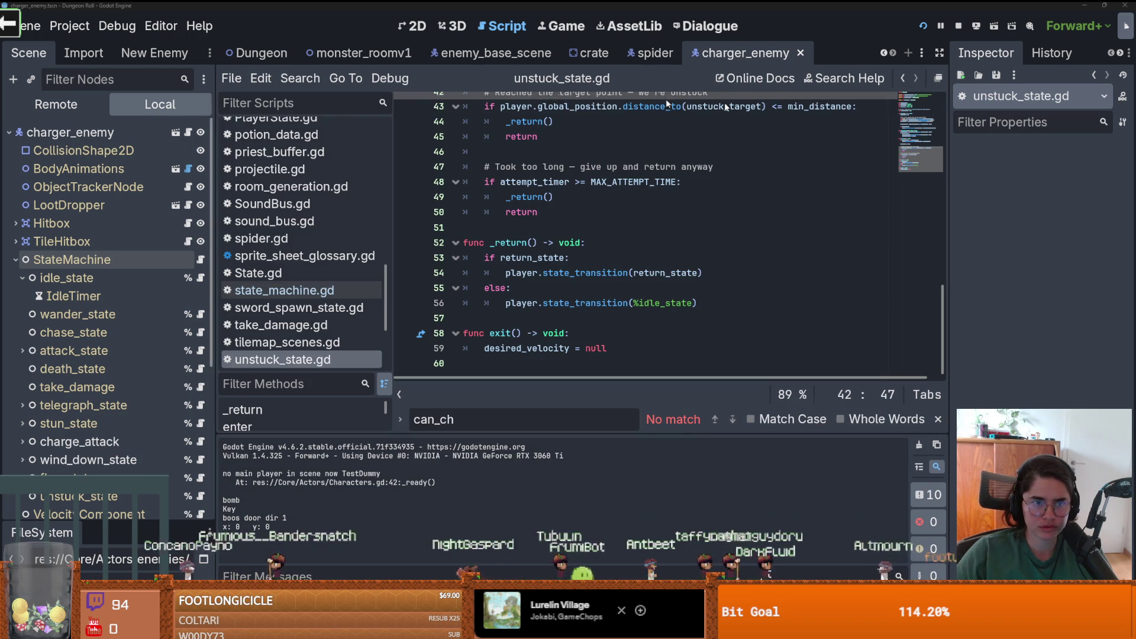
# - Bring the charger_enemy scene tab back into view and enlarge the FileSystem dock
pyautogui.scroll(2, 497, 59)
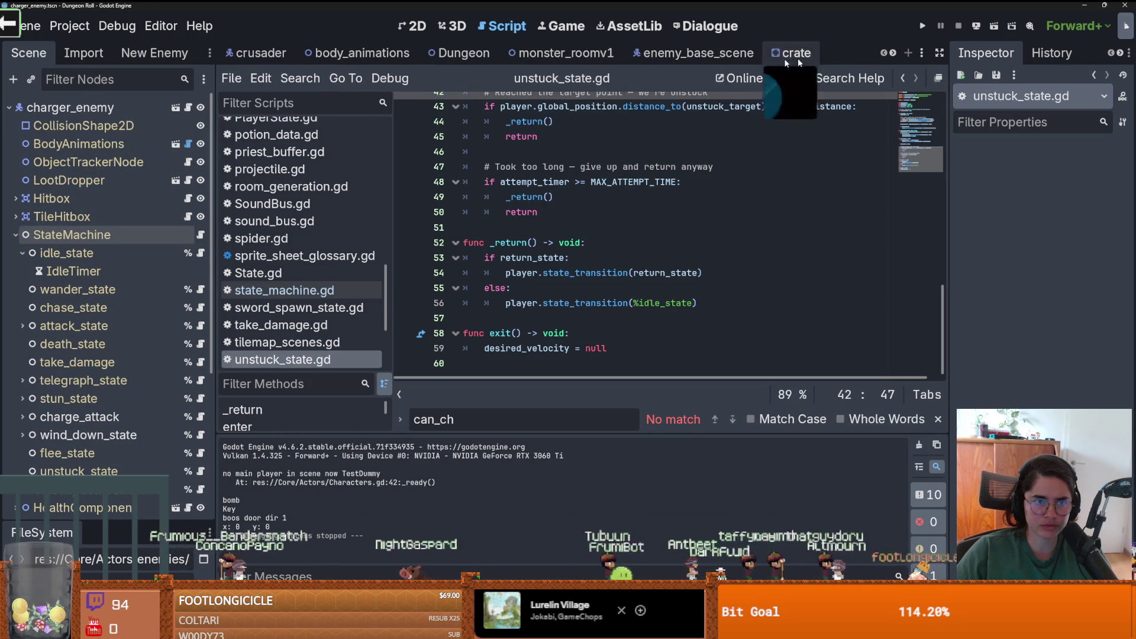
pyautogui.click(893, 54)
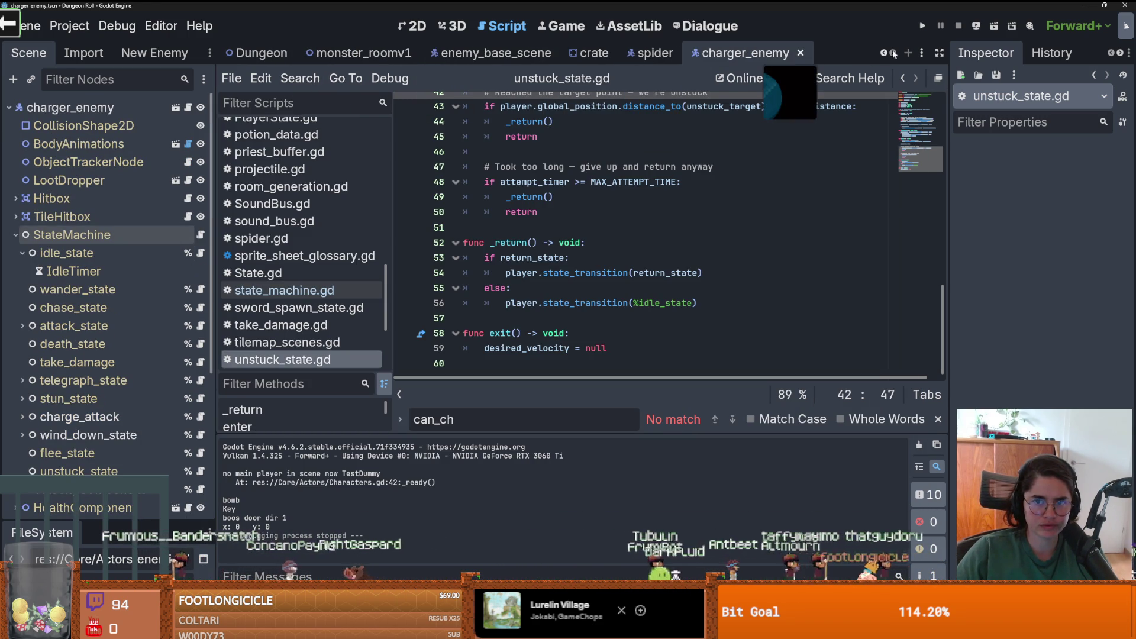
pyautogui.moveTo(43, 521); pyautogui.dragTo(42, 225)
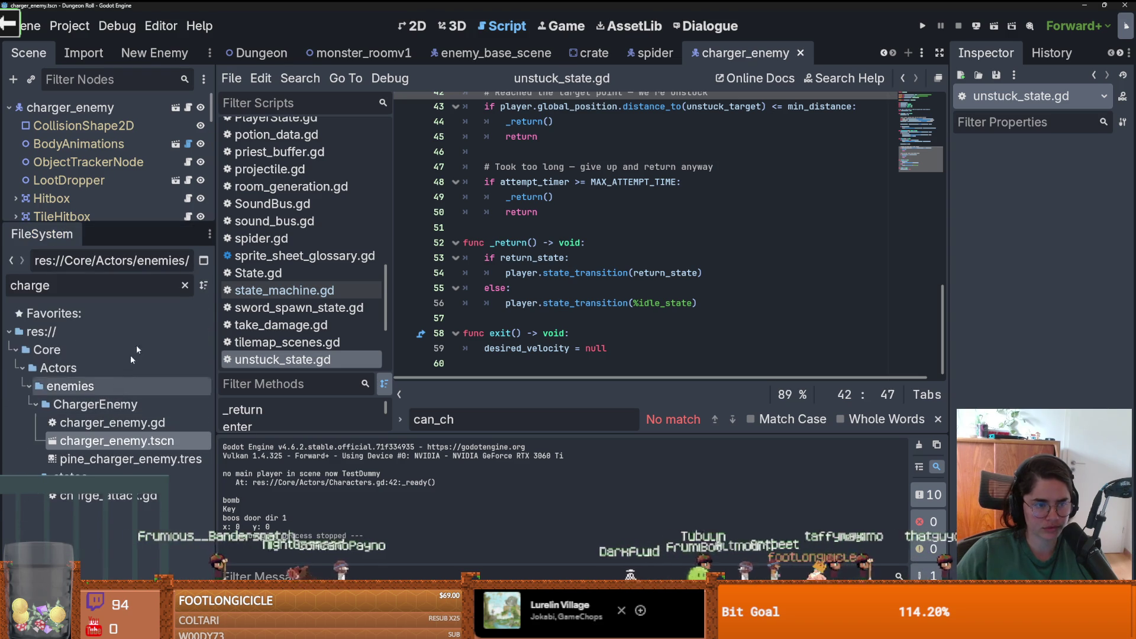
# - Open root_room.tscn and select and expand its items node in an enlarged scene tree
pyautogui.scroll(10, 137, 412)
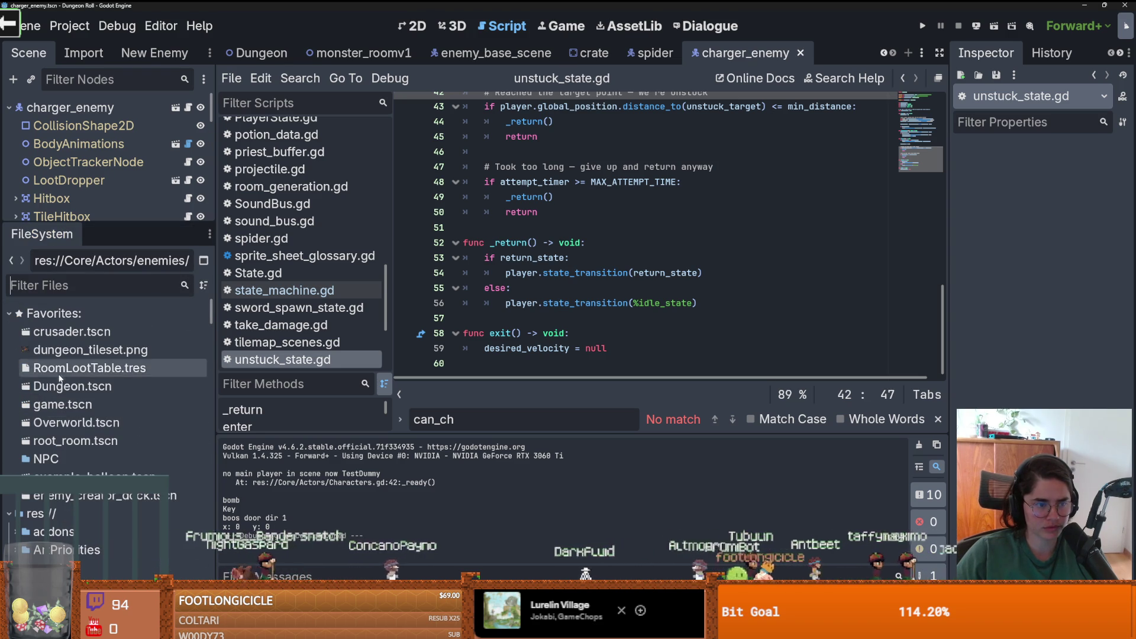
pyautogui.doubleClick(75, 441)
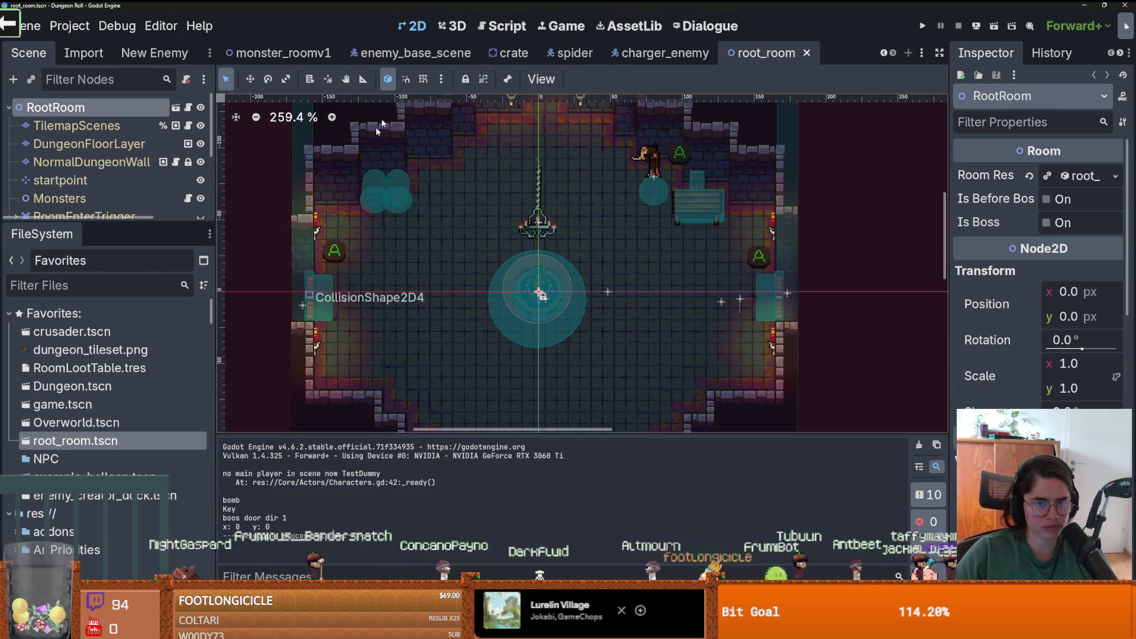
pyautogui.scroll(8, 382, 222)
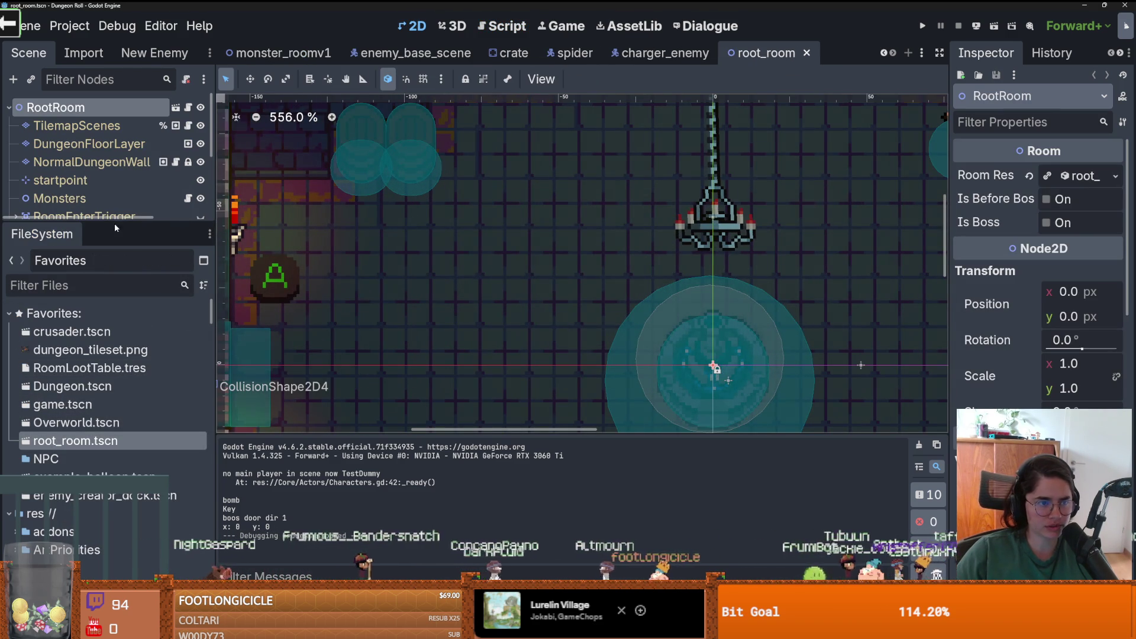
pyautogui.moveTo(116, 223); pyautogui.dragTo(115, 365)
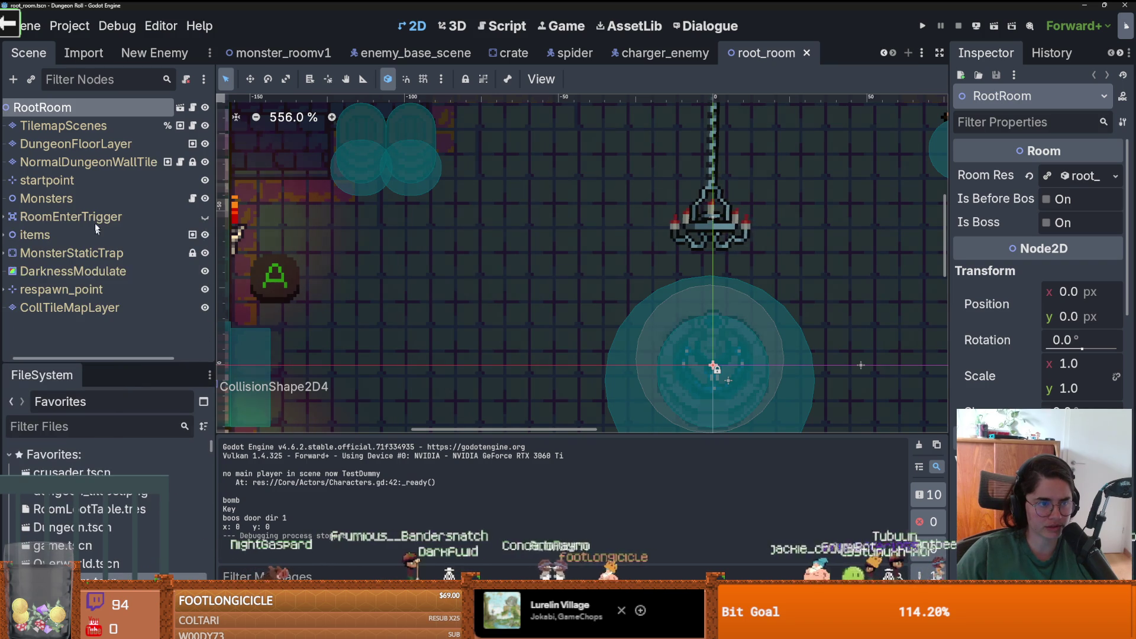
pyautogui.click(36, 235)
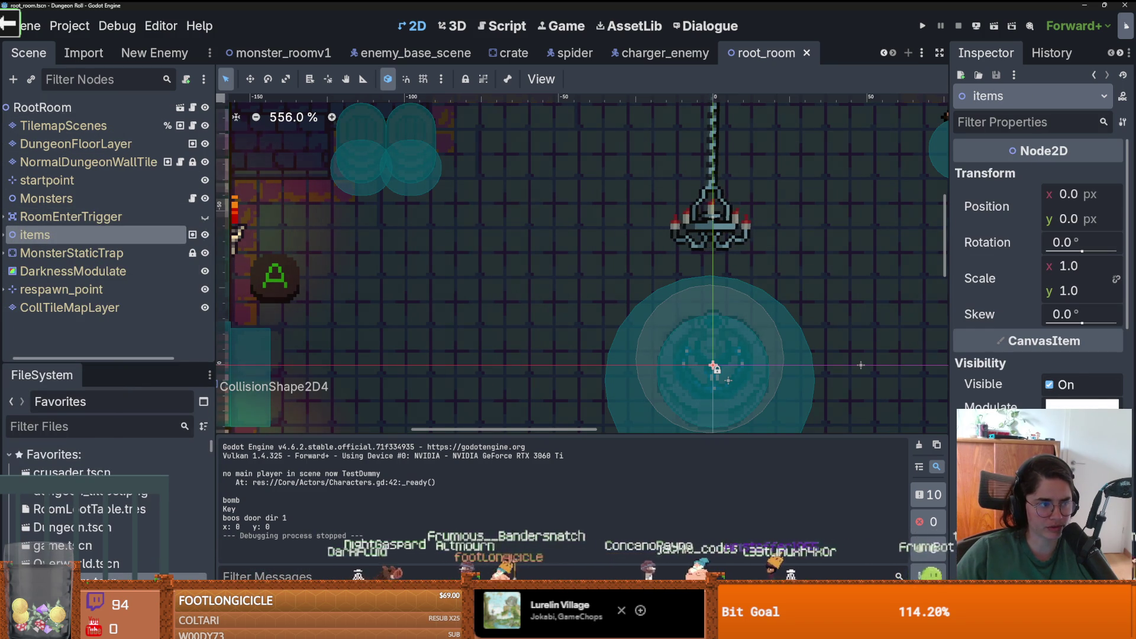
pyautogui.click(5, 235)
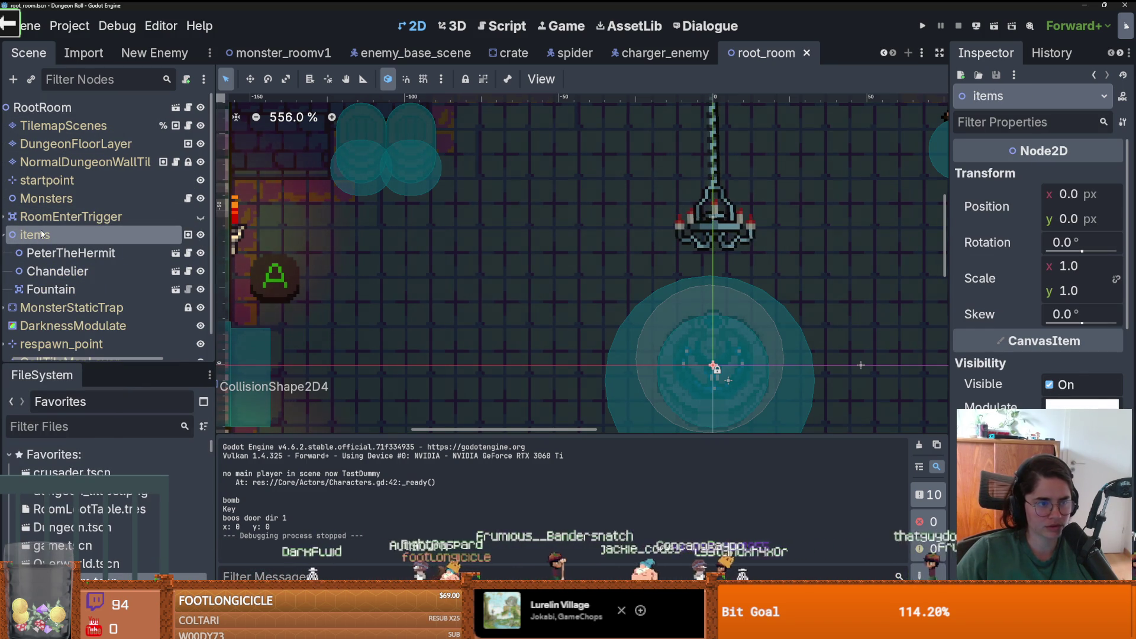
# - Instance crate.tscn under items, place it in the room's upper-left area, and run the game
pyautogui.click(31, 79)
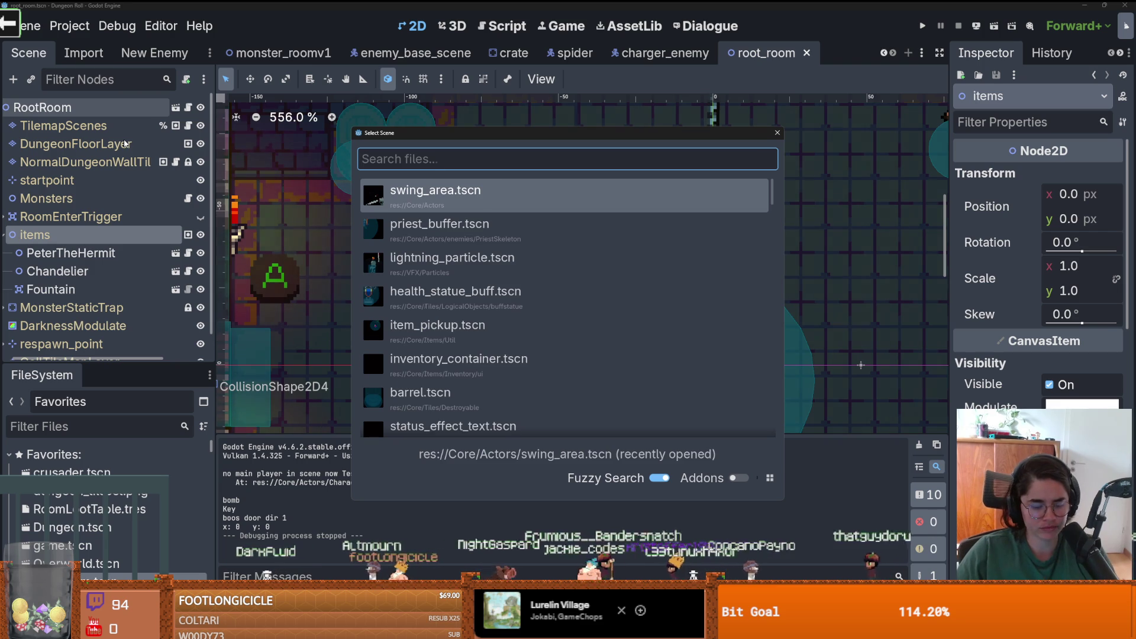
pyautogui.write('cra')
pyautogui.press('Return')
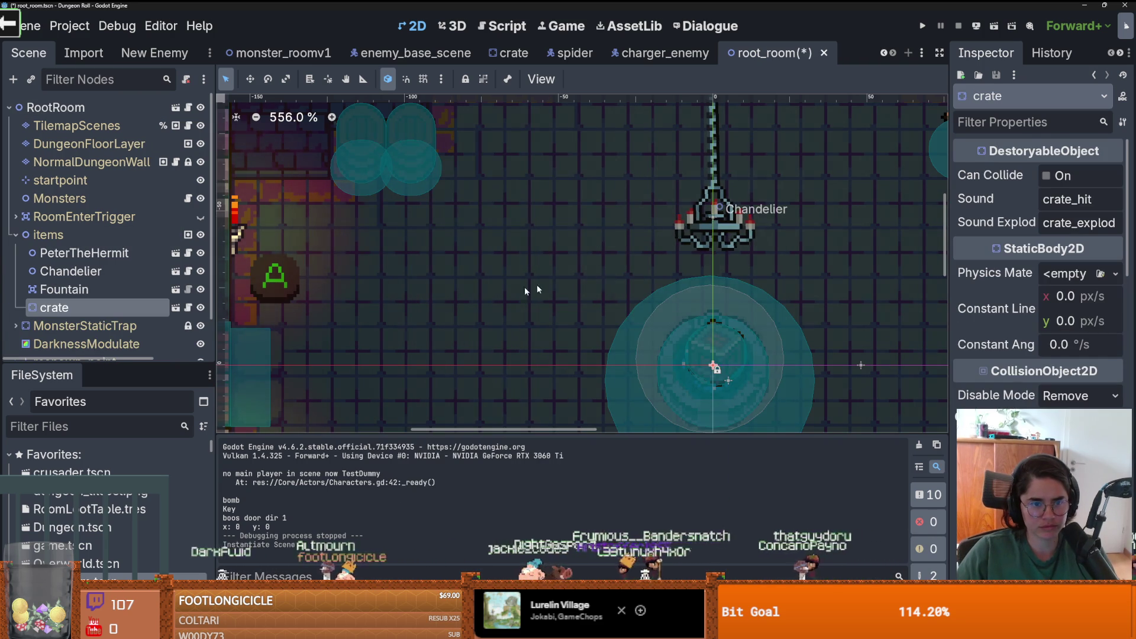
pyautogui.rightClick(375, 232)
pyautogui.click(390, 296)
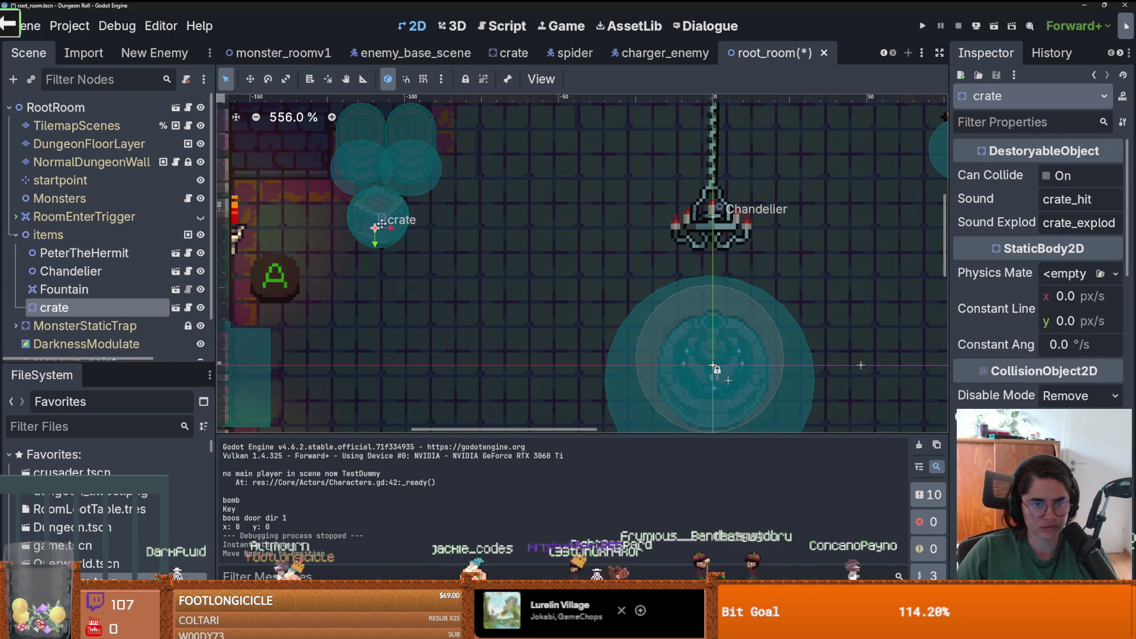
pyautogui.moveTo(381, 222); pyautogui.dragTo(384, 227)
pyautogui.press('F5')
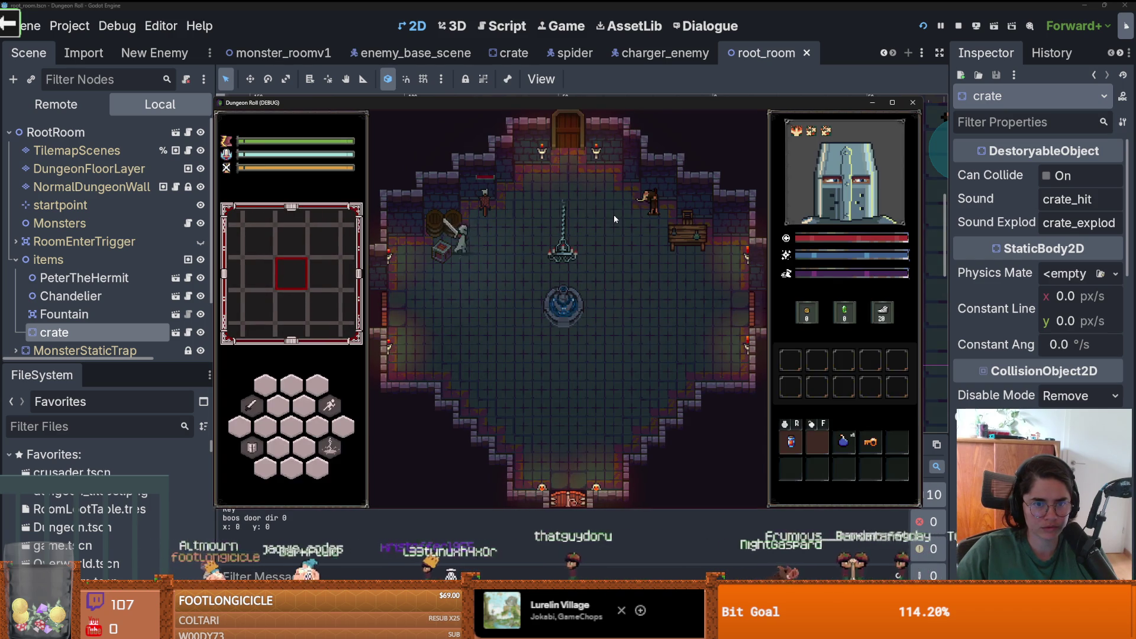
# - Nudge the crate slightly right, save, and test walking the knight right and left
pyautogui.click(912, 102)
pyautogui.moveTo(396, 223); pyautogui.dragTo(408, 223)
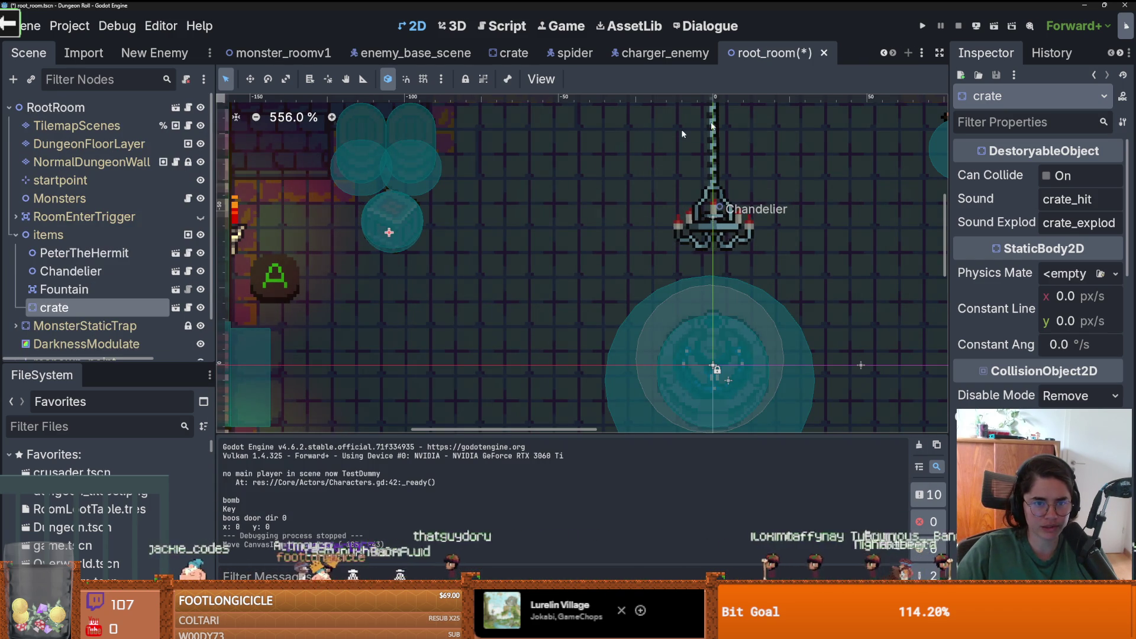
pyautogui.hotkey('ctrl', 's')
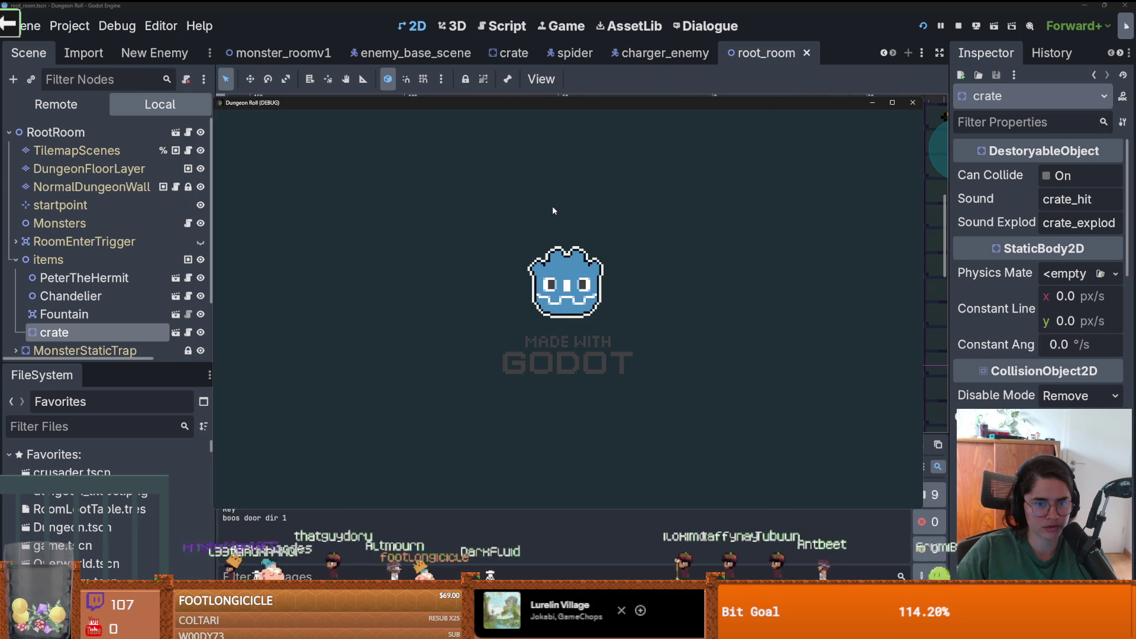
pyautogui.press('d')
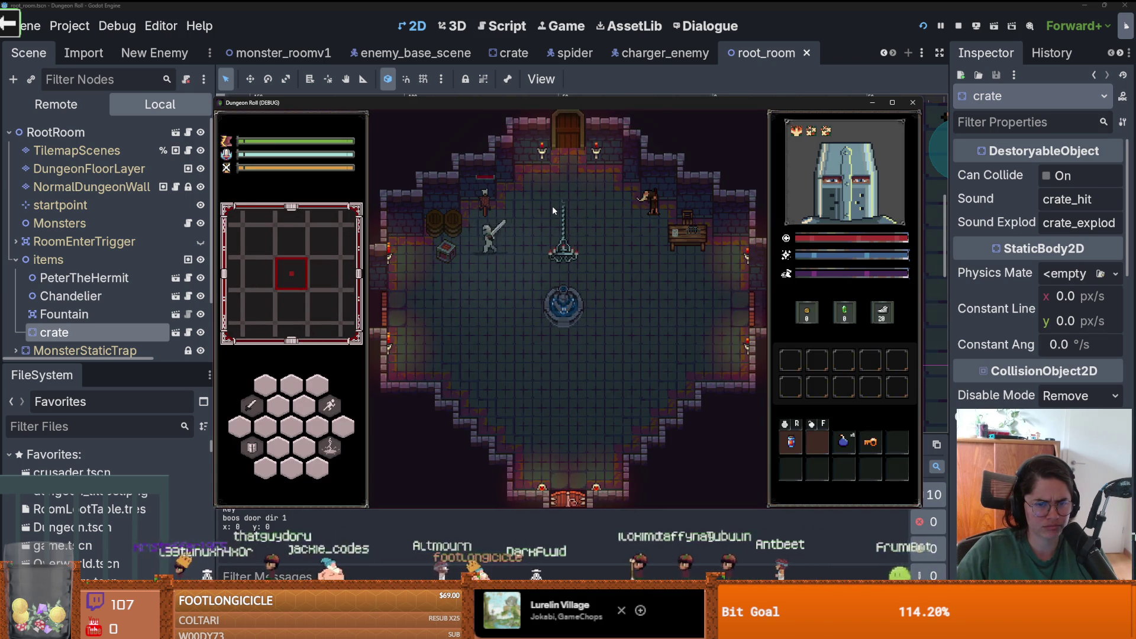
pyautogui.press('a')
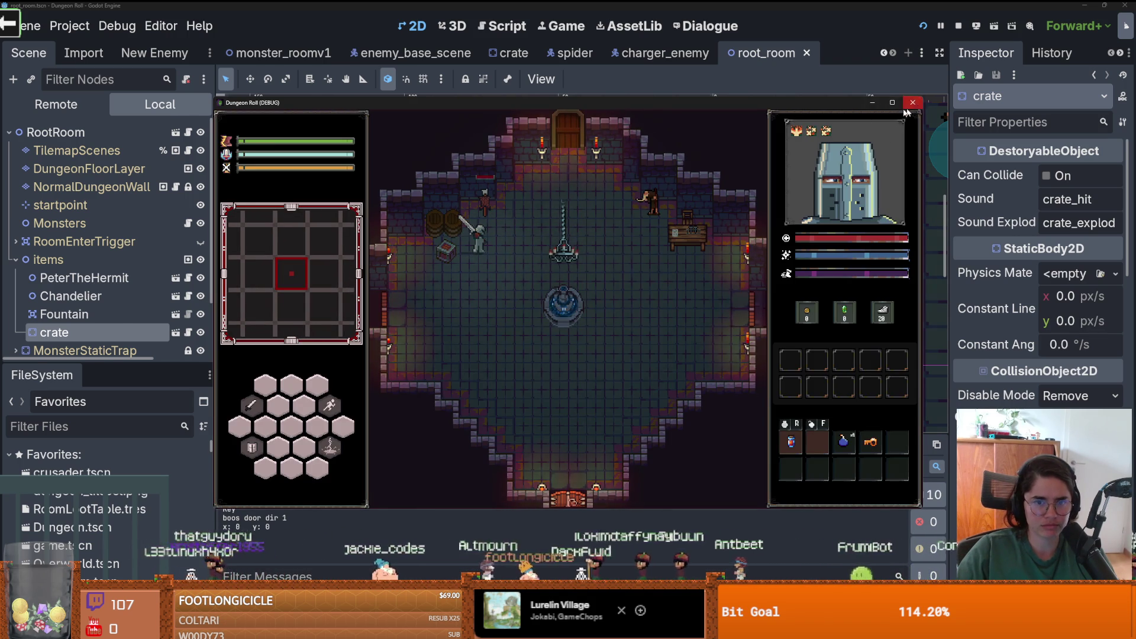
pyautogui.click(905, 108)
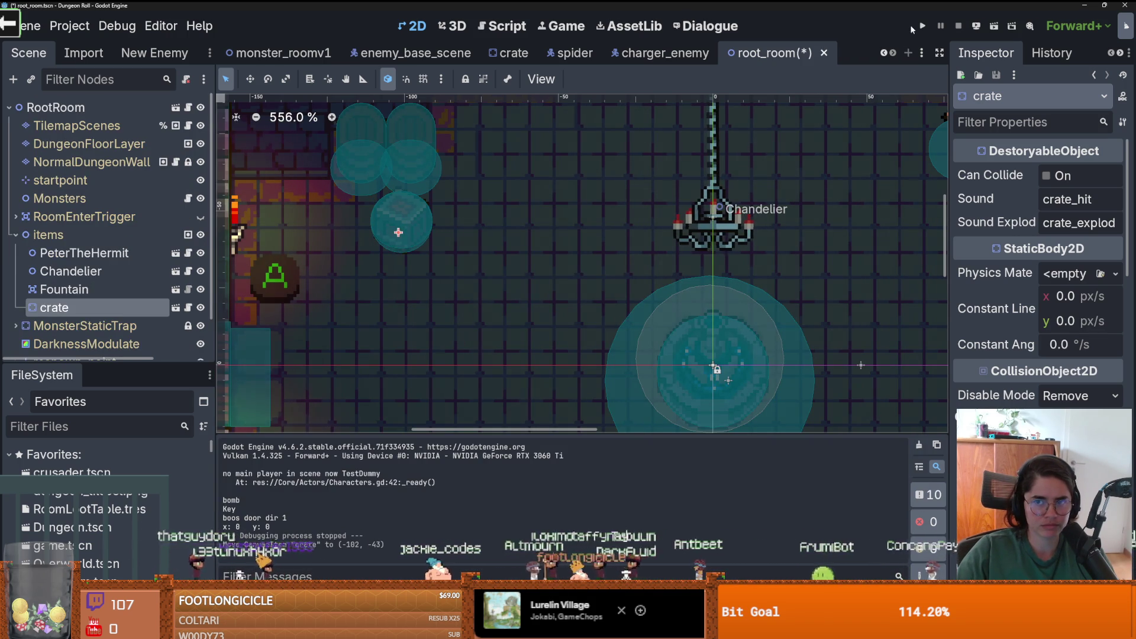
# - Rerun the game, walk the knight onto the crate's spot, and stop it
pyautogui.press('F5')
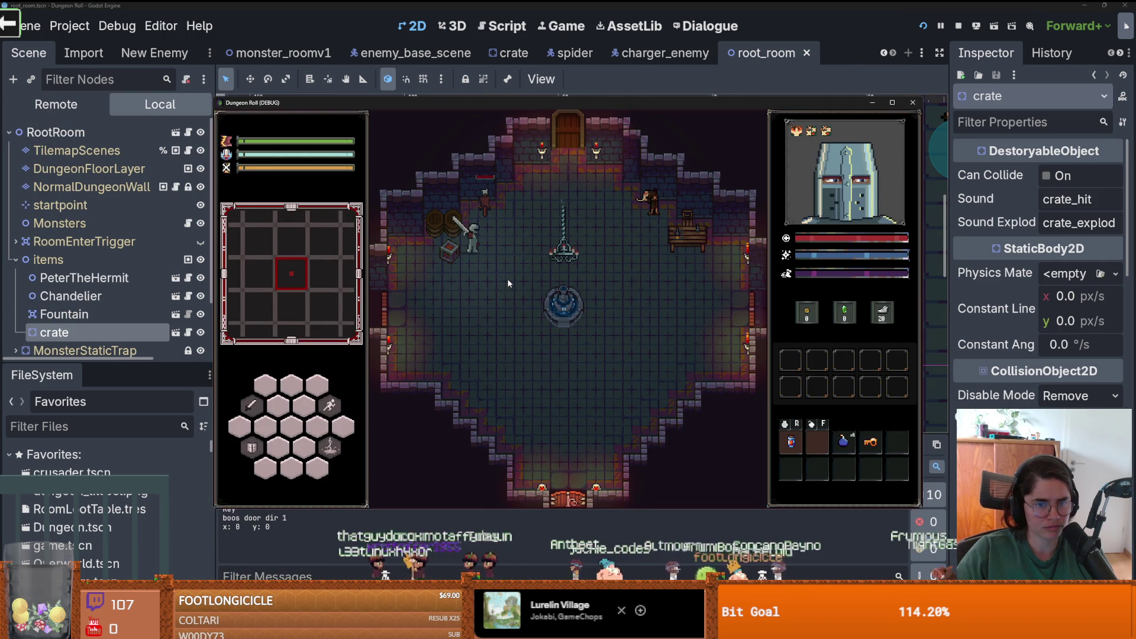
pyautogui.press('a')
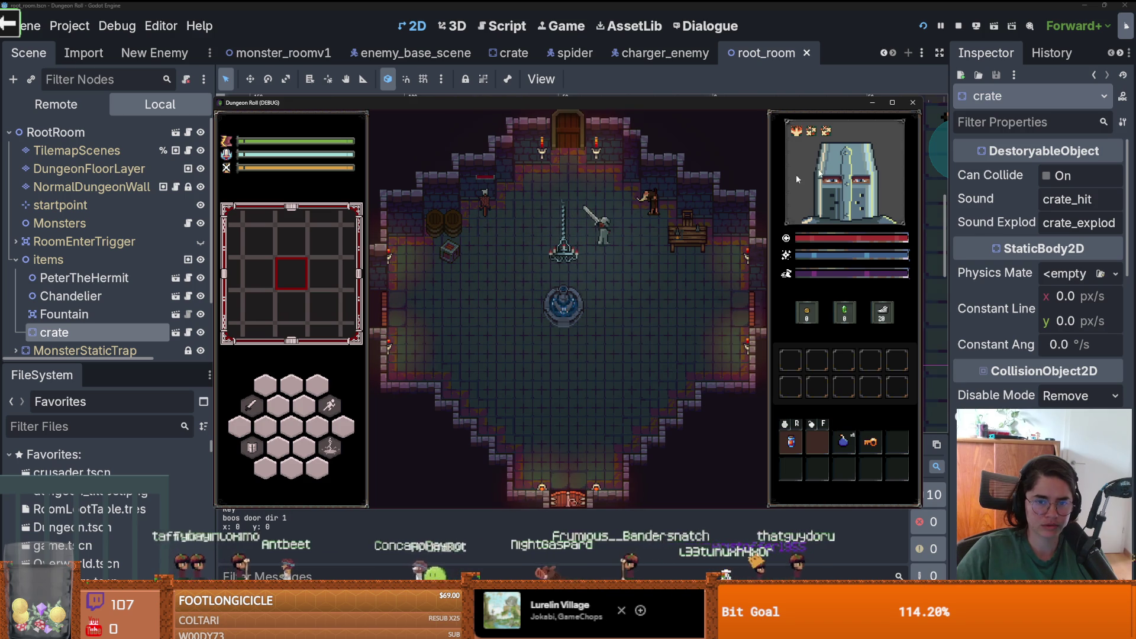
pyautogui.click(912, 103)
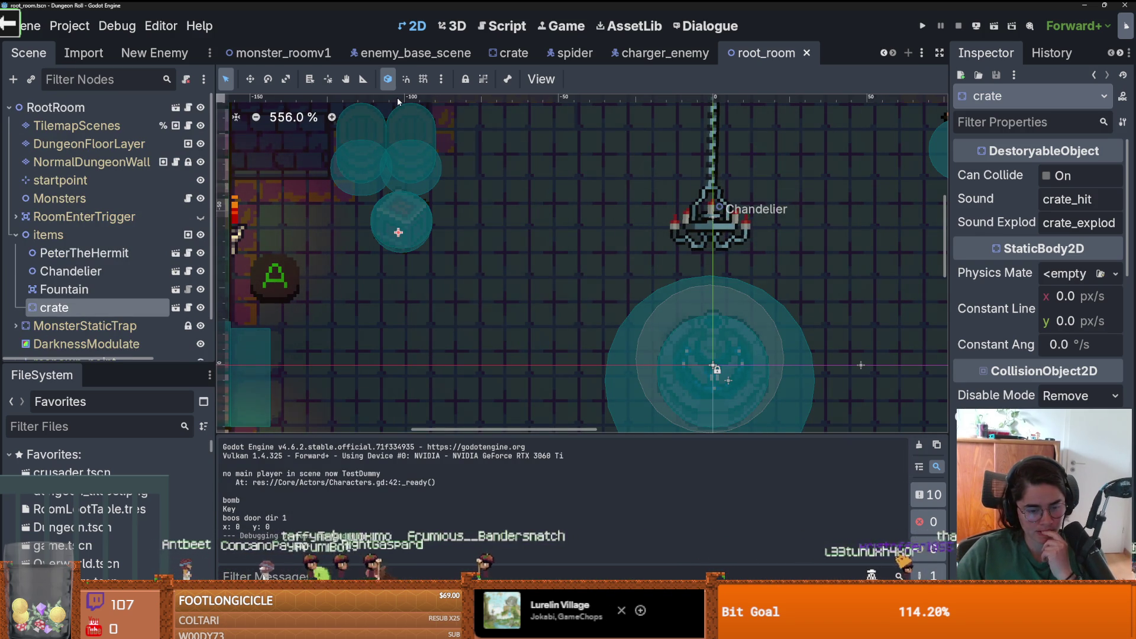
# - Review chase_state.gd in enemy_base_scene, then show monster_roomv1 in the 2D view
pyautogui.click(71, 235)
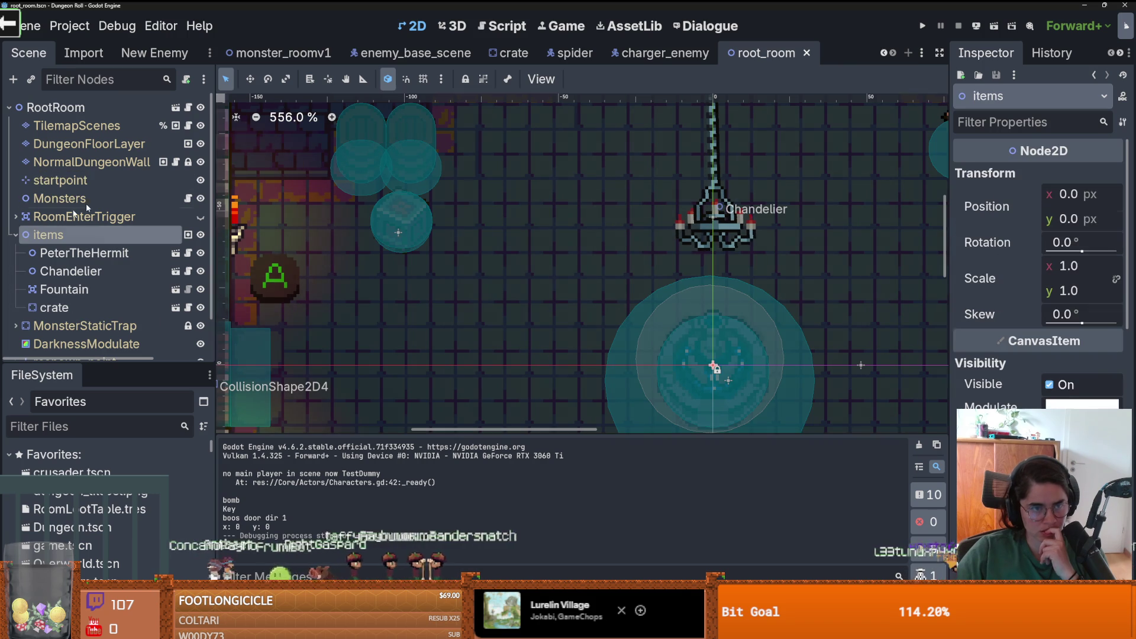
pyautogui.click(415, 52)
pyautogui.scroll(-2, 106, 263)
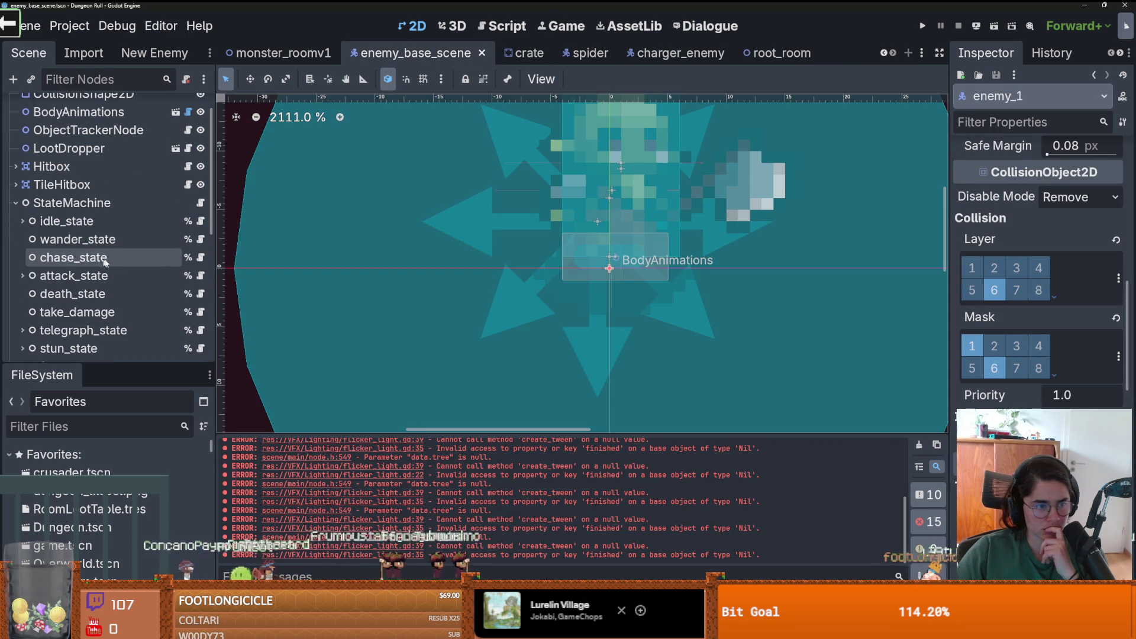
pyautogui.click(201, 257)
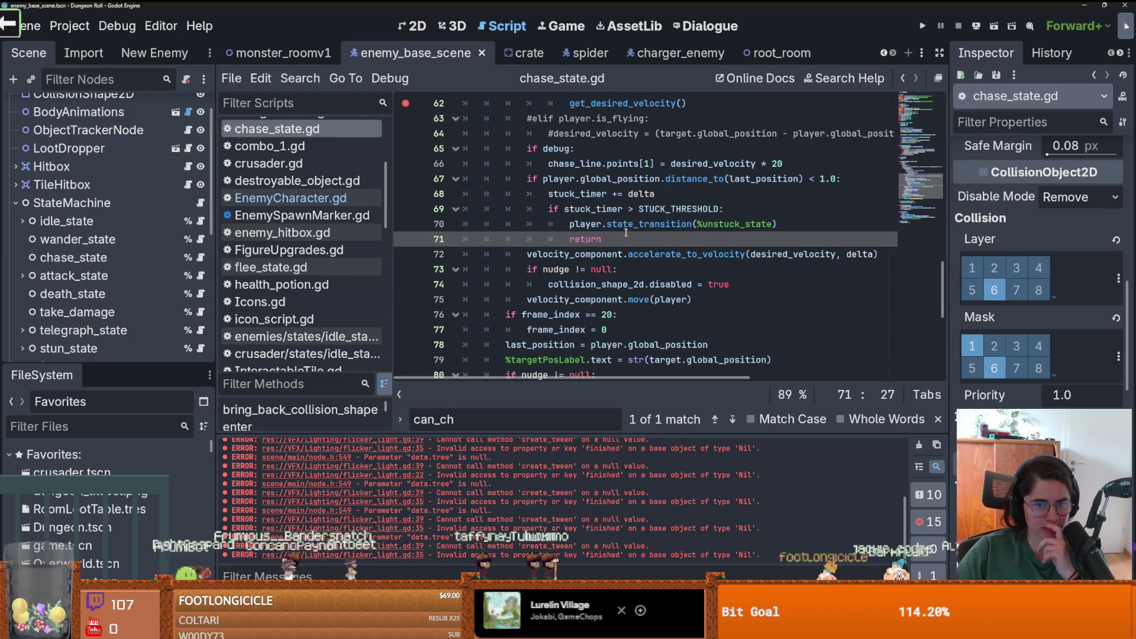
pyautogui.scroll(1, 636, 239)
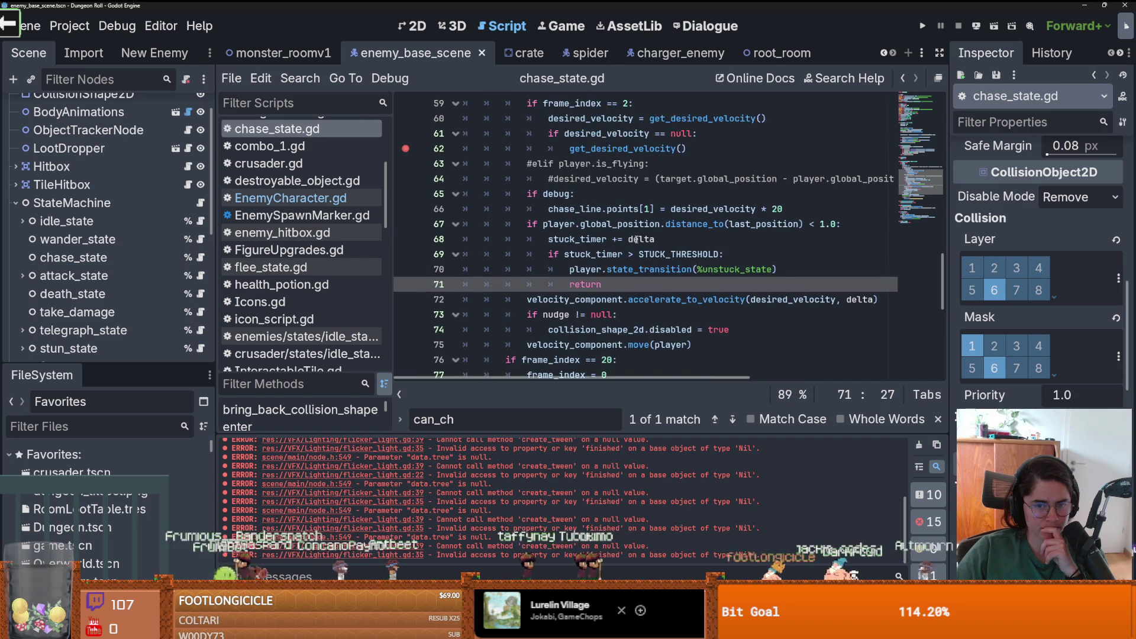
pyautogui.scroll(-1, 636, 239)
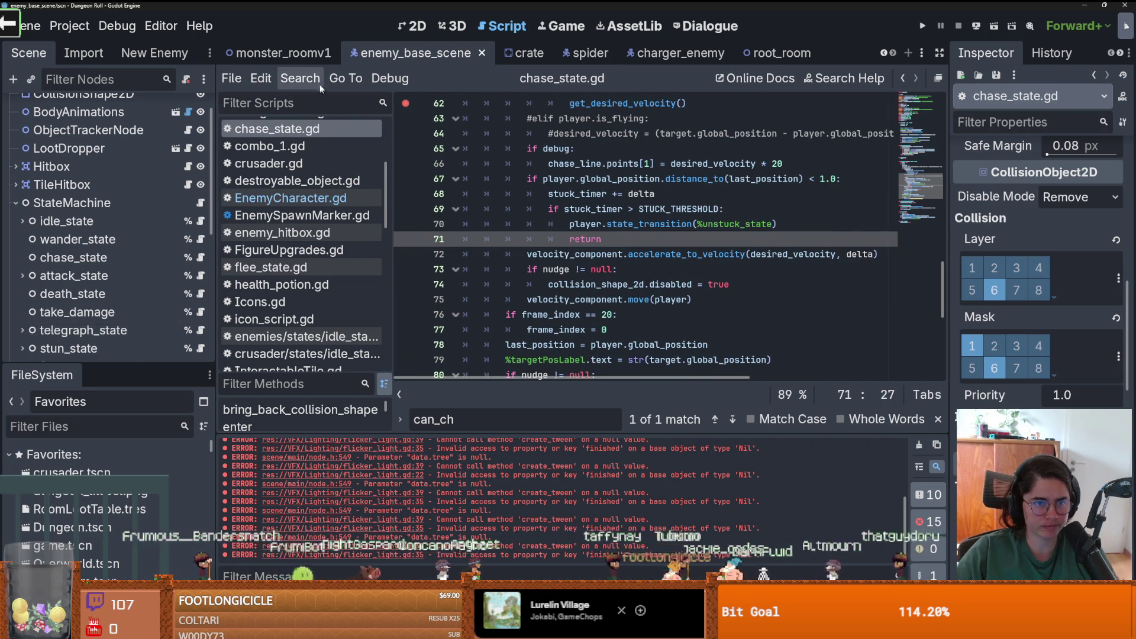
pyautogui.click(249, 54)
pyautogui.click(418, 29)
# - Delete MonsterMarker9, 10 and 11 under Monsters, leaving MonsterMarker8, and save monster_roomv1
pyautogui.scroll(3, 473, 207)
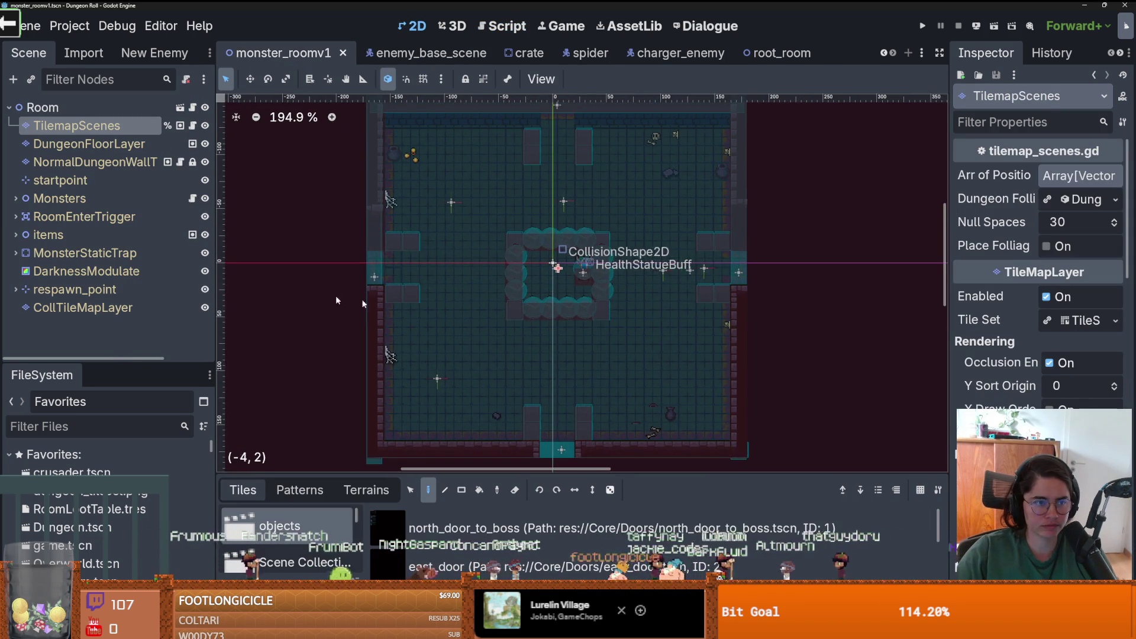
pyautogui.moveTo(118, 387); pyautogui.dragTo(118, 426)
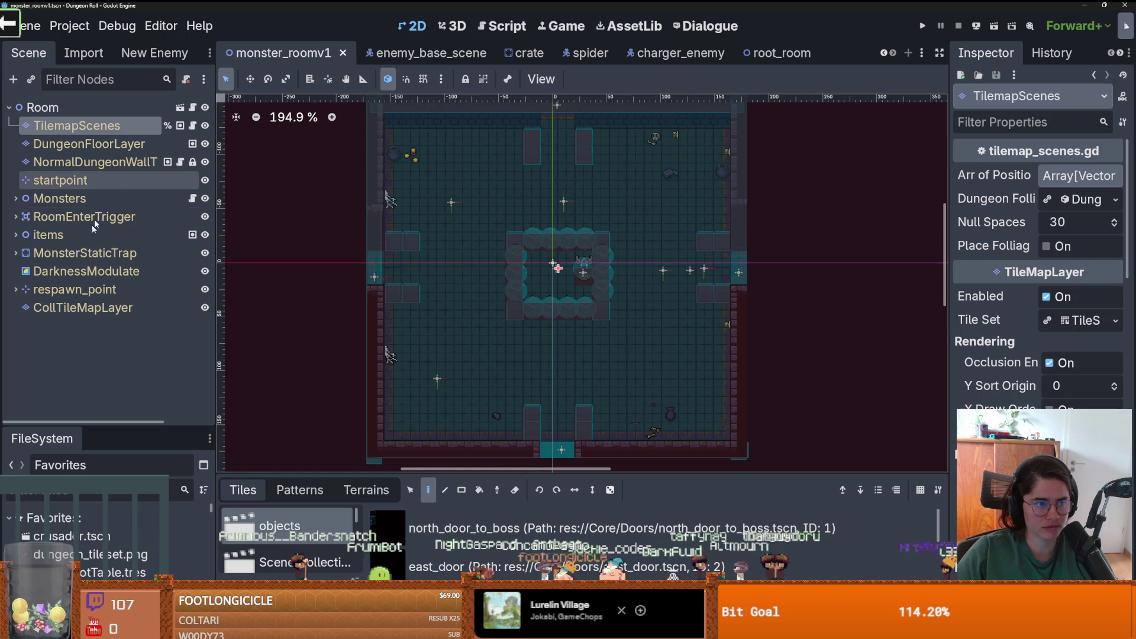
pyautogui.click(16, 199)
pyautogui.click(117, 220)
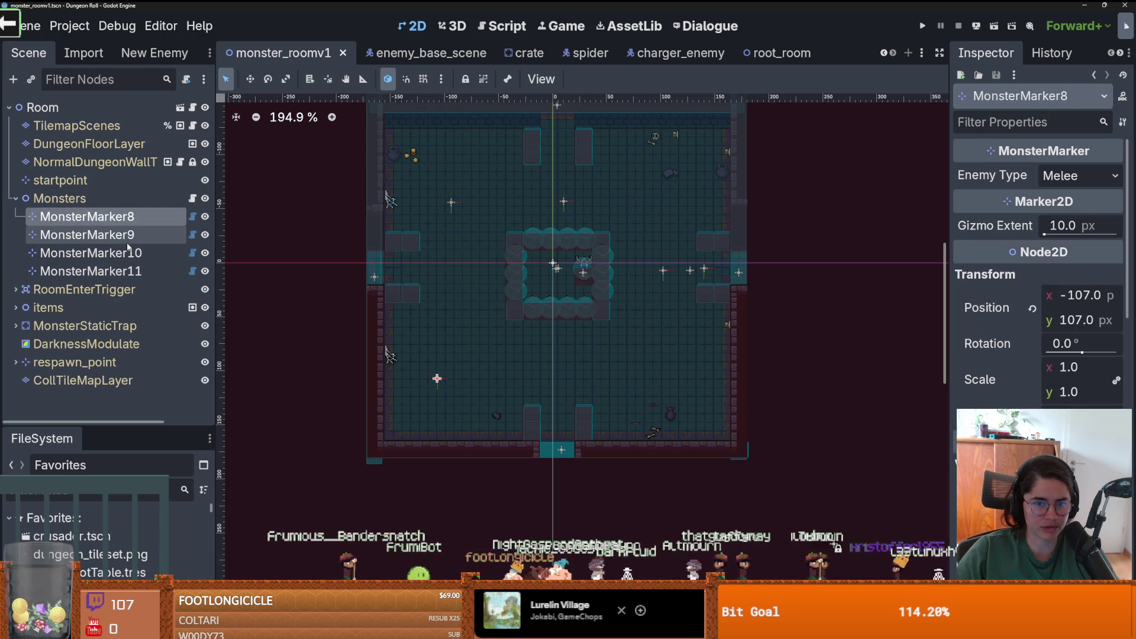
pyautogui.click(132, 236)
pyautogui.keyDown('shift'); pyautogui.click(118, 271); pyautogui.keyUp('shift')
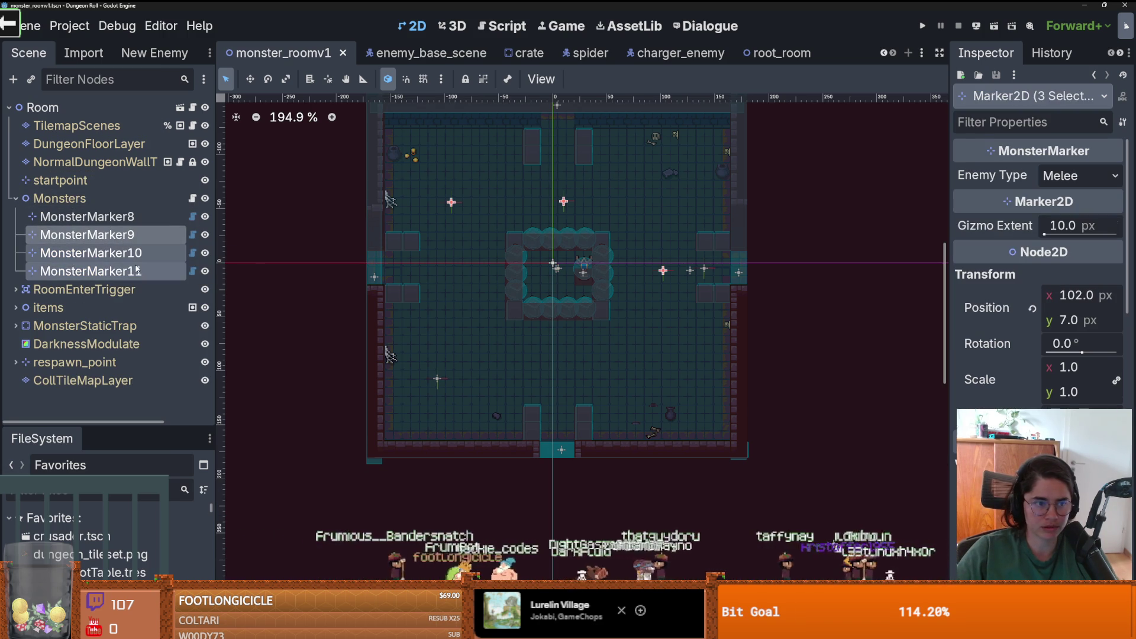
pyautogui.rightClick(137, 268)
pyautogui.click(268, 545)
pyautogui.press('Return')
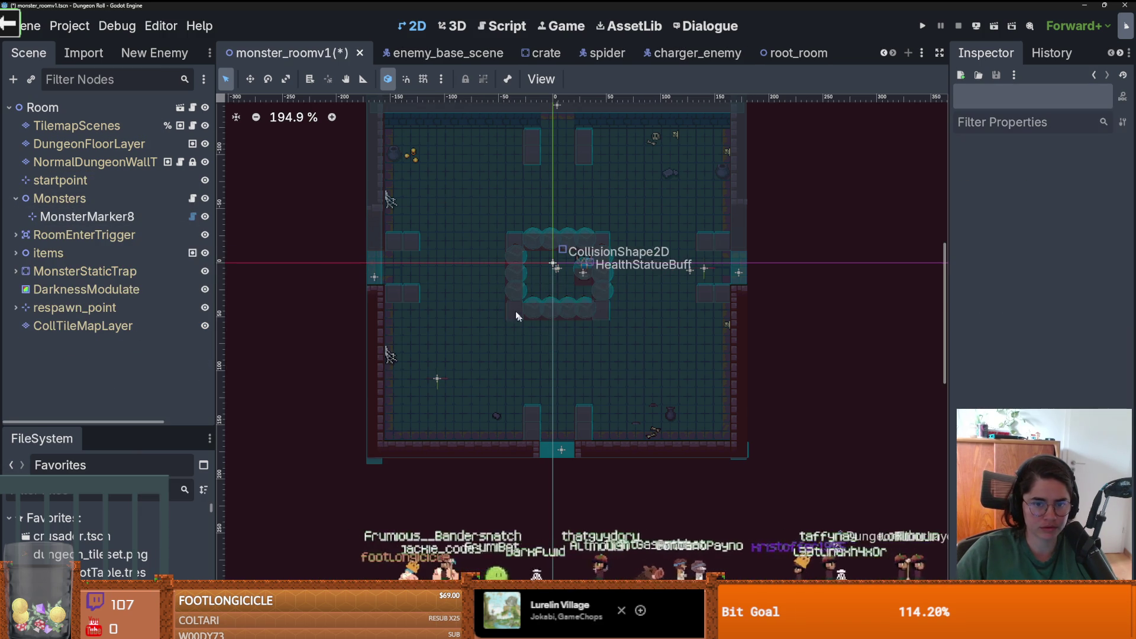
pyautogui.hotkey('ctrl', 's')
# - In chase_state.gd, add a desired_velocity line after line 81 and delete the print line
pyautogui.click(426, 53)
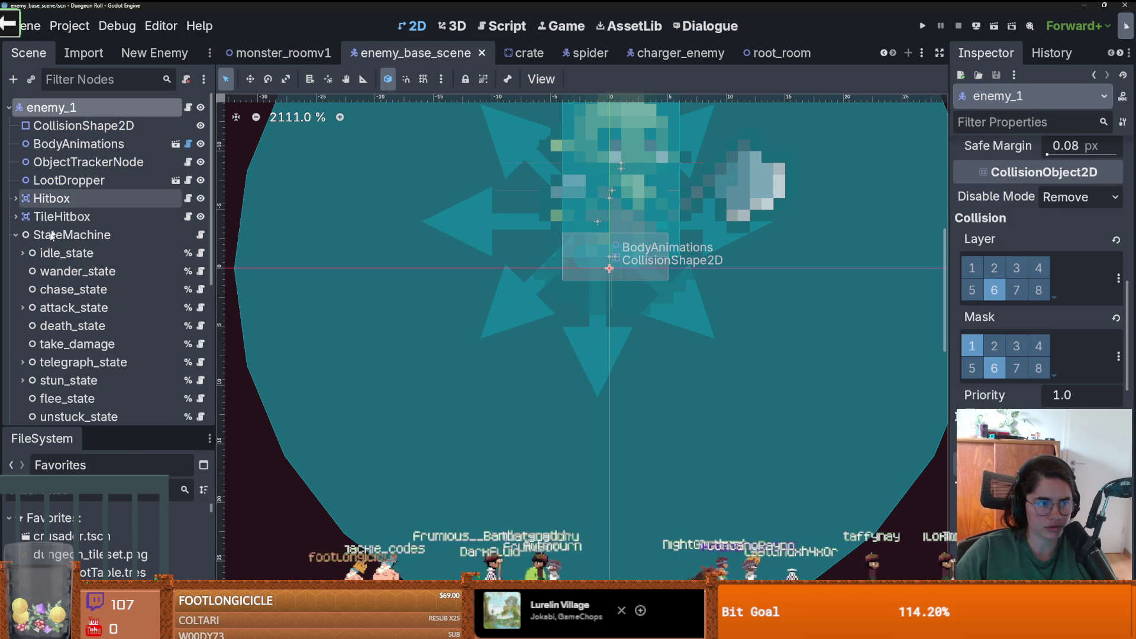
pyautogui.click(201, 290)
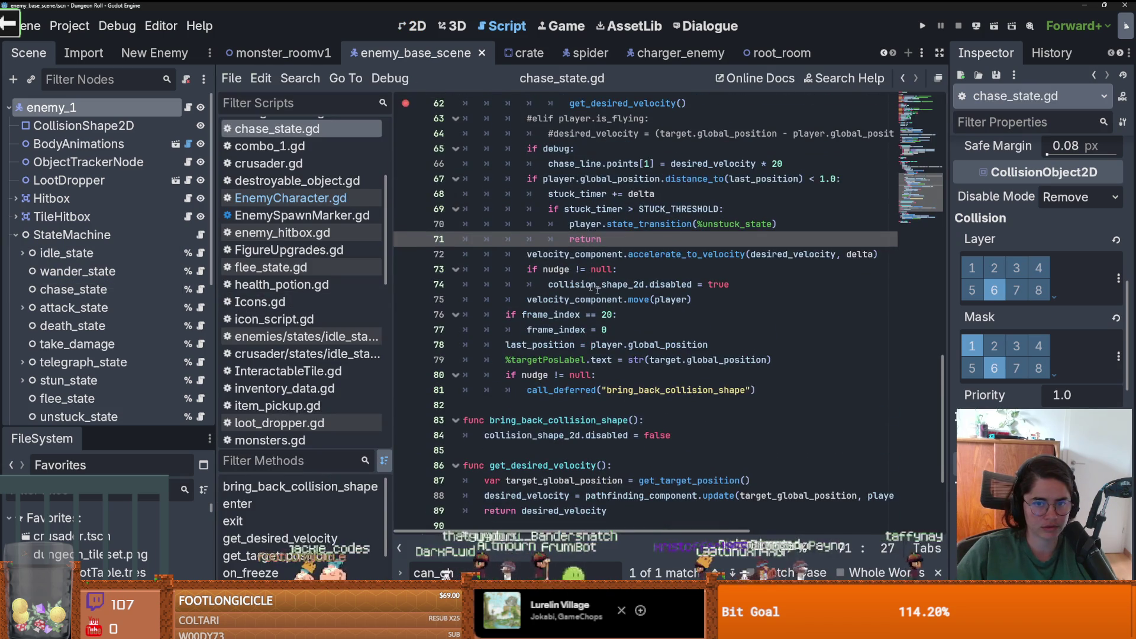
pyautogui.scroll(4, 639, 348)
pyautogui.scroll(-4, 639, 347)
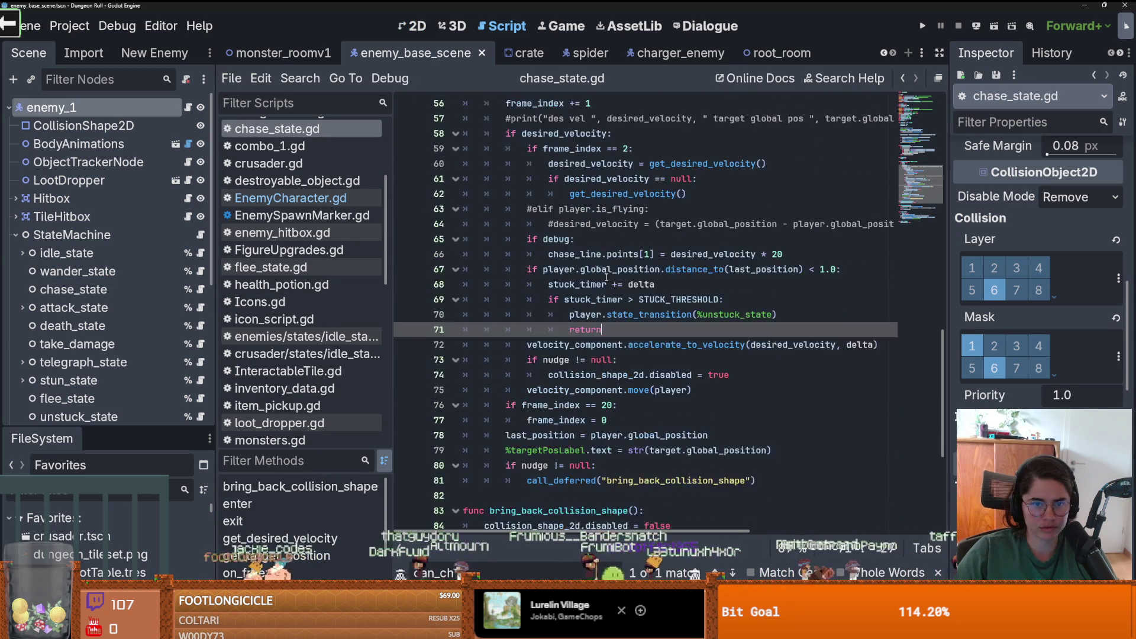
pyautogui.click(784, 390)
pyautogui.press('Return')
pyautogui.write('print("VELOCITY ",')
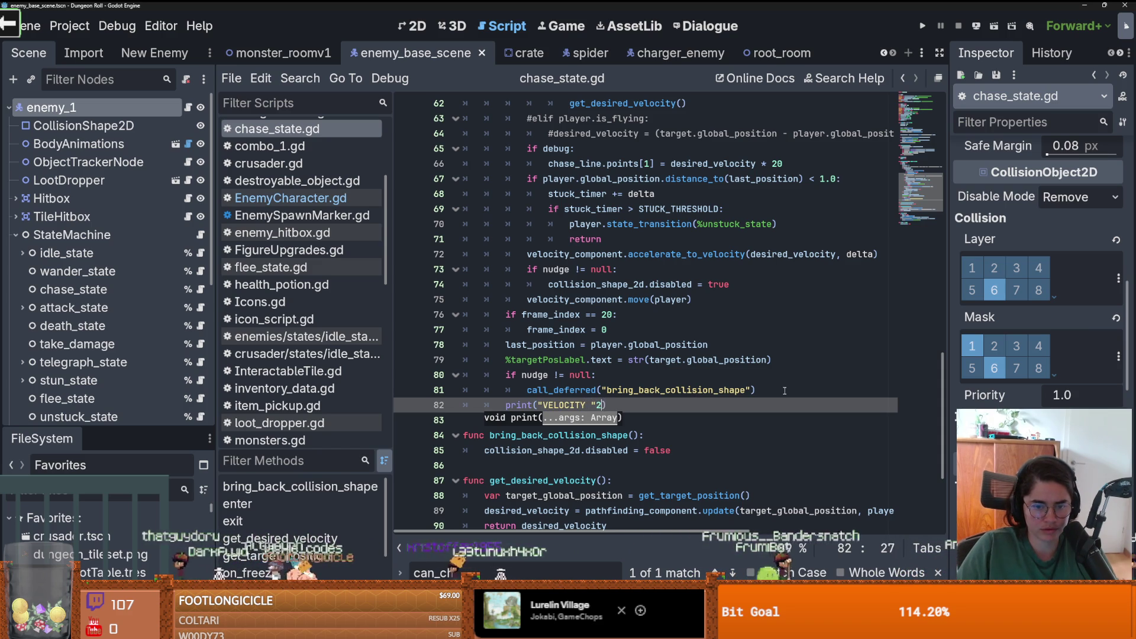
pyautogui.write('desi')
pyautogui.press('Return')
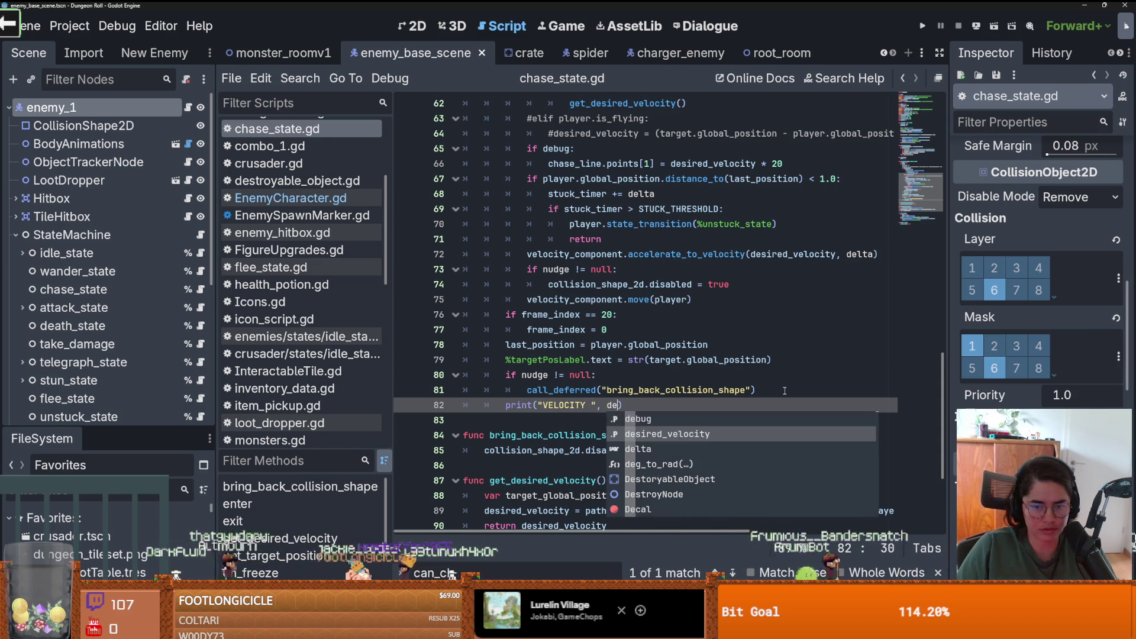
pyautogui.moveTo(713, 406); pyautogui.dragTo(505, 405)
pyautogui.press('BackSpace')
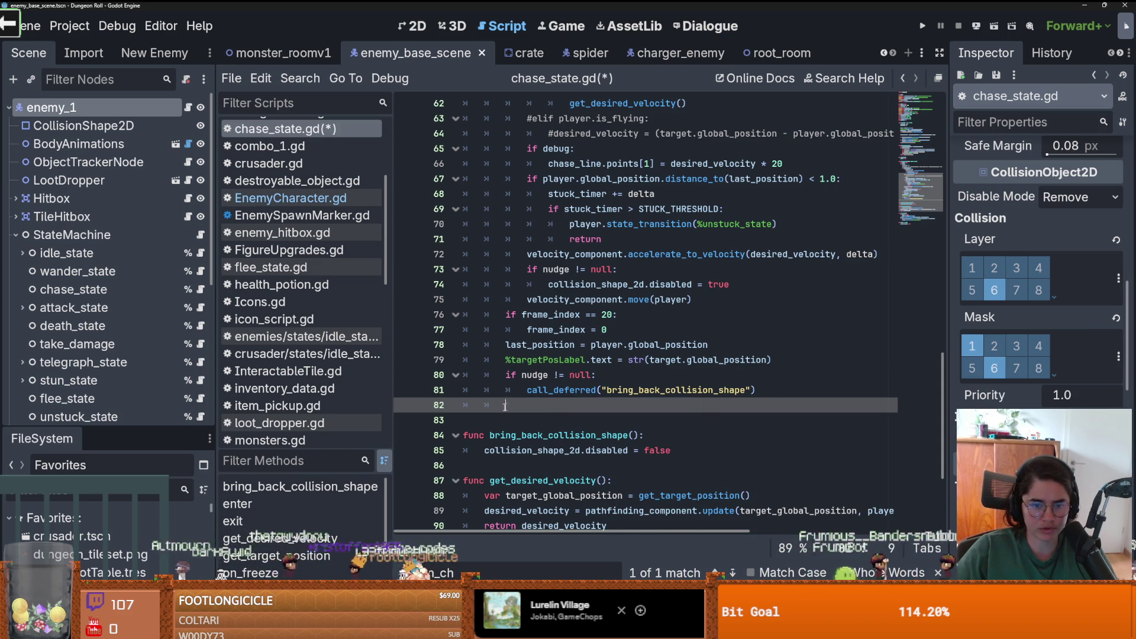
# - Paste the VELOCITY print line below line 23 of velocity_component.gd
pyautogui.scroll(-5, 112, 385)
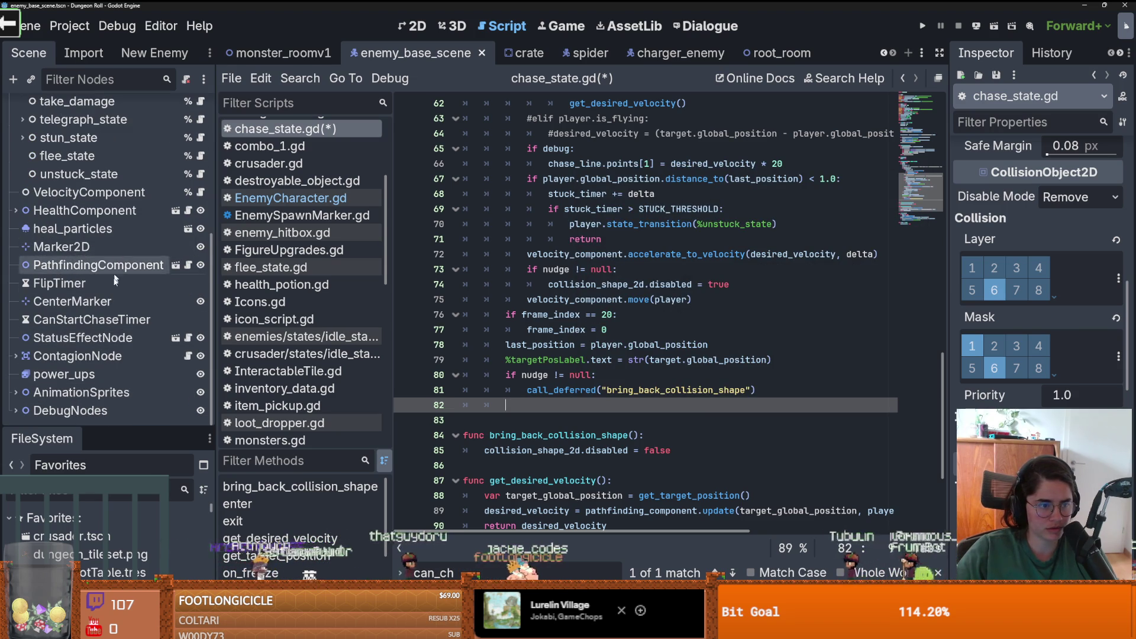
pyautogui.scroll(3, 110, 353)
pyautogui.click(199, 352)
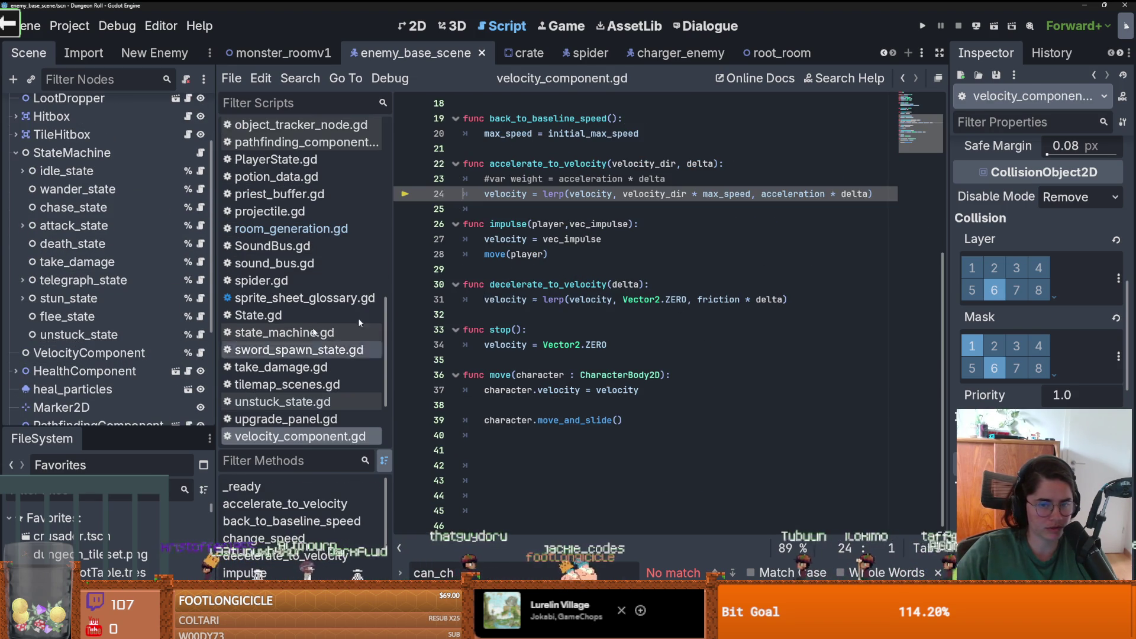
pyautogui.click(698, 179)
pyautogui.press('Return')
pyautogui.write('print("VELOCITY ", desired_velocity)')
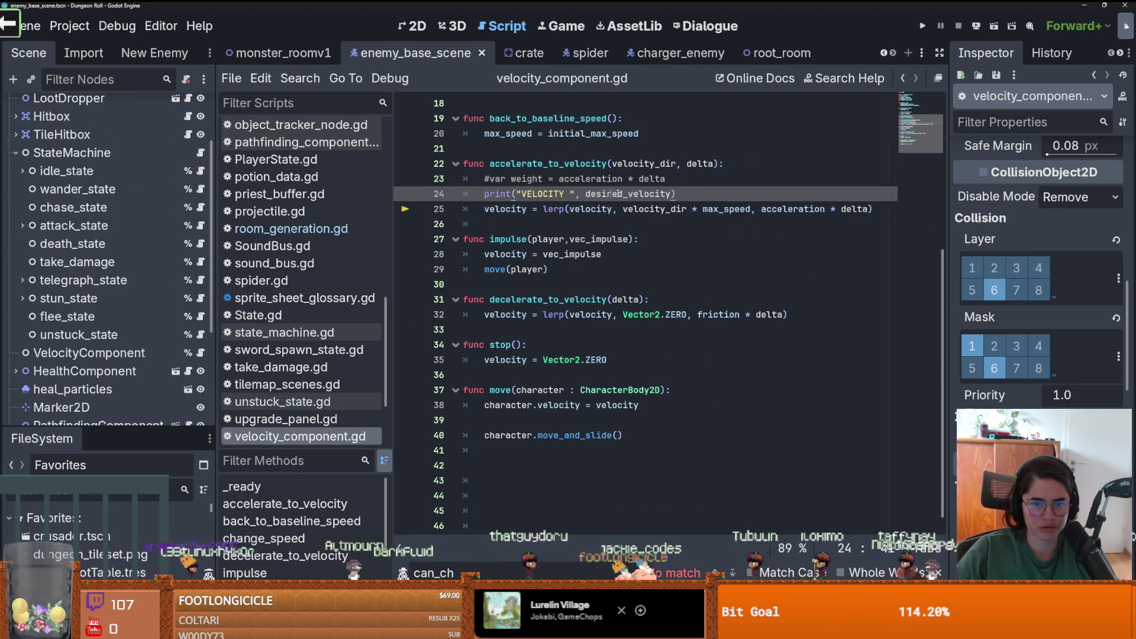
# - Make the print output velocity_dir instead of desired_velocity, then save and run the game
pyautogui.doubleClick(649, 164)
pyautogui.hotkey('ctrl', 'c')
pyautogui.doubleClick(629, 193)
pyautogui.hotkey('ctrl', 'v')
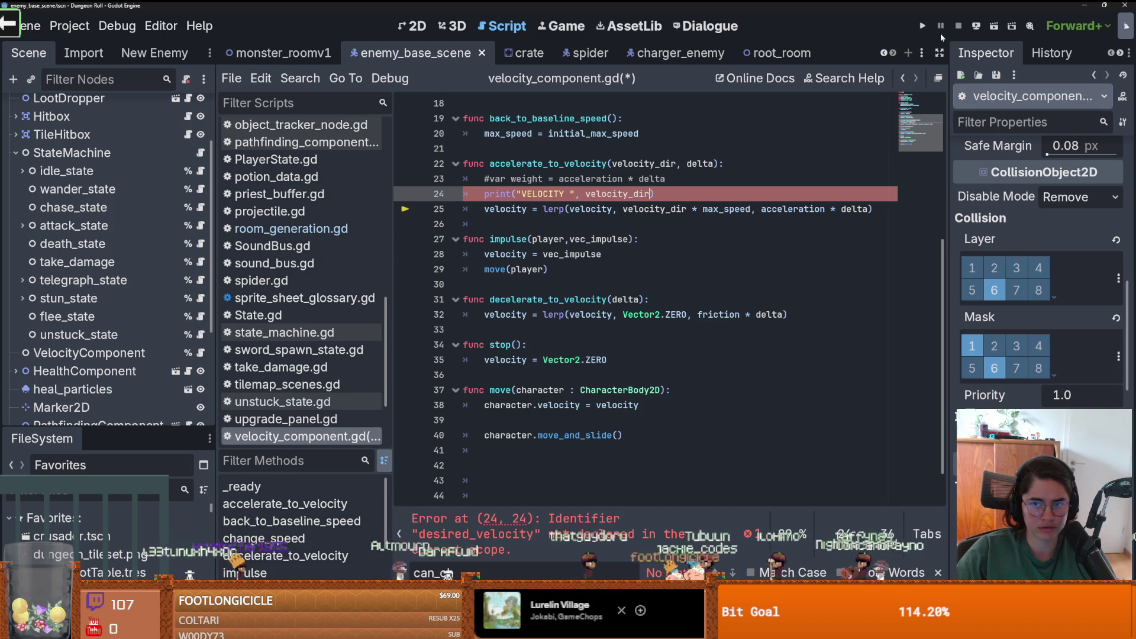
pyautogui.click(922, 27)
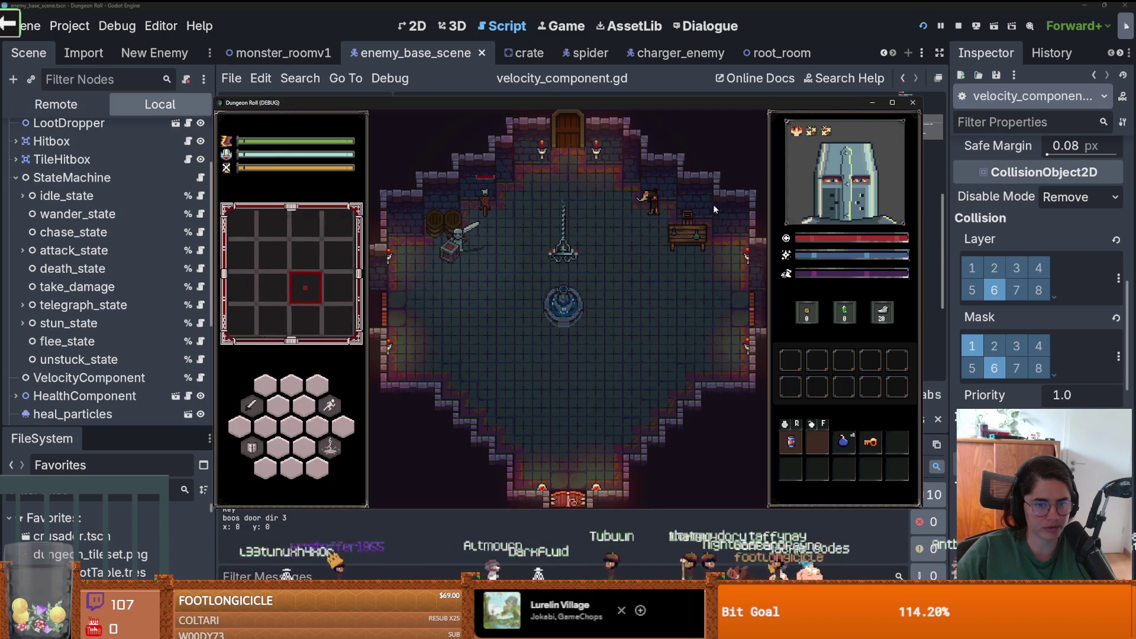
# - Walk the knight to the top door and load a room from the debug room list
pyautogui.hotkey('w', 'd')
pyautogui.press('e')
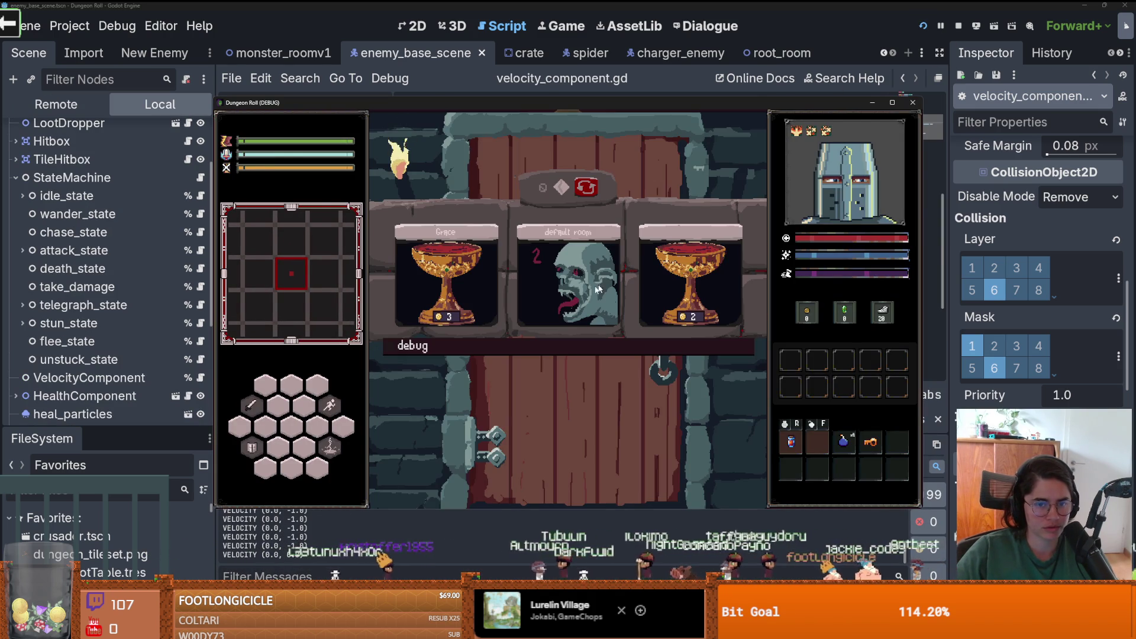
pyautogui.click(559, 346)
pyautogui.scroll(-2, 612, 418)
pyautogui.scroll(5, 626, 426)
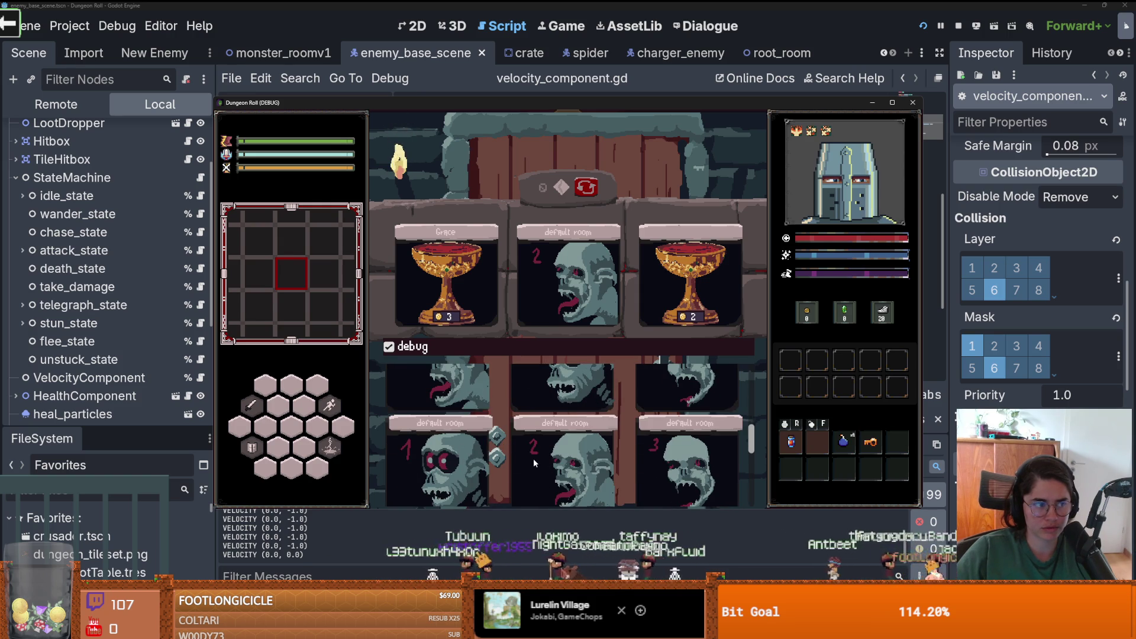
pyautogui.click(532, 458)
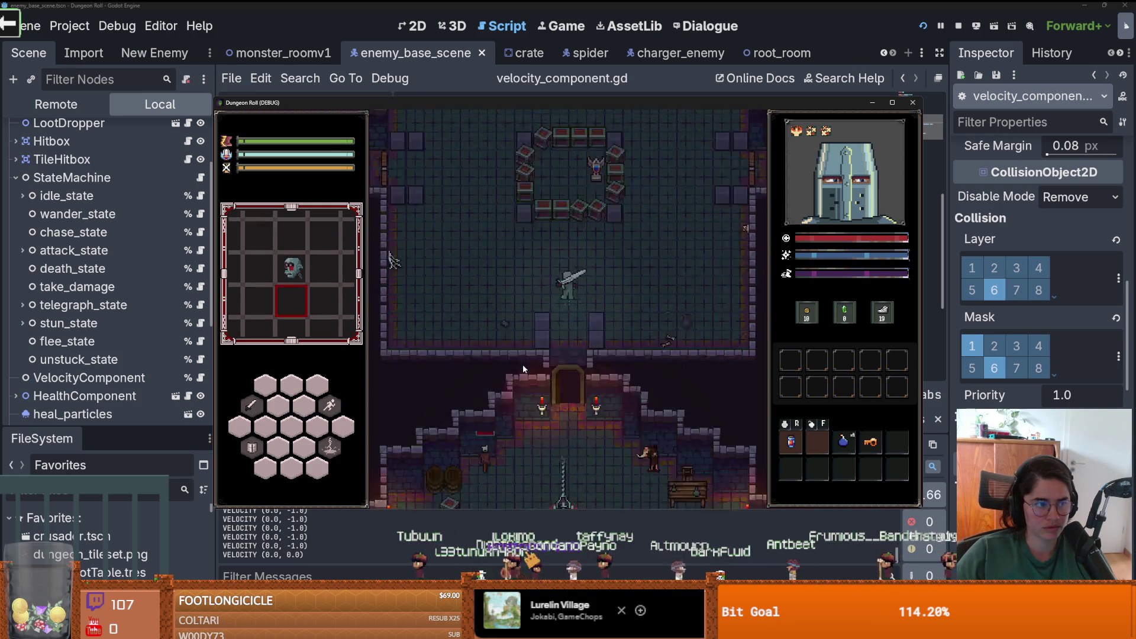
# - Circle the knight around the crates with W, A, S, D, then stop the game run
pyautogui.press('w')
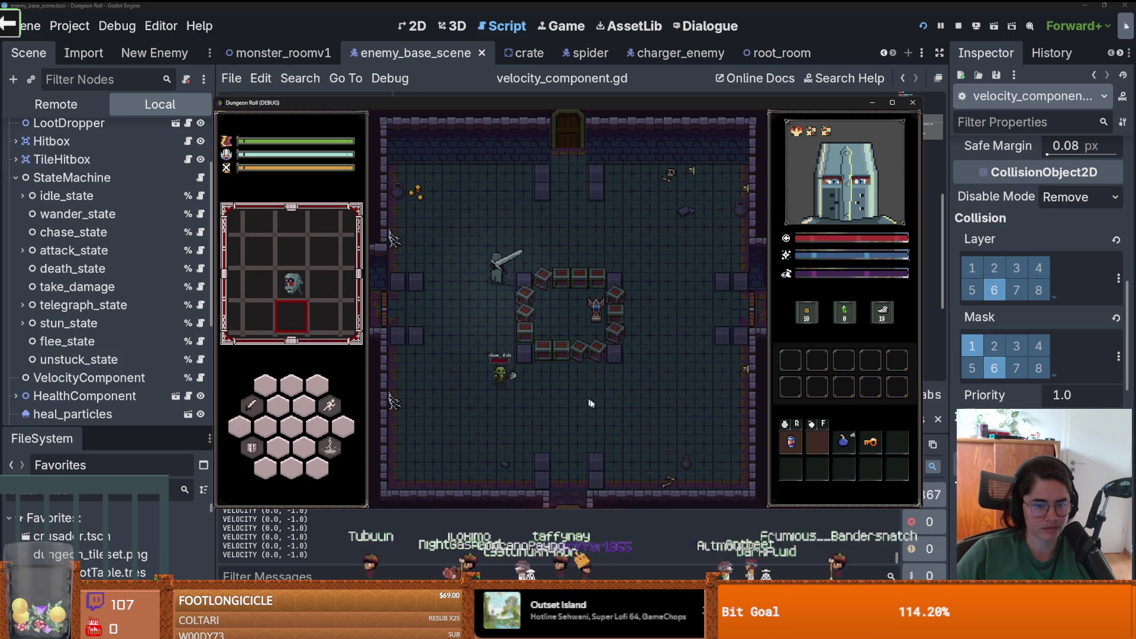
pyautogui.press('d')
pyautogui.press('d')
pyautogui.press('s')
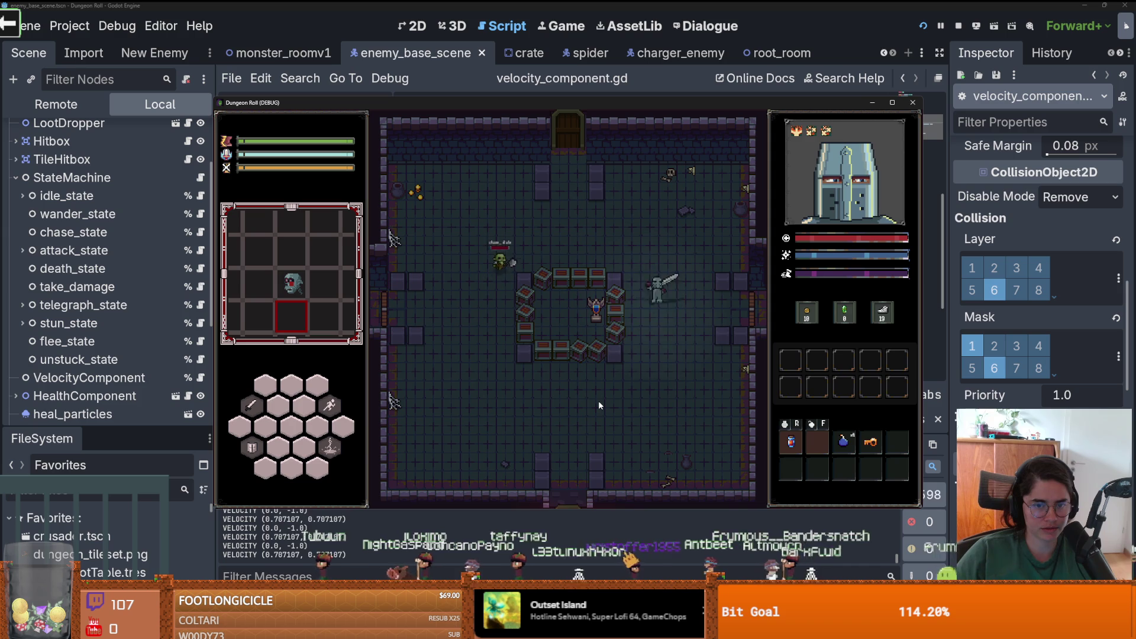
pyautogui.press('a')
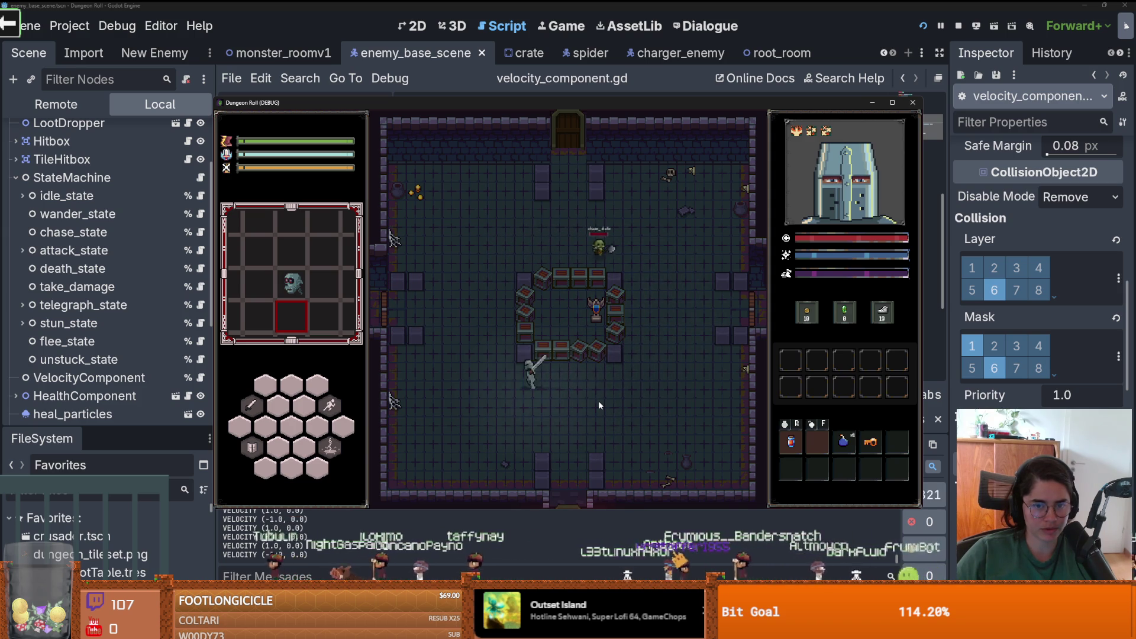
pyautogui.press('w')
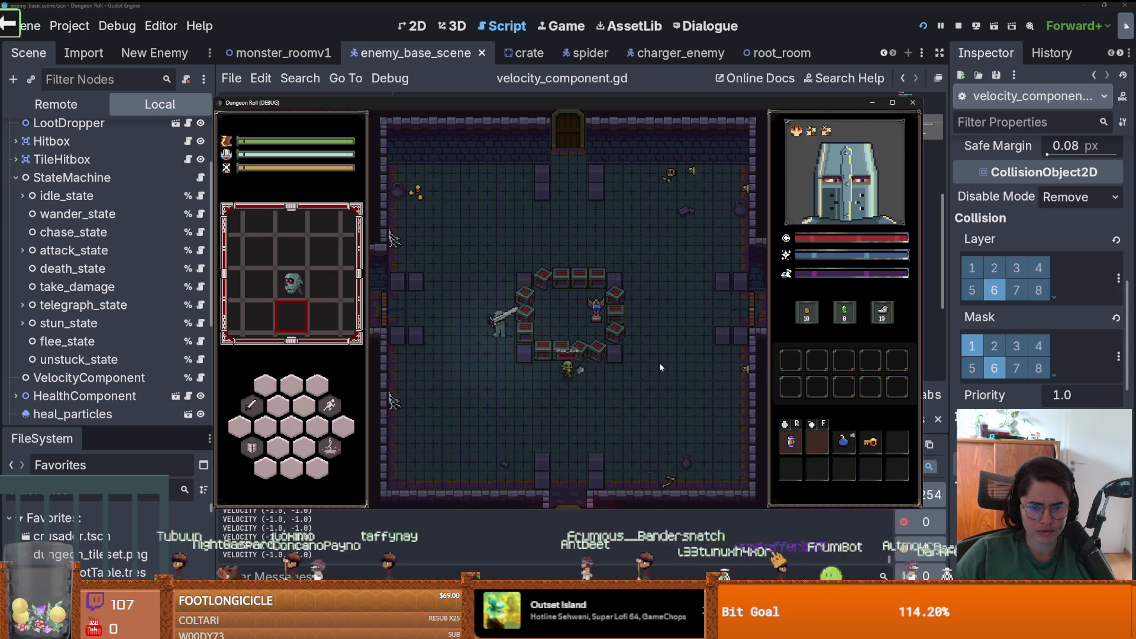
pyautogui.press('w')
pyautogui.press('d')
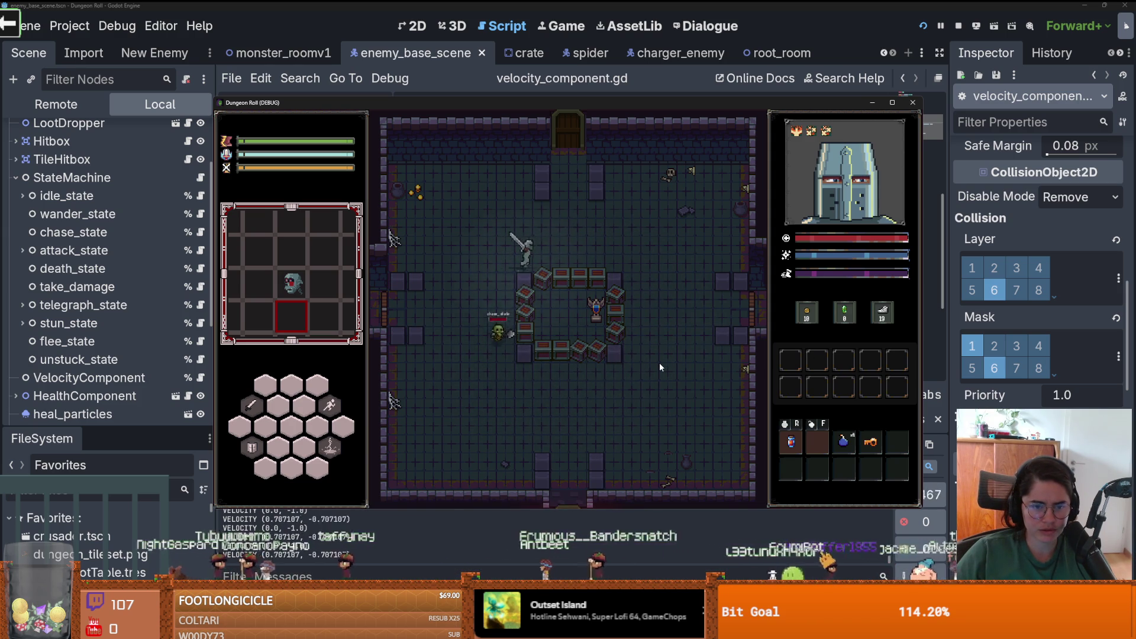
pyautogui.press('s')
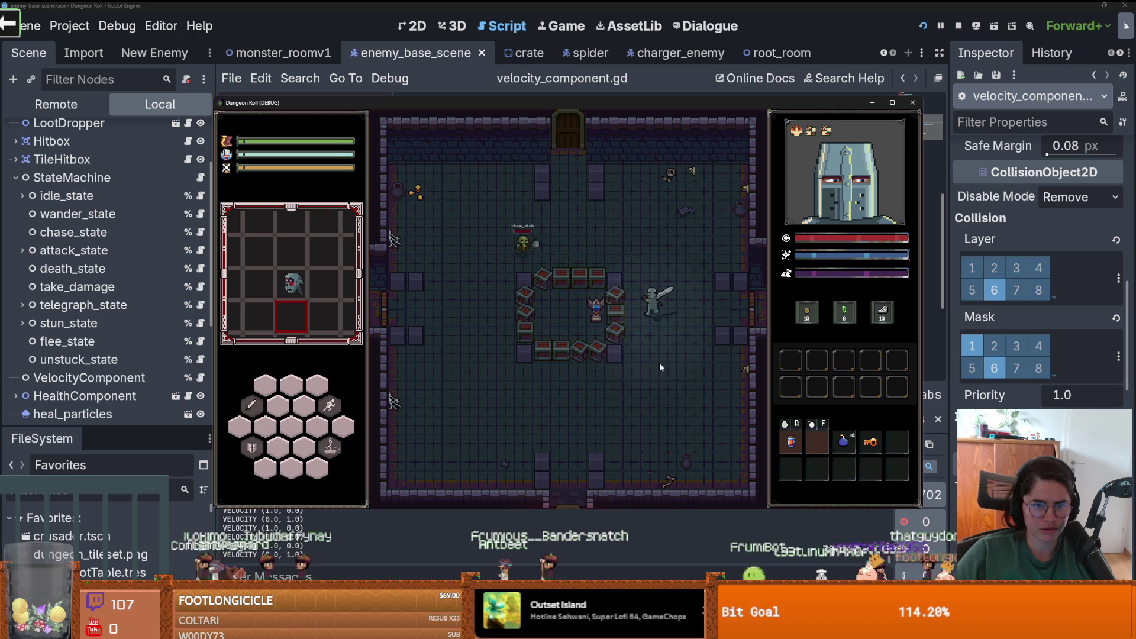
pyautogui.press('a')
pyautogui.press('a')
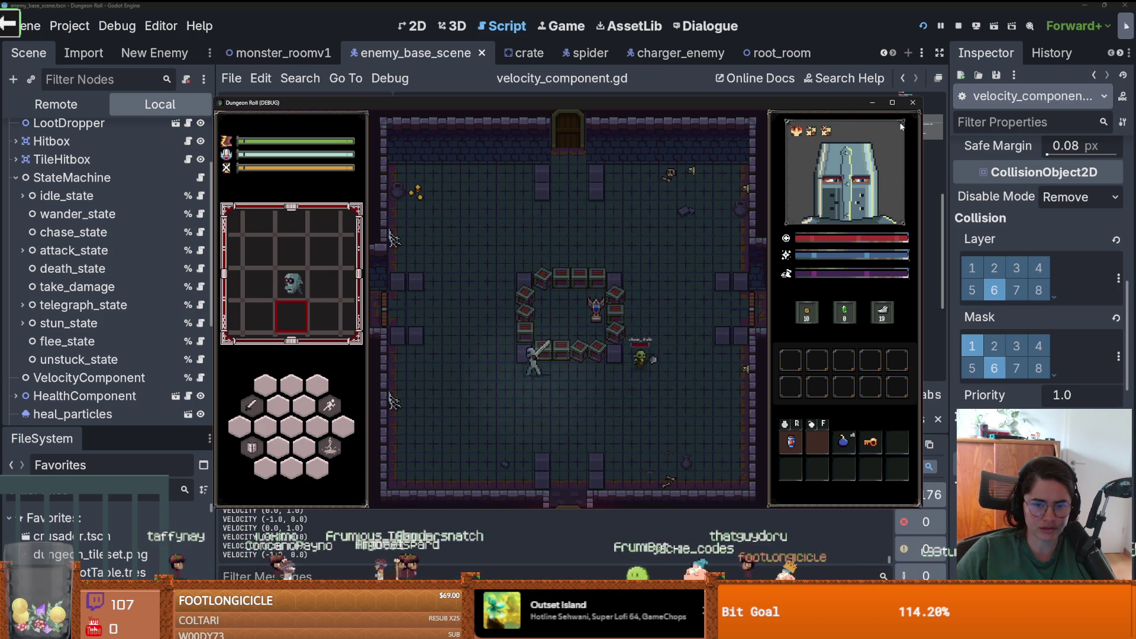
pyautogui.click(912, 102)
pyautogui.hotkey('ctrl', 's')
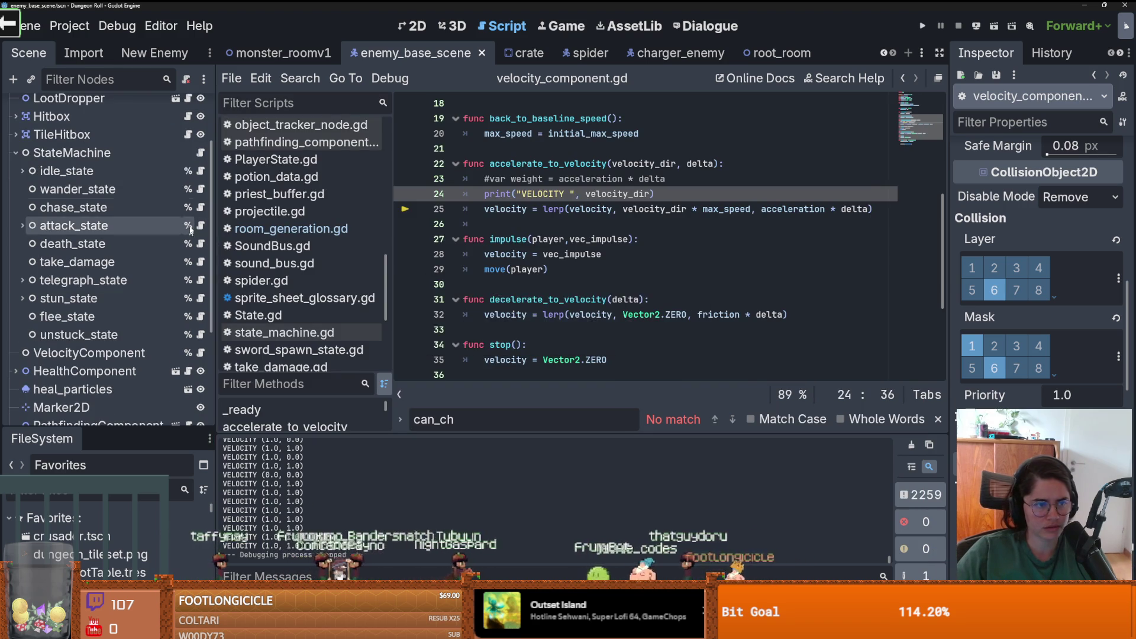
# - In chase_state.gd, delete the 5 from STUCK_THRESHOLD's 5.0 on line 21, then rerun with F5
pyautogui.click(200, 207)
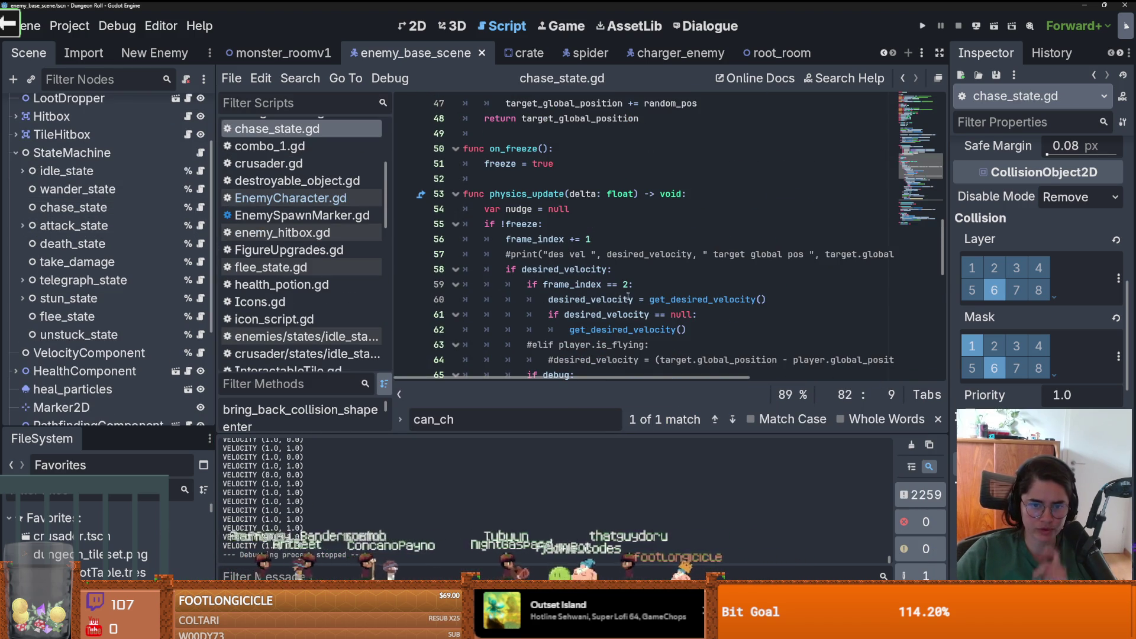
pyautogui.scroll(-3, 631, 259)
pyautogui.doubleClick(683, 294)
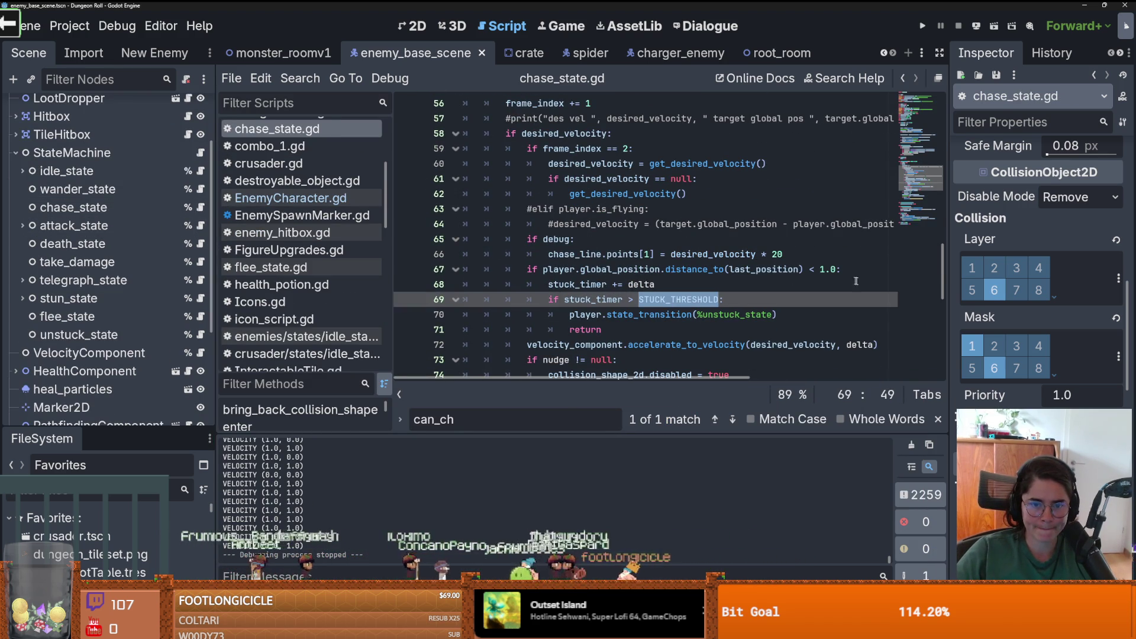
pyautogui.scroll(15, 941, 269)
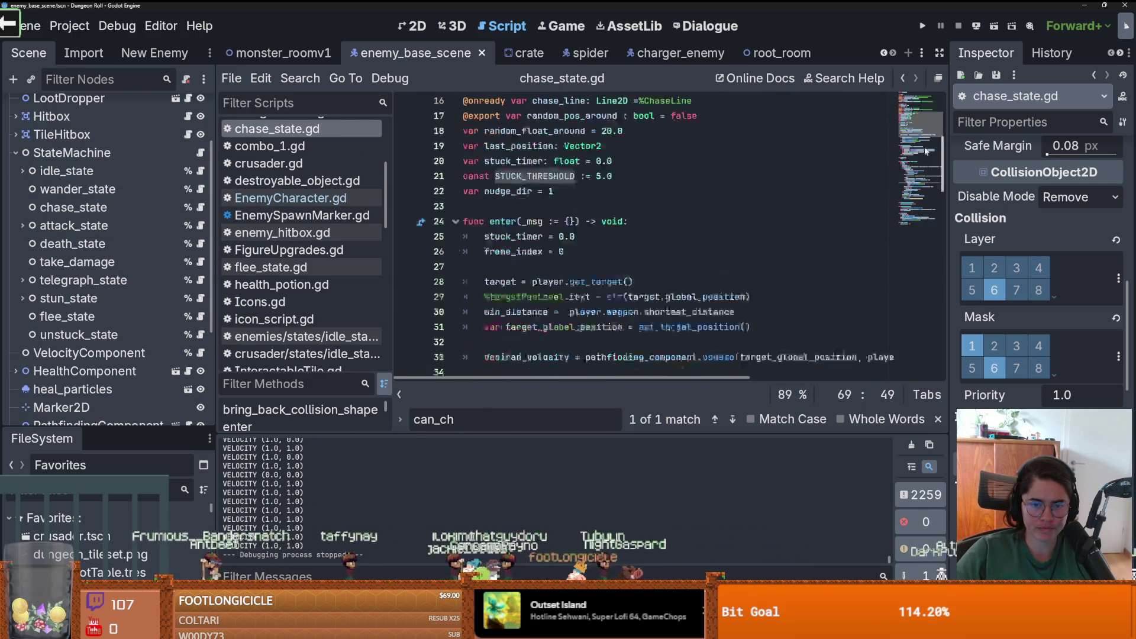
pyautogui.click(602, 235)
pyautogui.press('BackSpace')
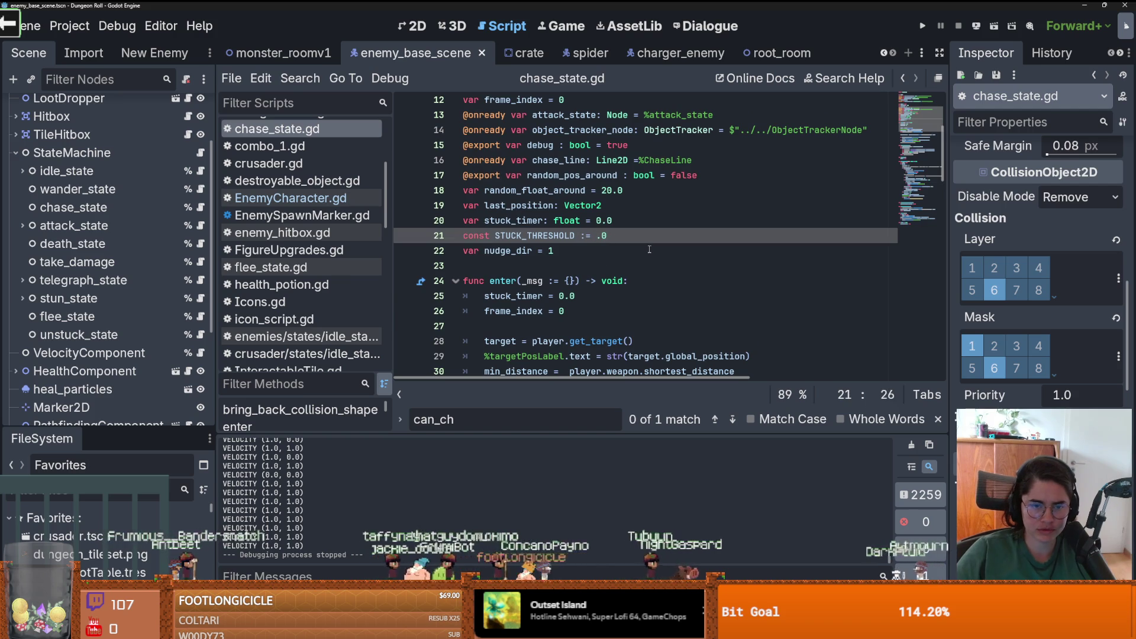
pyautogui.write('10')
pyautogui.press('F5')
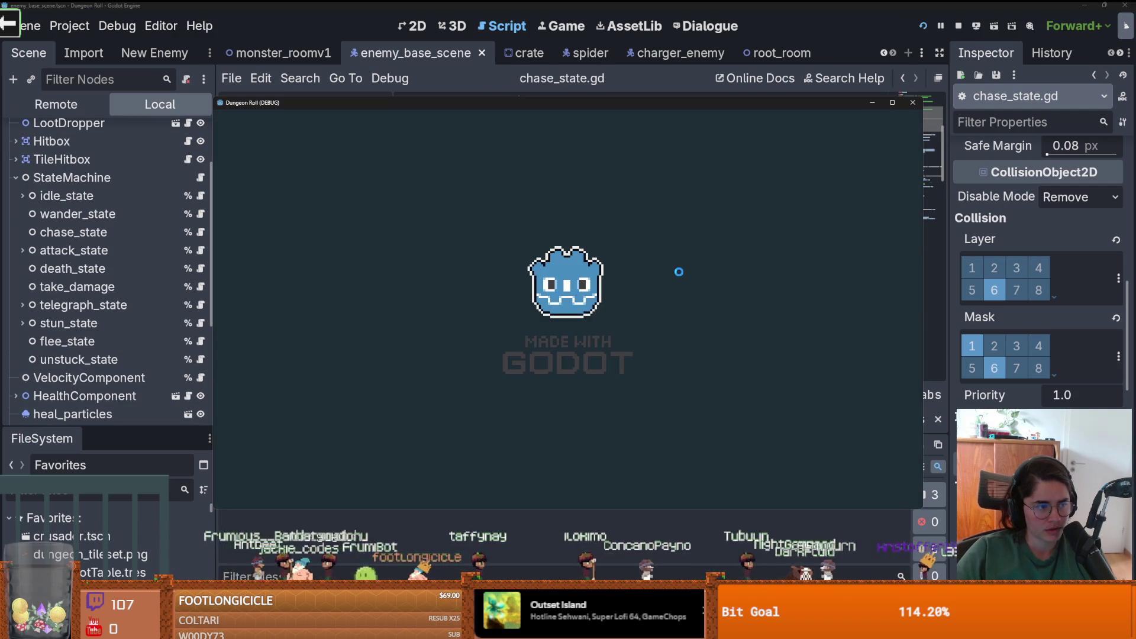
# - Walk the knight through the top door and enter a room from the room cards
pyautogui.press('w')
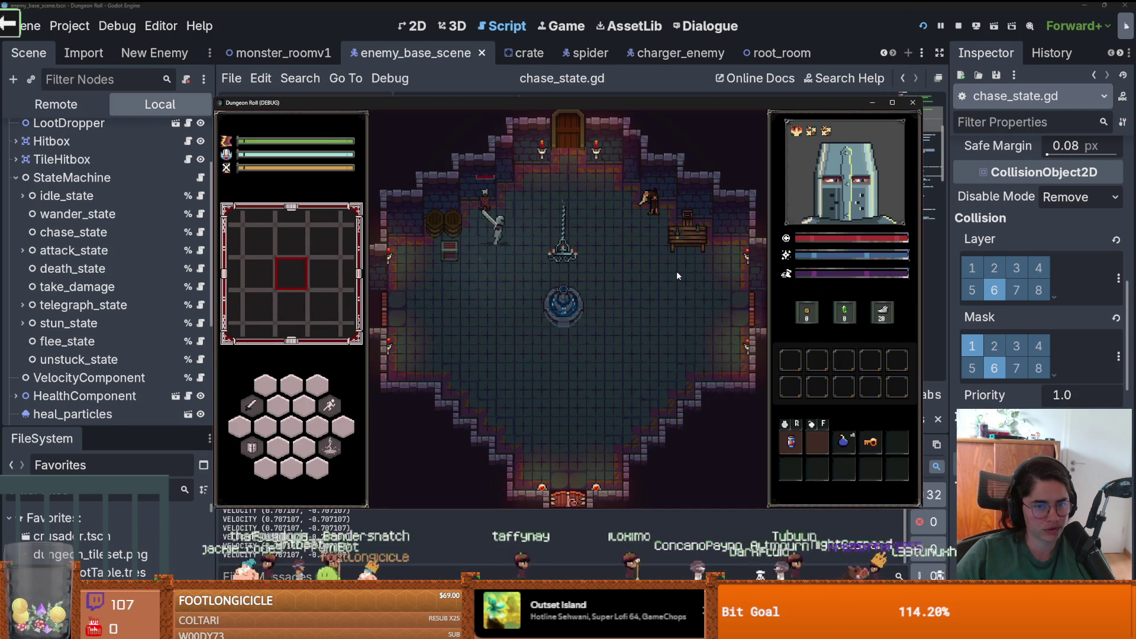
pyautogui.press('e')
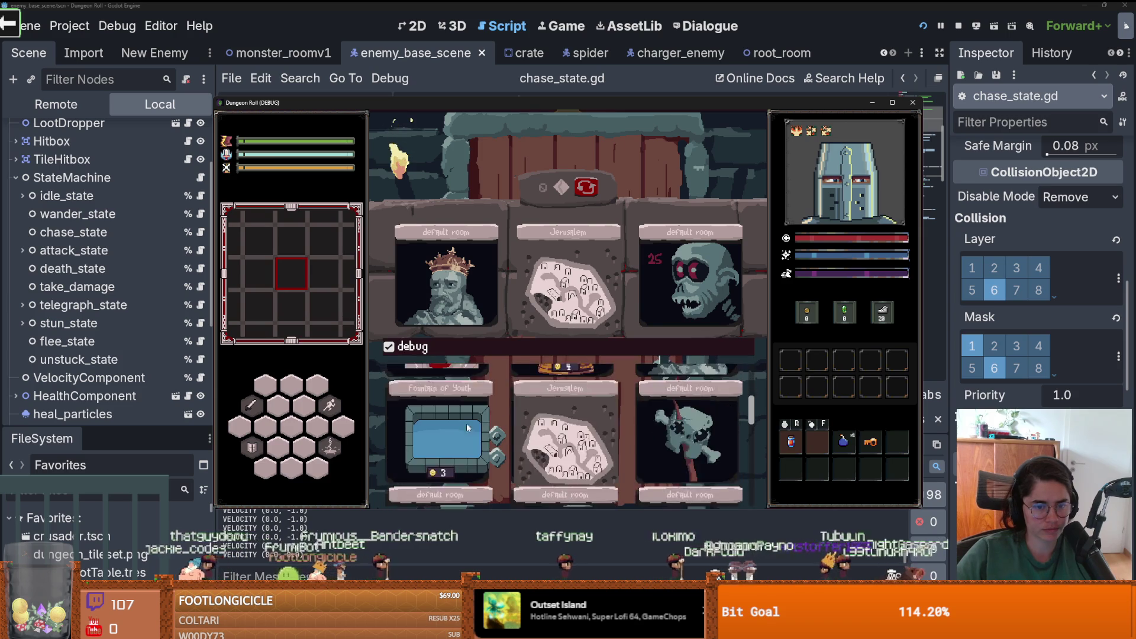
pyautogui.click(431, 468)
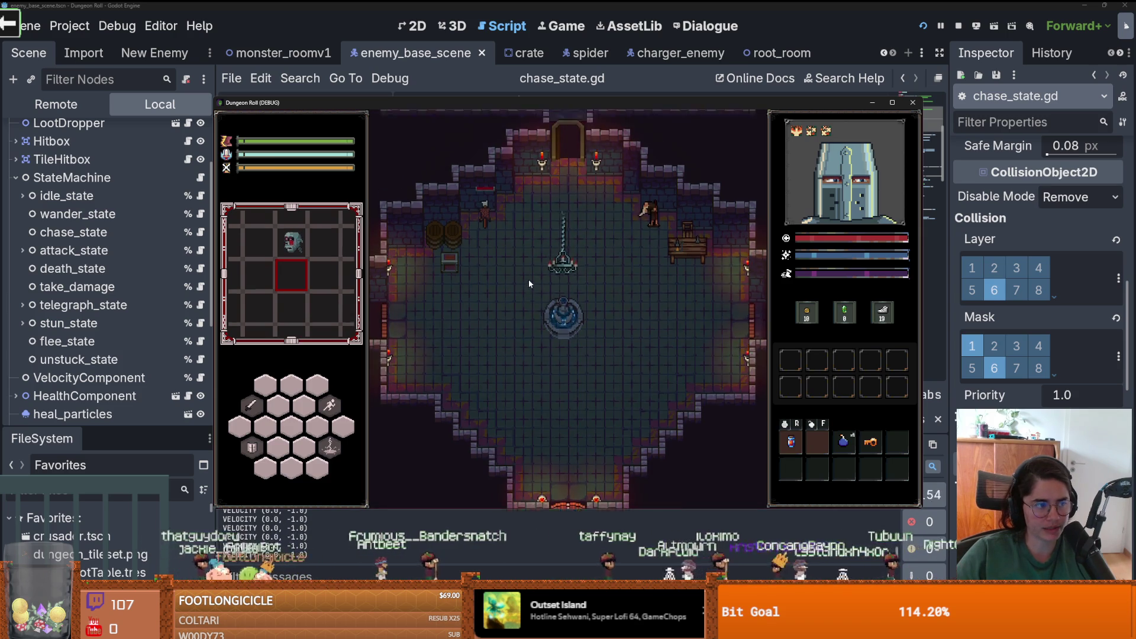
# - Walk the knight in laps around the crate ring while the goblin chases
pyautogui.press('w')
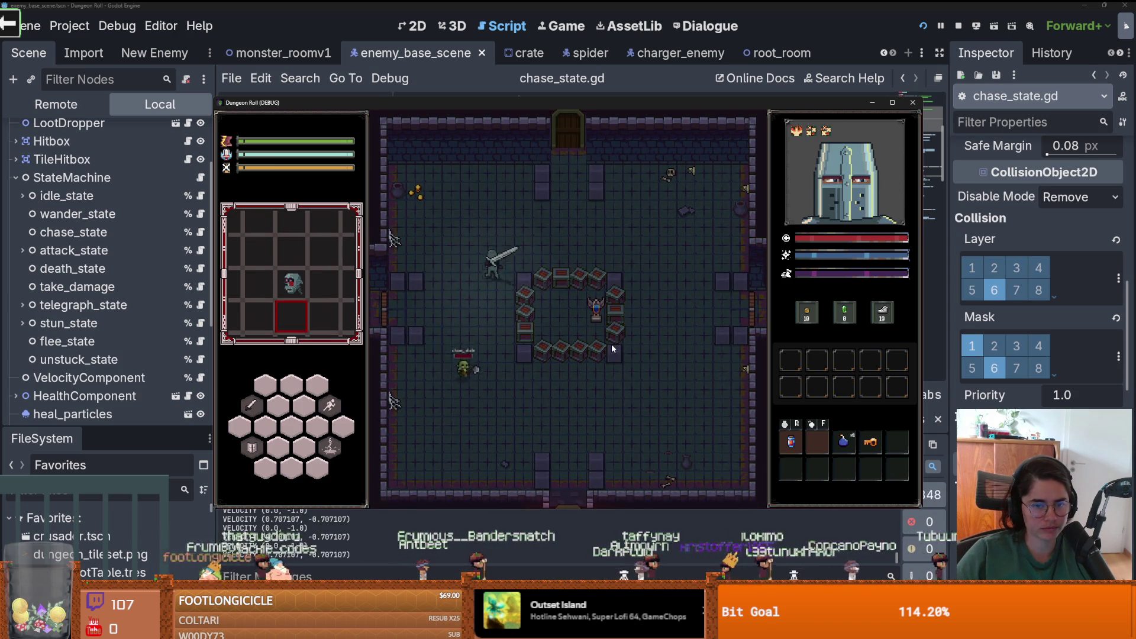
pyautogui.press('d')
pyautogui.press('d')
pyautogui.press('s')
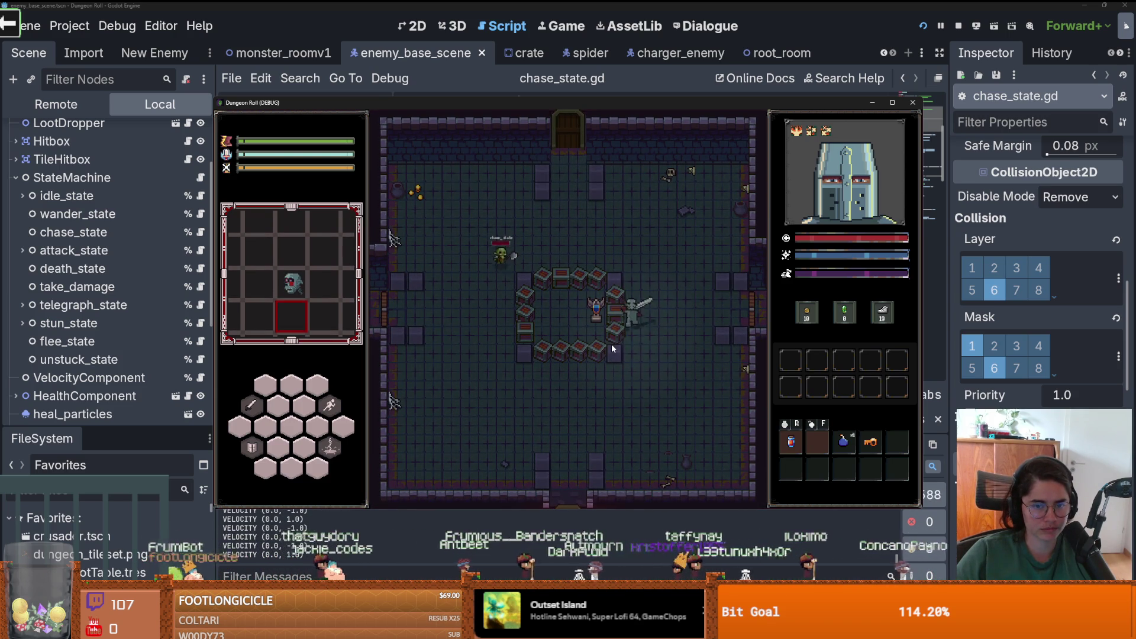
pyautogui.press('a')
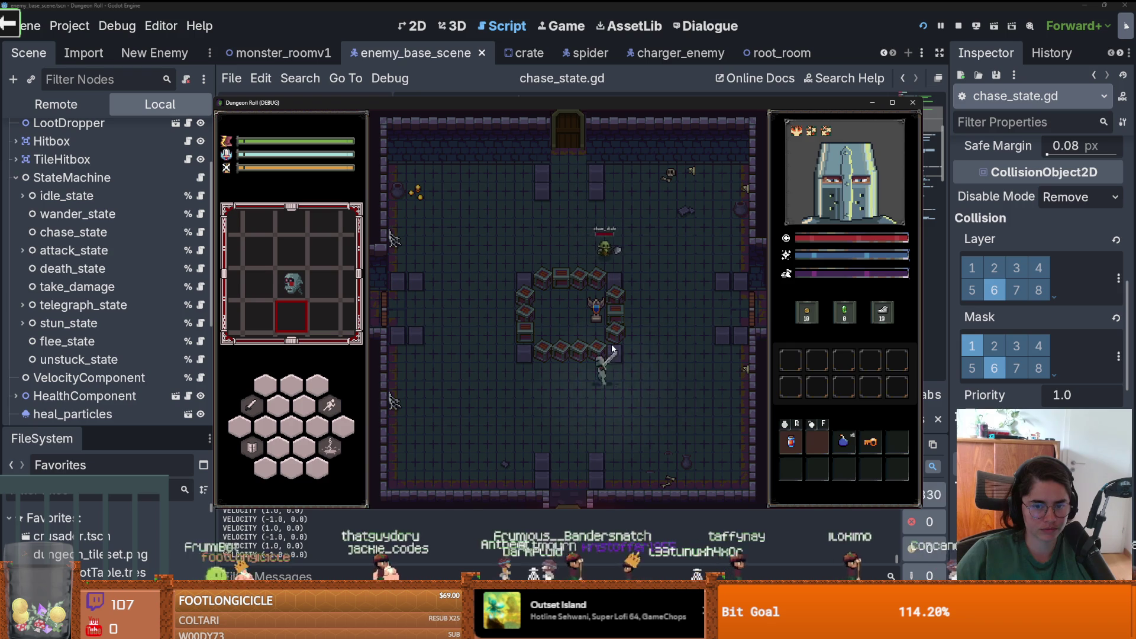
pyautogui.press('a')
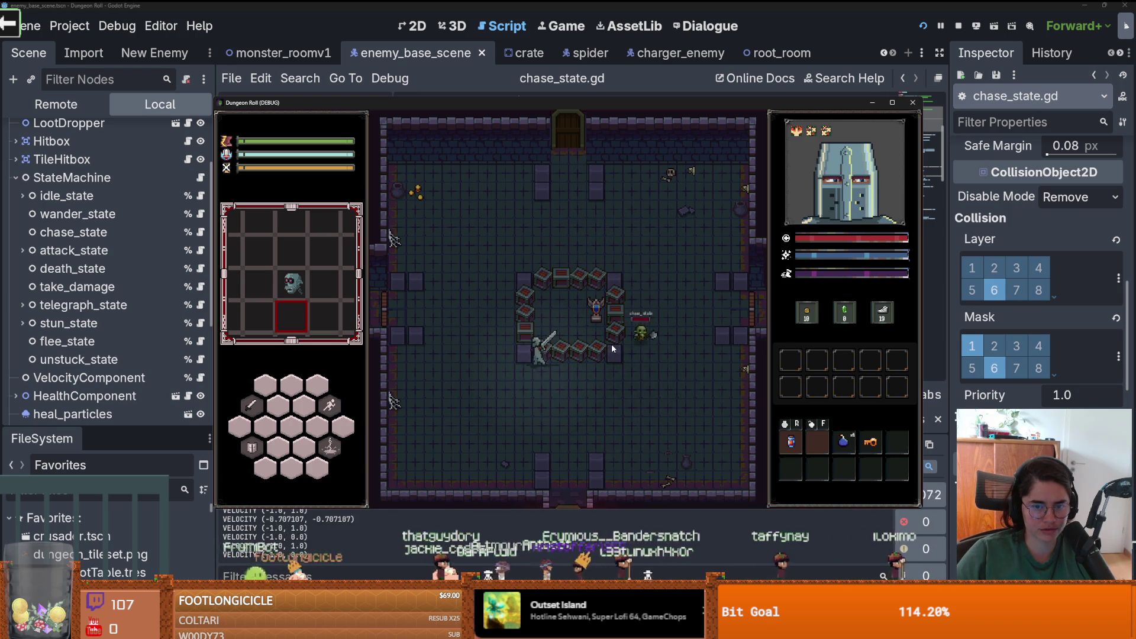
pyautogui.press('w')
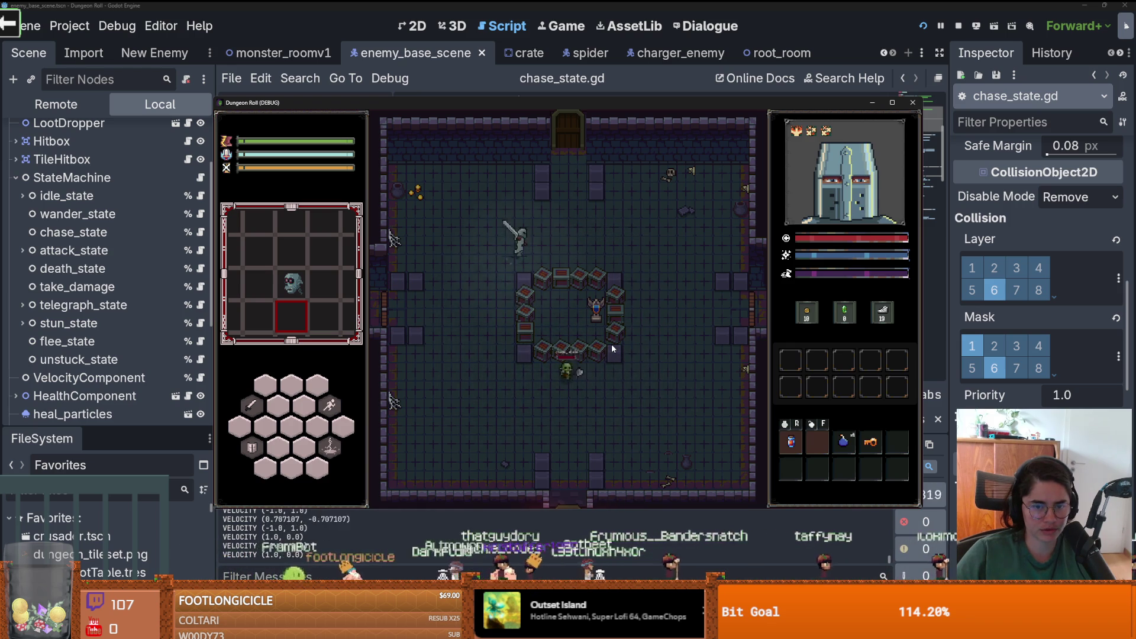
pyautogui.press('d')
pyautogui.press('d')
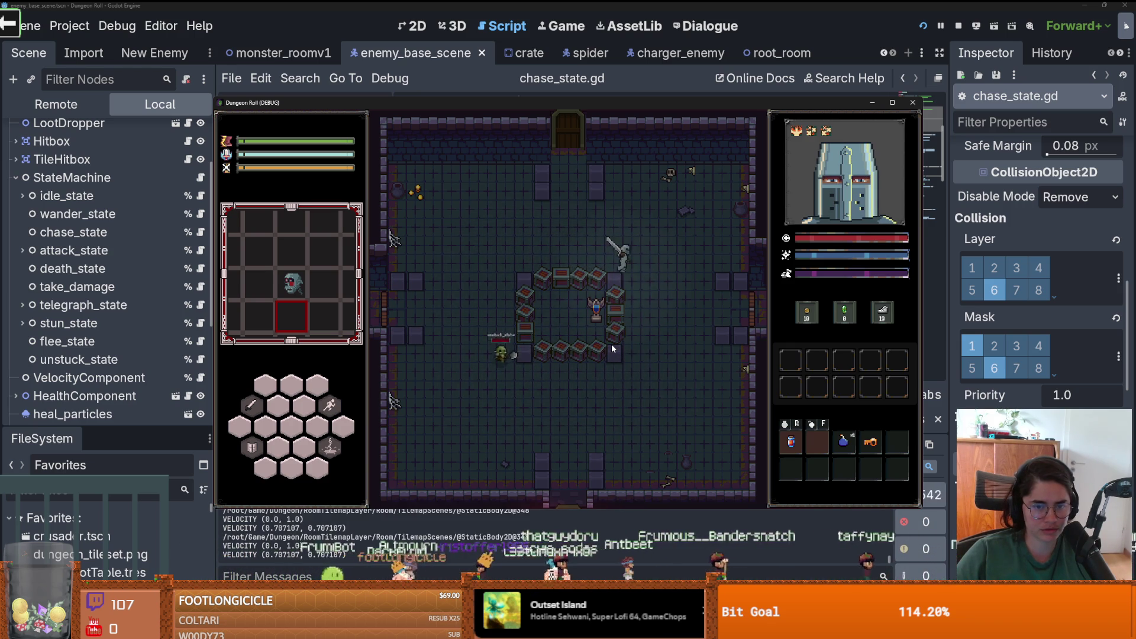
pyautogui.press('a')
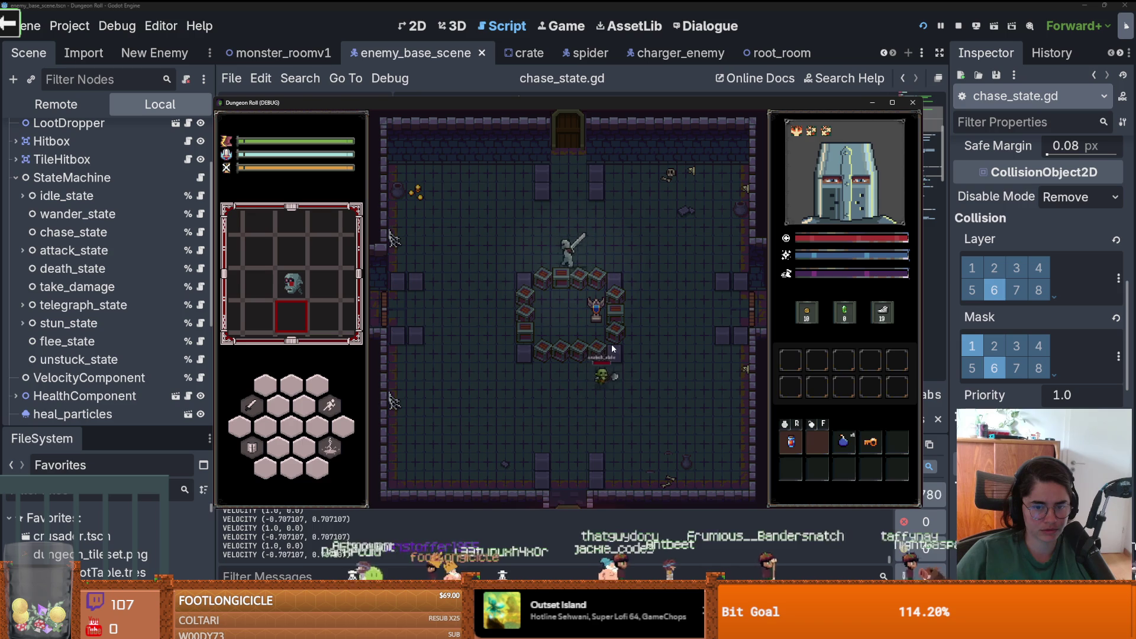
pyautogui.press('s')
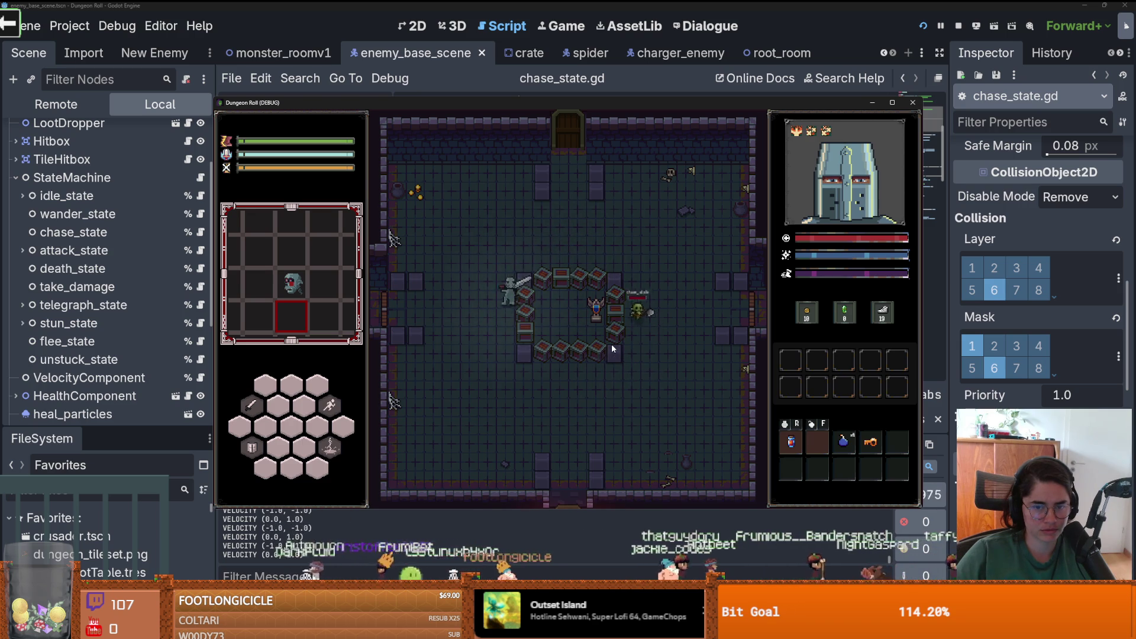
pyautogui.press('w')
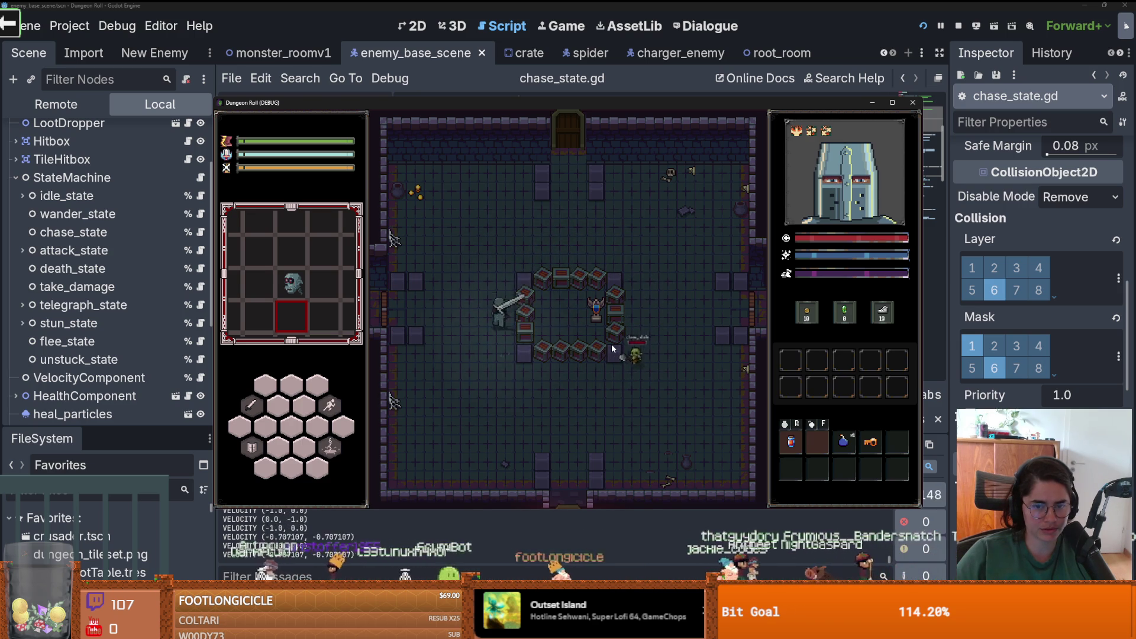
pyautogui.press('d')
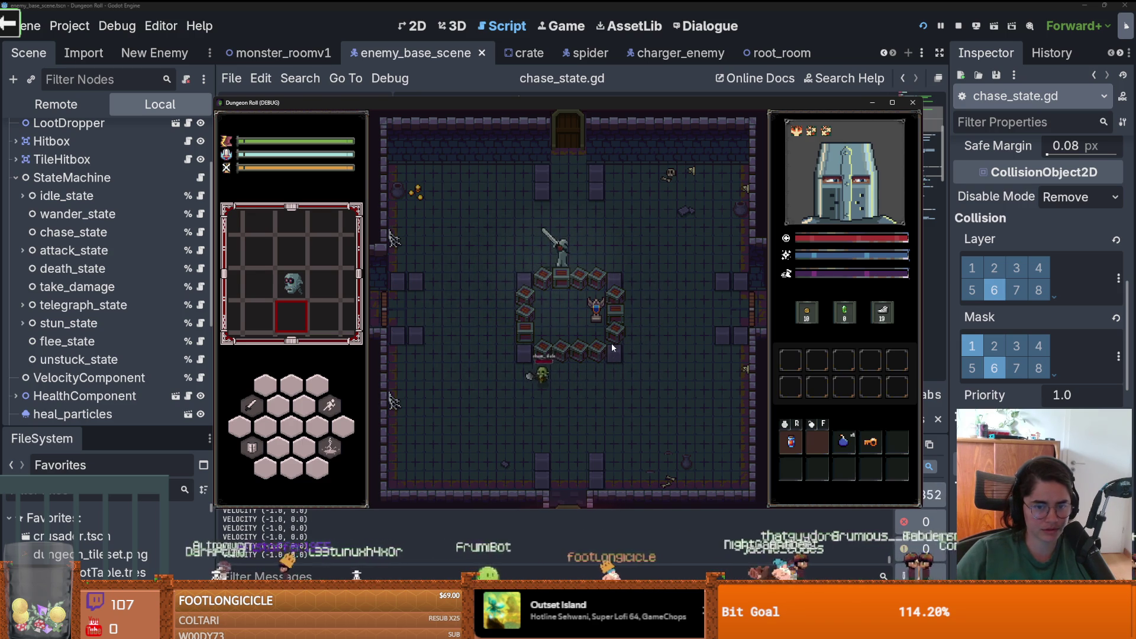
pyautogui.press('d')
pyautogui.press('s')
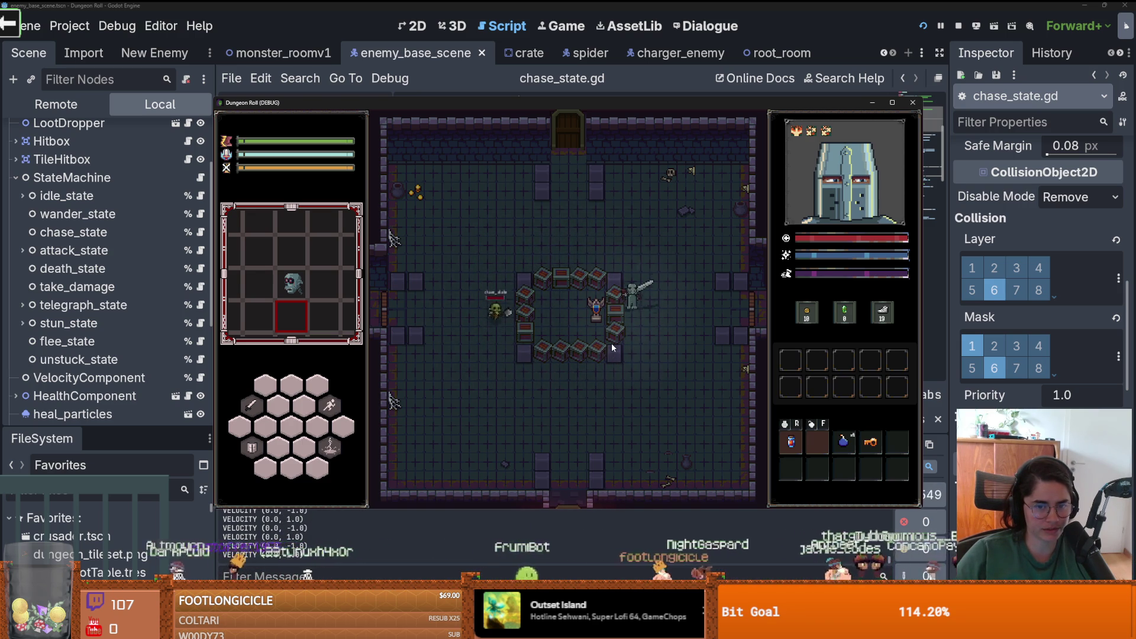
pyautogui.press('w')
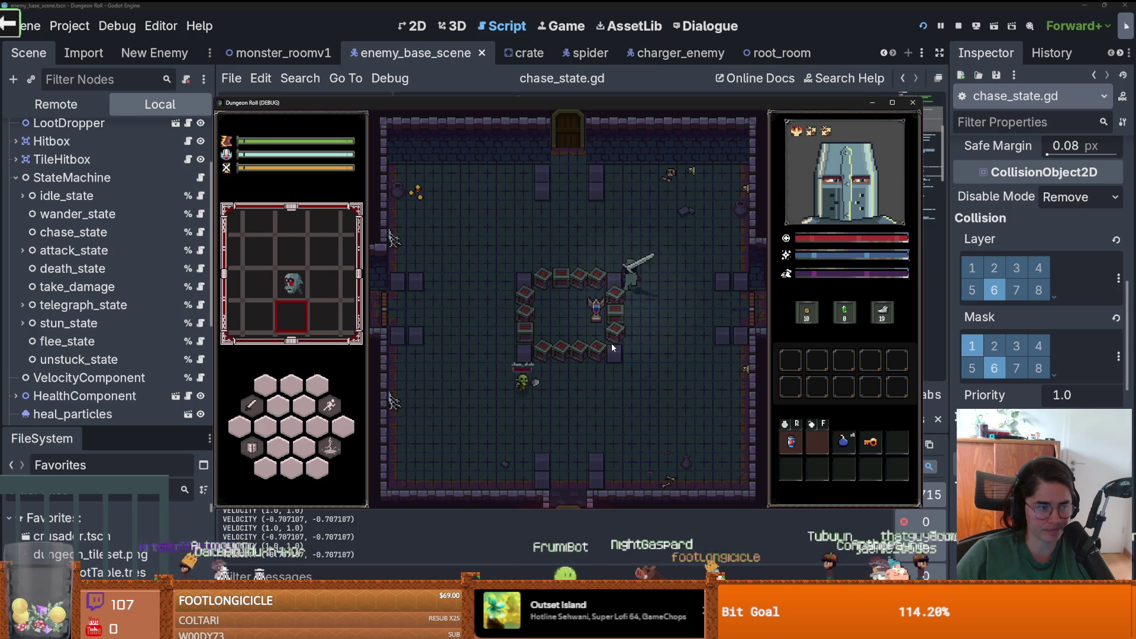
pyautogui.press('a')
pyautogui.press('a')
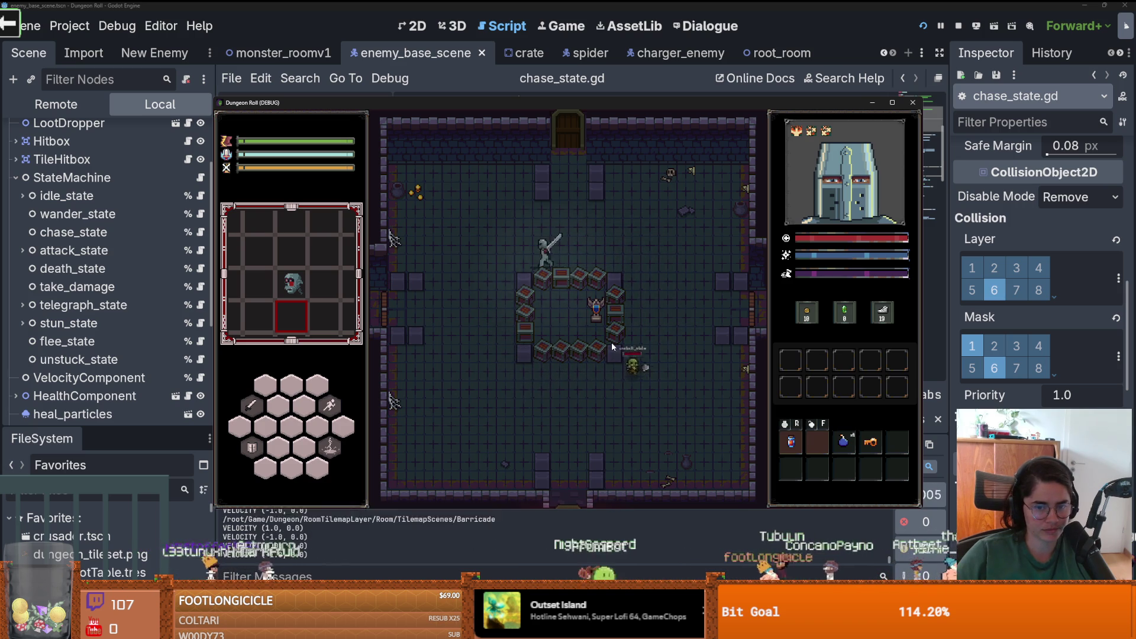
pyautogui.press('s')
pyautogui.press('s')
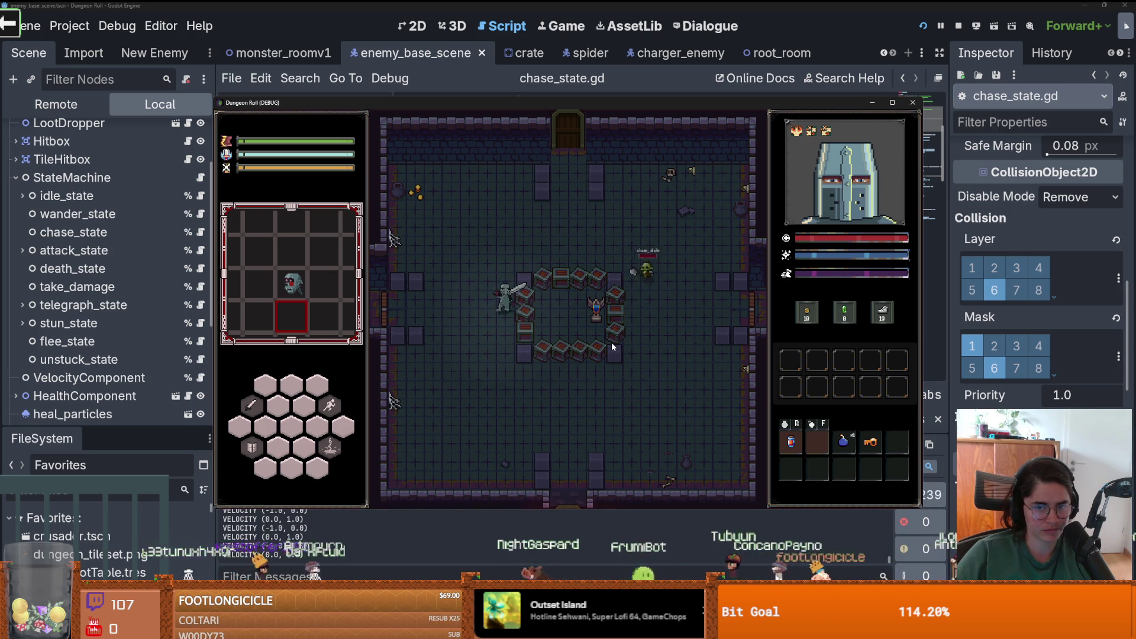
pyautogui.press('d')
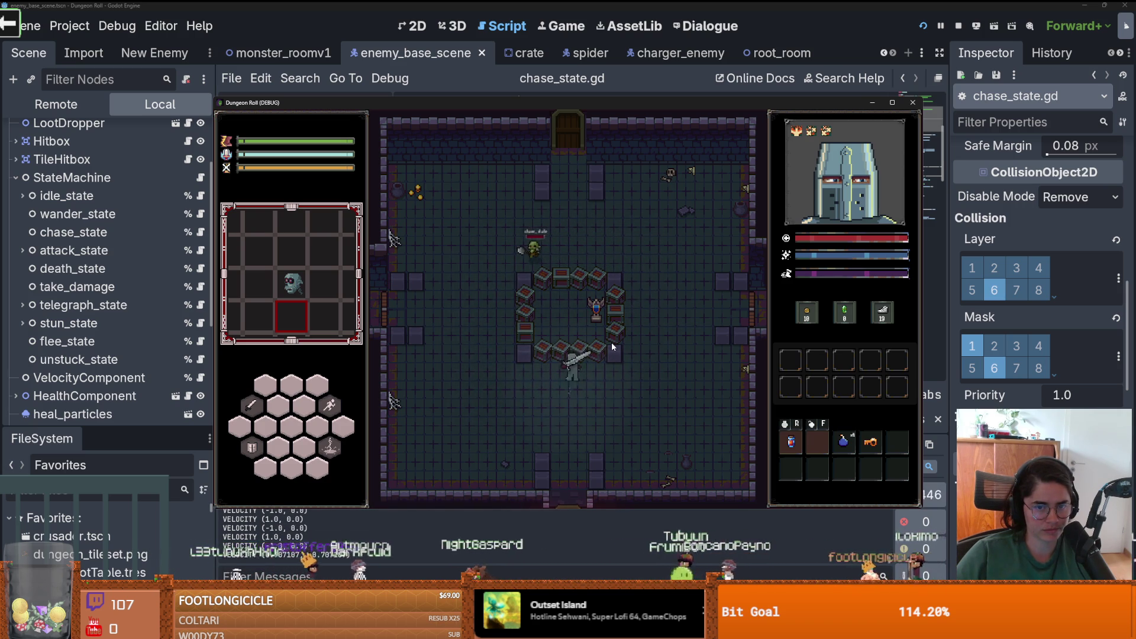
pyautogui.press('w')
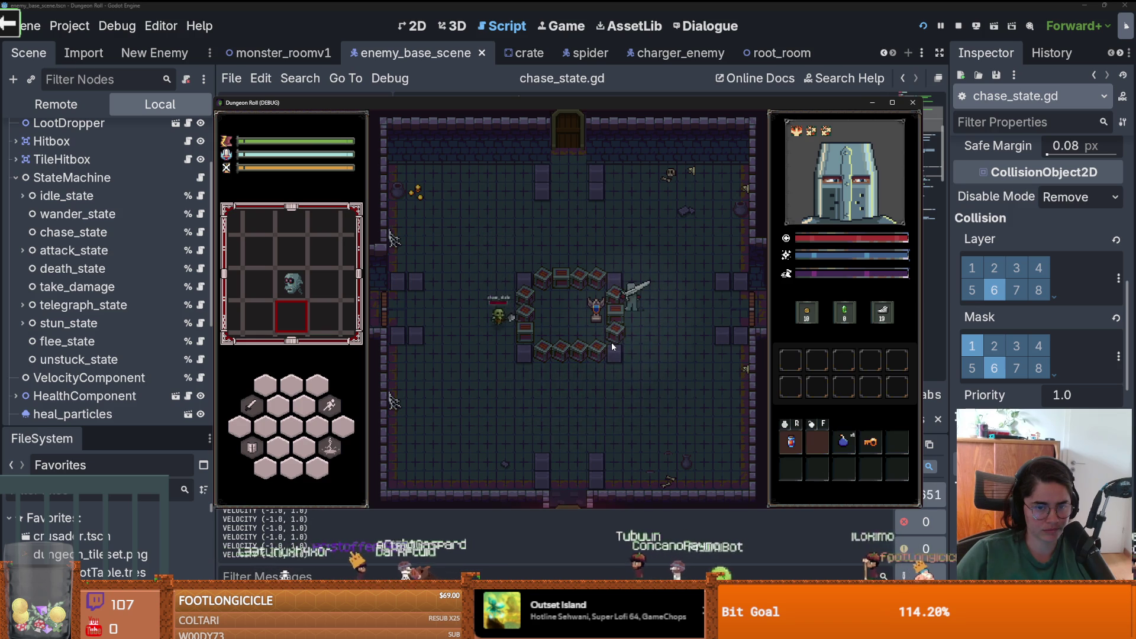
pyautogui.press('a')
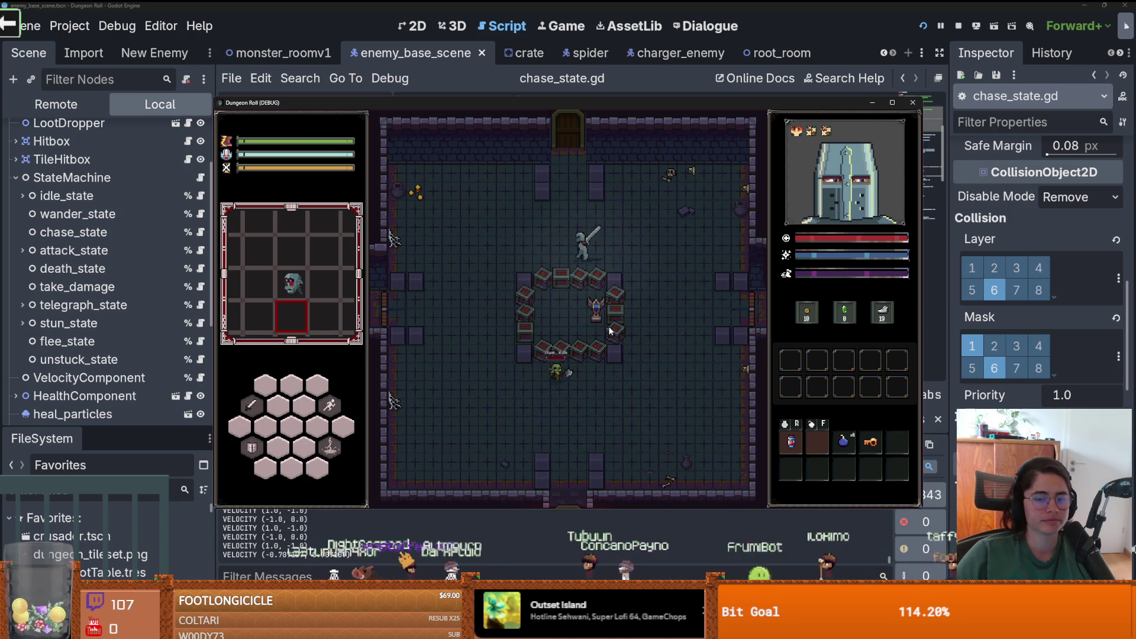
# - Keep circling the ring, then lead the knight into open floor up-left so the goblin follows
pyautogui.press('d')
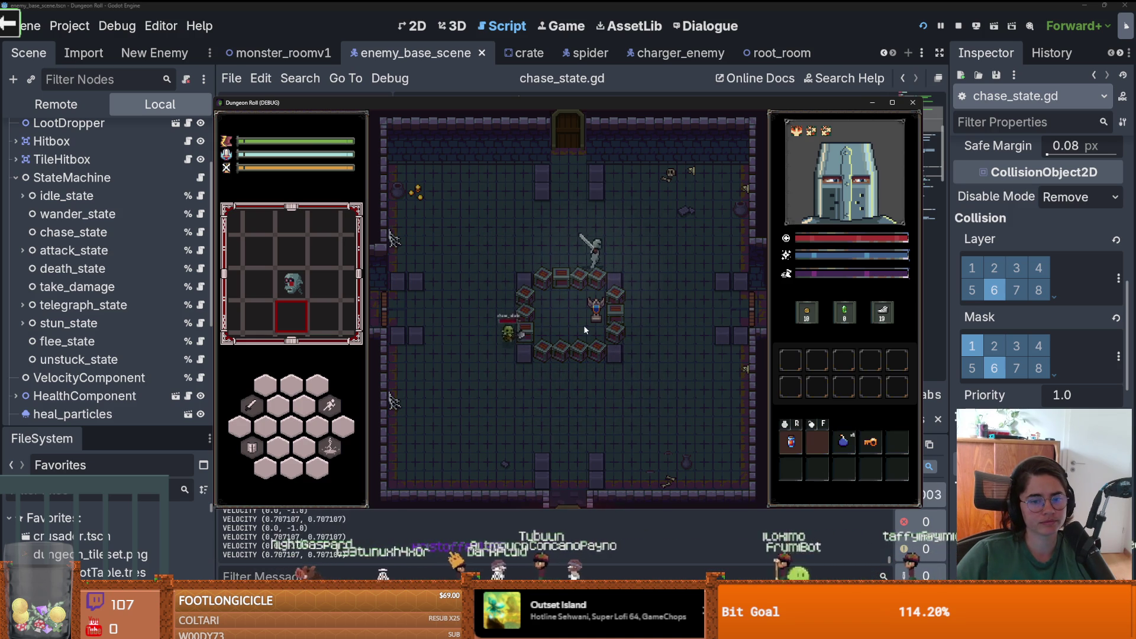
pyautogui.press('s')
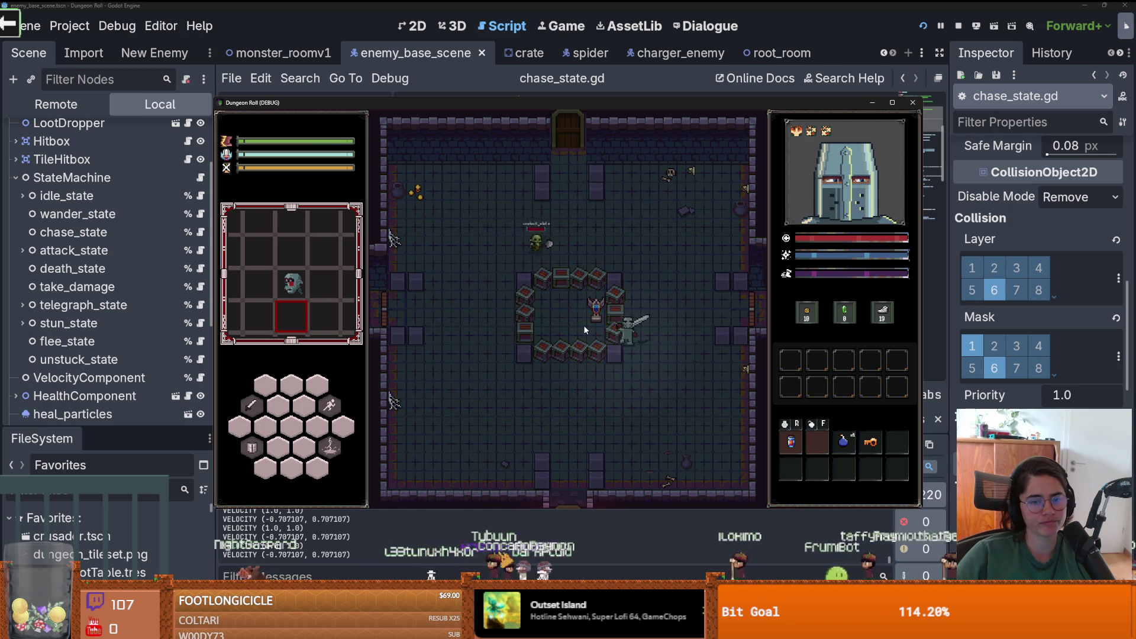
pyautogui.press('a')
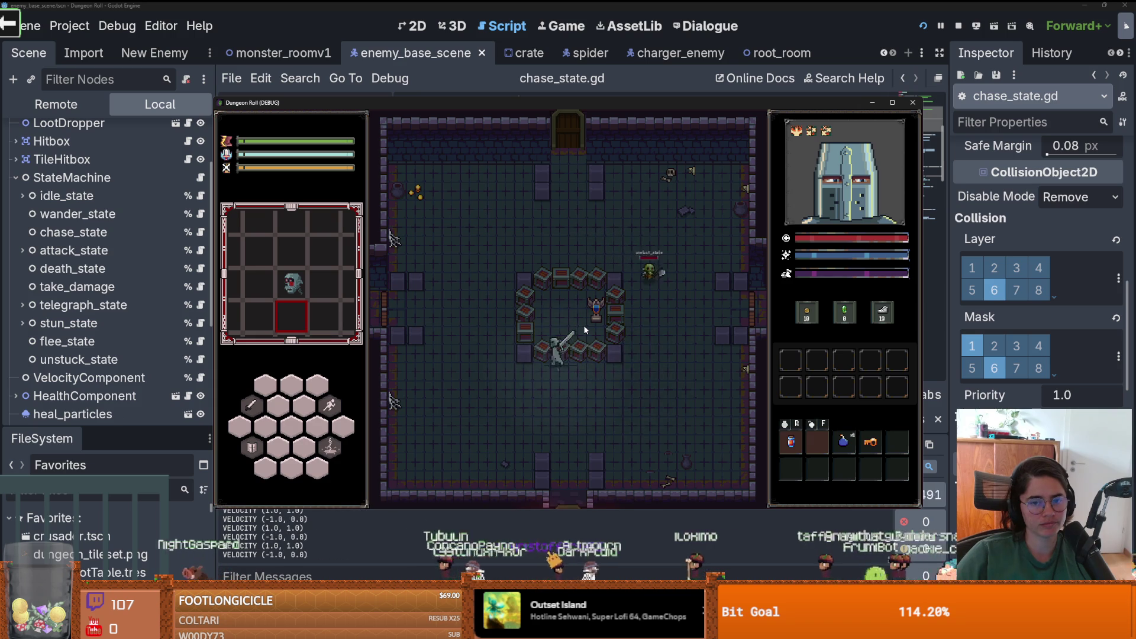
pyautogui.press('w')
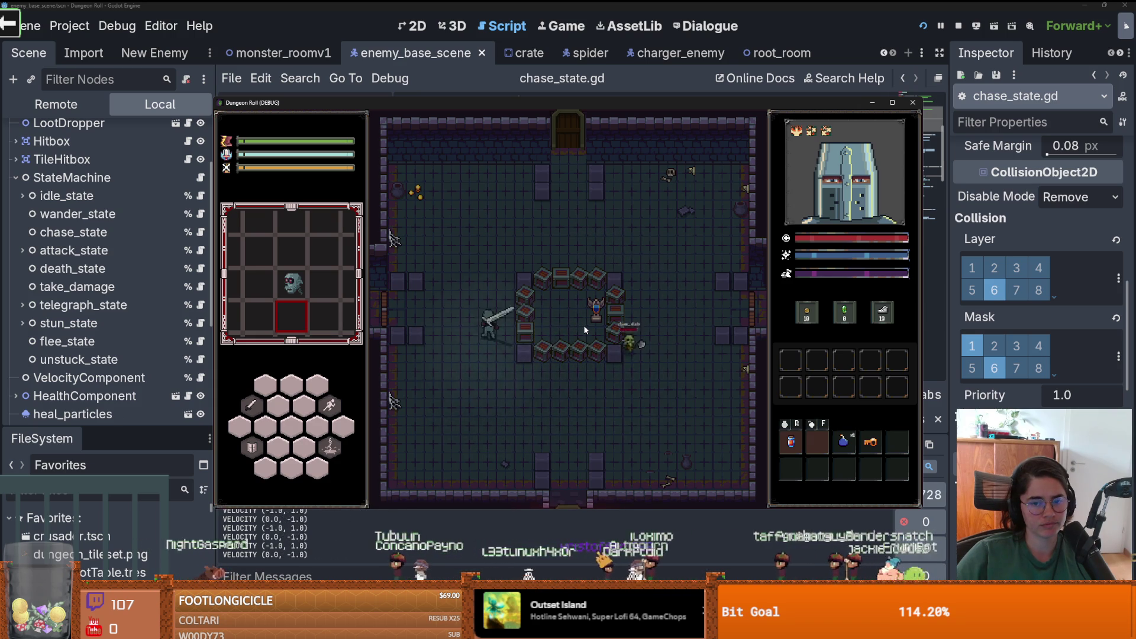
pyautogui.press('w')
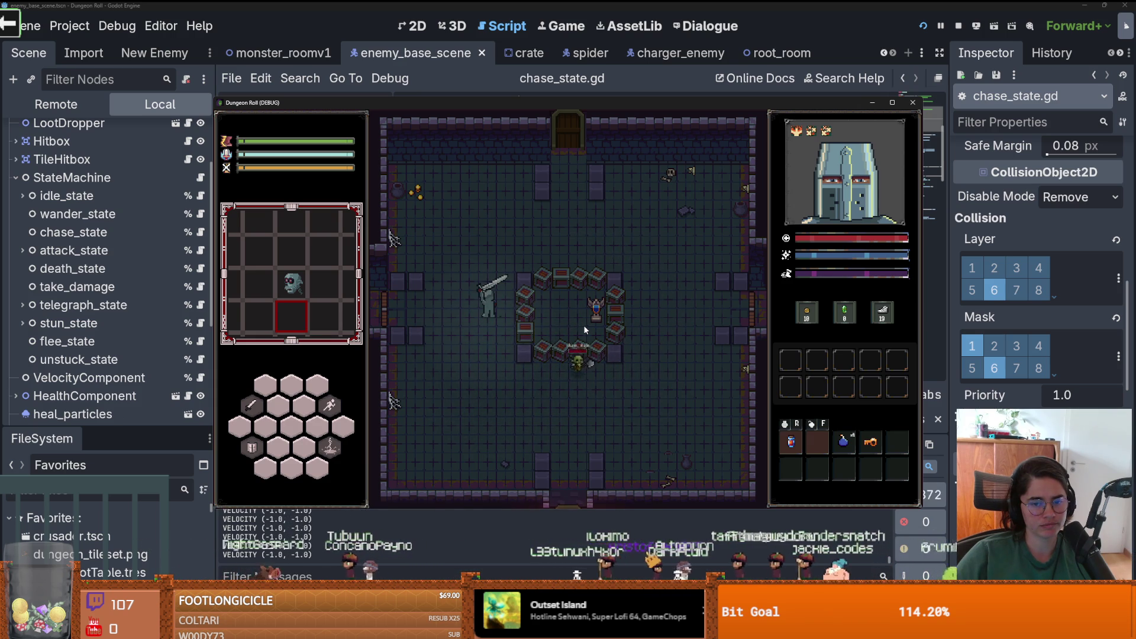
pyautogui.press('d')
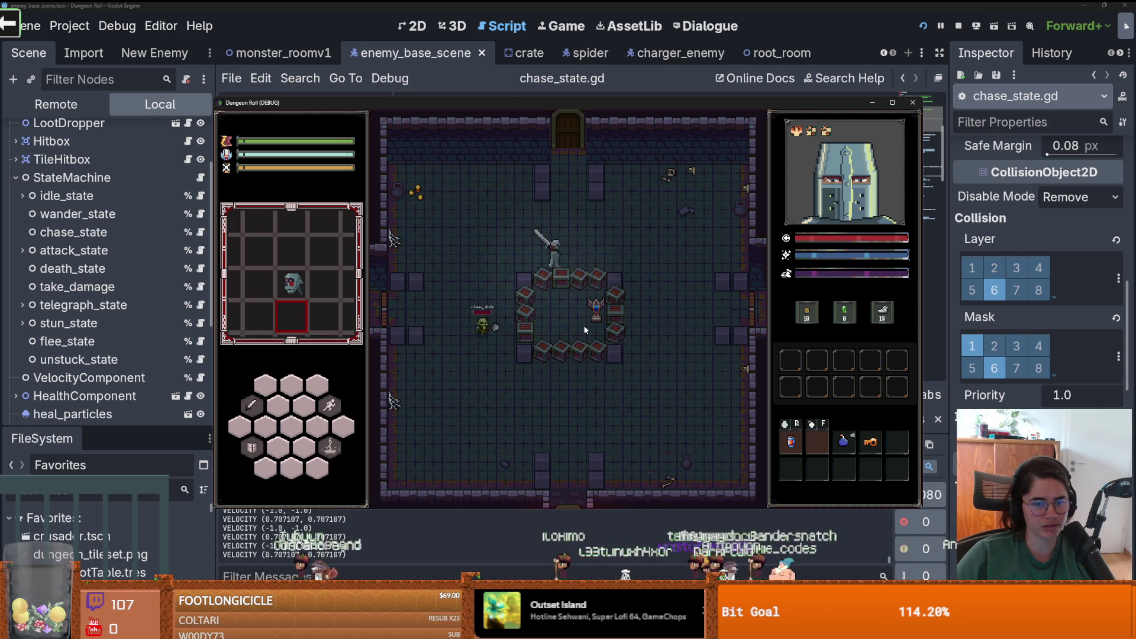
pyautogui.press('s')
pyautogui.press('a')
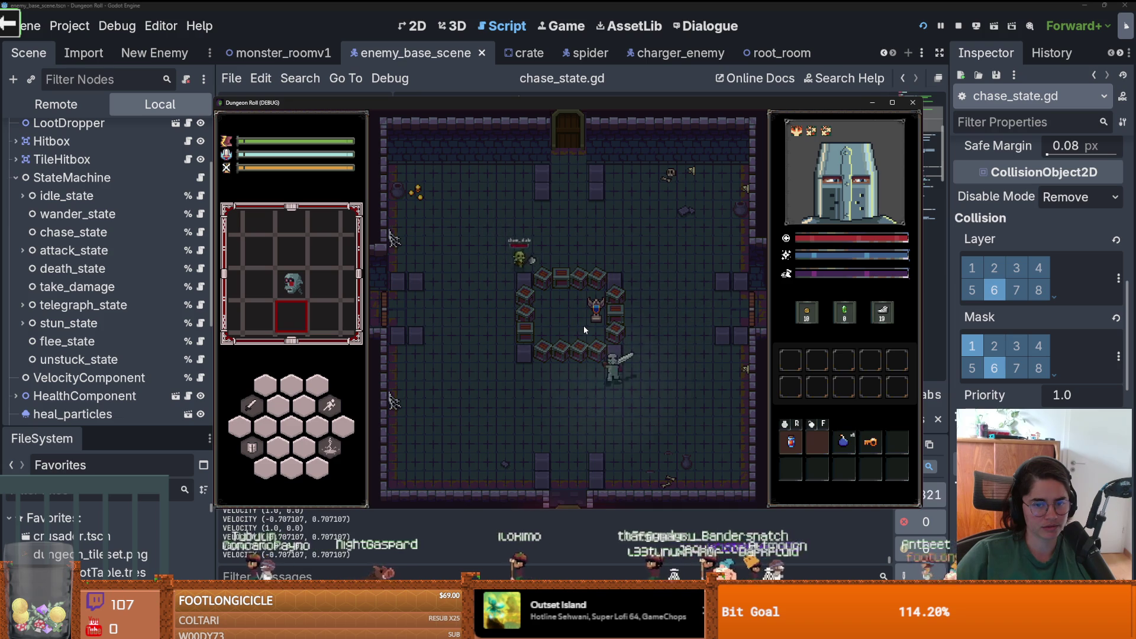
pyautogui.press('d')
pyautogui.press('w')
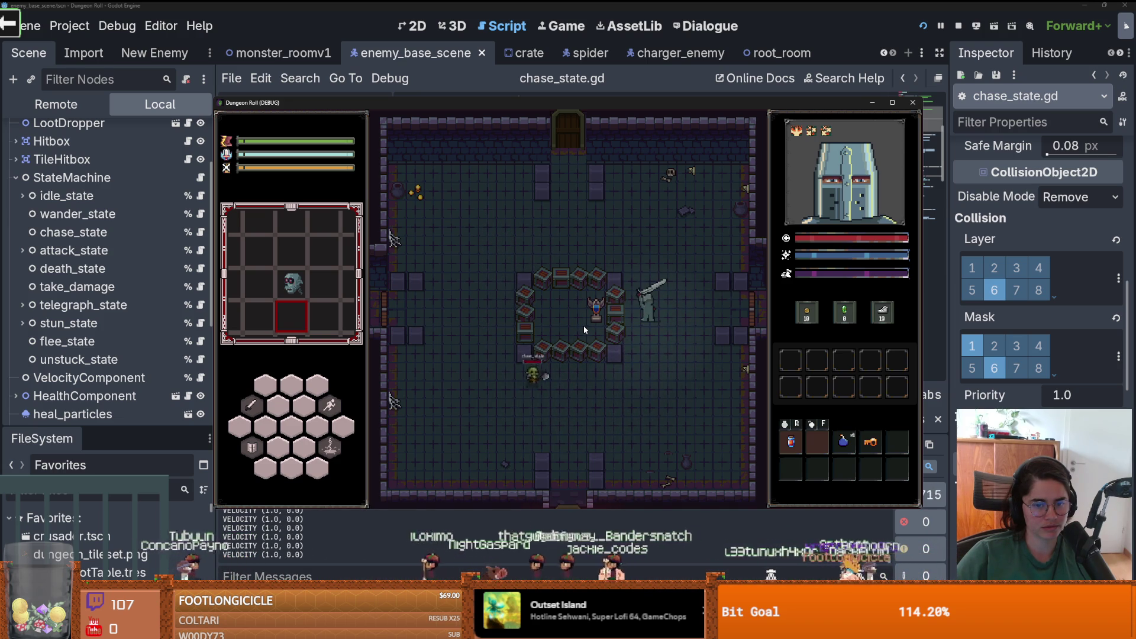
pyautogui.press('w')
pyautogui.press('a')
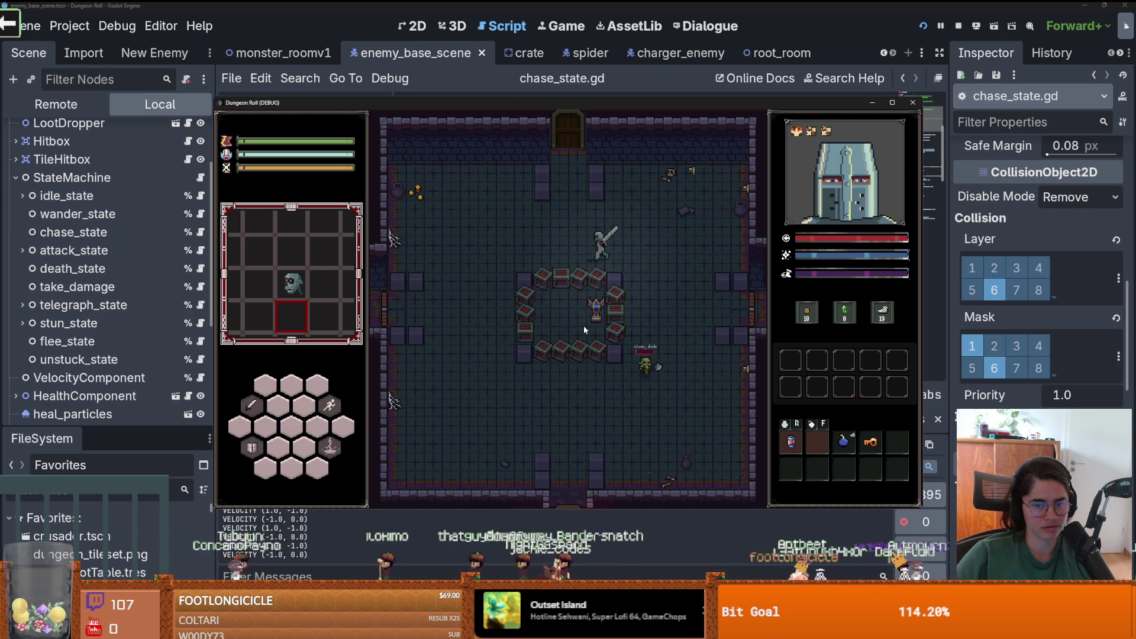
pyautogui.press('s')
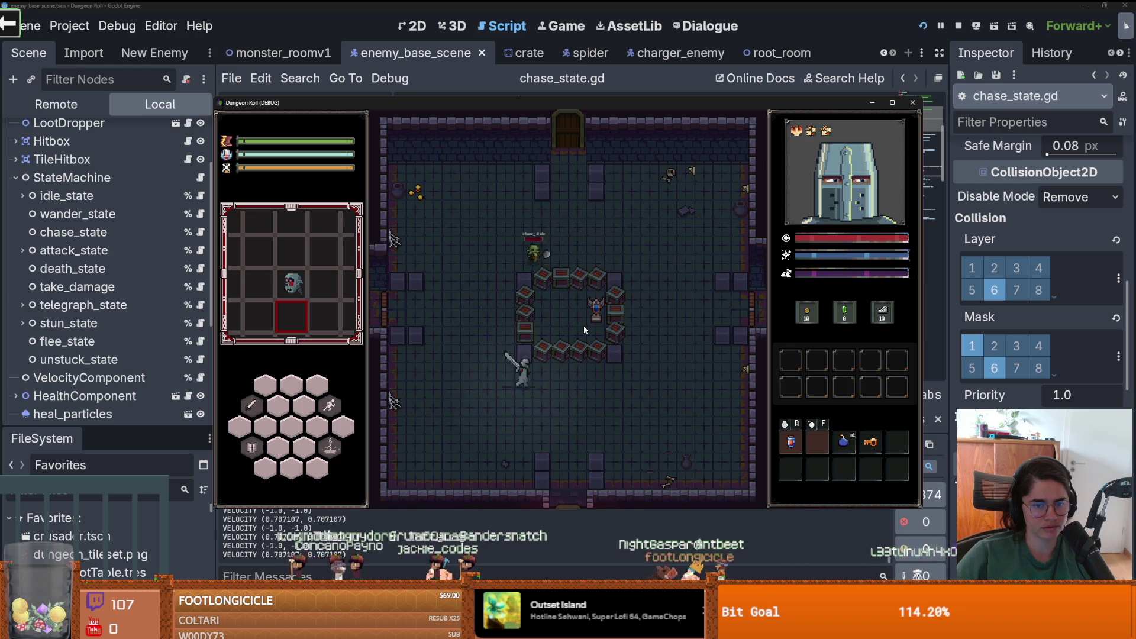
pyautogui.press('d')
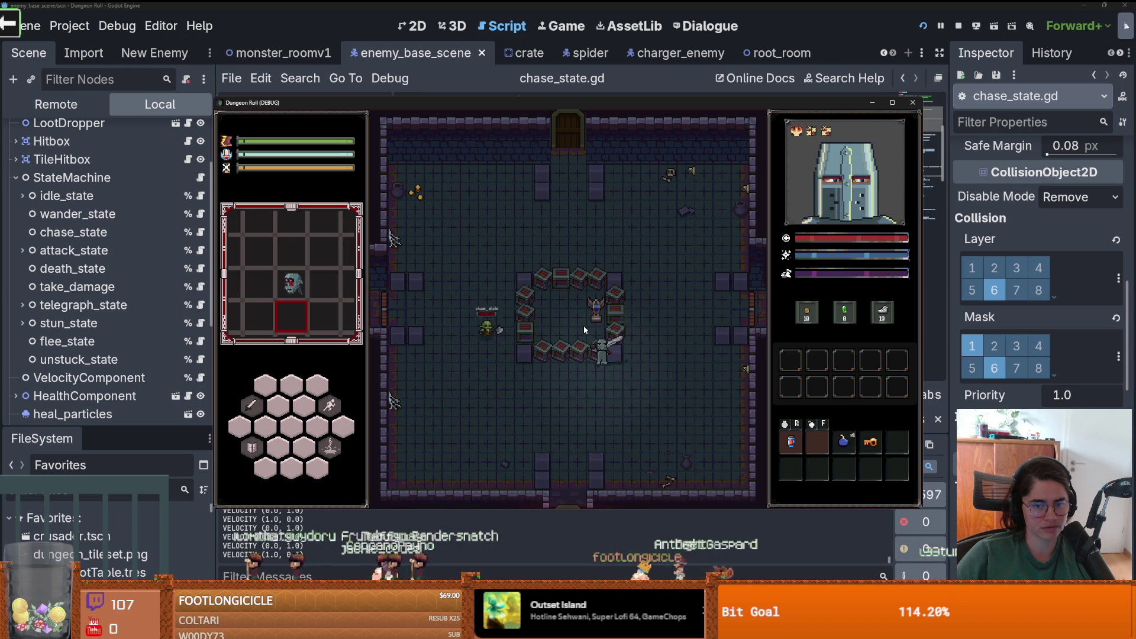
pyautogui.press('d')
pyautogui.press('w')
pyautogui.press('w')
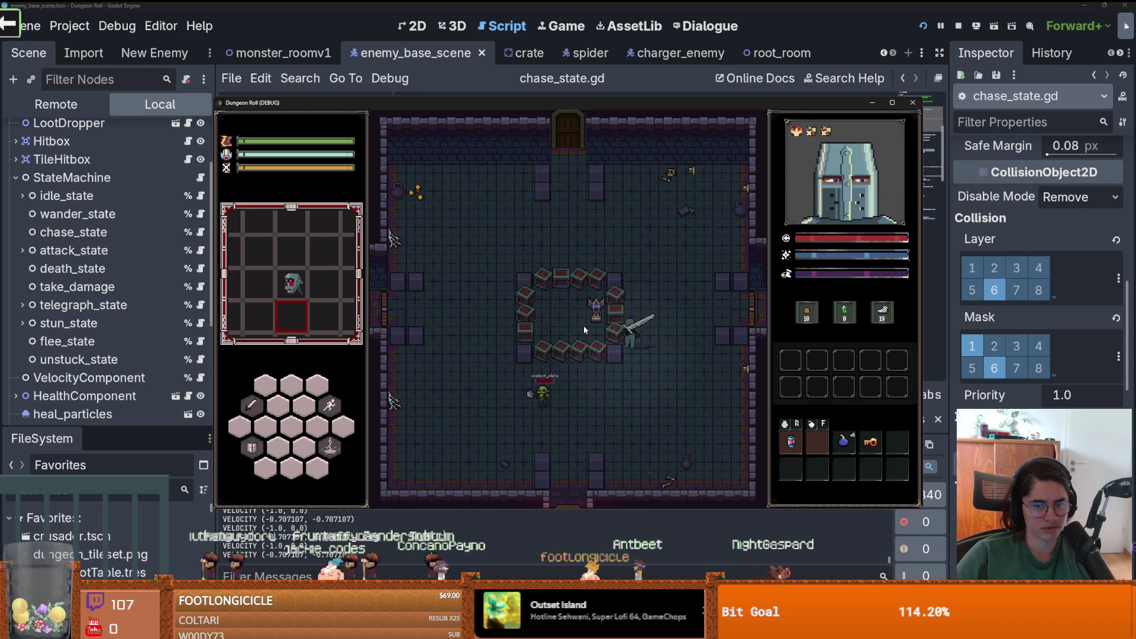
pyautogui.press('s')
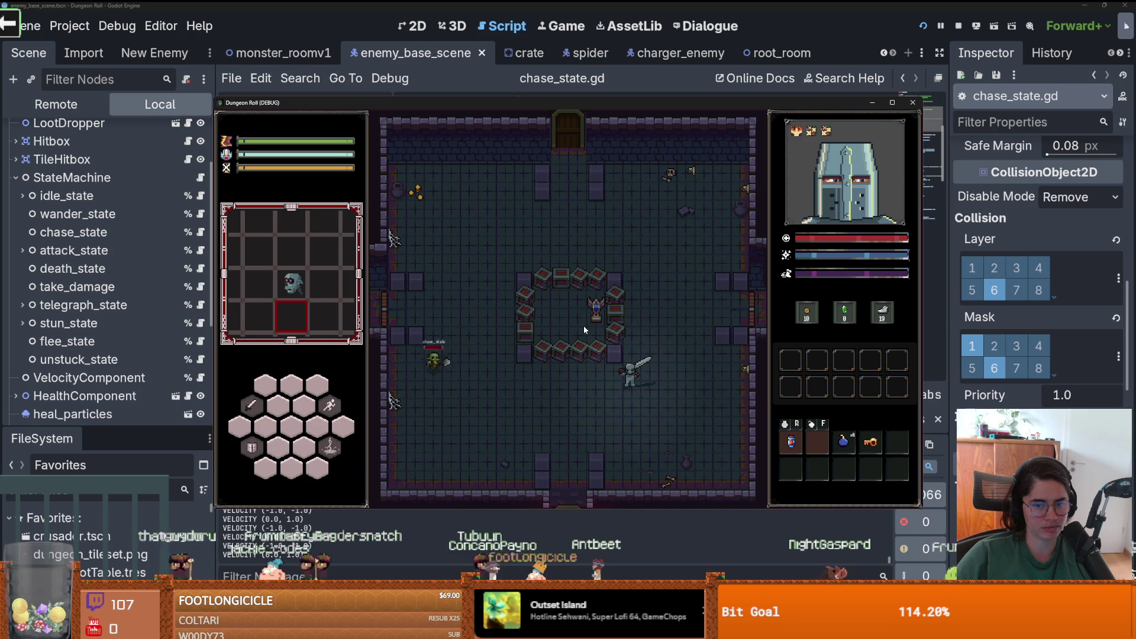
pyautogui.press('w')
pyautogui.press('d')
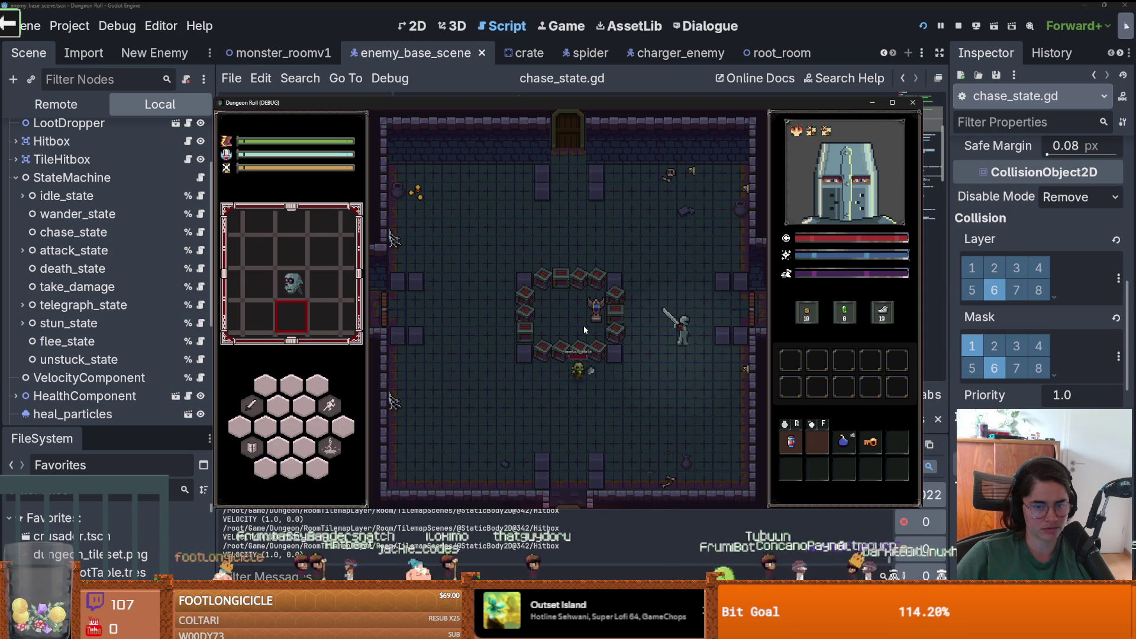
pyautogui.hotkey('w', 'a')
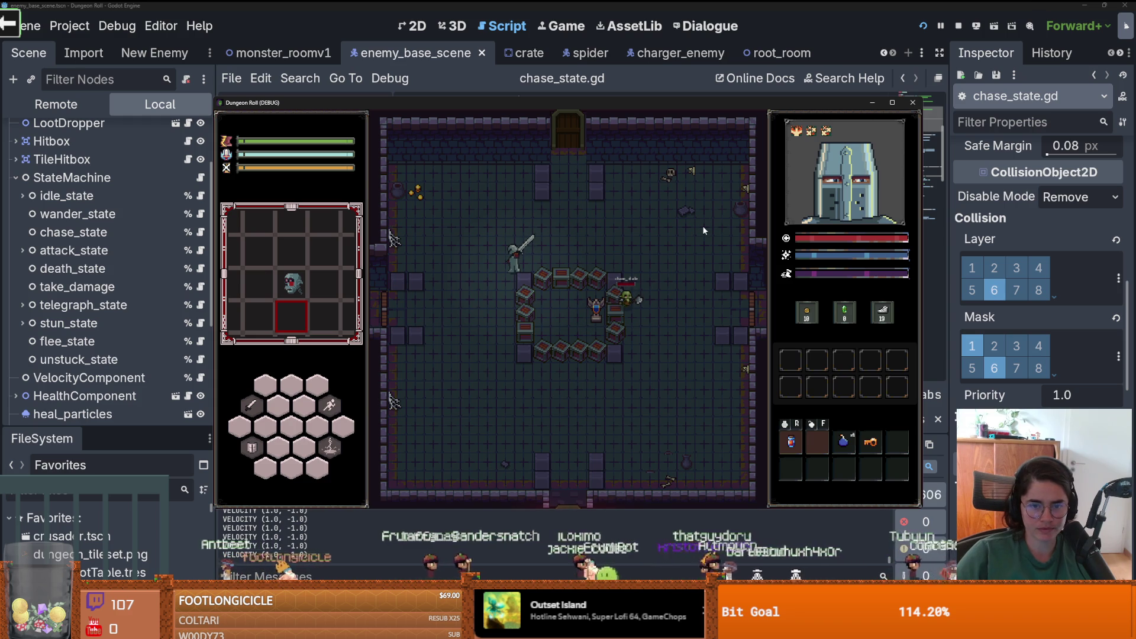
# - Maximize the Dungeon Roll window to full screen, toggling the grave-key console and leaving it closed
pyautogui.press('`')
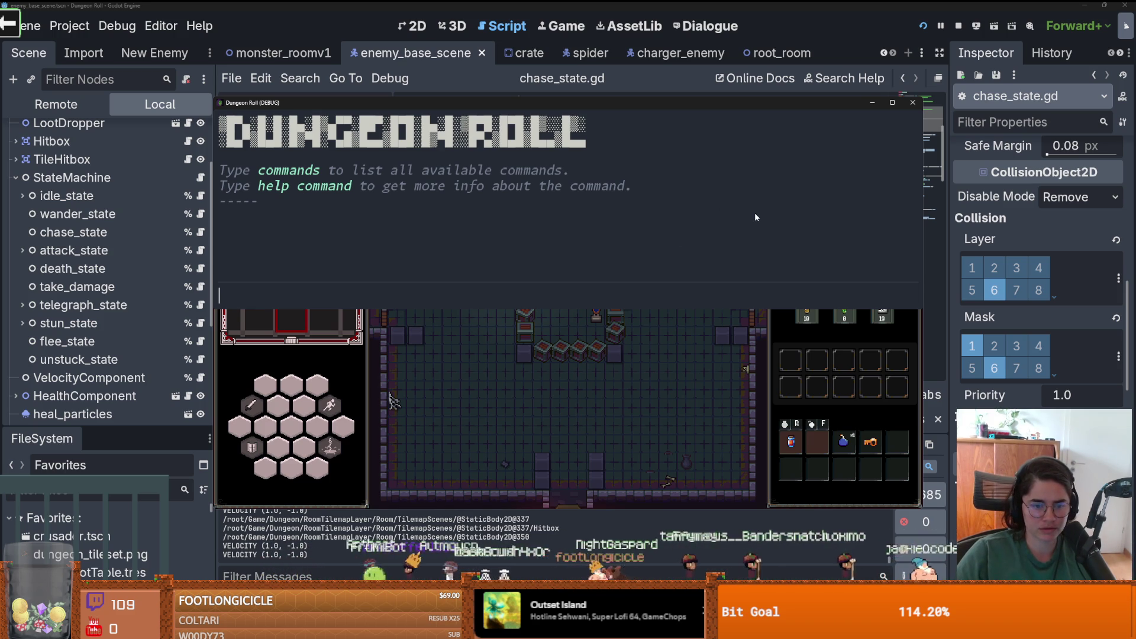
pyautogui.press('`')
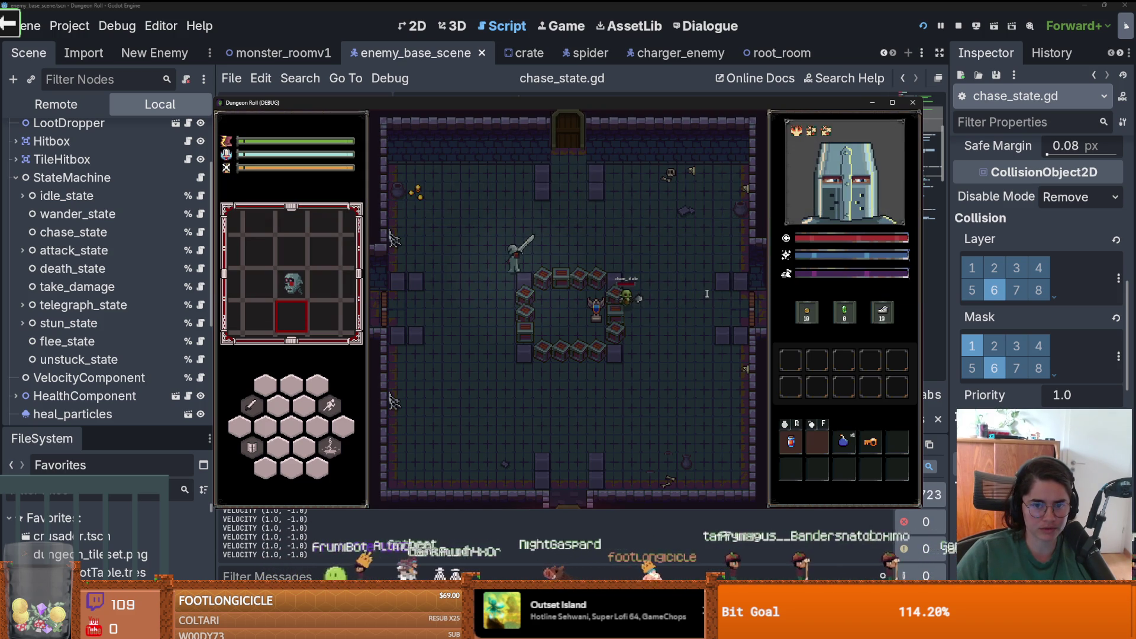
pyautogui.press('`')
pyautogui.press('`')
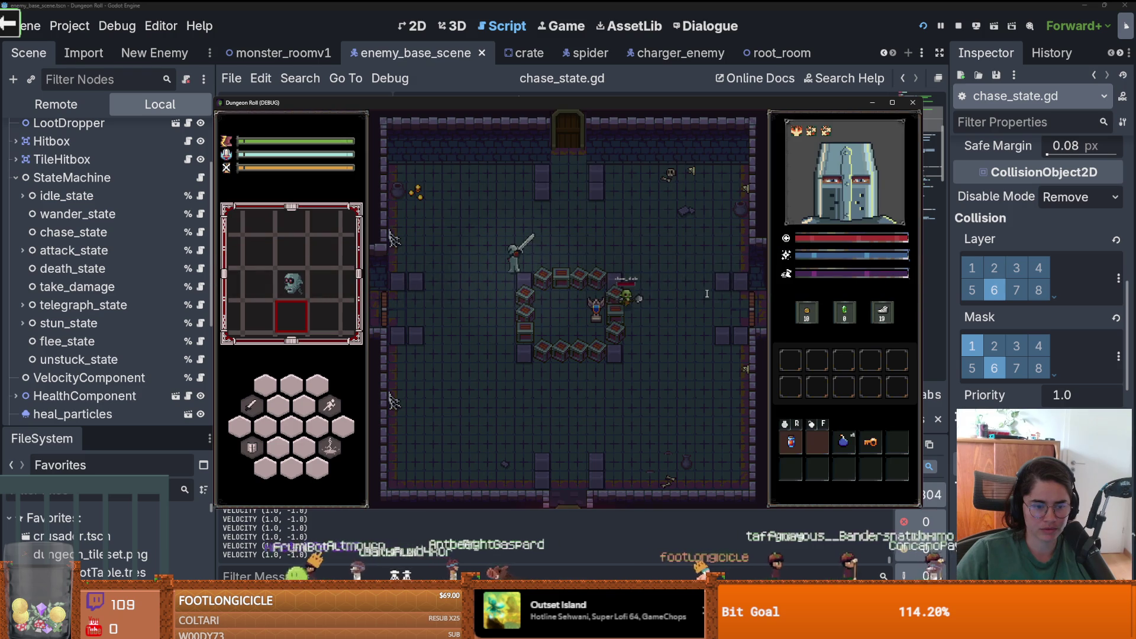
pyautogui.press('`')
pyautogui.press('`')
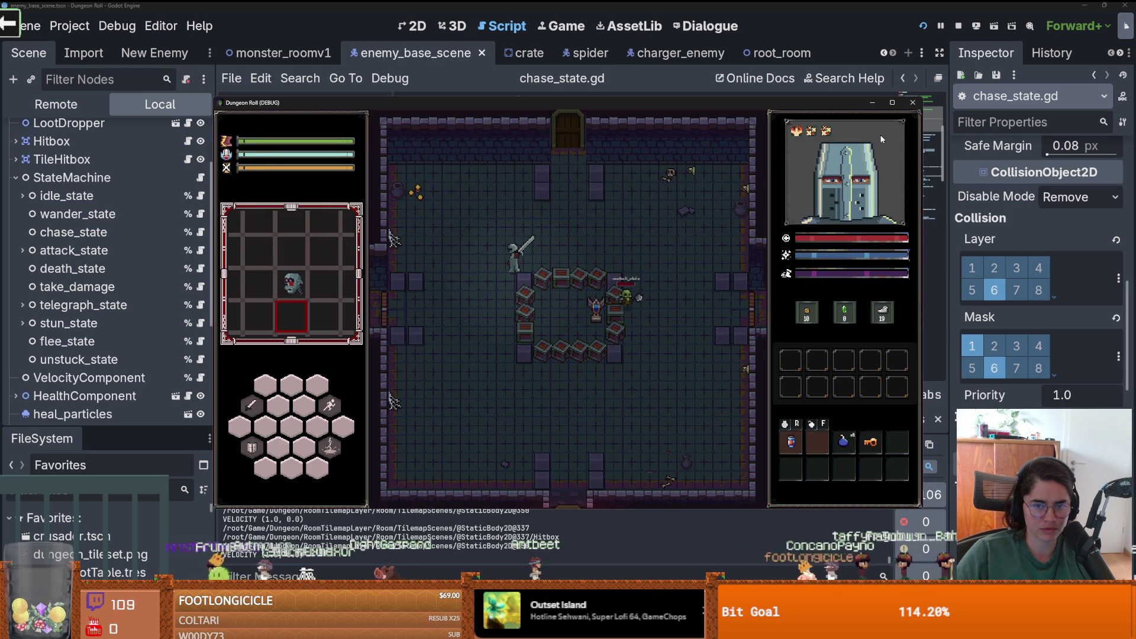
pyautogui.click(892, 104)
pyautogui.press('`')
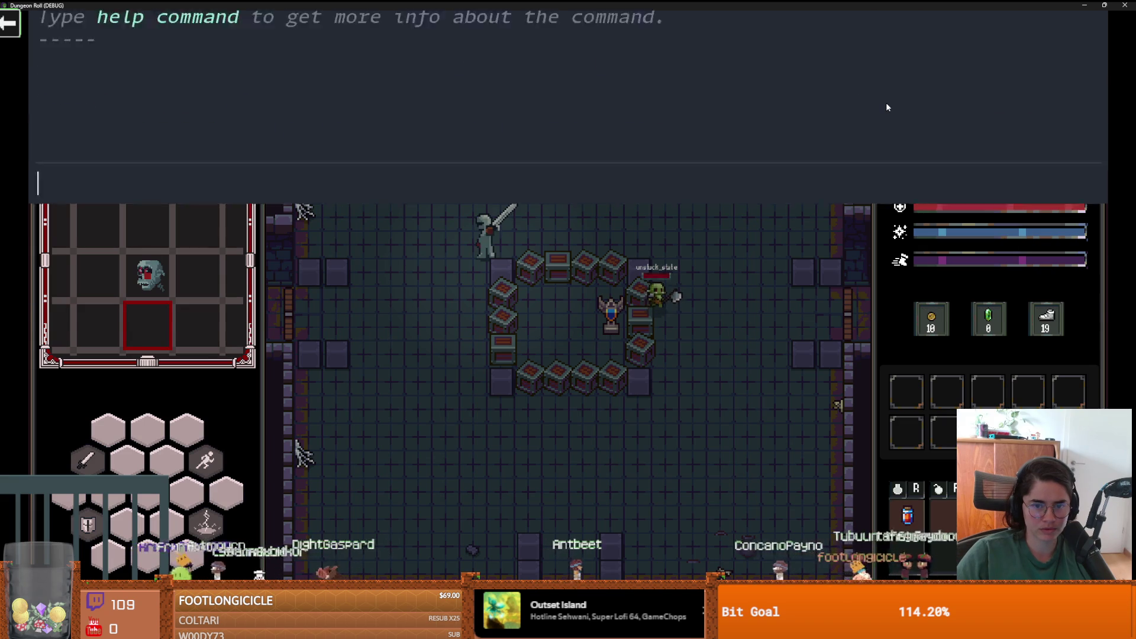
pyautogui.moveTo(637, 7); pyautogui.dragTo(637, 118)
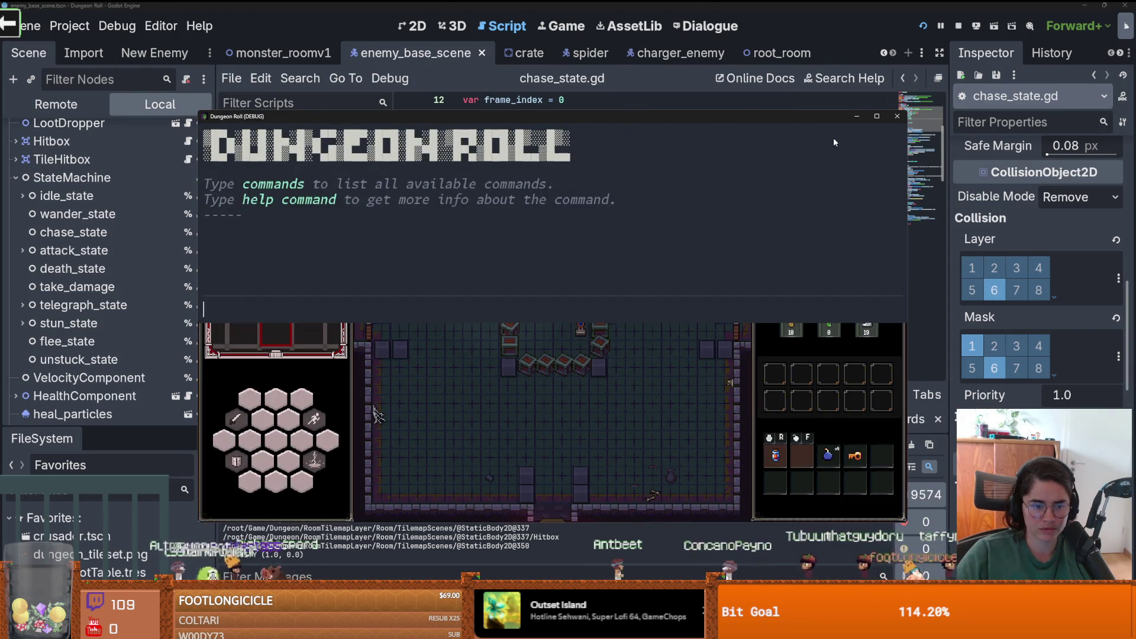
pyautogui.click(876, 118)
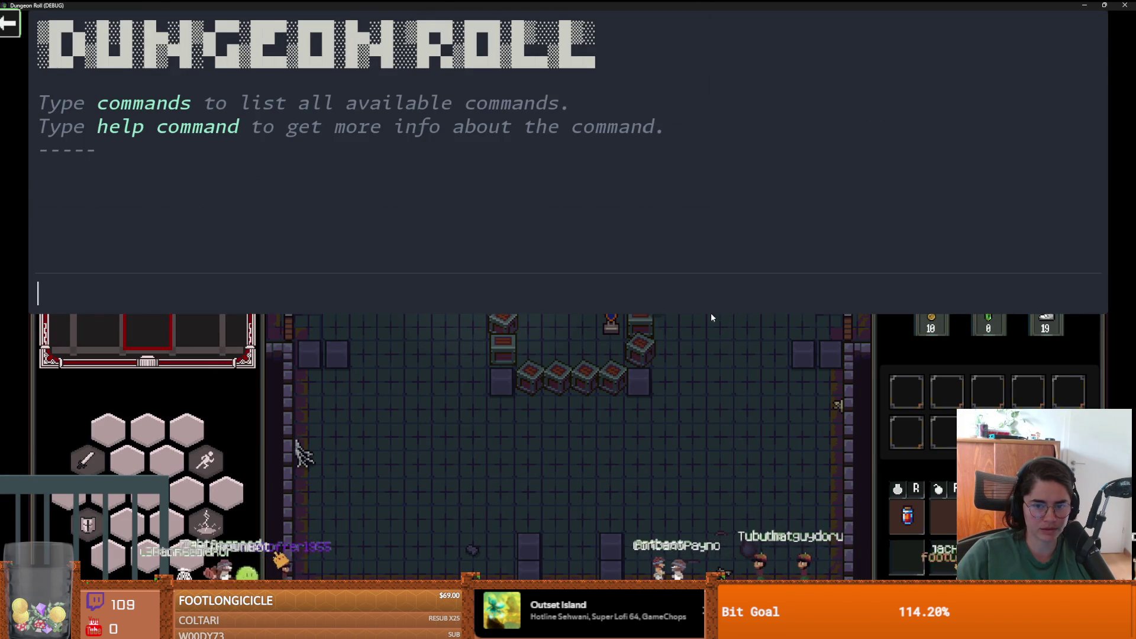
pyautogui.press('`')
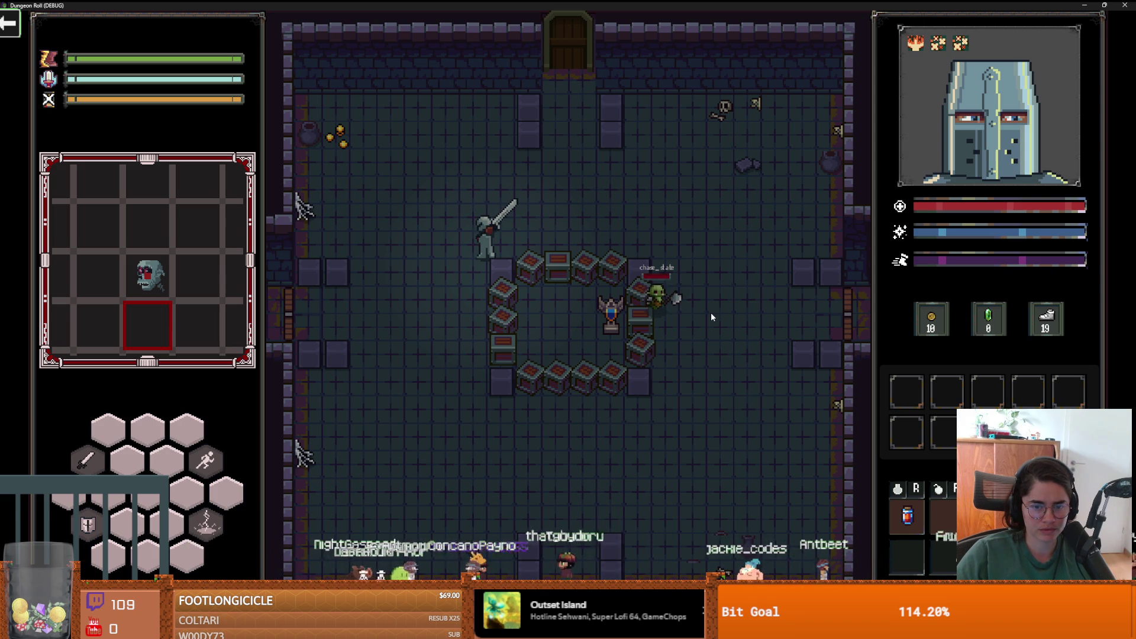
# - Search for 'snip' and launch Snipping Tool
pyautogui.hotkey('alt', 'space')
pyautogui.write('snip')
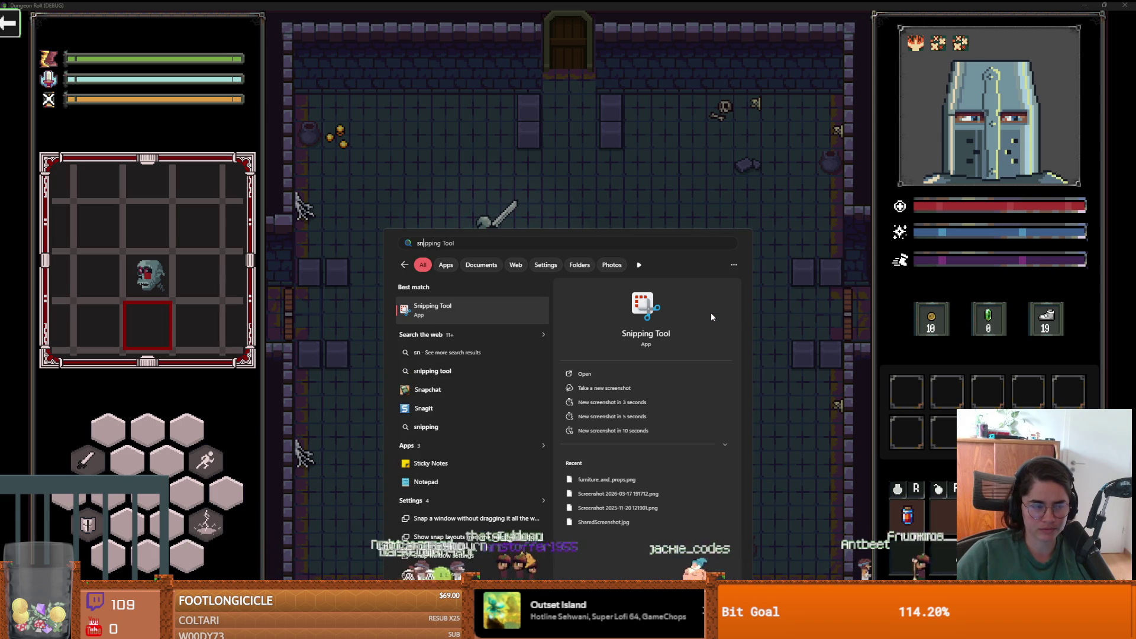
pyautogui.press('Return')
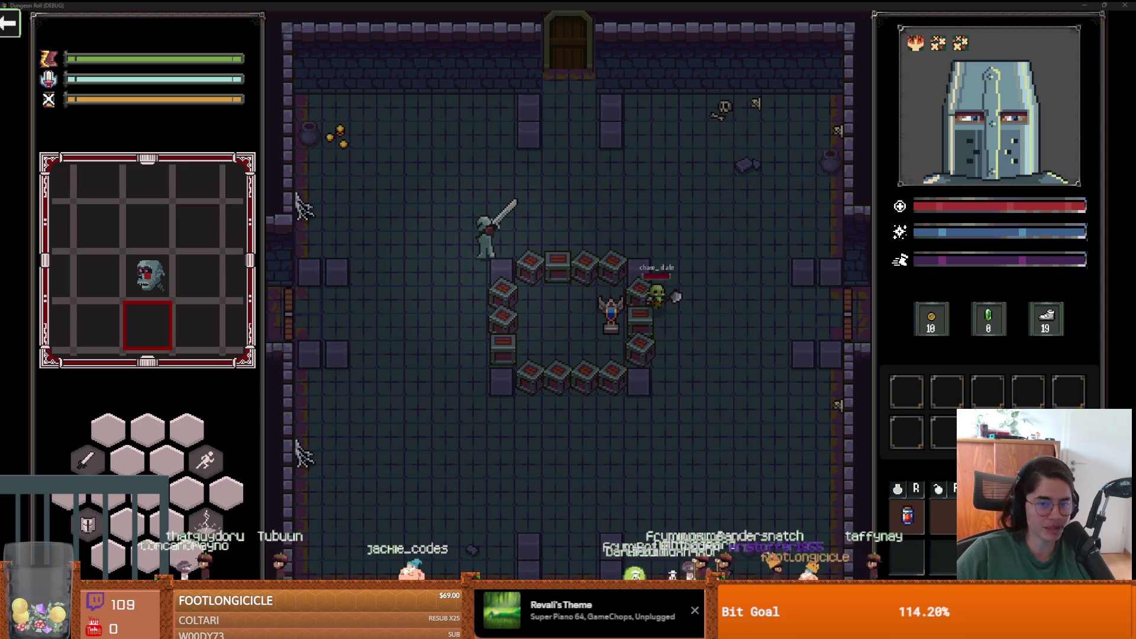
# - Snip the region around the crate ring, then return to the Godot editor on chase_state.gd
pyautogui.press('super+shift+s')
pyautogui.moveTo(413, 178); pyautogui.dragTo(730, 444)
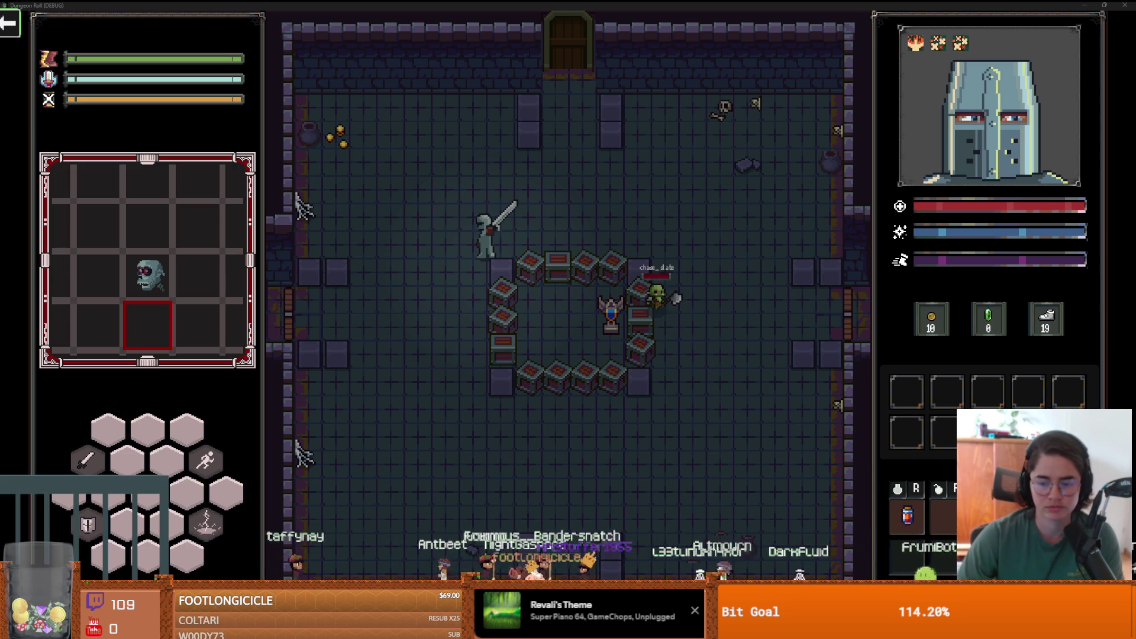
pyautogui.press('F8')
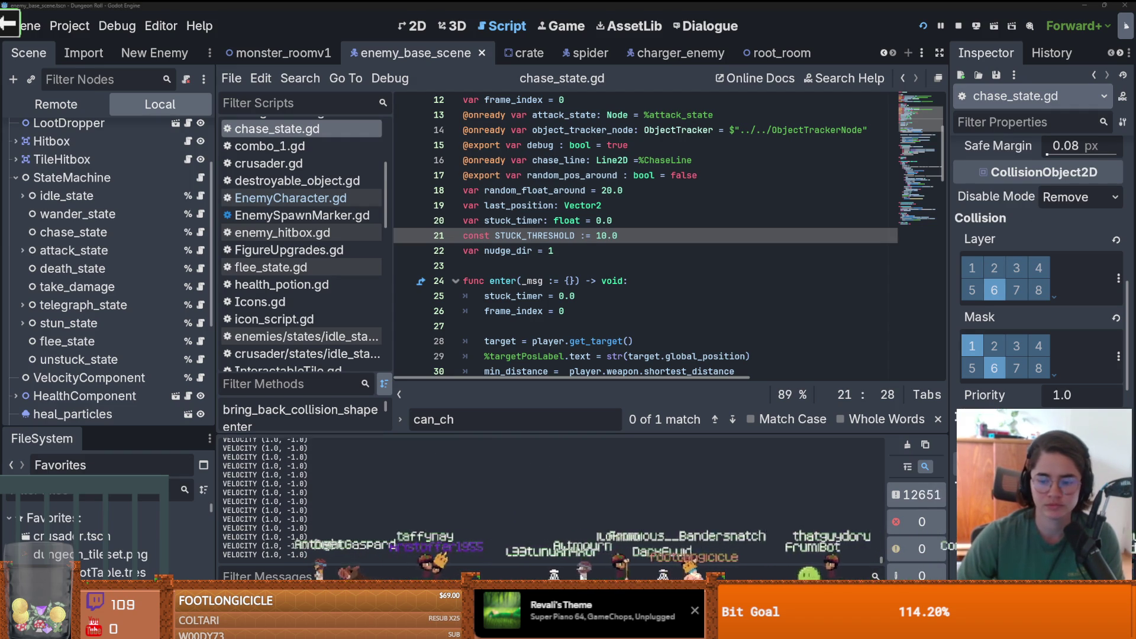
pyautogui.hotkey('alt', 'Tab')
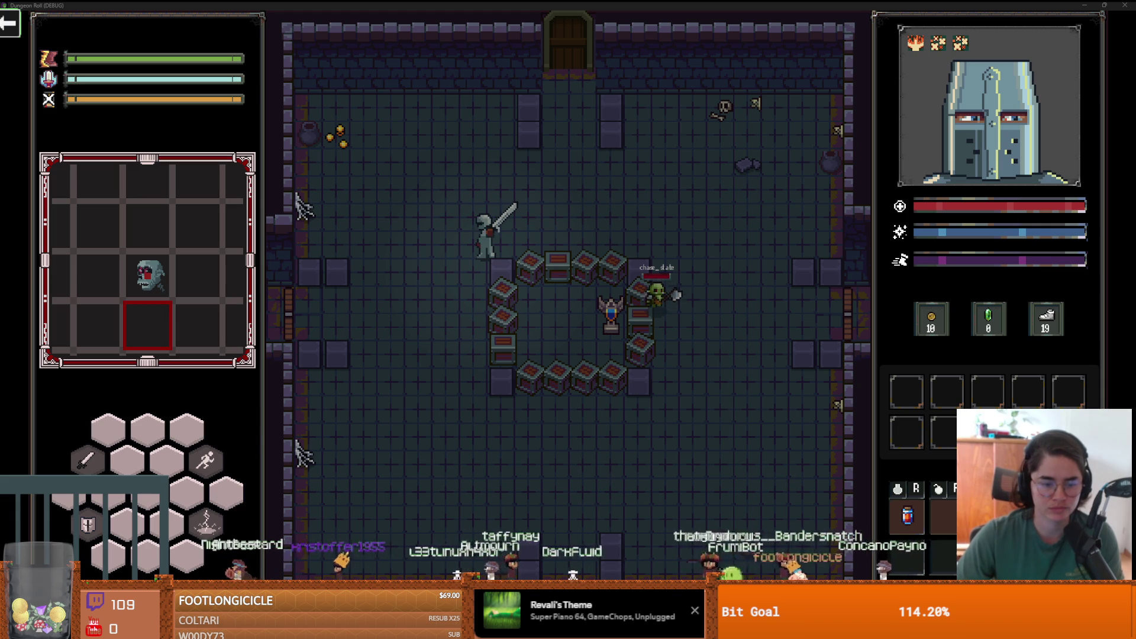
pyautogui.moveTo(326, 627)
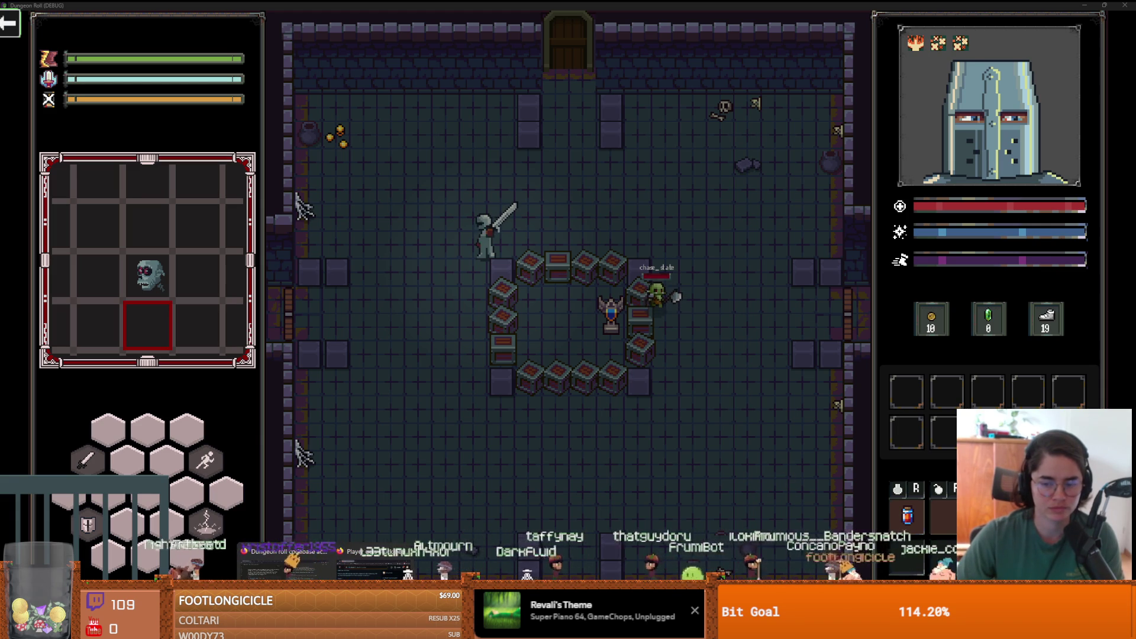
pyautogui.hotkey('alt', 'Tab')
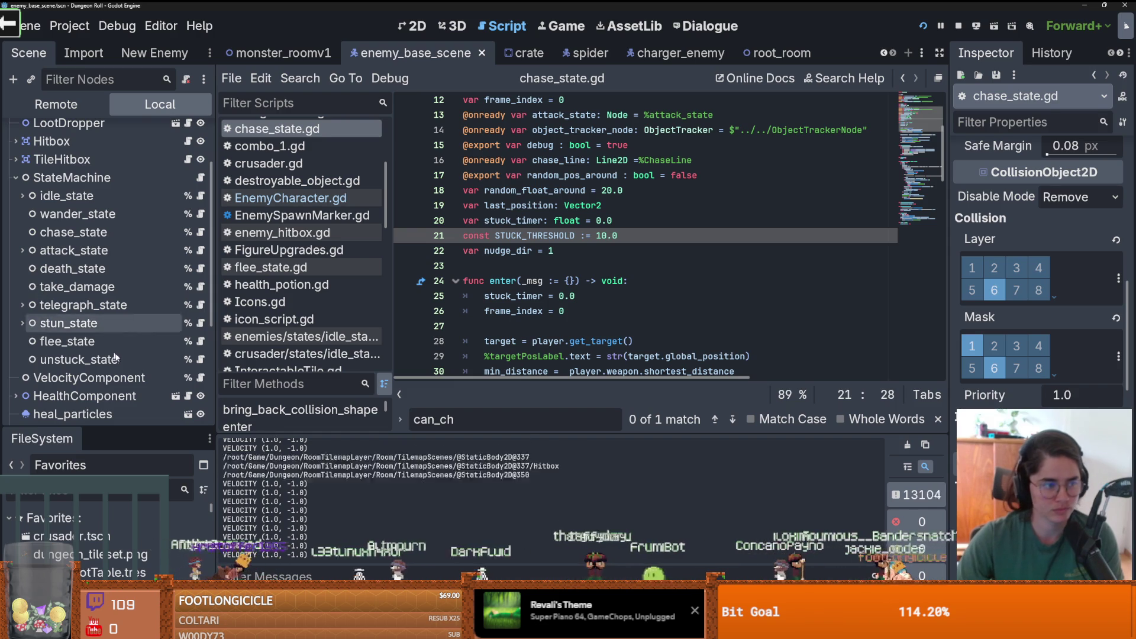
# - Select the print statement inside accelerate_to_velocity in velocity_component.gd
pyautogui.scroll(-2, 132, 370)
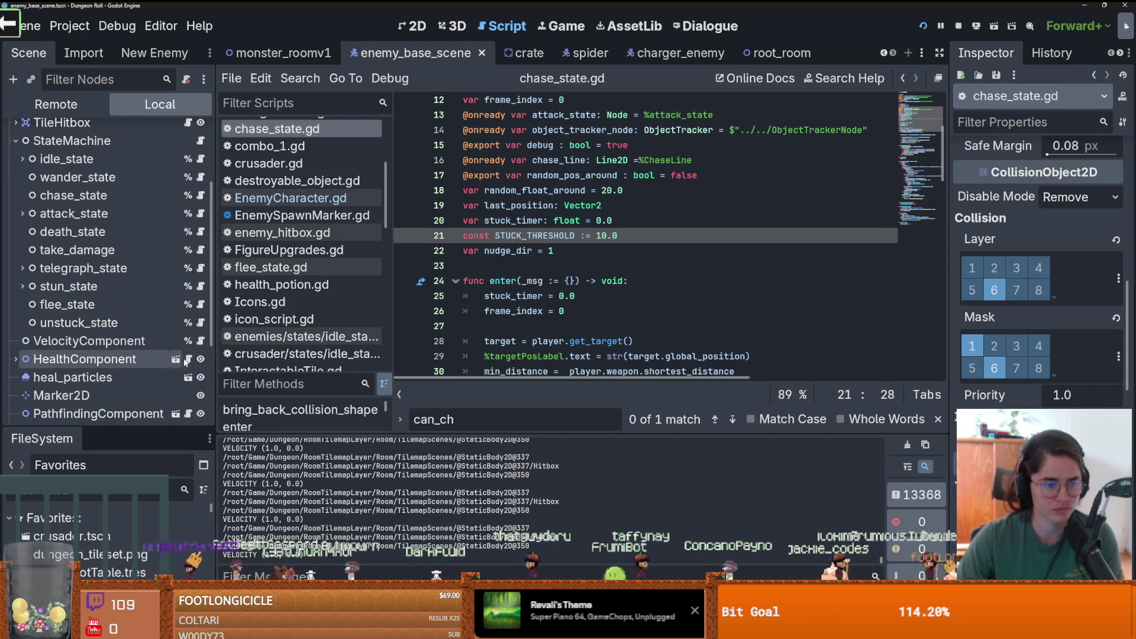
pyautogui.click(200, 341)
pyautogui.click(526, 211)
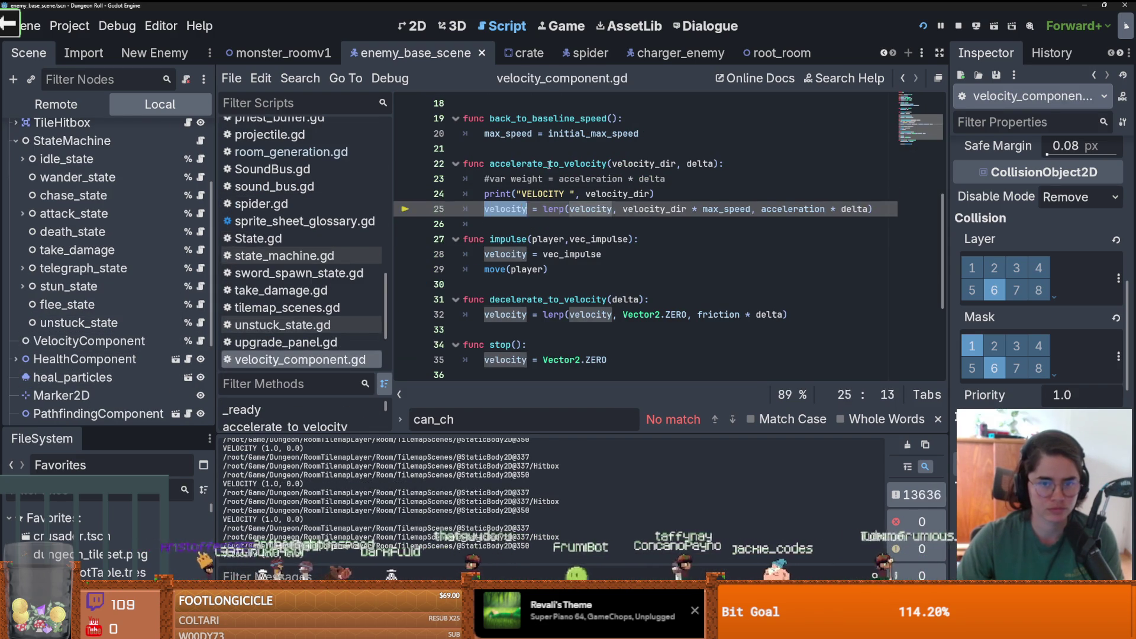
pyautogui.doubleClick(550, 164)
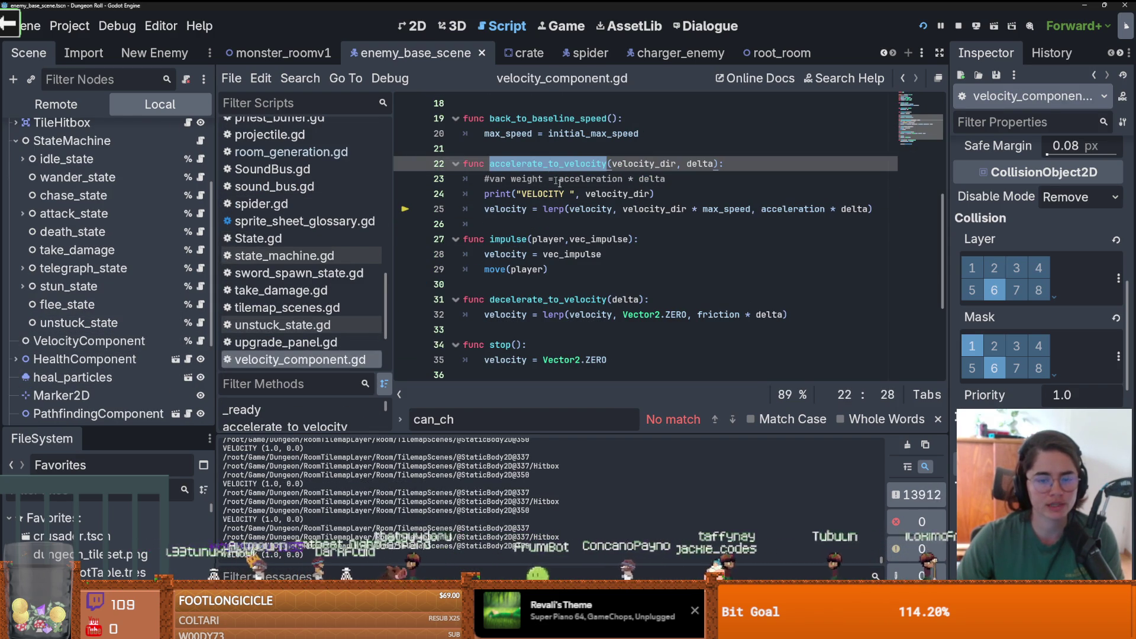
pyautogui.moveTo(654, 194); pyautogui.dragTo(484, 193)
pyautogui.hotkey('ctrl', 'c')
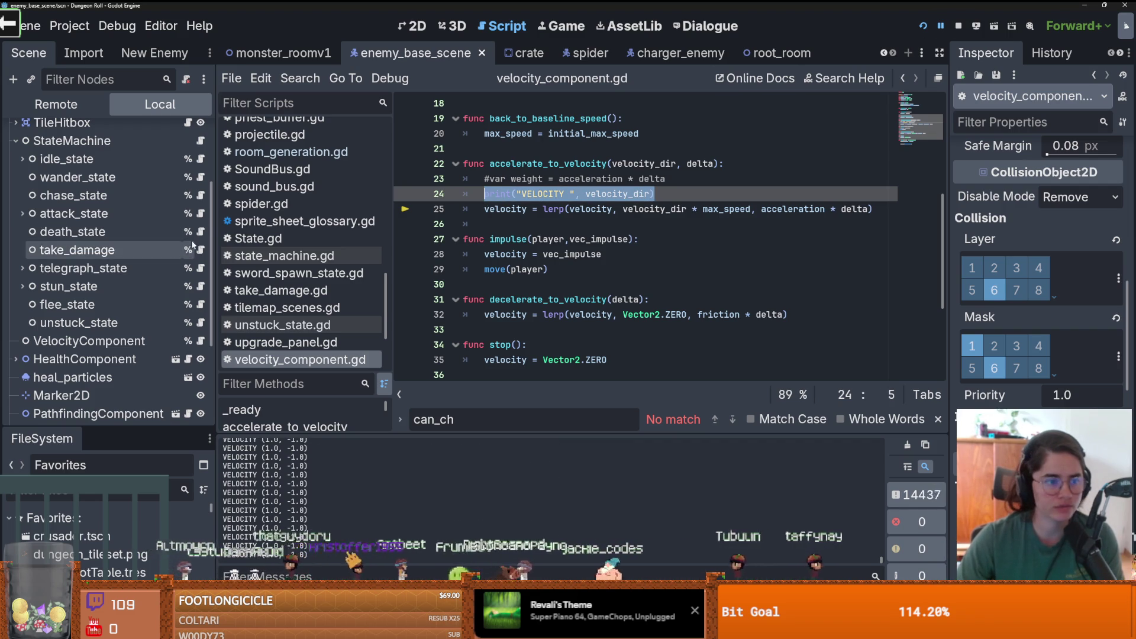
pyautogui.click(200, 195)
pyautogui.scroll(-4, 579, 289)
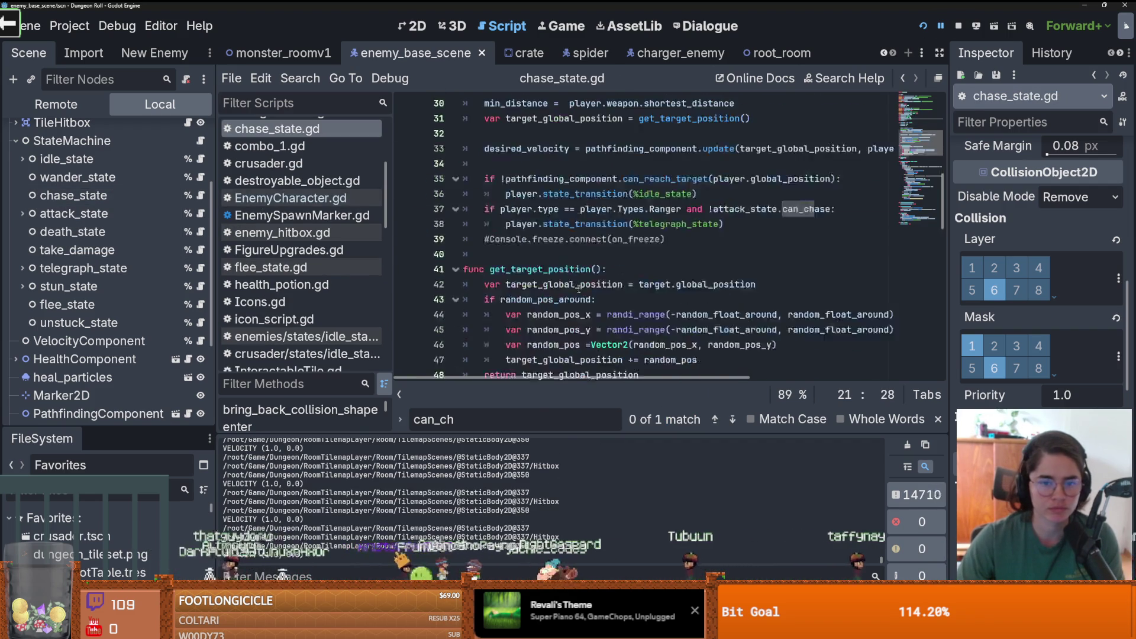
pyautogui.scroll(-12, 579, 288)
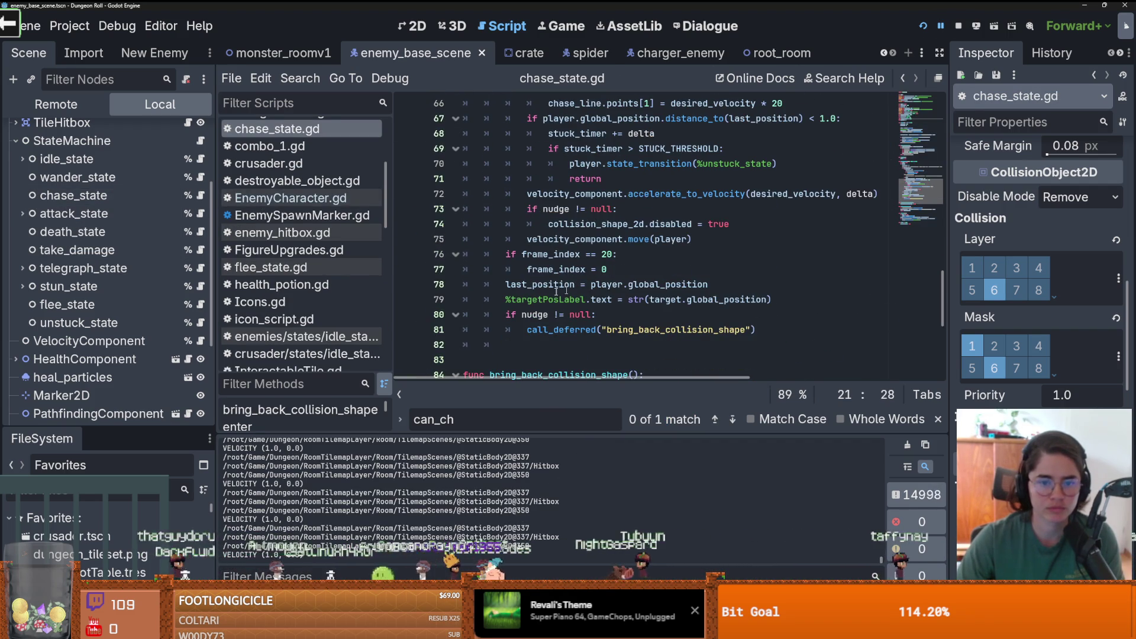
pyautogui.click(200, 341)
pyautogui.click(633, 134)
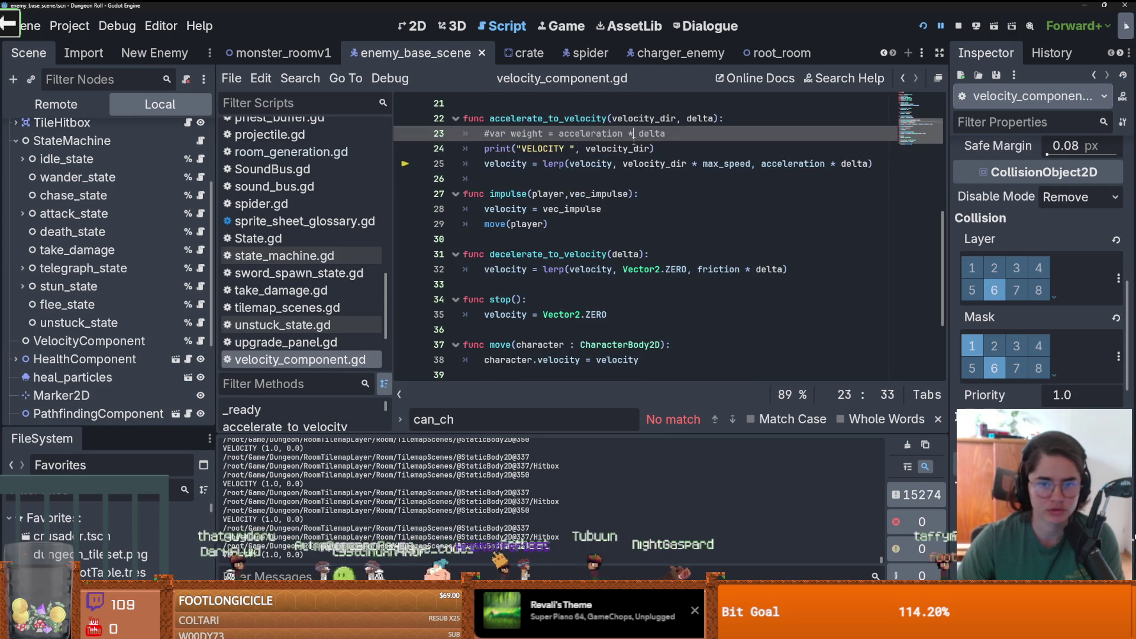
pyautogui.moveTo(653, 148); pyautogui.dragTo(484, 149)
# - Paste the print onto a new line under the character.velocity assignment in move()
pyautogui.scroll(-1, 636, 307)
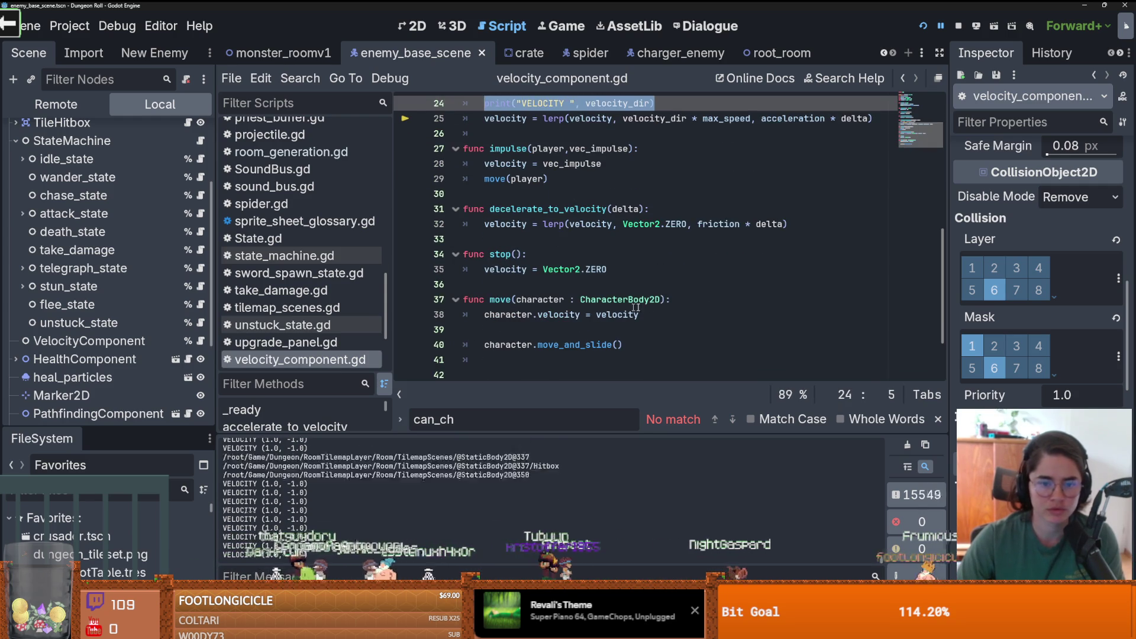
pyautogui.click(636, 306)
pyautogui.scroll(-1, 636, 307)
pyautogui.click(589, 285)
pyautogui.press('Return')
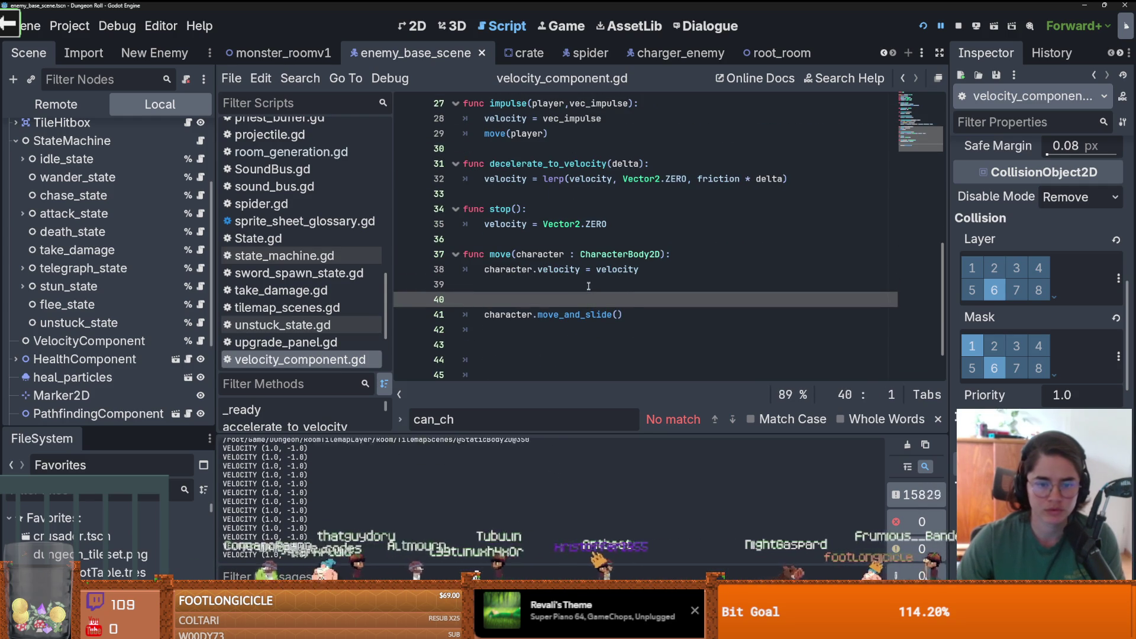
pyautogui.hotkey('ctrl', 'v')
pyautogui.press('Home')
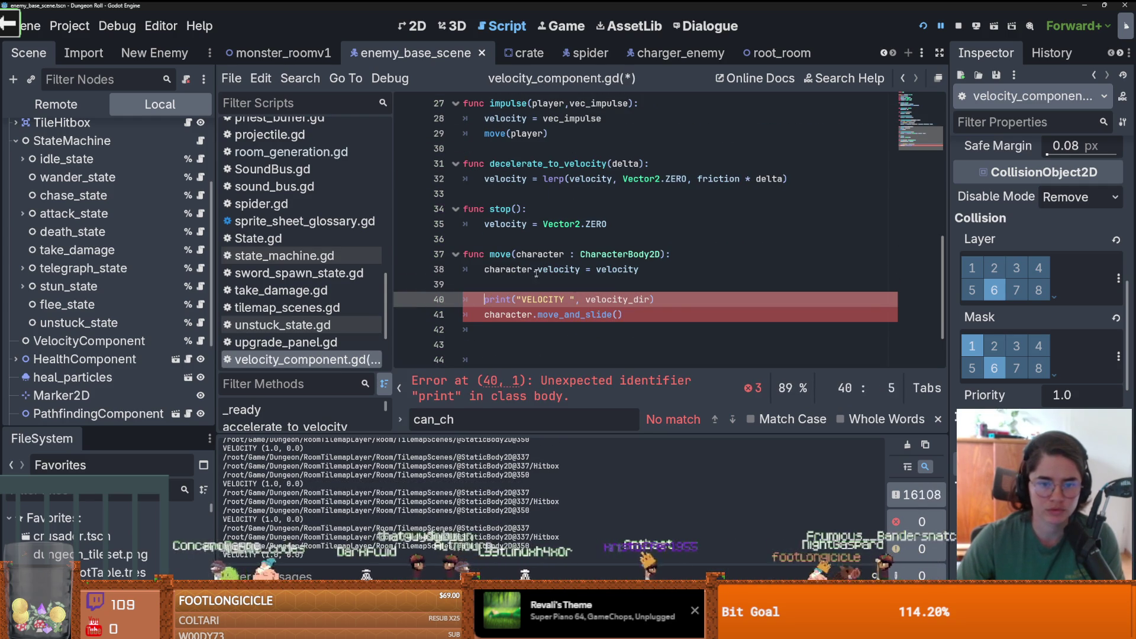
# - Replace velocity_dir with velocity in the pasted print and save
pyautogui.click(618, 269)
pyautogui.doubleClick(617, 270)
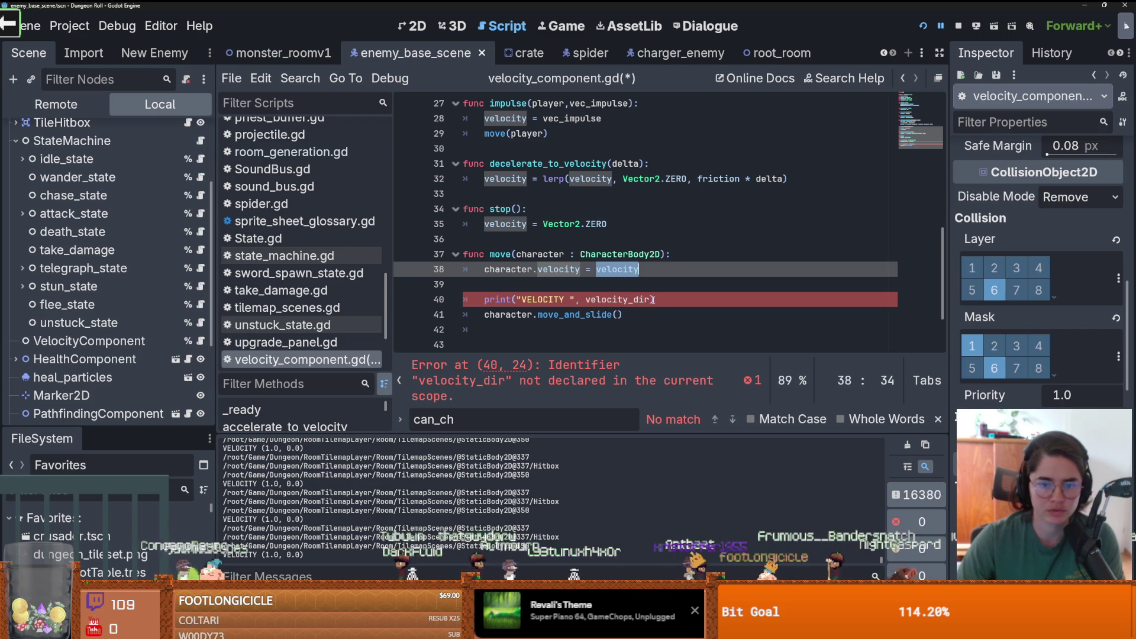
pyautogui.hotkey('ctrl', 'c')
pyautogui.doubleClick(628, 299)
pyautogui.hotkey('ctrl', 'v')
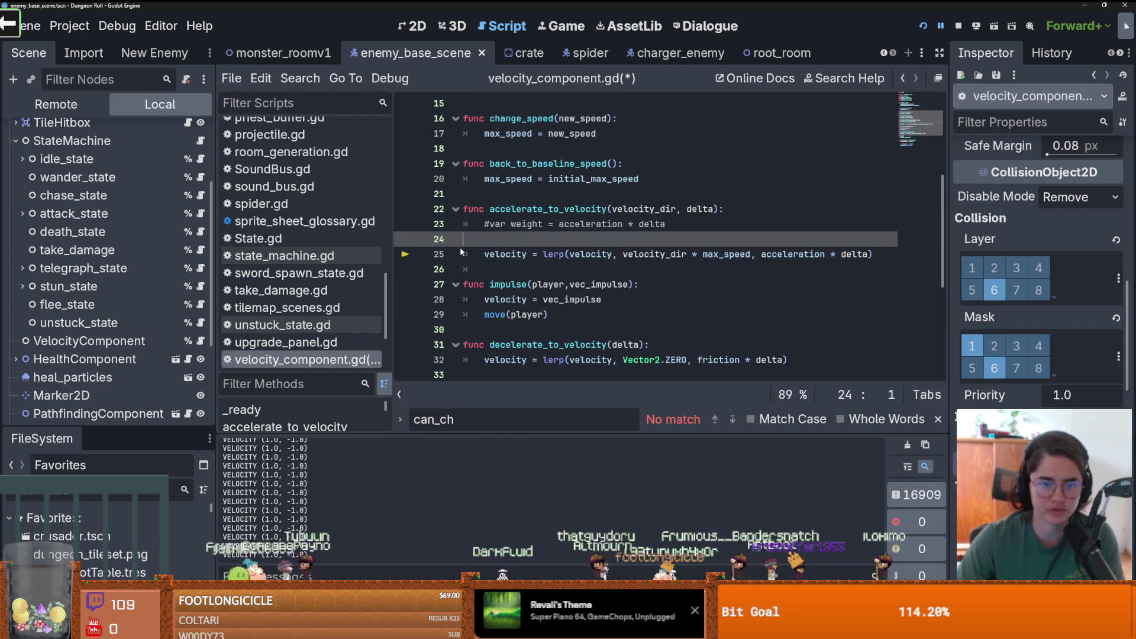
pyautogui.hotkey('ctrl', 's')
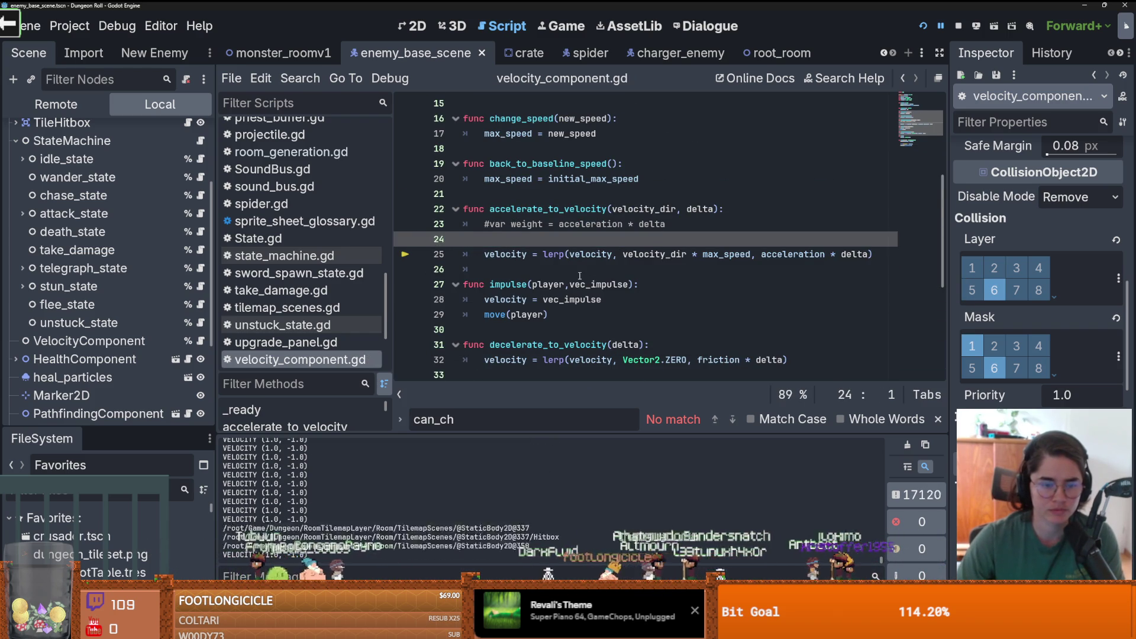
# - Add 'mnoove' after VELOCITY in the print label and save the script
pyautogui.scroll(-2, 580, 276)
pyautogui.hotkey('ctrl', 's')
pyautogui.scroll(-3, 571, 272)
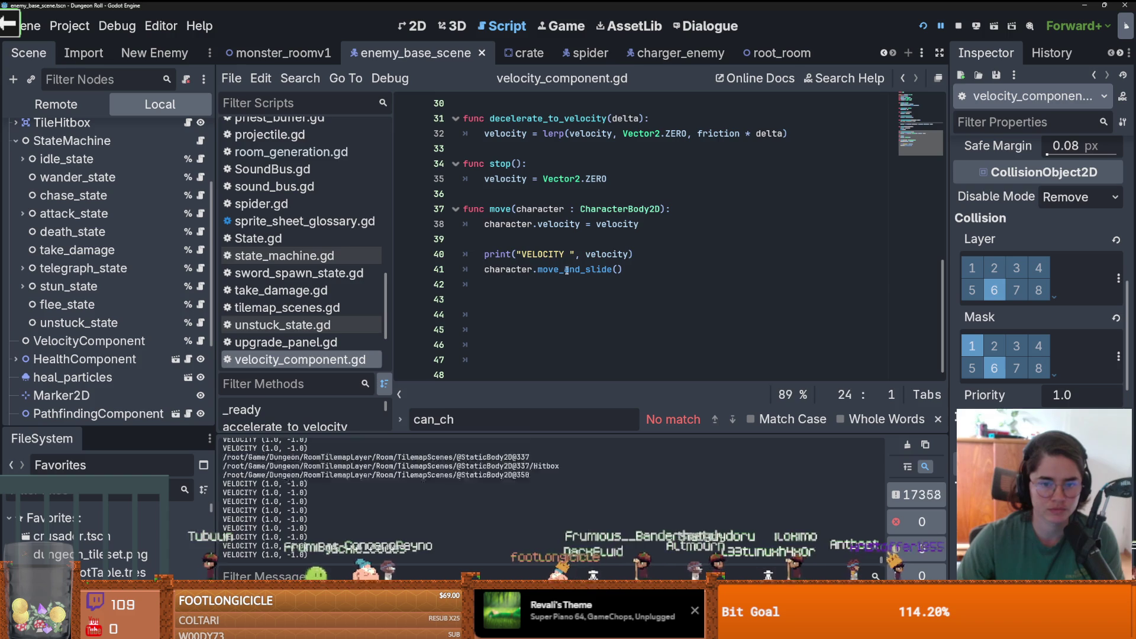
pyautogui.click(566, 254)
pyautogui.write('mnoove')
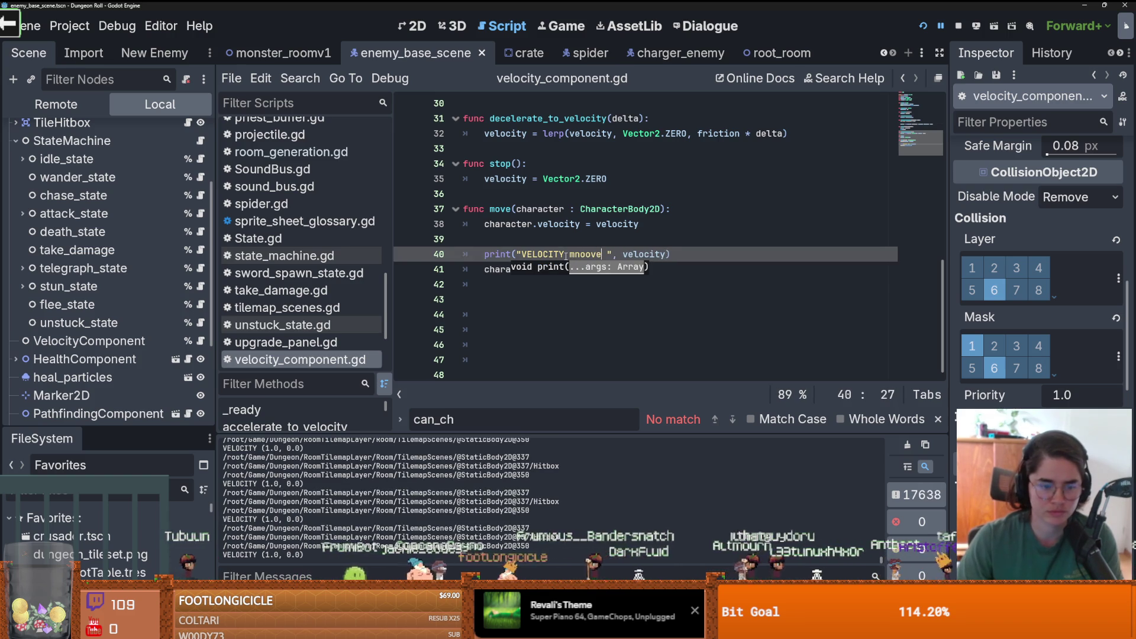
pyautogui.hotkey('ctrl', 's')
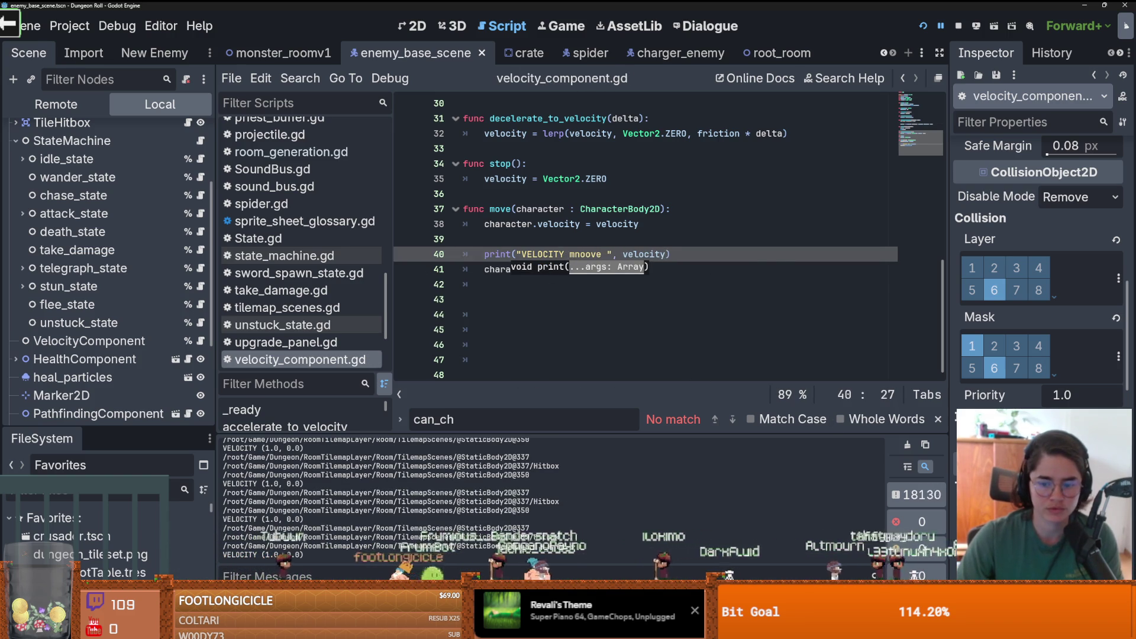
# - Run the game, pause and resume it, and check VELOCITY mnoove (49.99999, -49.99999) in Output
pyautogui.press('F5')
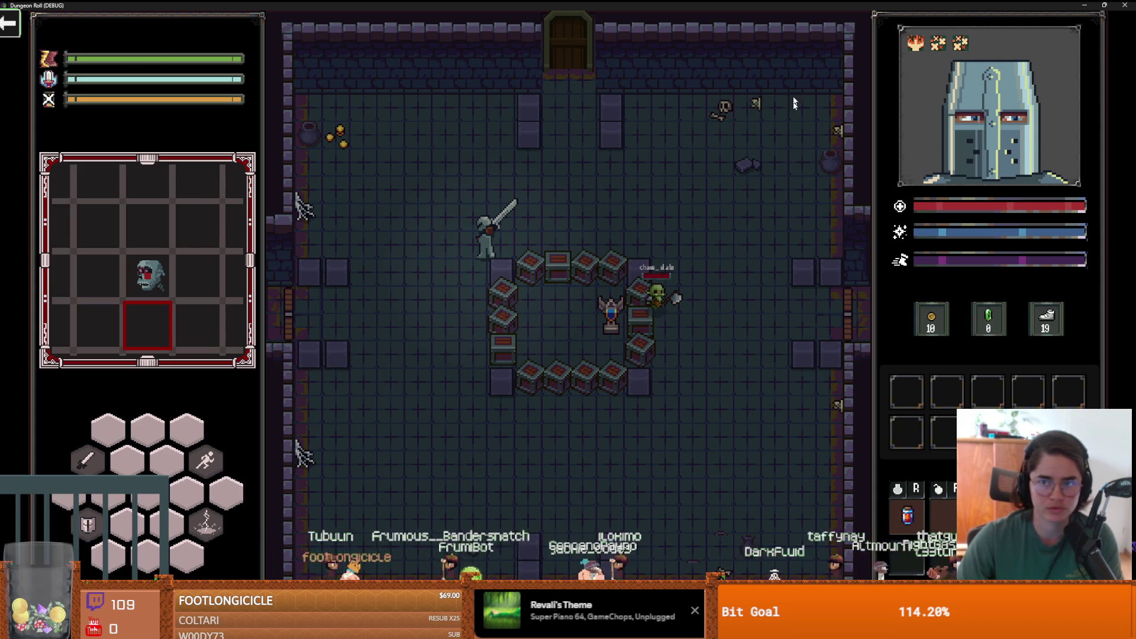
pyautogui.press('super+Down')
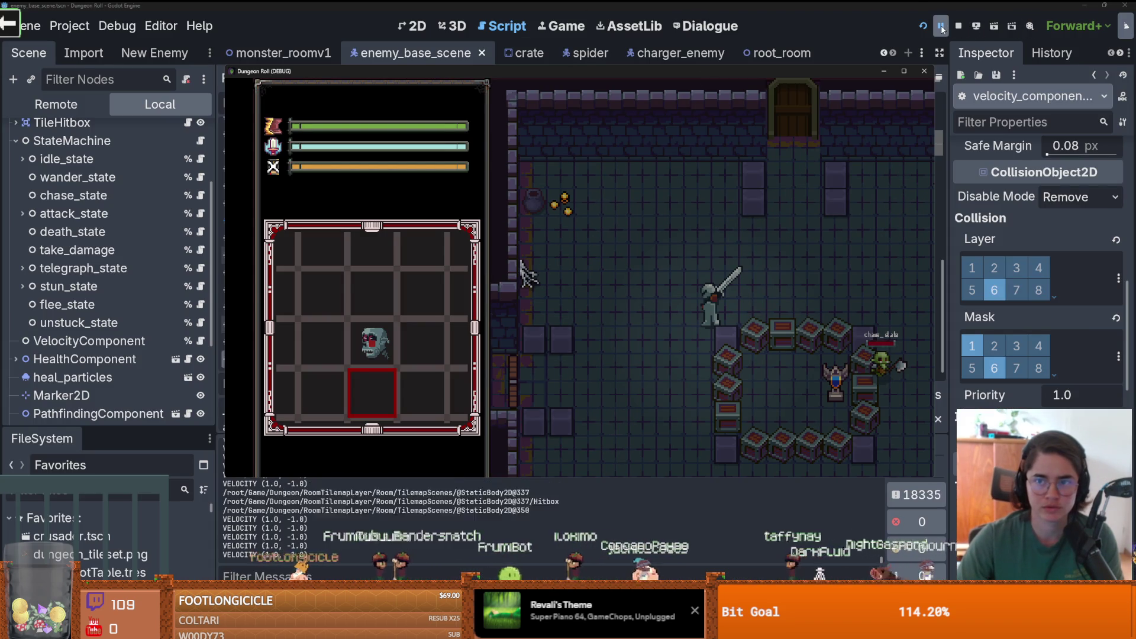
pyautogui.click(941, 27)
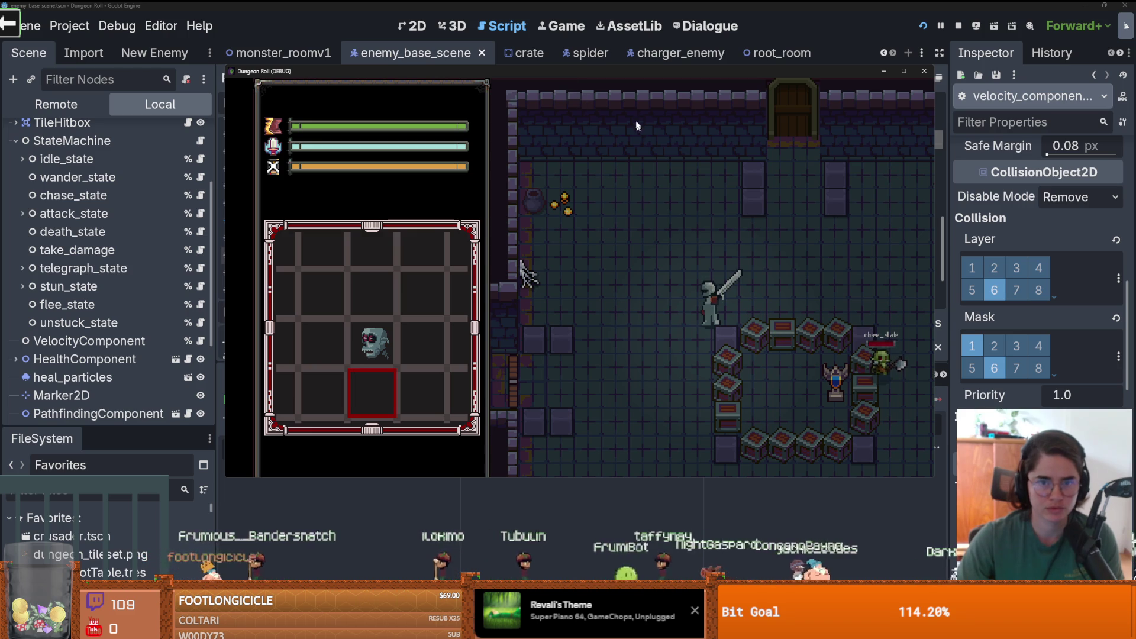
pyautogui.click(612, 489)
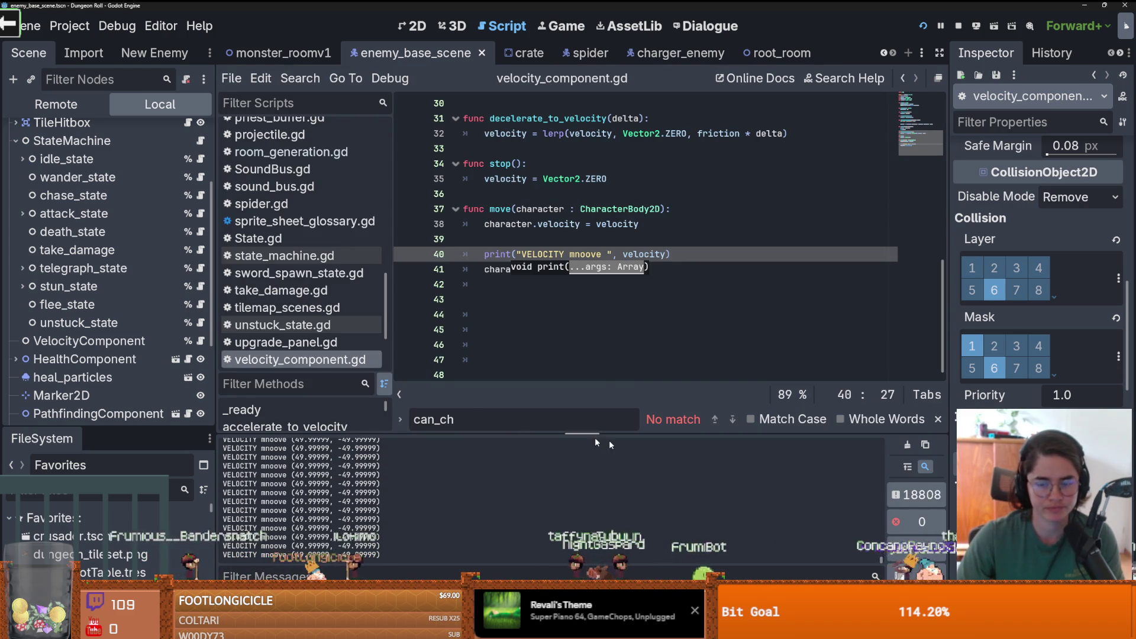
pyautogui.hotkey('alt', 'Tab')
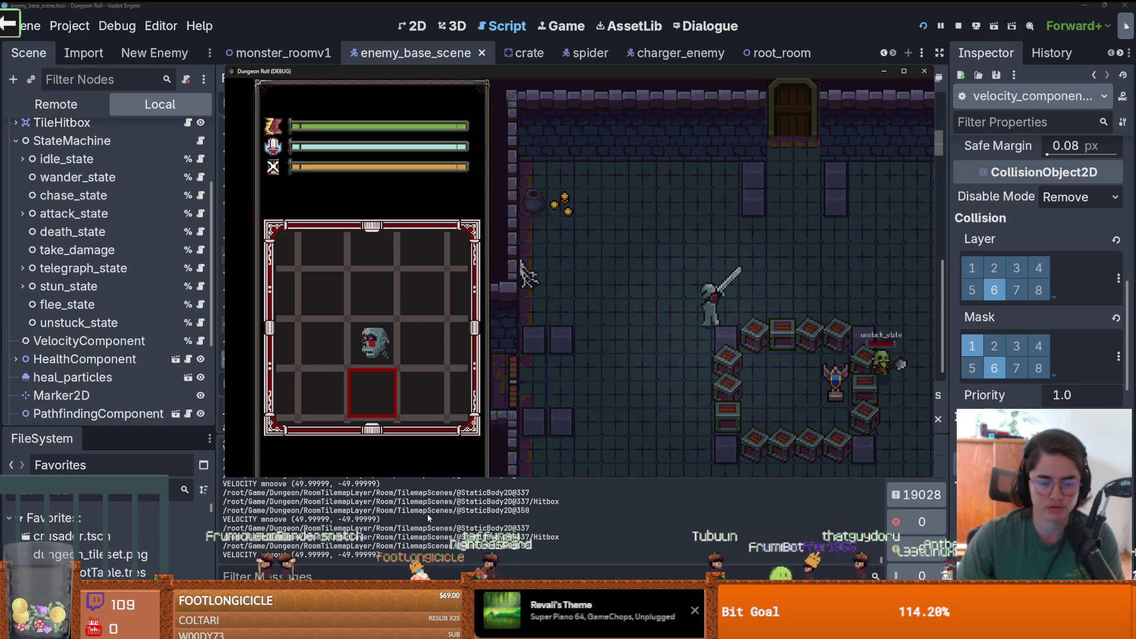
pyautogui.click(382, 553)
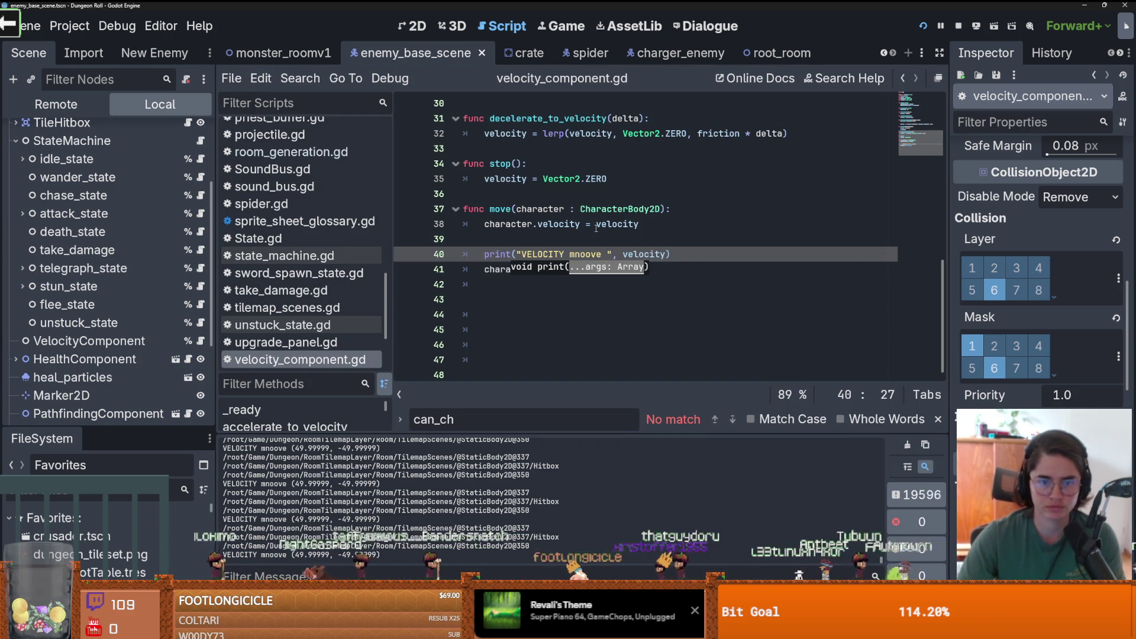
pyautogui.click(596, 227)
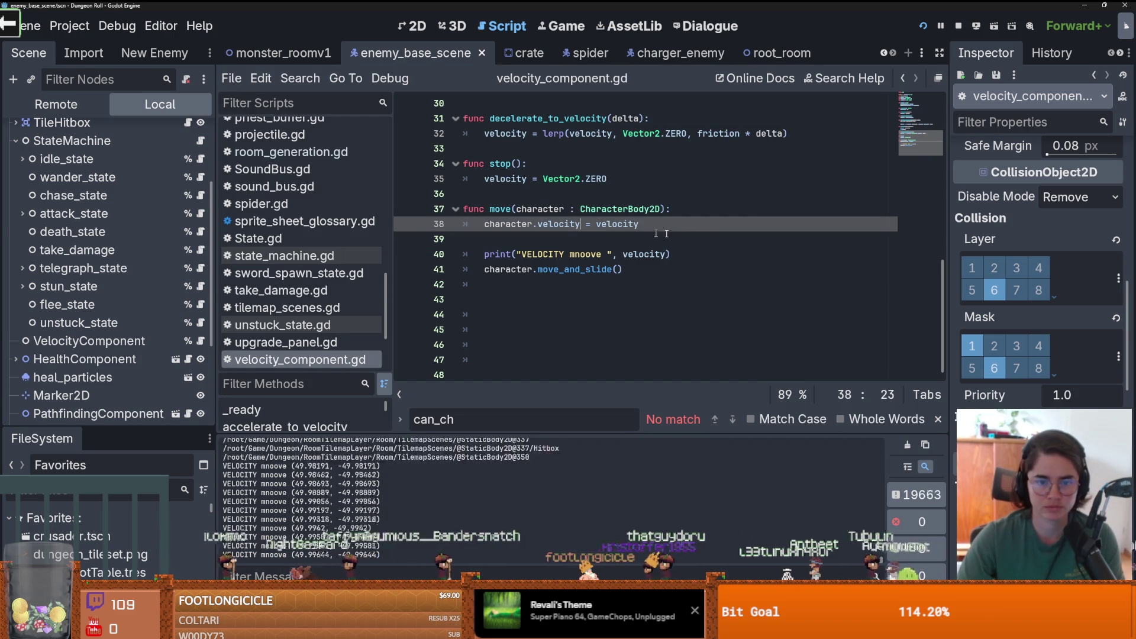
pyautogui.click(941, 28)
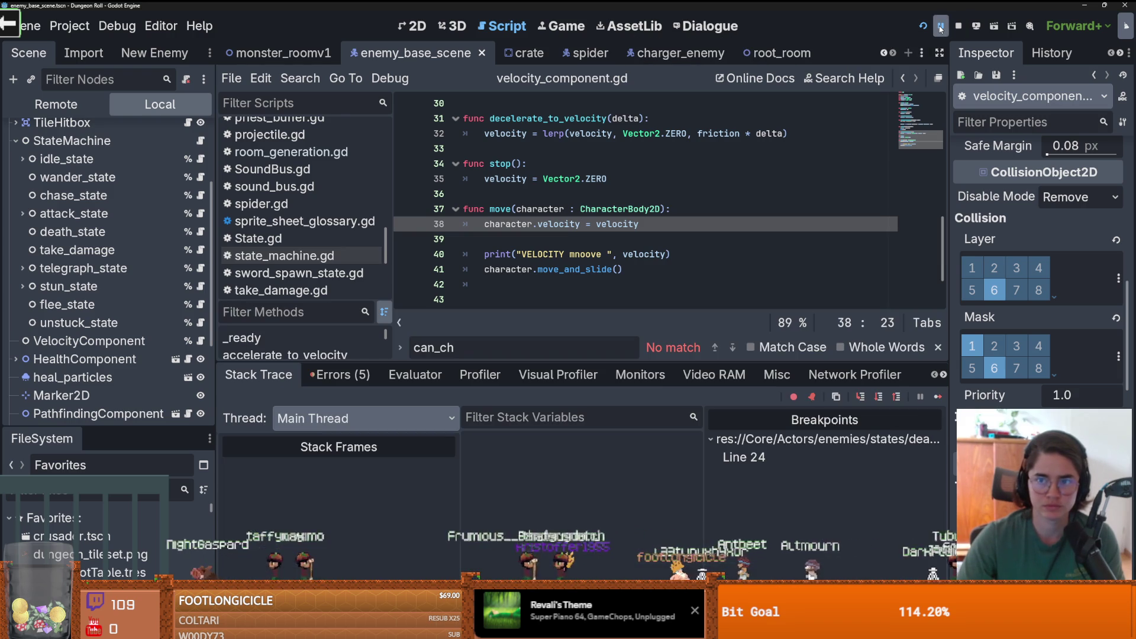
pyautogui.click(941, 28)
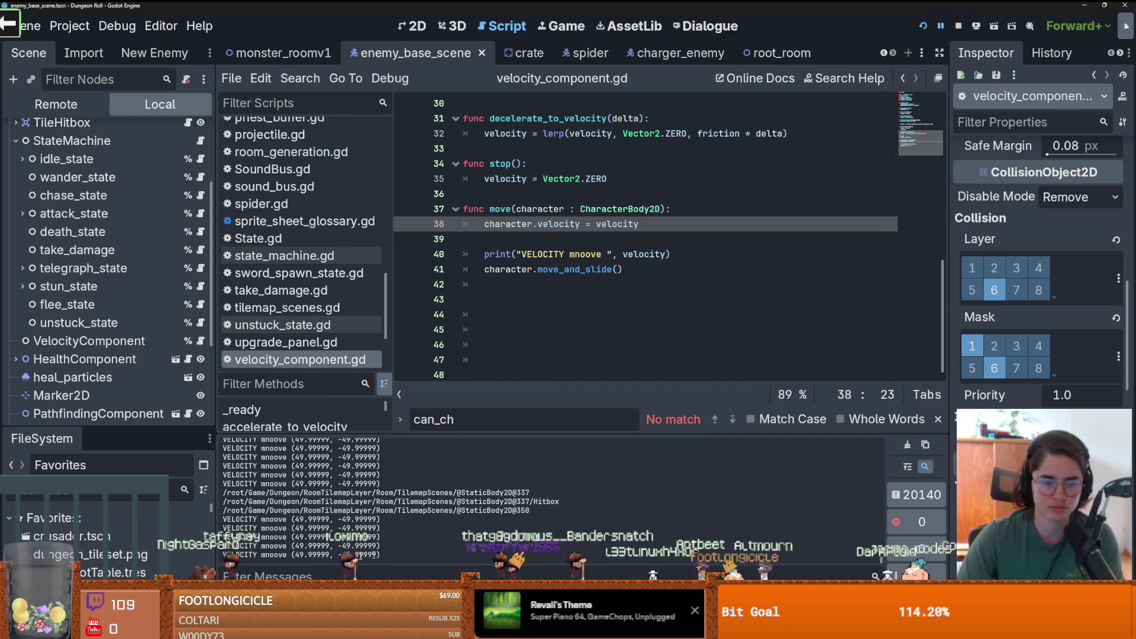
# - Select the last VELOCITY mnoove output line, then play the YouTube video 'Scariest part in Max Payne'
pyautogui.tripleClick(358, 555)
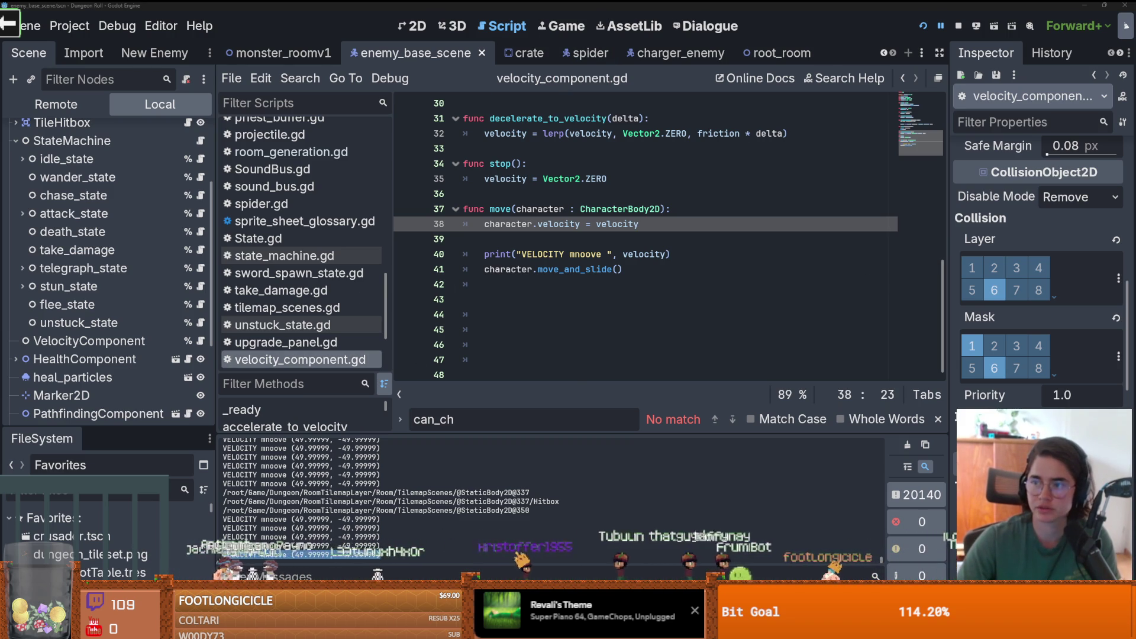
pyautogui.hotkey('alt', 'Tab')
pyautogui.click(569, 278)
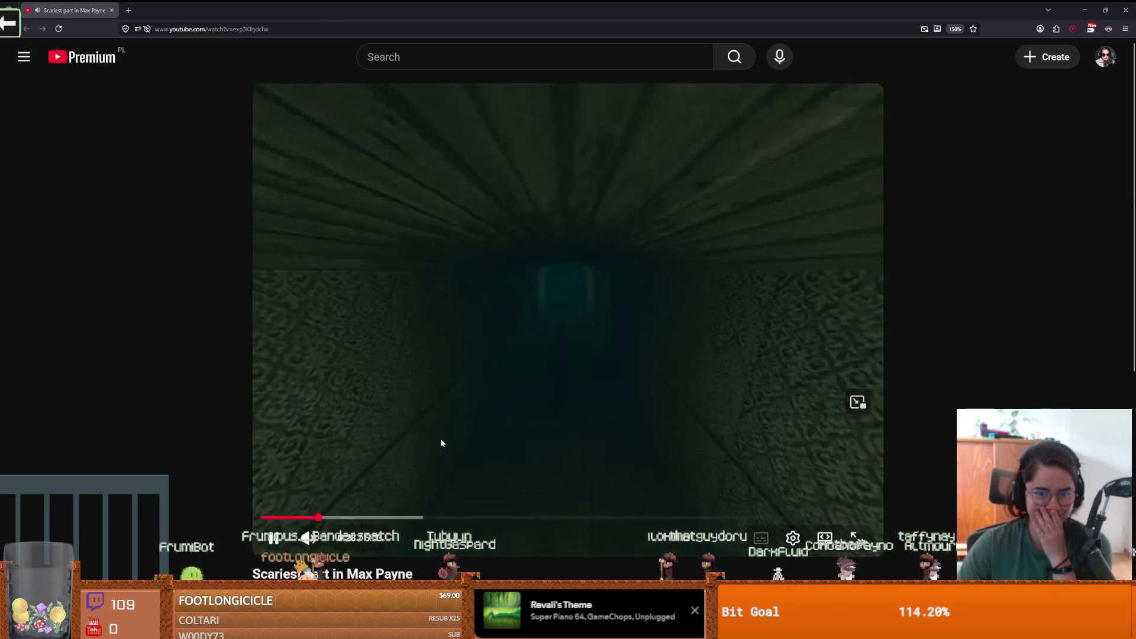
# - Jump the Max Payne video ahead to 0:46, watch, then pause it
pyautogui.click(358, 519)
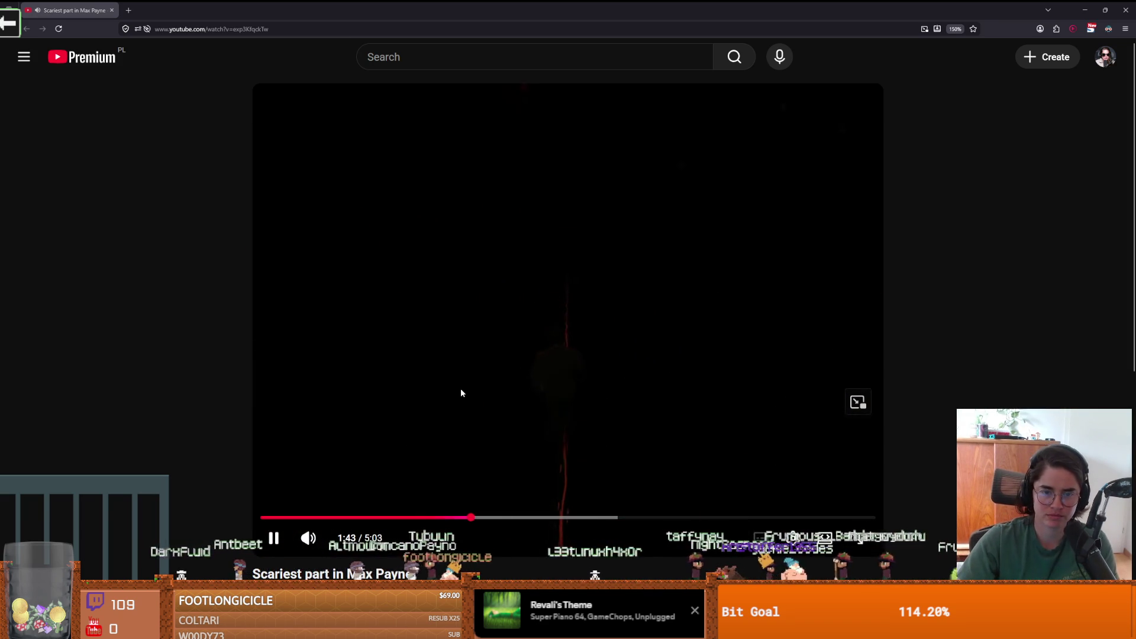
pyautogui.click(461, 393)
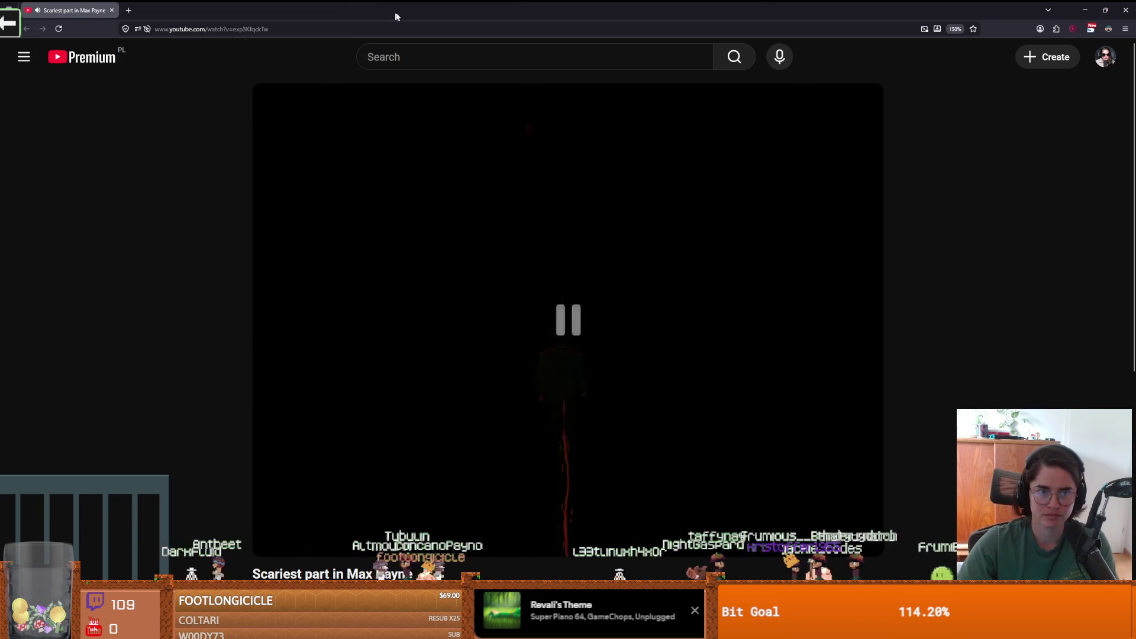
# - Save velocity_component.gd in the Godot editor, then switch to the browser's forum thread on CharacterBody2D stuck on a wall
pyautogui.hotkey('alt', 'Tab')
pyautogui.click(637, 278)
pyautogui.hotkey('ctrl', 's')
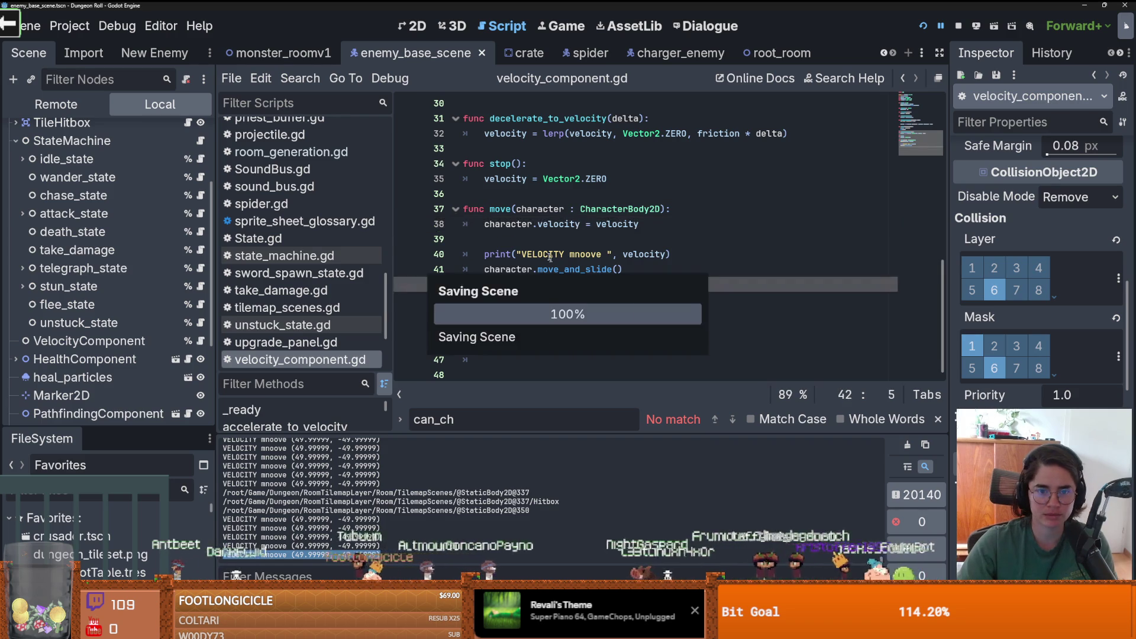
pyautogui.press('Up')
pyautogui.press('Up')
pyautogui.press('Up')
pyautogui.press('Down')
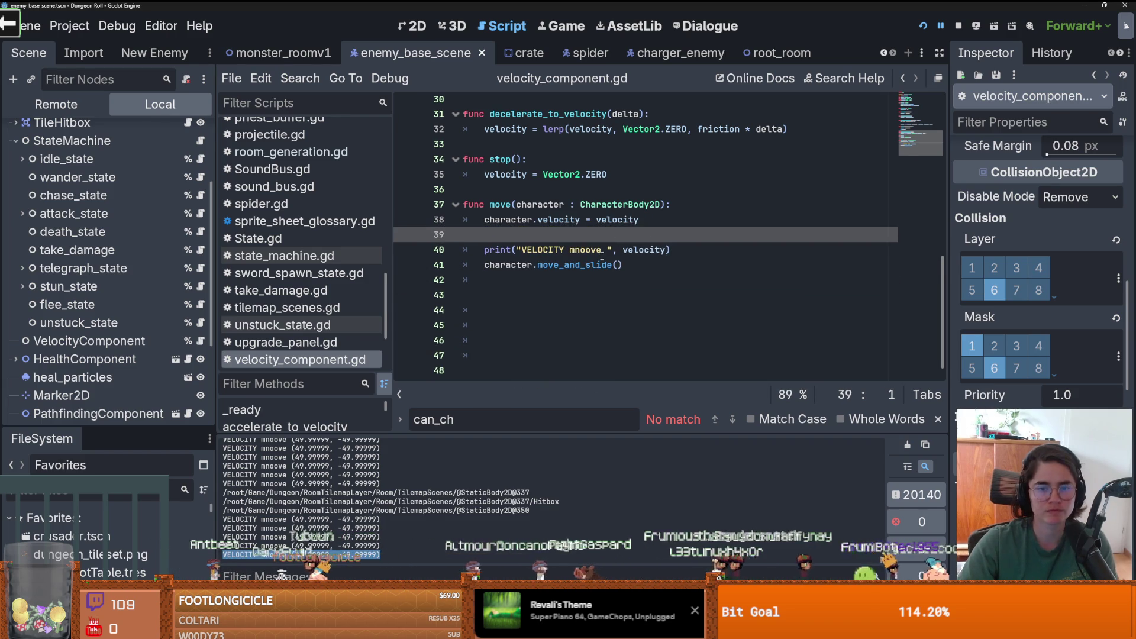
pyautogui.click(601, 256)
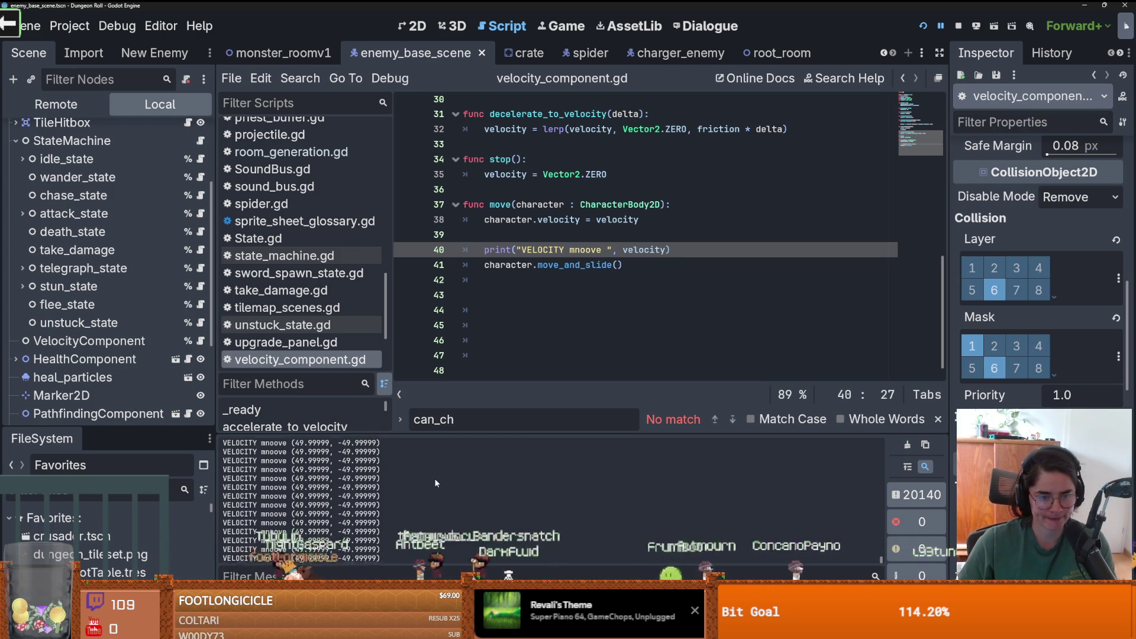
pyautogui.scroll(2, 434, 478)
pyautogui.scroll(-2, 435, 483)
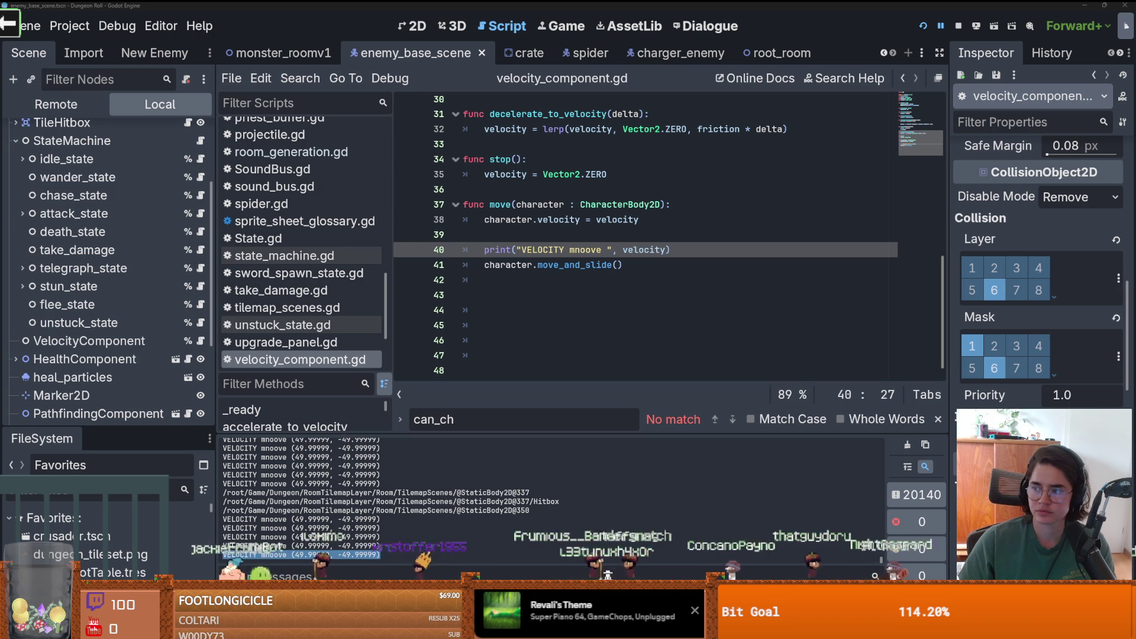
pyautogui.hotkey('alt', 'Tab')
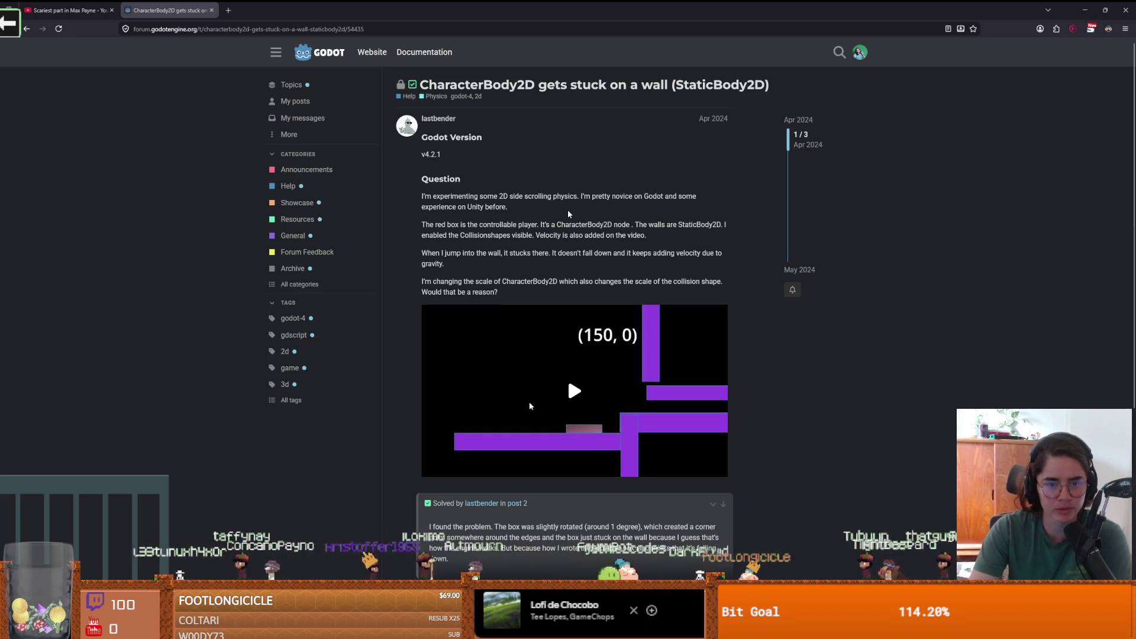
# - Play the thread's demo video, scroll to the solved reply about 1-degree rotation, and return to the running Dungeon Roll game
pyautogui.click(603, 374)
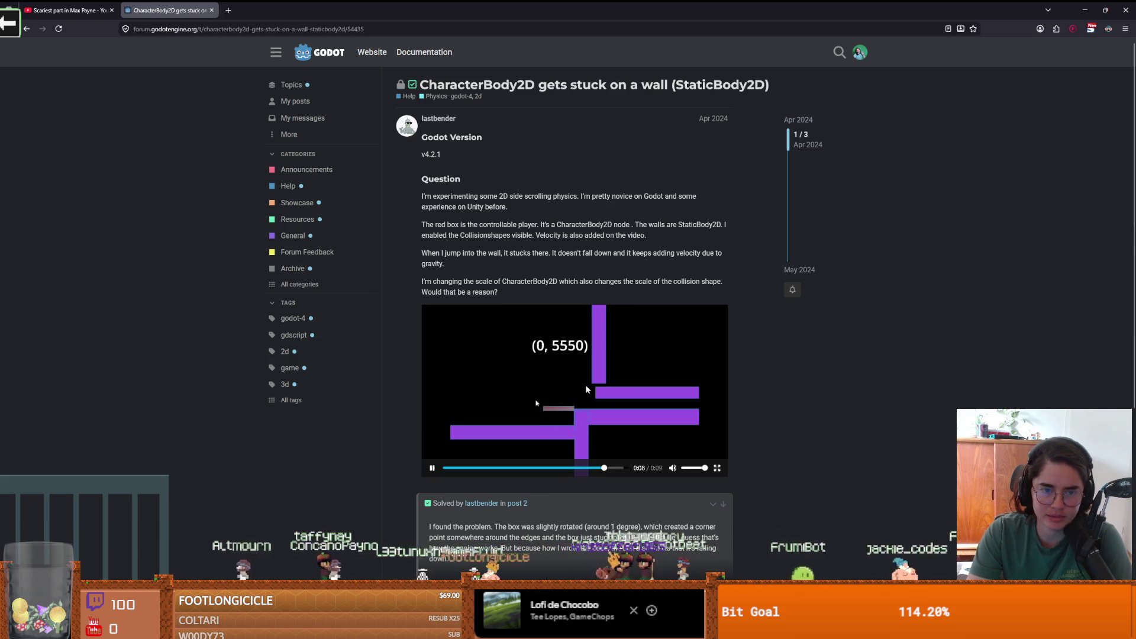
pyautogui.scroll(-4, 585, 389)
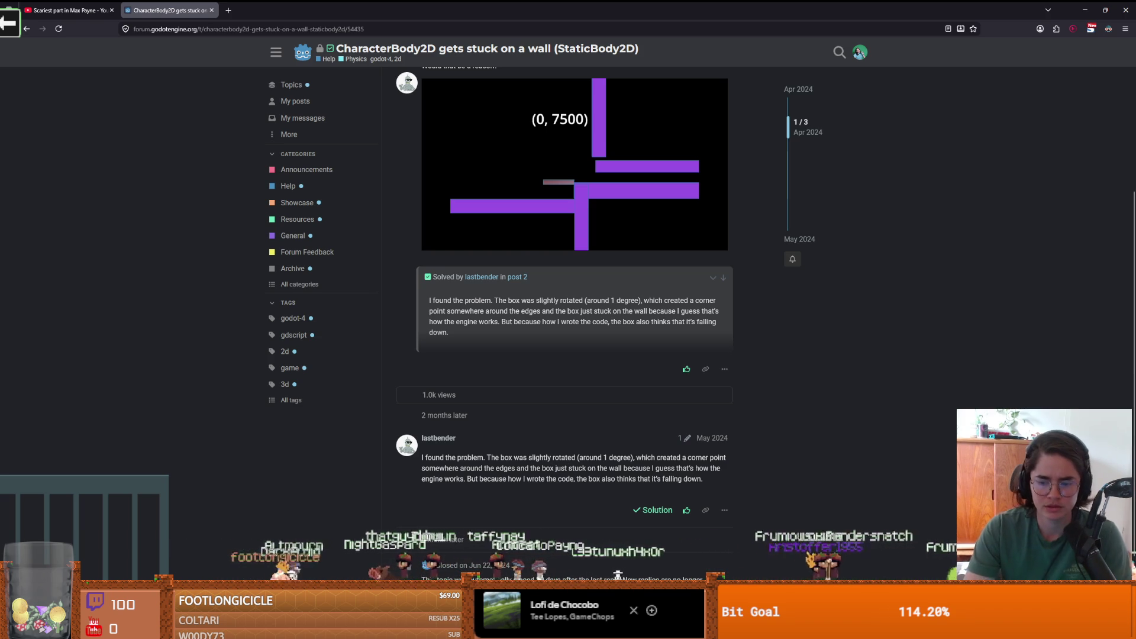
pyautogui.hotkey('alt', 'Tab')
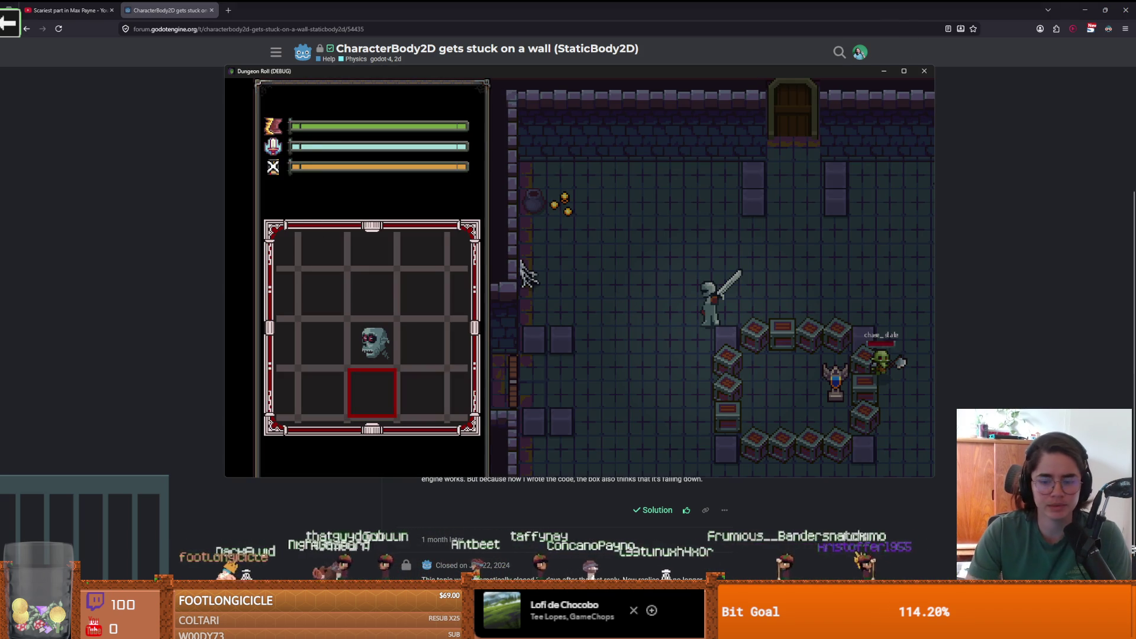
# - Inspect the enemy's CollisionShape2D in the 2D view, then zoom in on the crate scene's round collision shape
pyautogui.hotkey('alt', 'Tab')
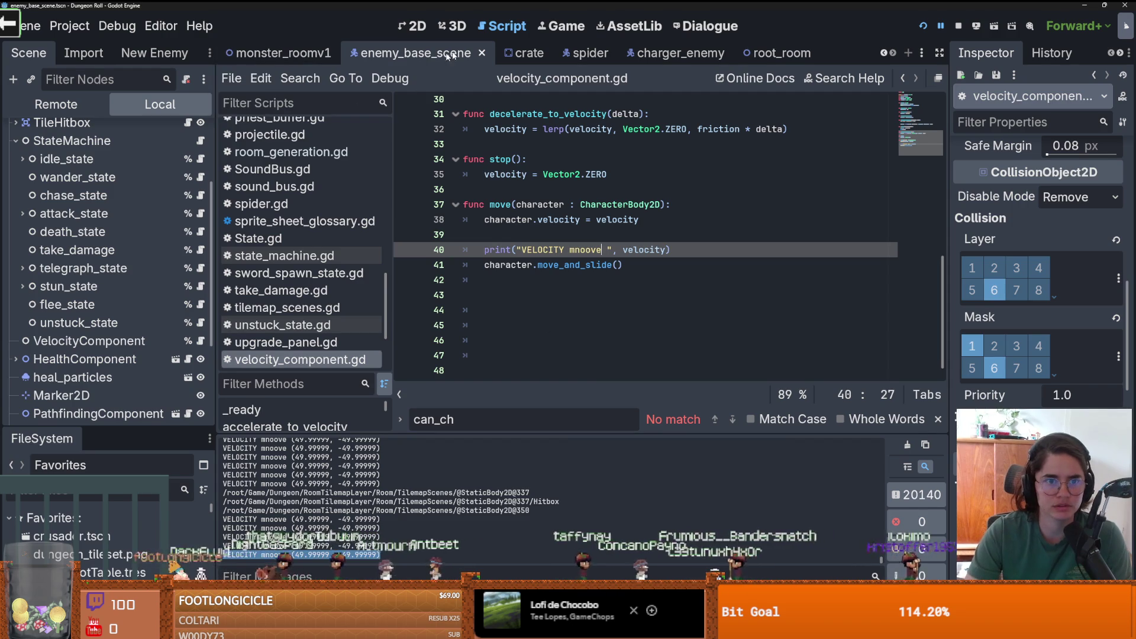
pyautogui.click(448, 55)
pyautogui.scroll(-2, 523, 274)
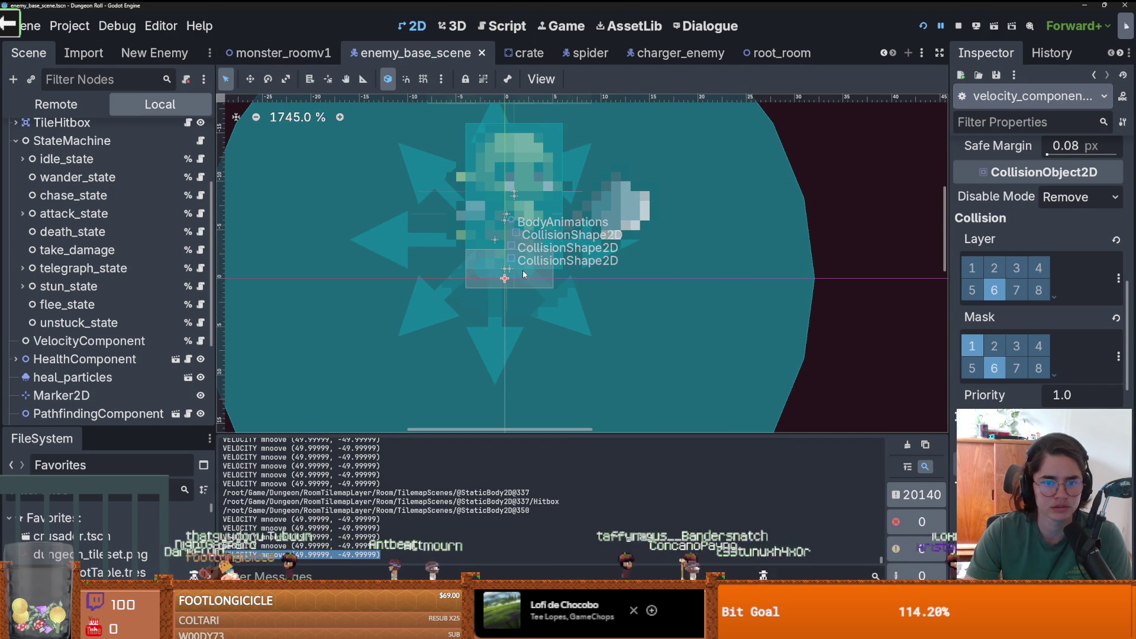
pyautogui.click(522, 273)
pyautogui.scroll(12, 523, 274)
pyautogui.click(523, 52)
pyautogui.scroll(5, 446, 314)
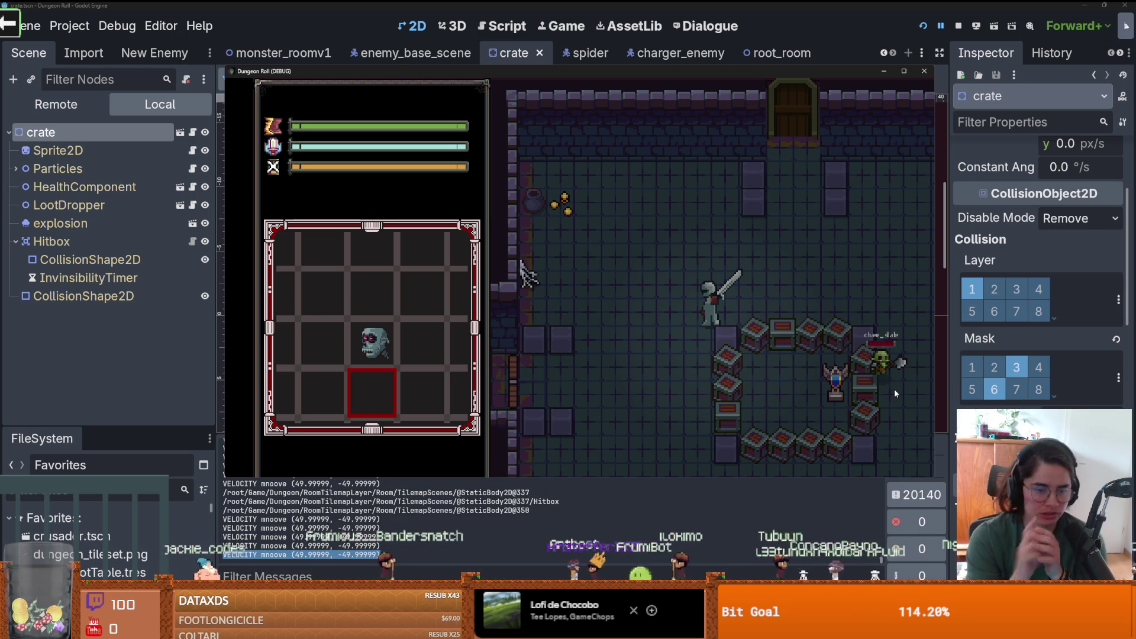
pyautogui.hotkey('alt', 'Tab')
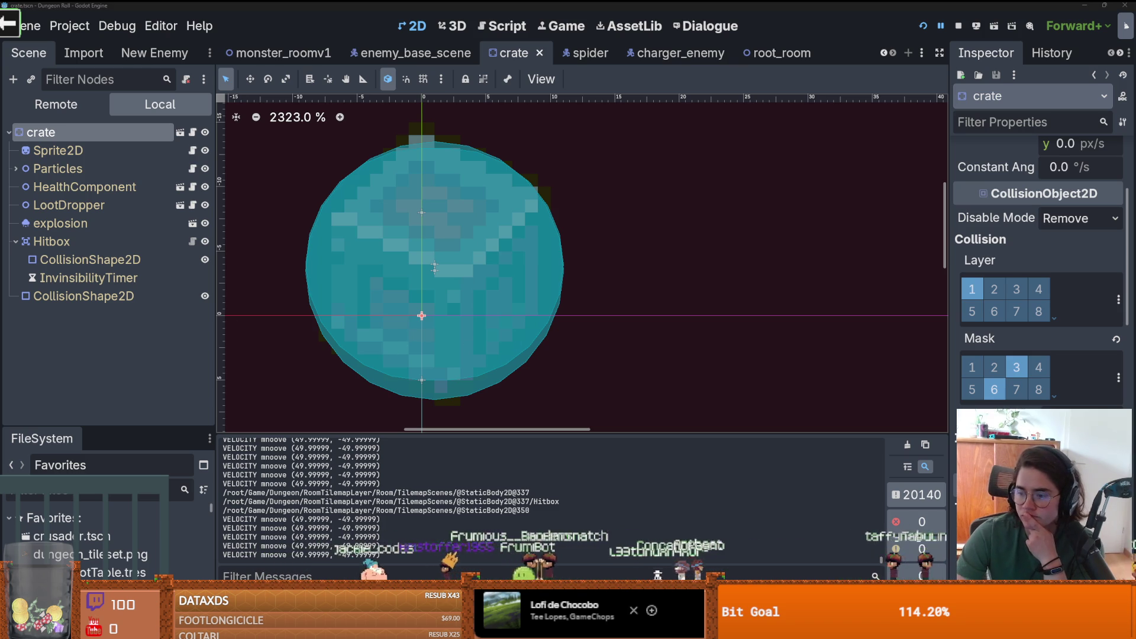
# - Go back from the forum thread to the Google results on a stuck CharacterBody, scroll through them, and return to Godot
pyautogui.hotkey('alt', 'Tab')
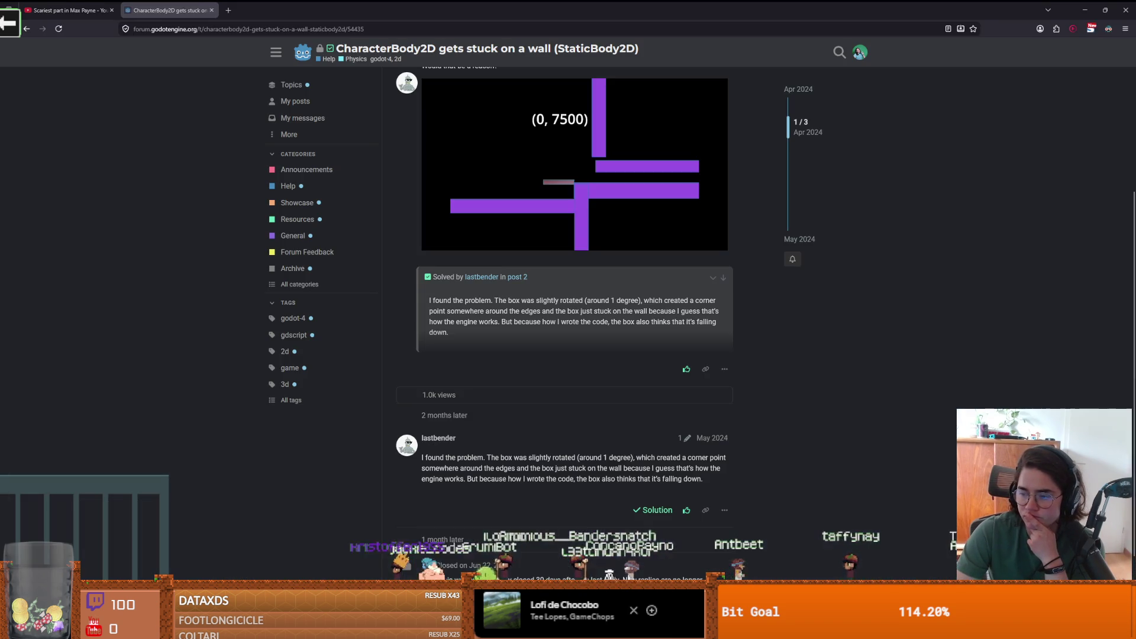
pyautogui.scroll(-3, 243, 296)
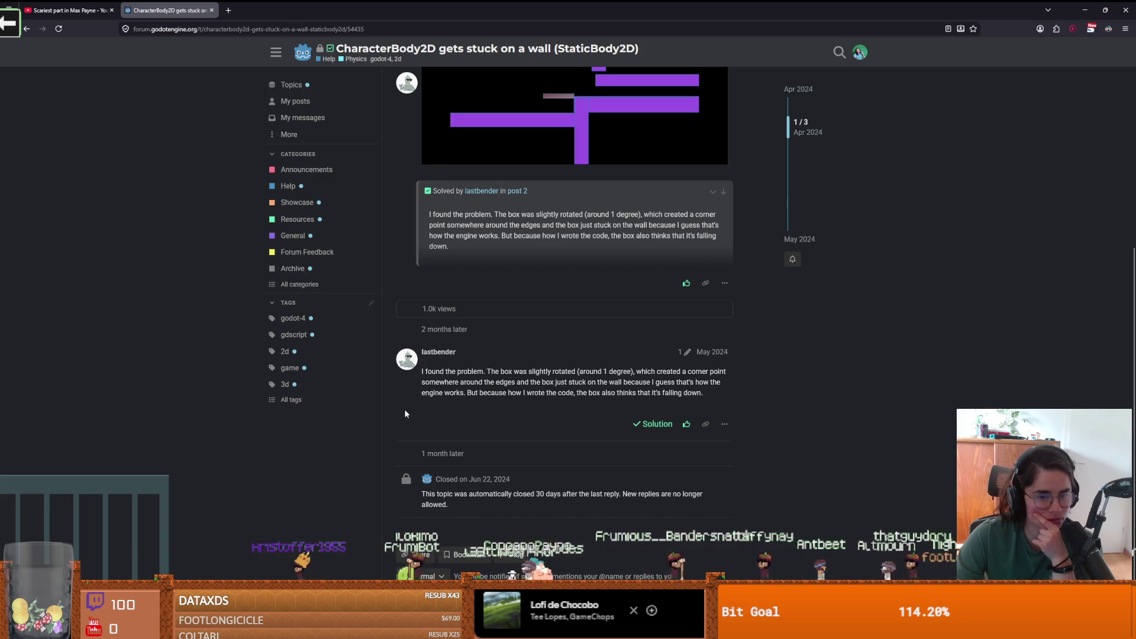
pyautogui.hotkey('alt', 'Left')
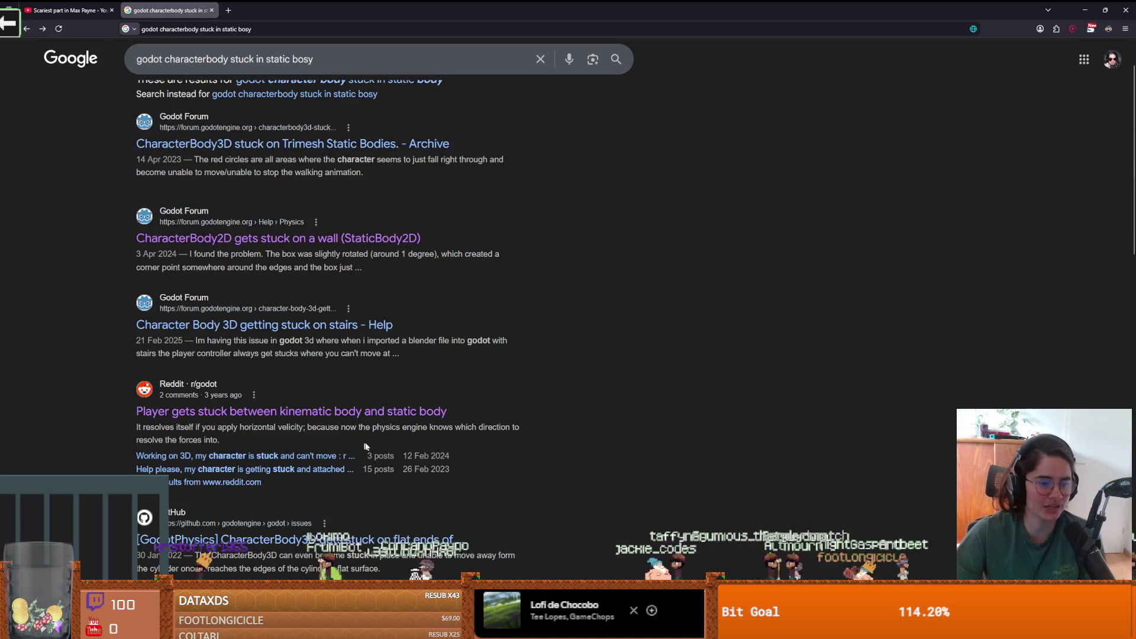
pyautogui.scroll(-2, 380, 480)
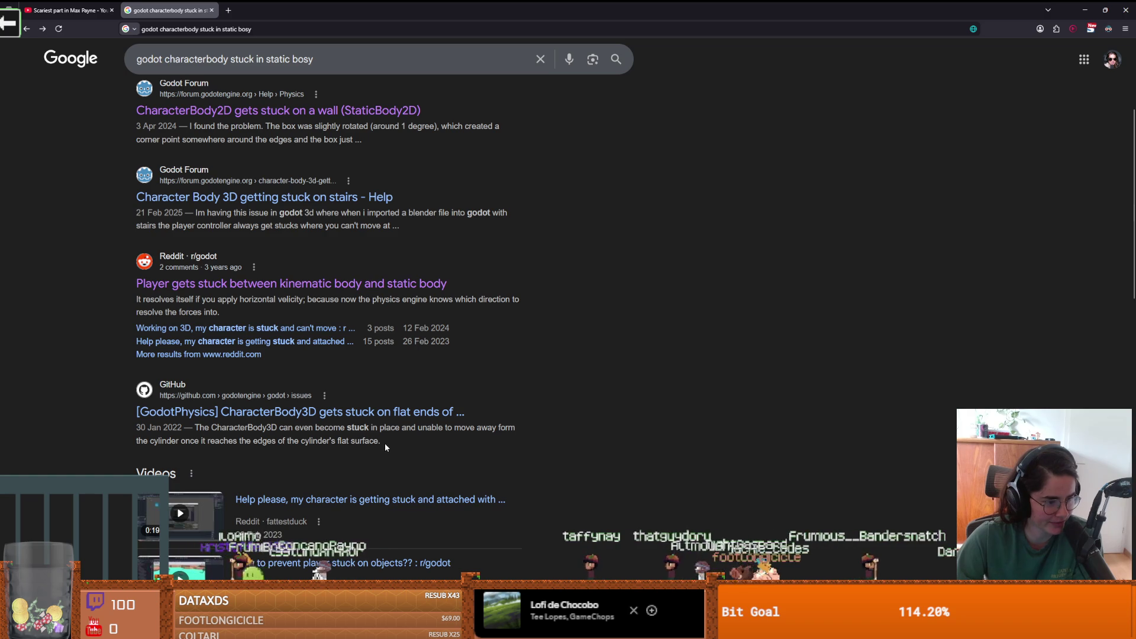
pyautogui.scroll(-6, 378, 452)
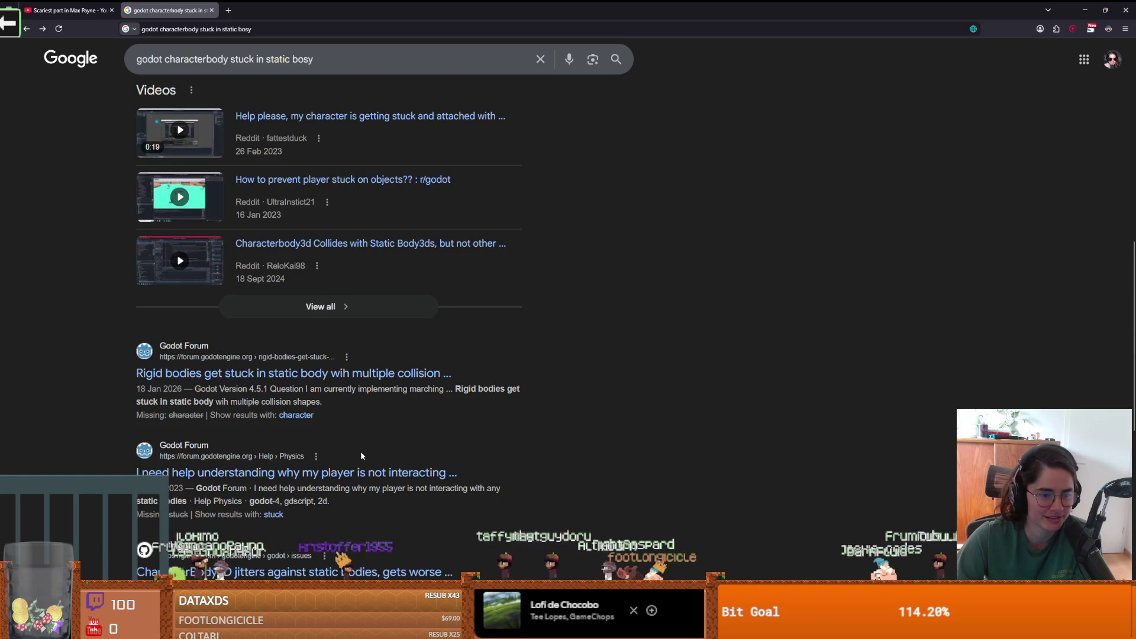
pyautogui.scroll(-1, 361, 455)
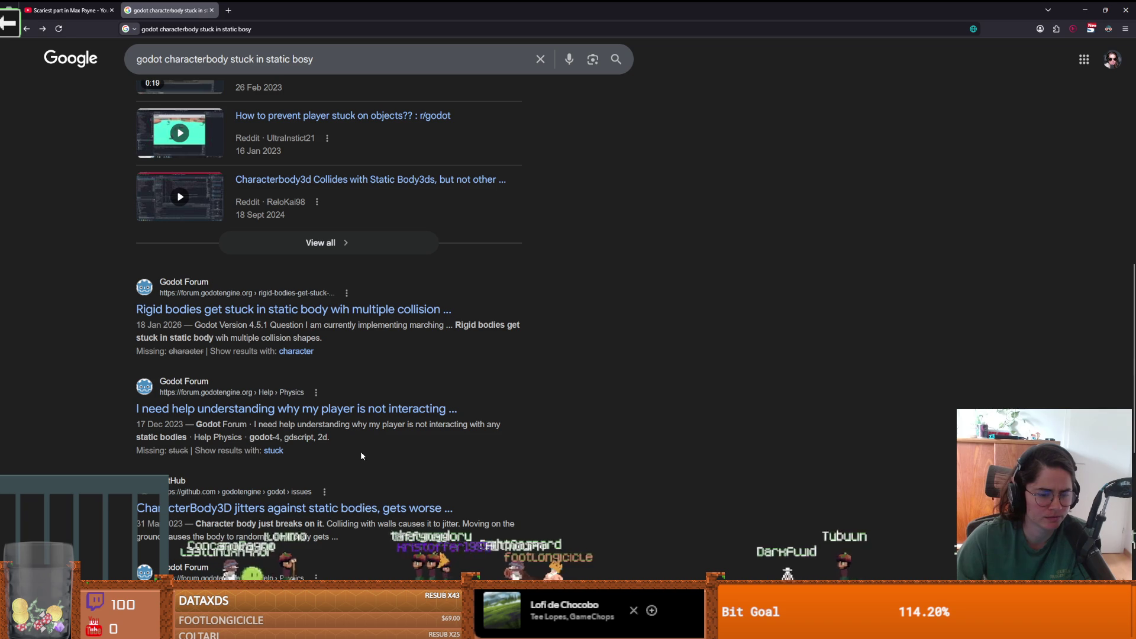
pyautogui.hotkey('alt', 'Tab')
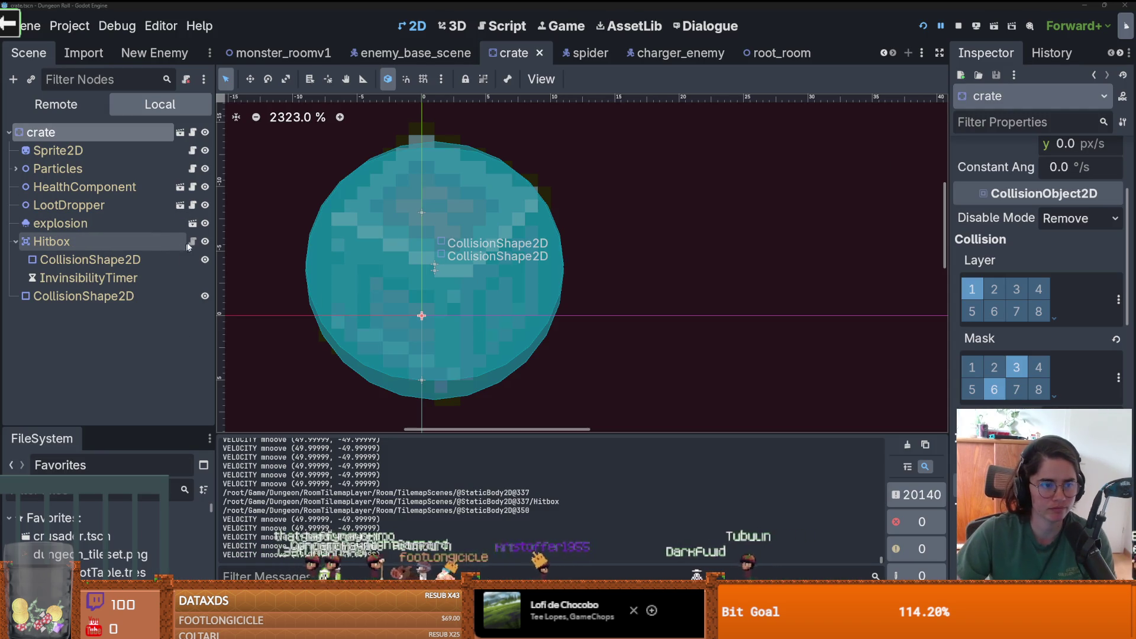
# - Open velocity_component.gd from the spider scene and add character.global_position to the move() print on line 40
pyautogui.click(556, 53)
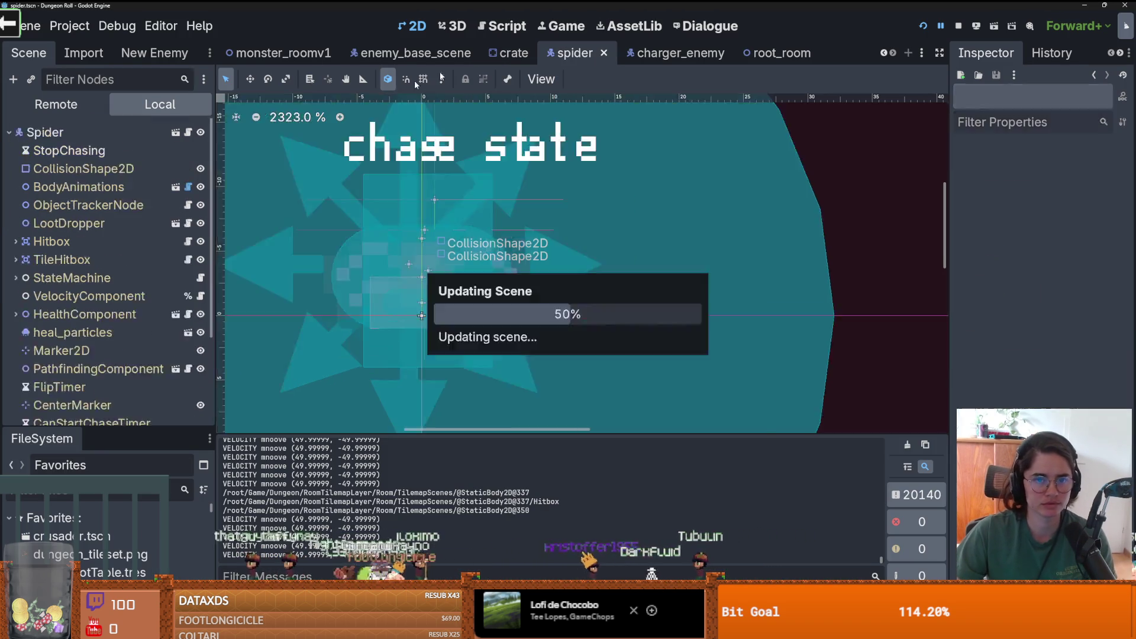
pyautogui.scroll(-3, 155, 336)
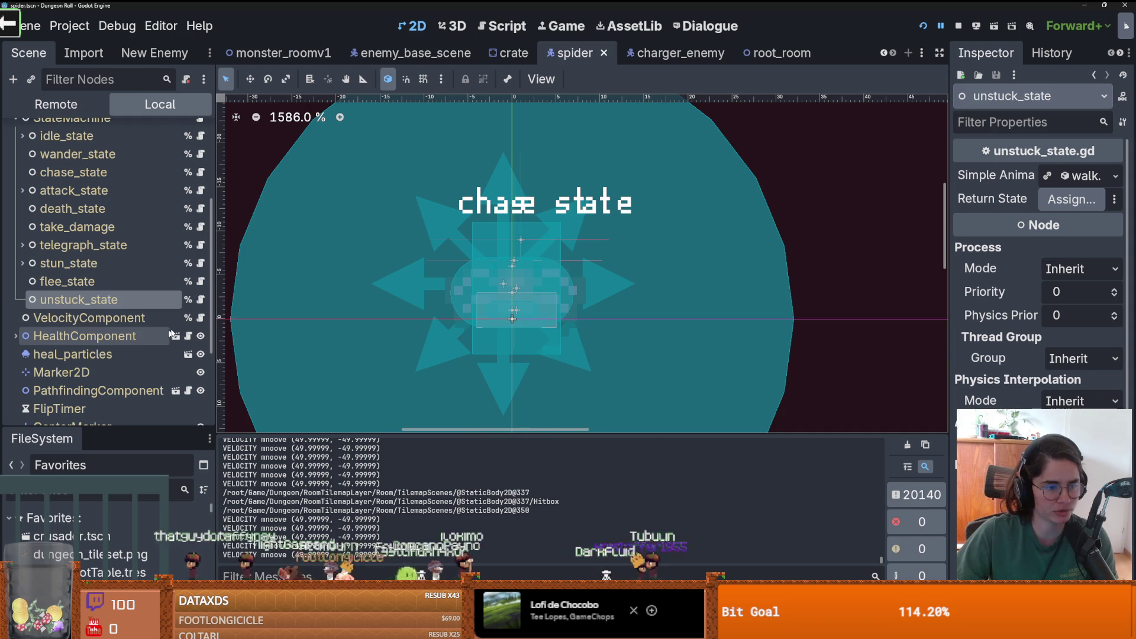
pyautogui.click(201, 318)
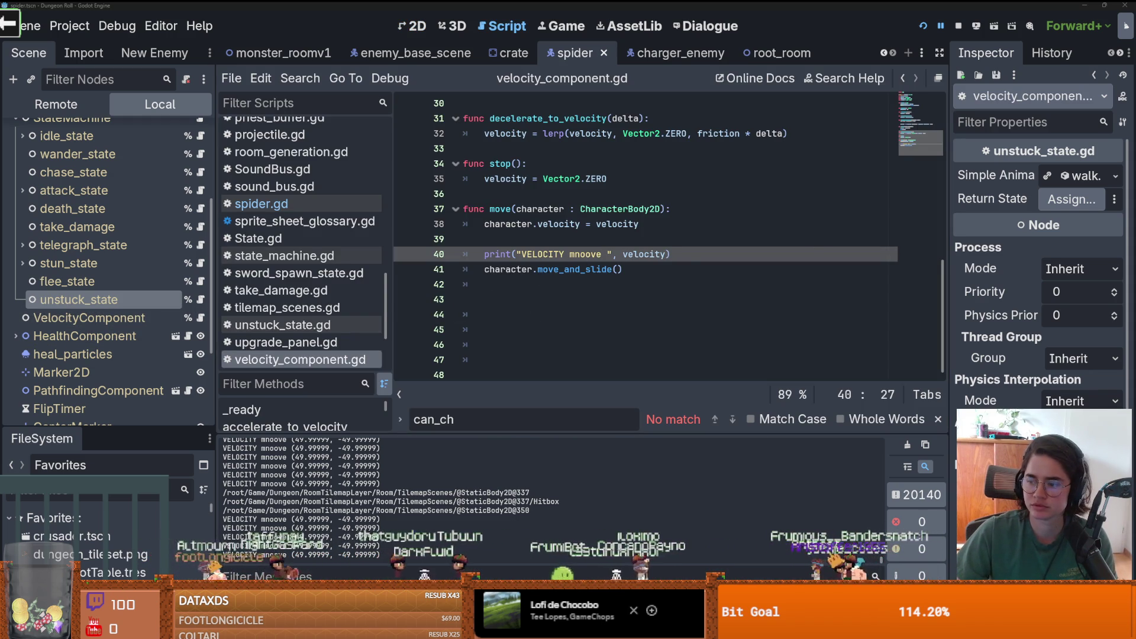
pyautogui.click(649, 254)
pyautogui.write('" character pos')
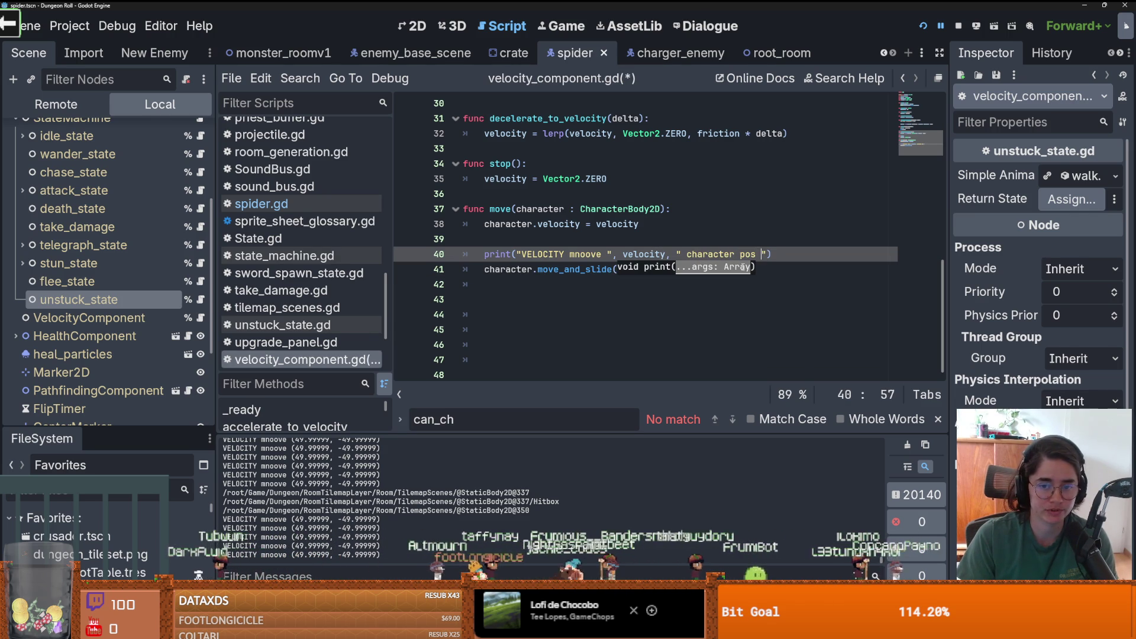
pyautogui.press('BackSpace')
pyautogui.press('BackSpace')
pyautogui.press('BackSpace')
pyautogui.write('character.glo')
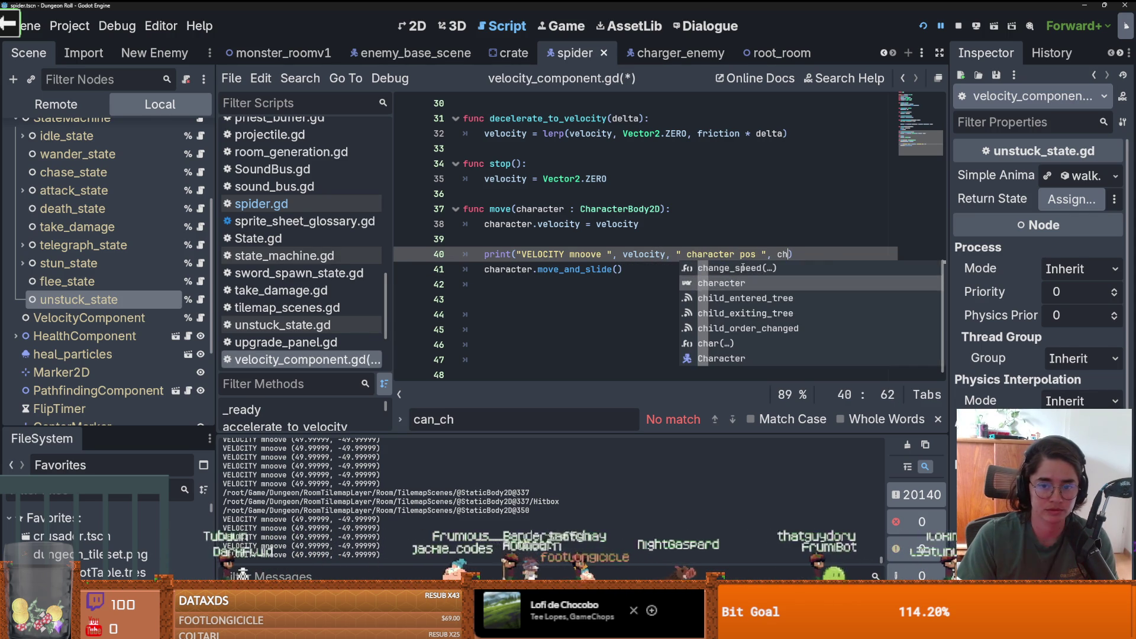
pyautogui.press('Return')
# - Run the game with F5 and pause it to read the stuck position (230.8347, -173.9027) in the log
pyautogui.press('F5')
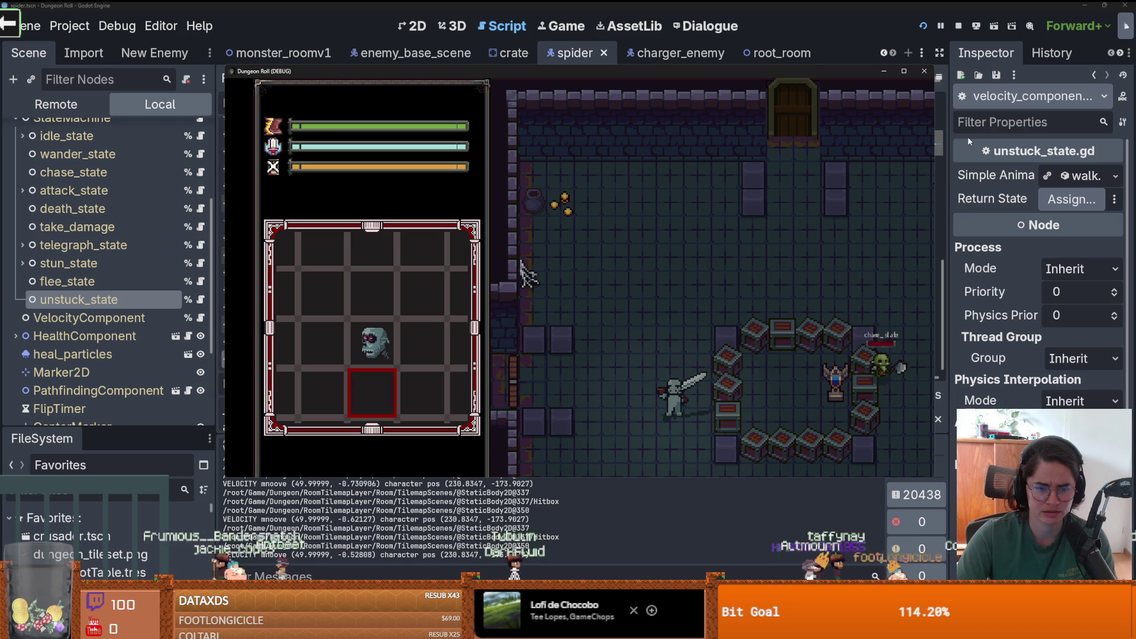
pyautogui.click(940, 26)
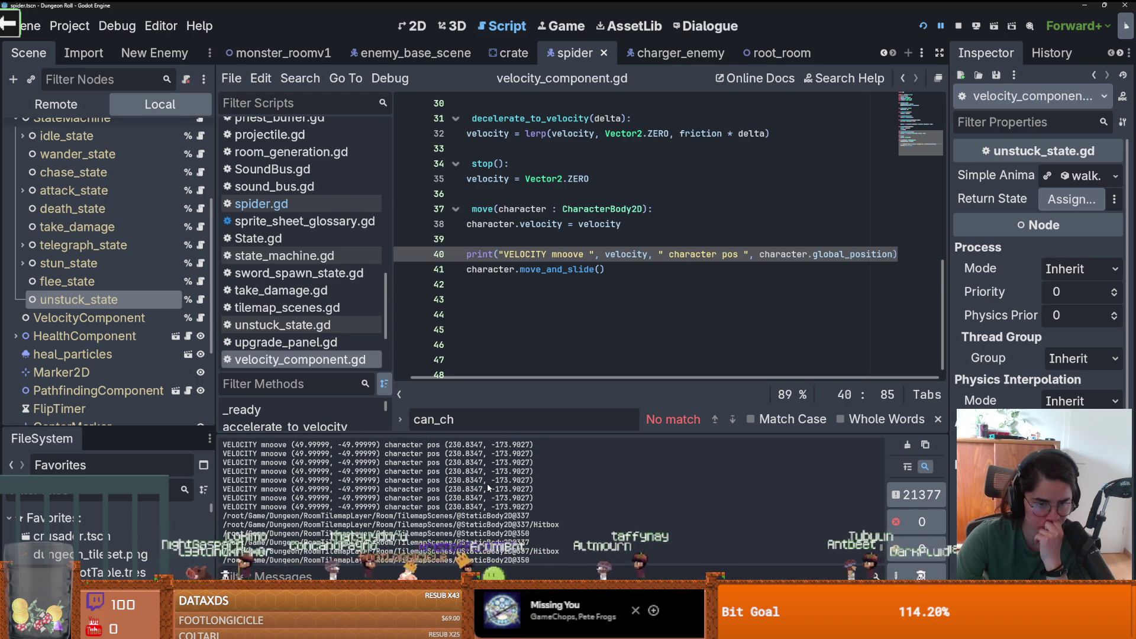
pyautogui.press('Down')
pyautogui.press('Down')
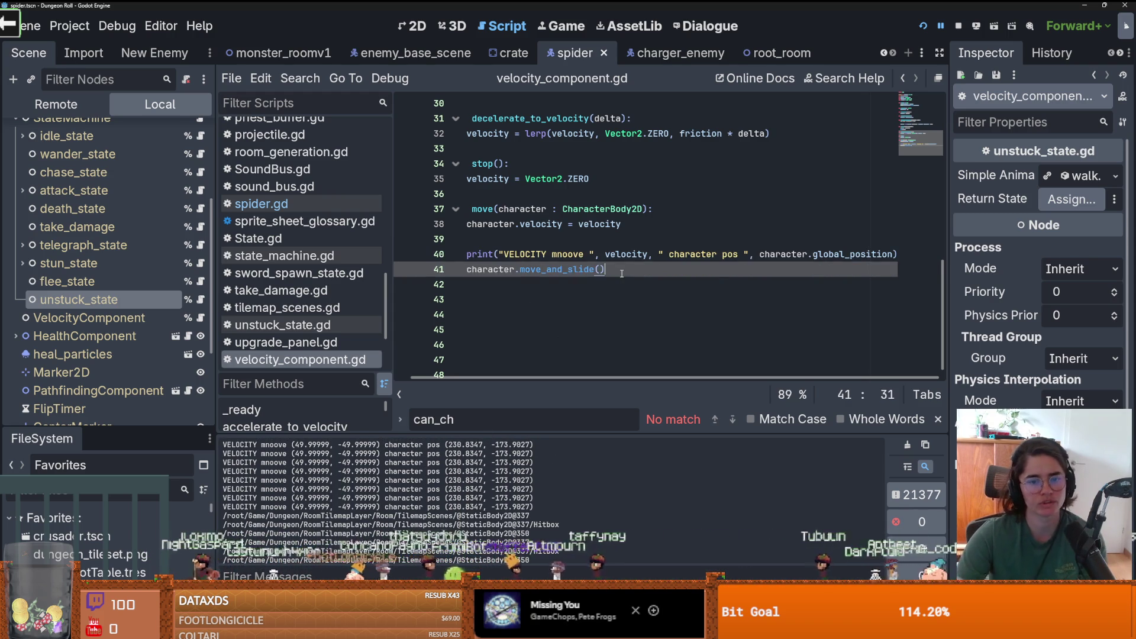
# - Open the EnemyCharacter class documentation from the enemy_1 node in enemy_base_scene
pyautogui.click(378, 54)
pyautogui.scroll(5, 115, 355)
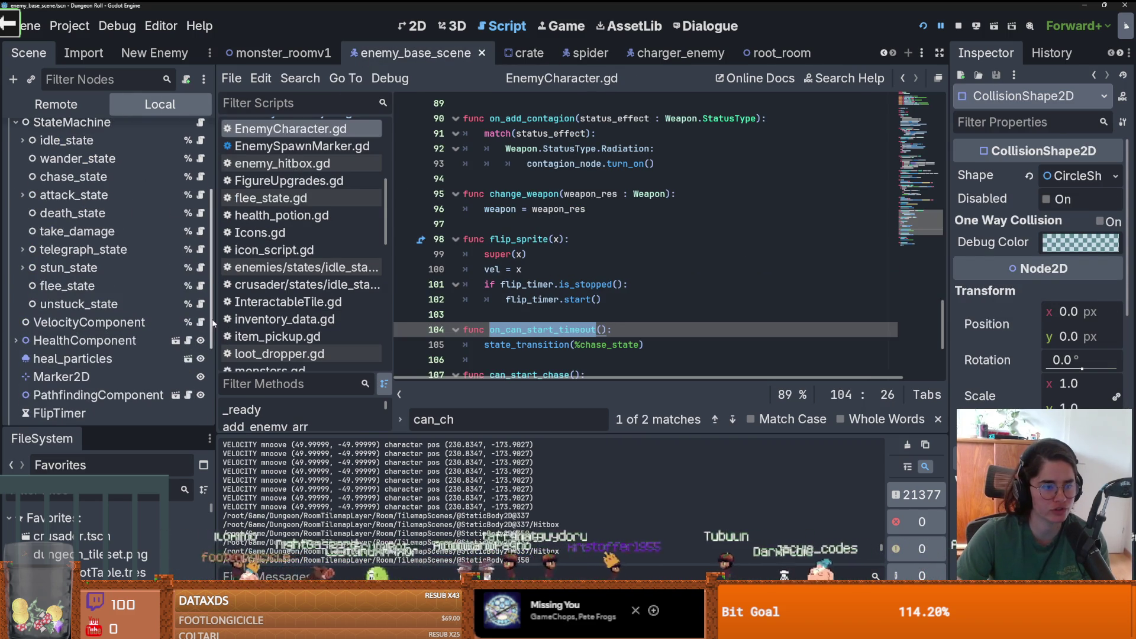
pyautogui.rightClick(68, 133)
pyautogui.click(177, 466)
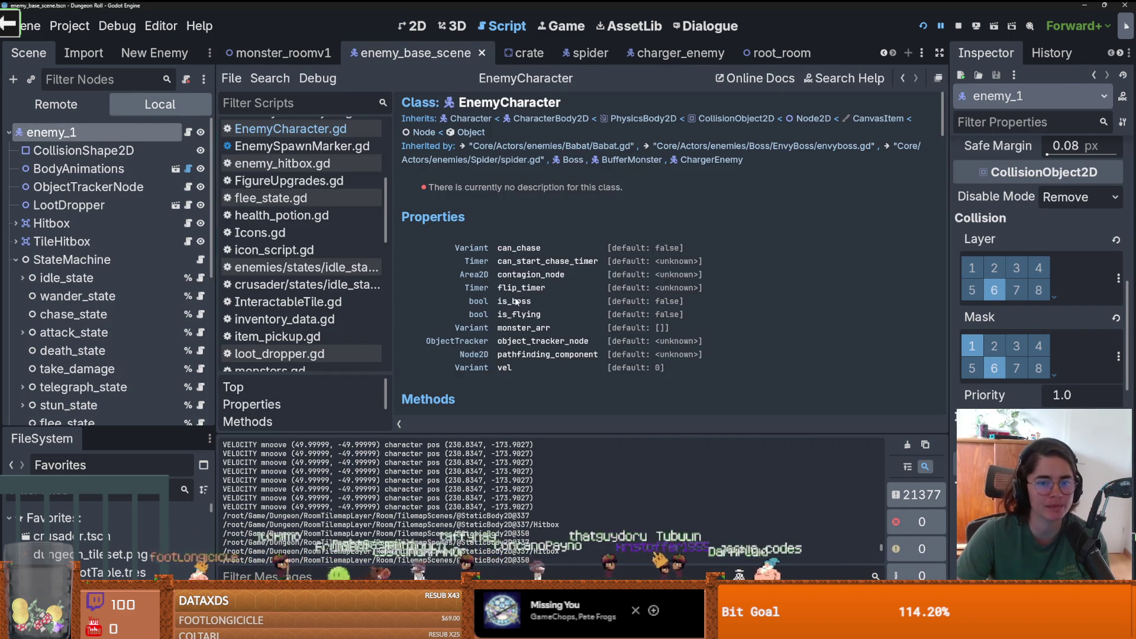
pyautogui.scroll(-3, 561, 262)
pyautogui.scroll(-5, 559, 264)
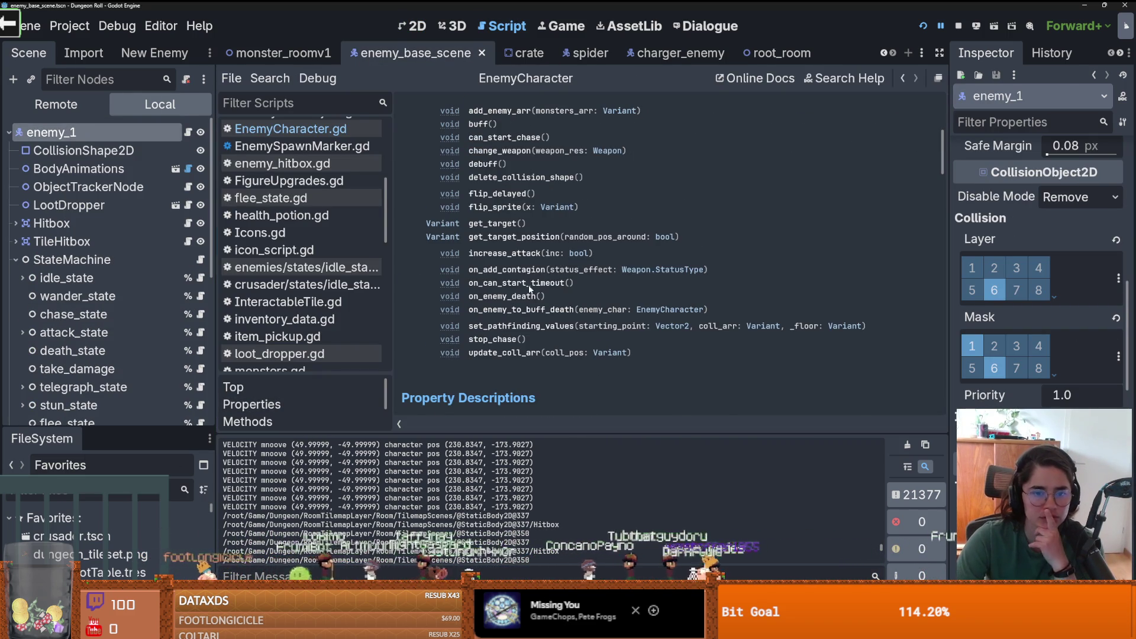
pyautogui.scroll(5, 545, 288)
pyautogui.scroll(3, 545, 284)
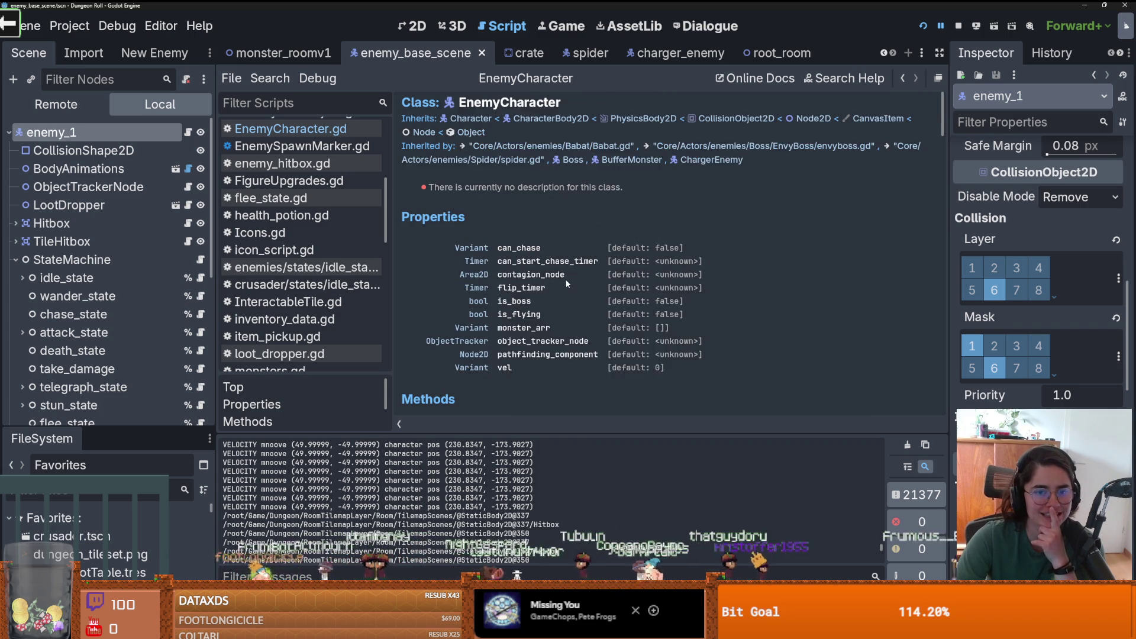
# - Follow the link to the CharacterBody2D docs and open the move_and_slide() method description
pyautogui.click(551, 119)
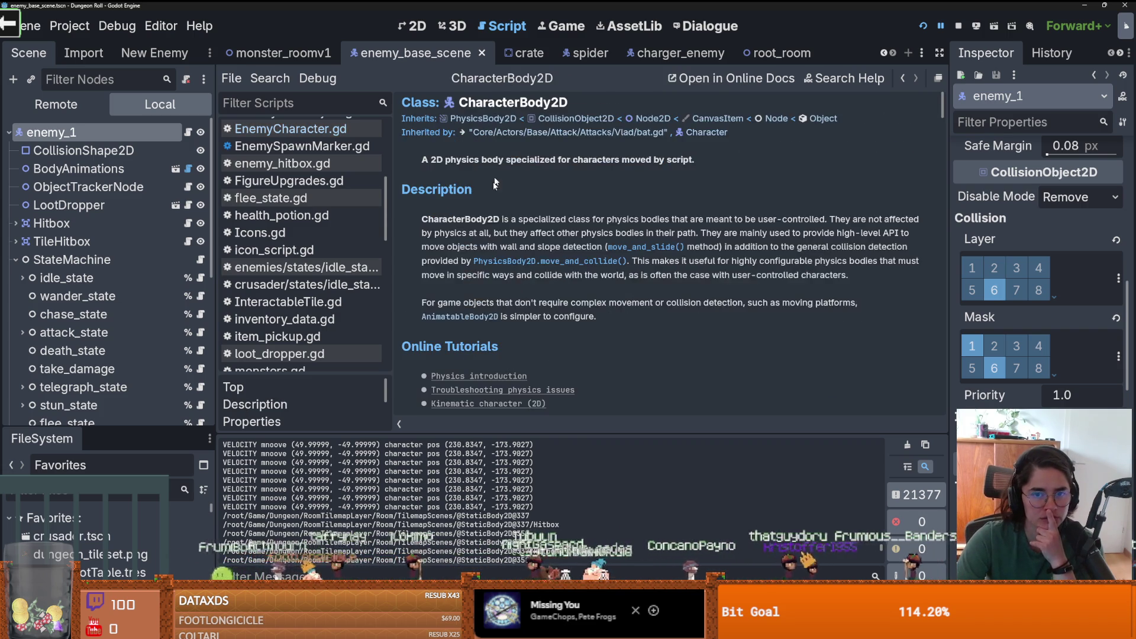
pyautogui.scroll(-4, 590, 243)
pyautogui.scroll(-2, 590, 244)
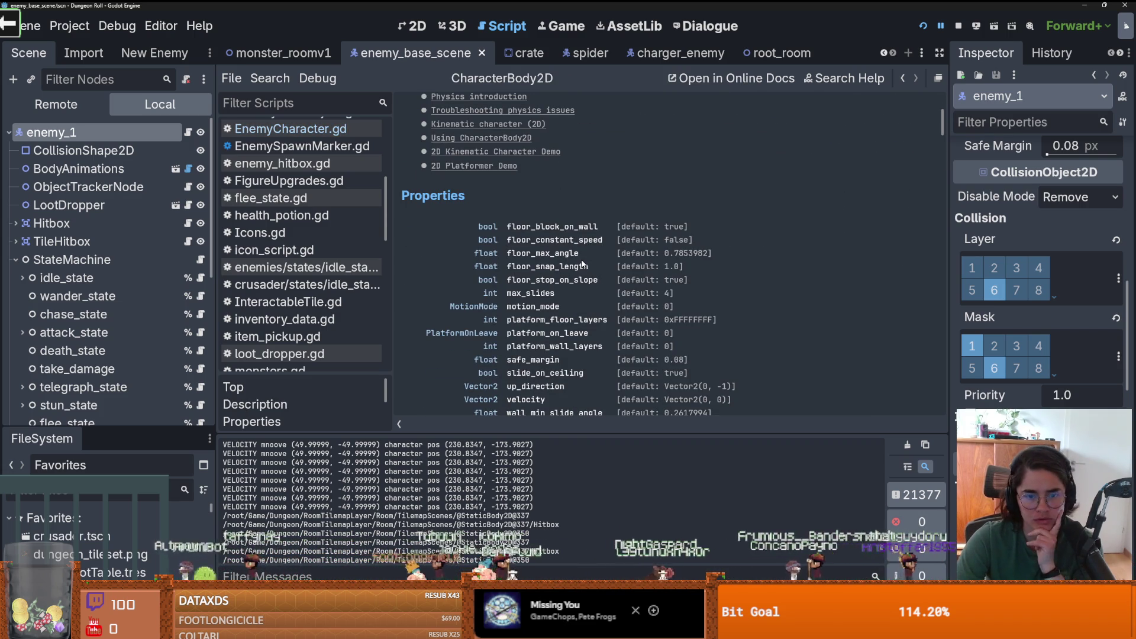
pyautogui.scroll(-1, 581, 319)
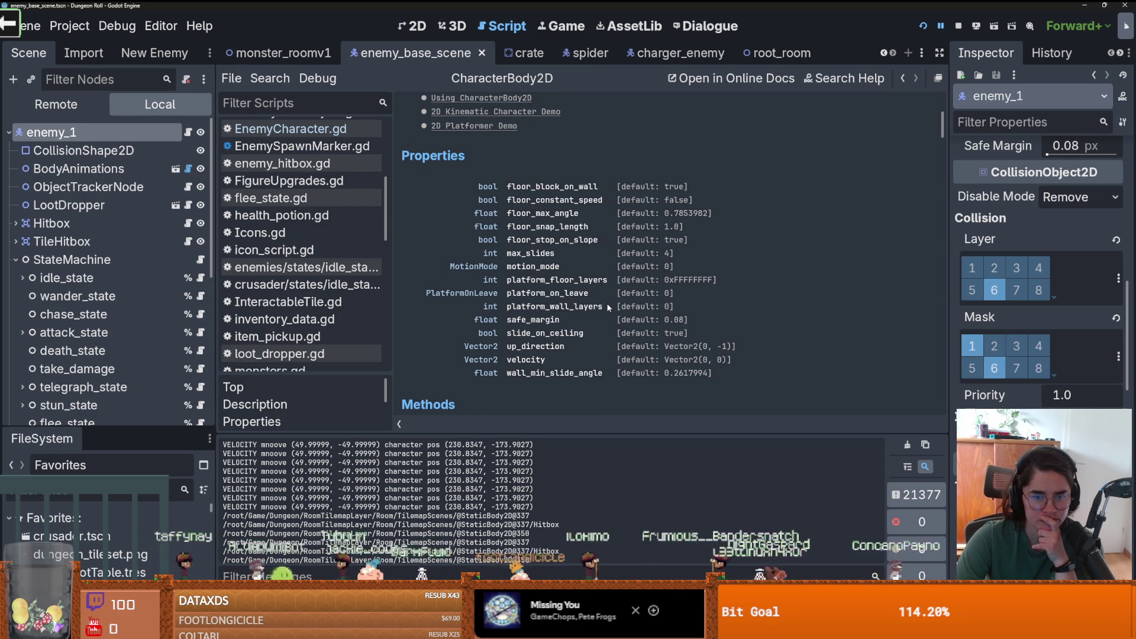
pyautogui.scroll(-5, 609, 307)
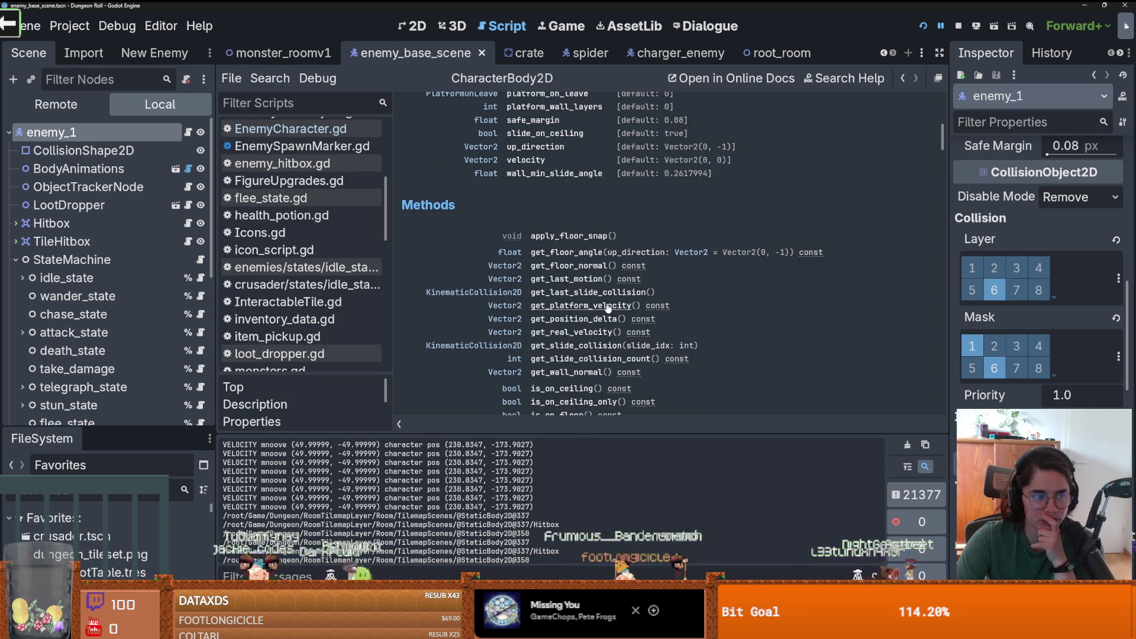
pyautogui.scroll(-2, 609, 307)
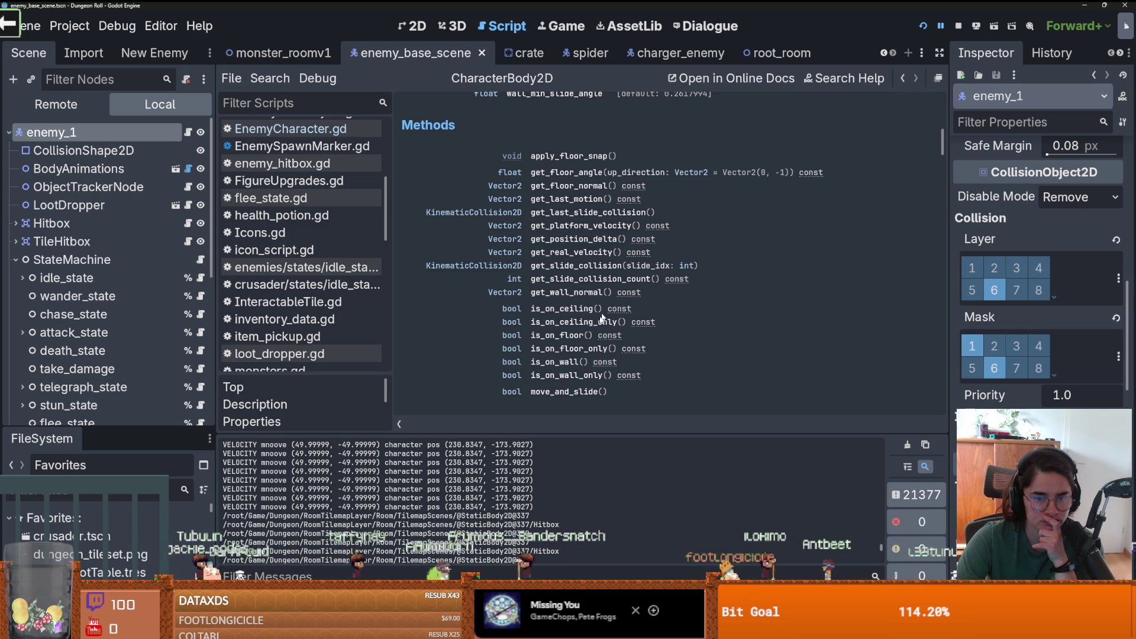
pyautogui.click(552, 393)
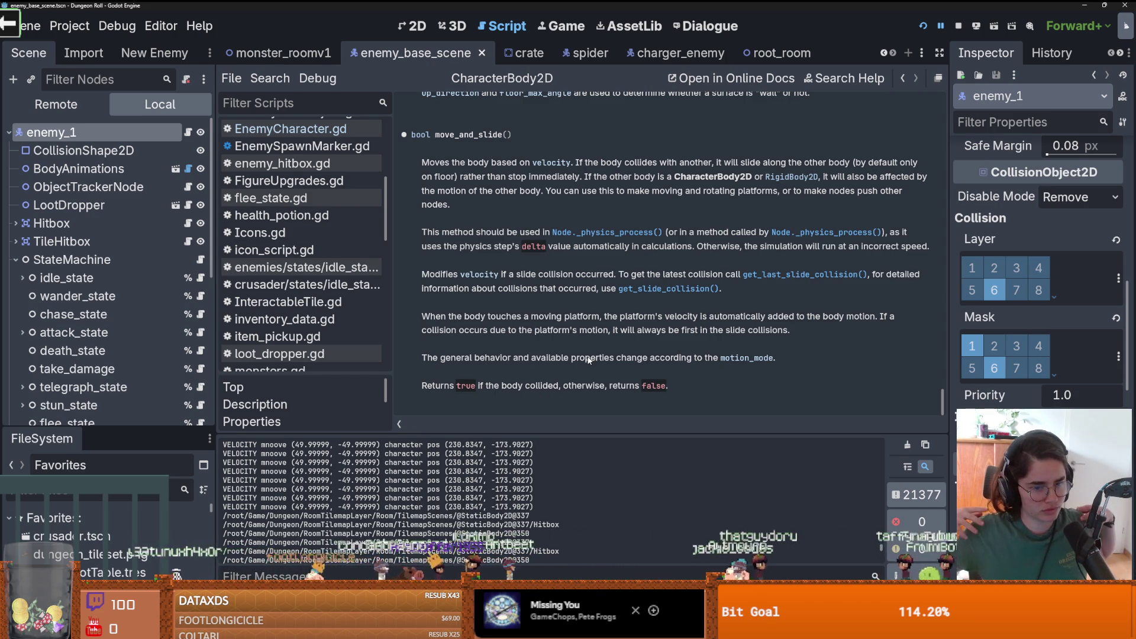
# - Open the VelocityComponent's velocity_component.gd and widen the code editor
pyautogui.scroll(-6, 109, 318)
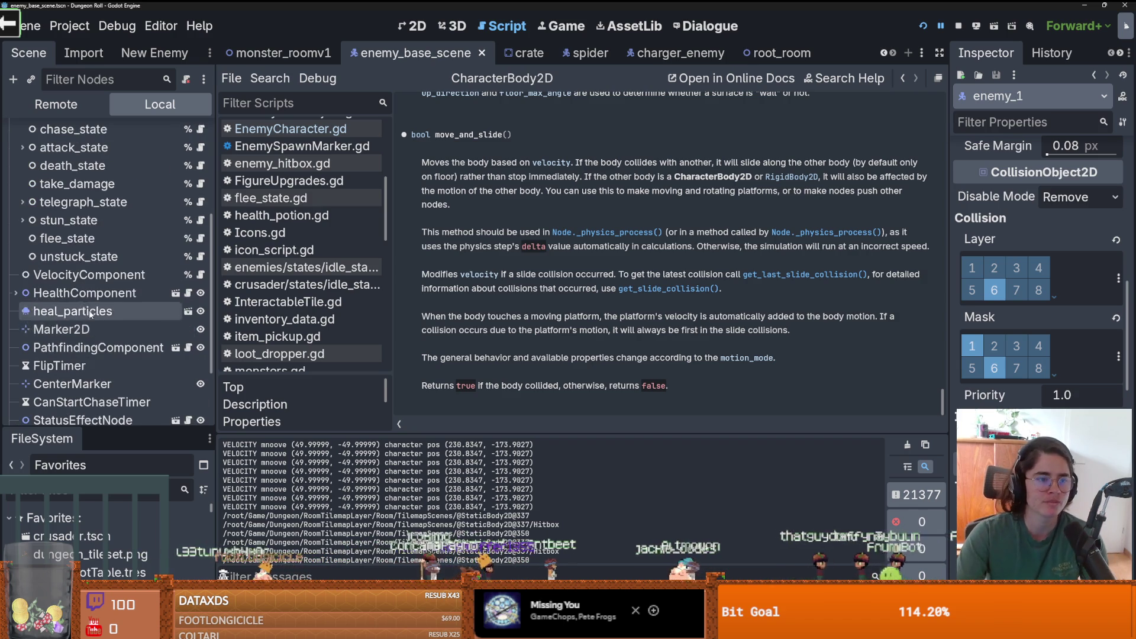
pyautogui.scroll(-2, 147, 337)
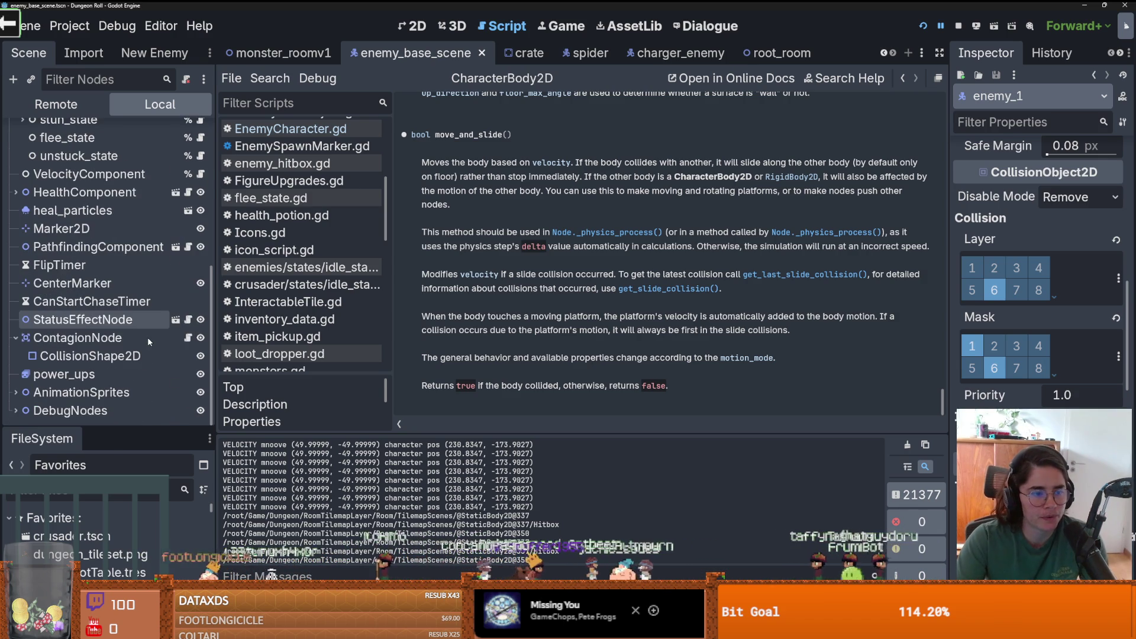
pyautogui.scroll(4, 142, 343)
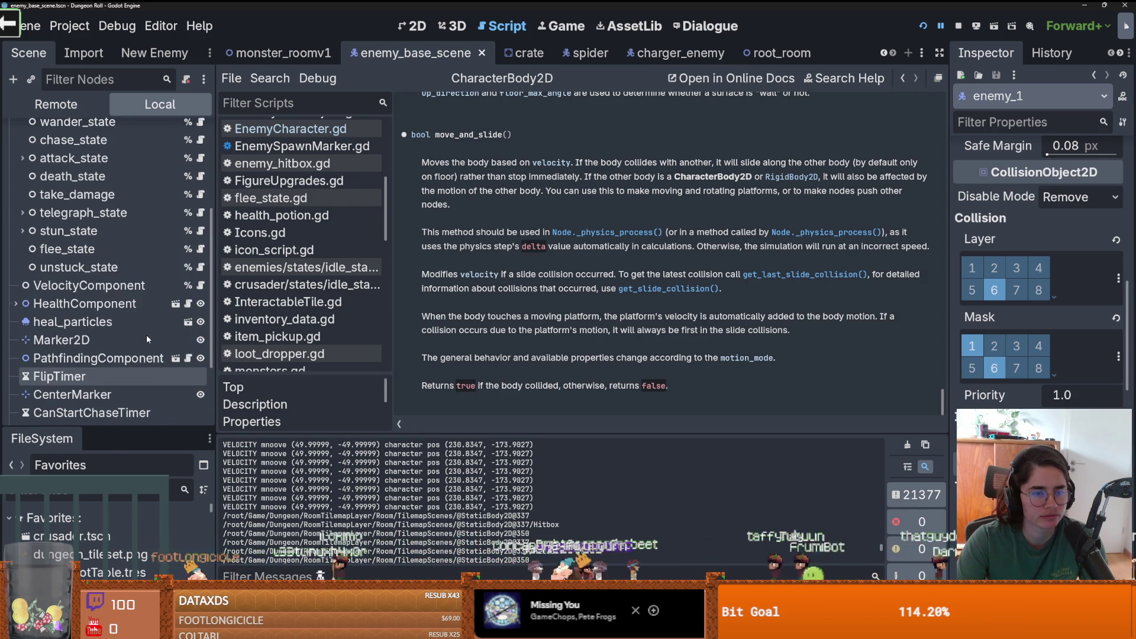
pyautogui.scroll(5, 147, 335)
pyautogui.scroll(-4, 146, 335)
pyautogui.scroll(-3, 147, 335)
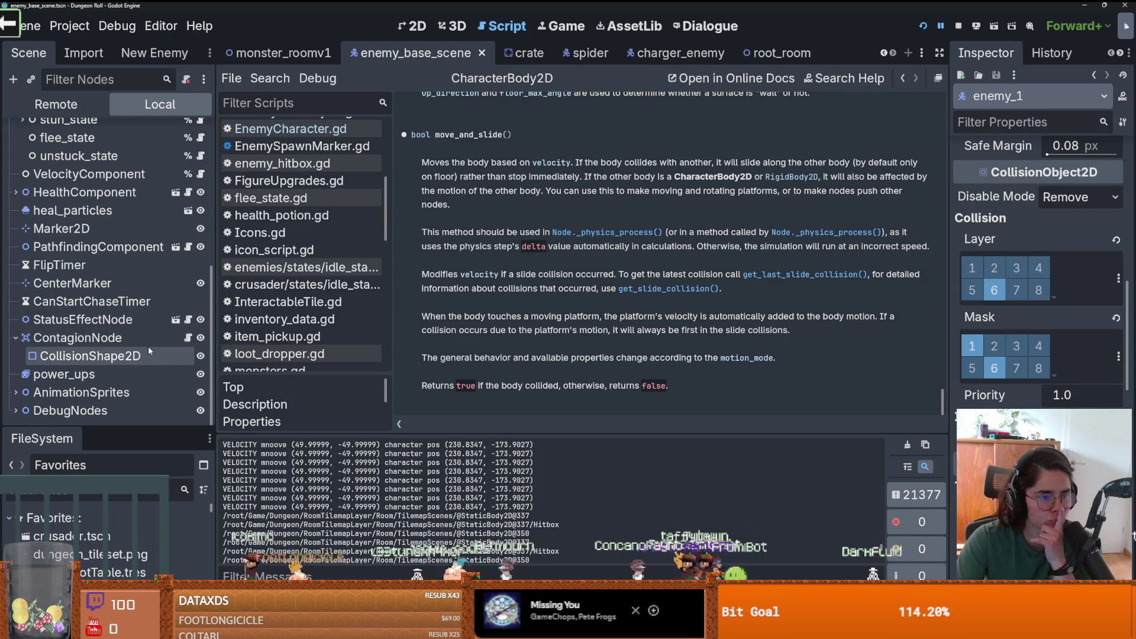
pyautogui.scroll(3, 140, 339)
pyautogui.click(88, 285)
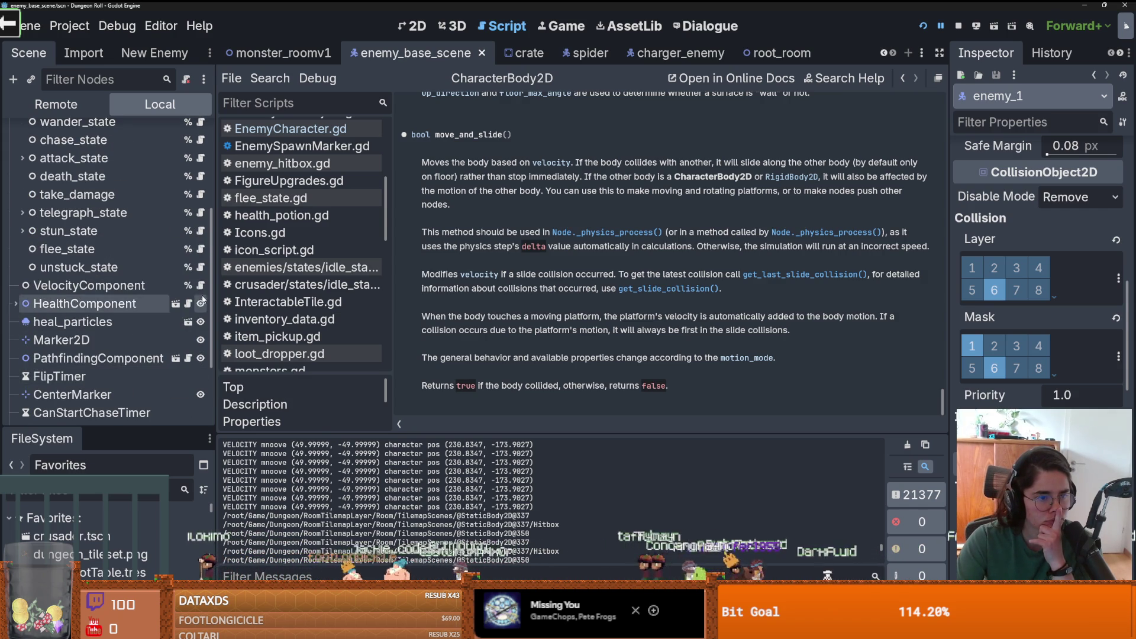
pyautogui.click(200, 285)
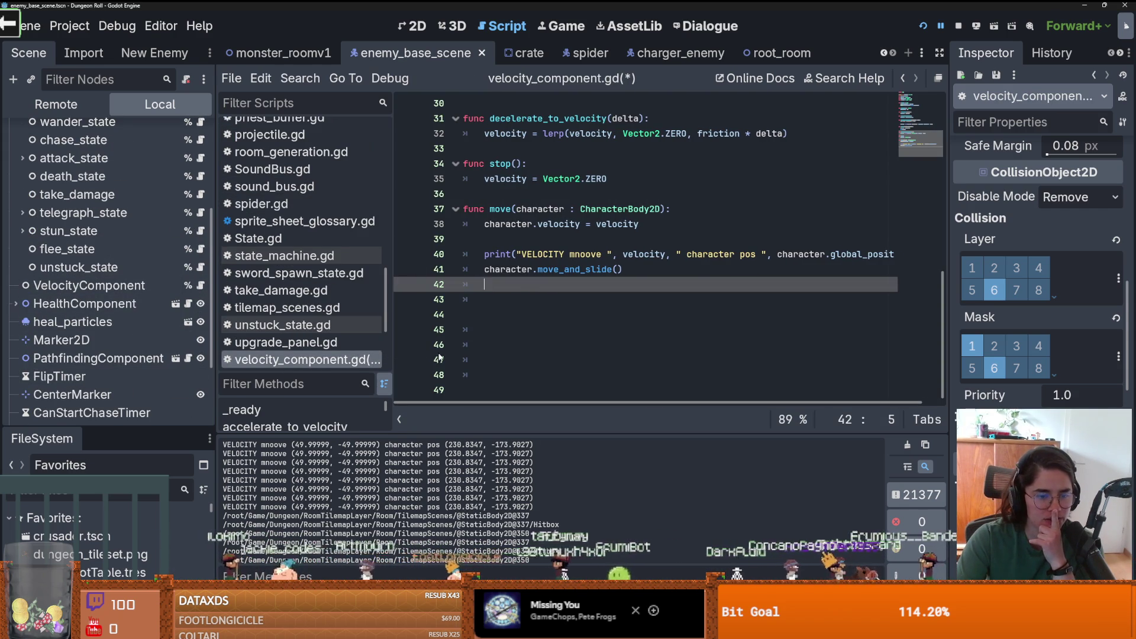
pyautogui.scroll(1, 571, 336)
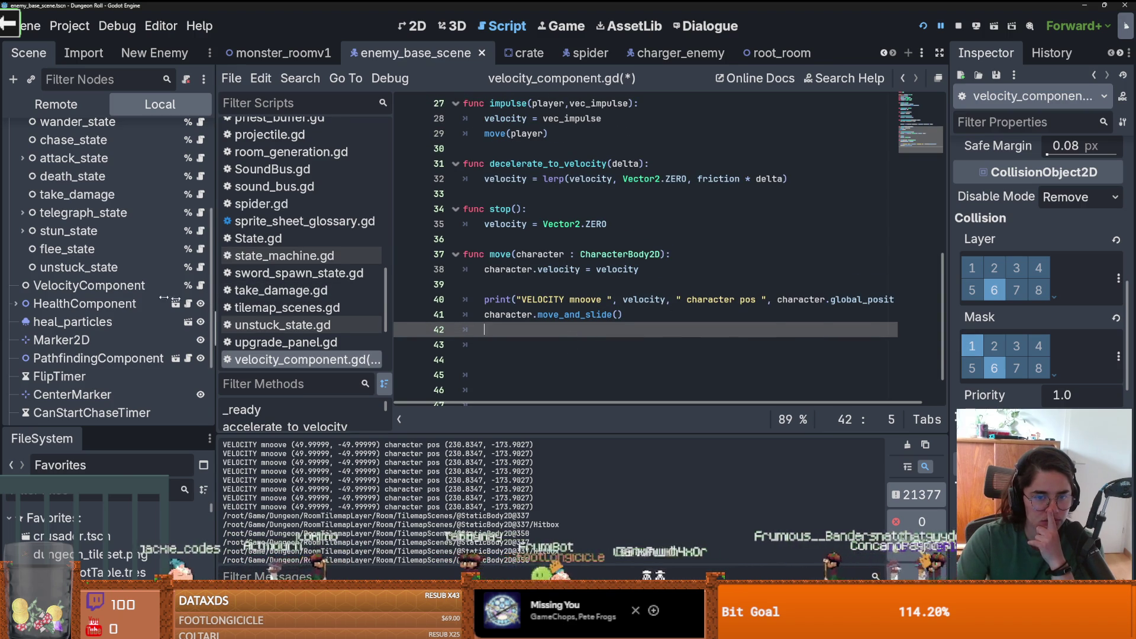
pyautogui.moveTo(164, 297); pyautogui.dragTo(93, 297)
# - Prefix the line 40 print with "enemy: ", character.name, then run the game with F5
pyautogui.click(446, 299)
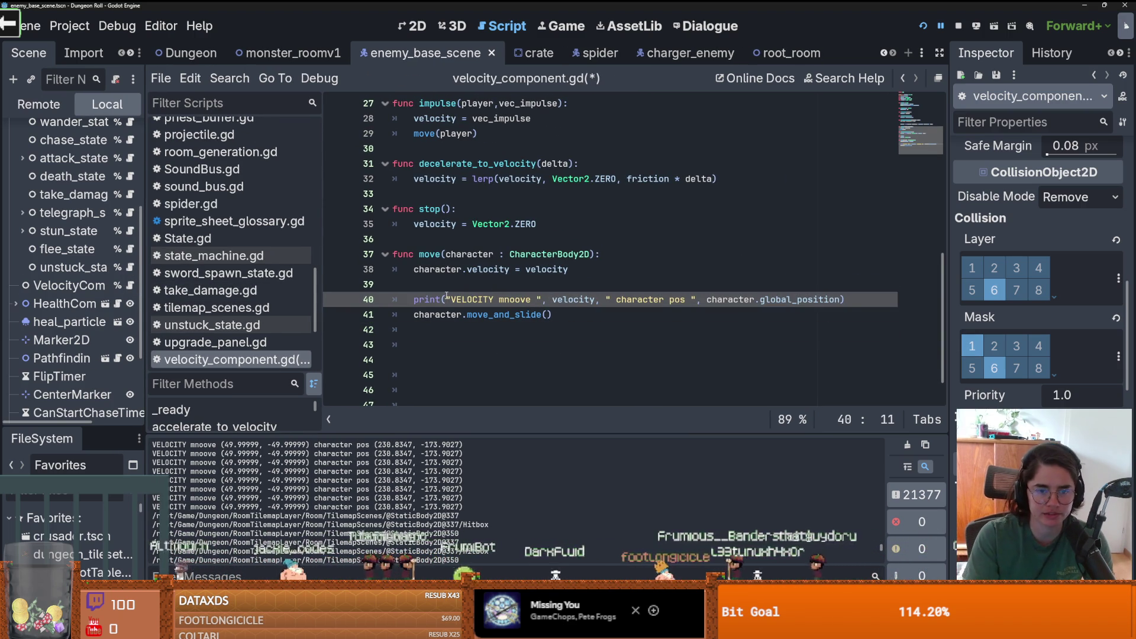
pyautogui.write('""')
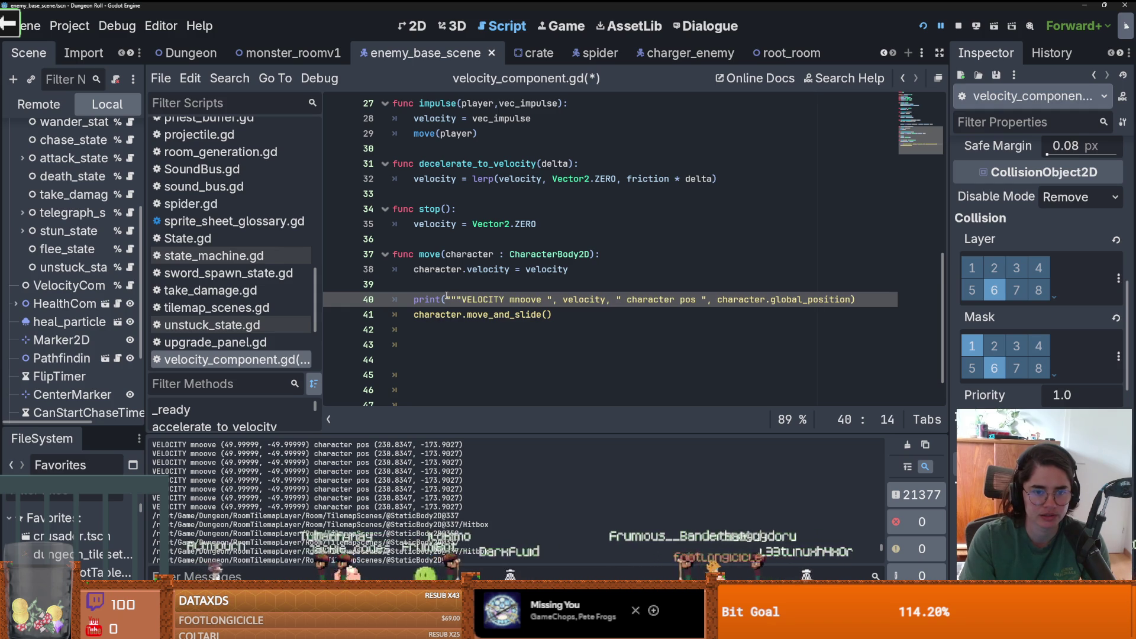
pyautogui.write(',')
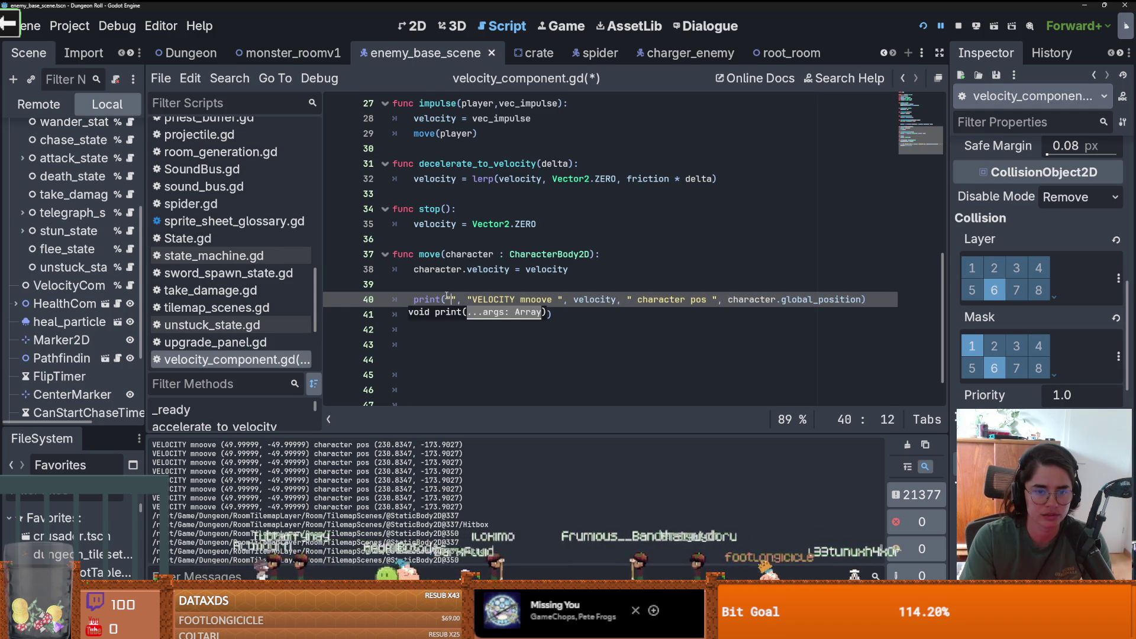
pyautogui.press('Left')
pyautogui.press('Left')
pyautogui.write('enemy: ", ')
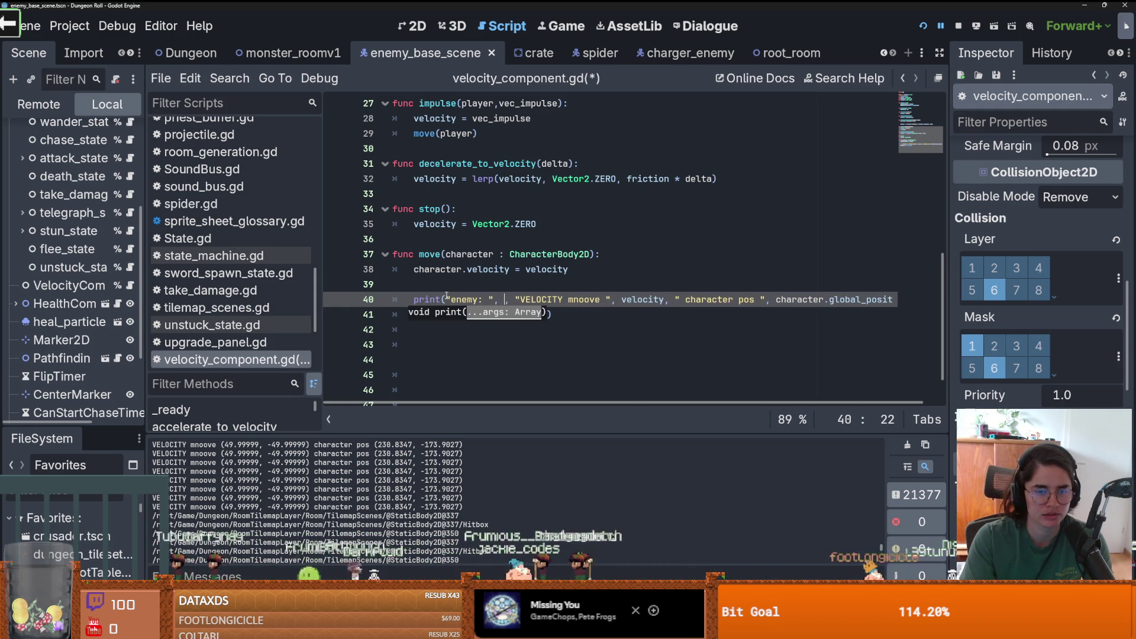
pyautogui.write('cha')
pyautogui.press('Escape')
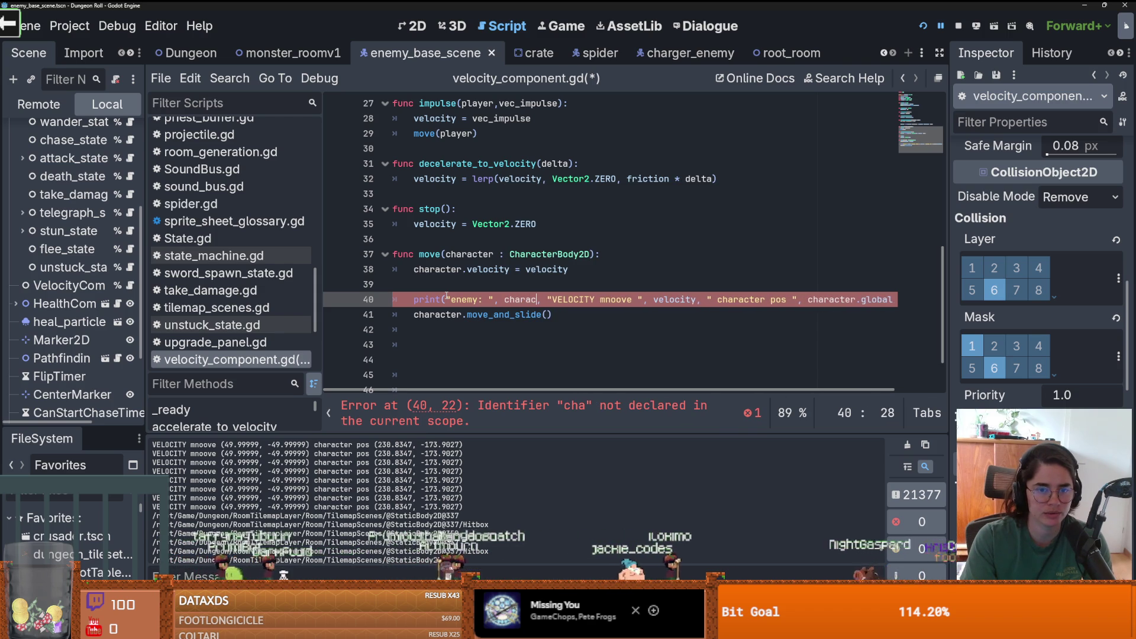
pyautogui.write('racter.name')
pyautogui.press('F5')
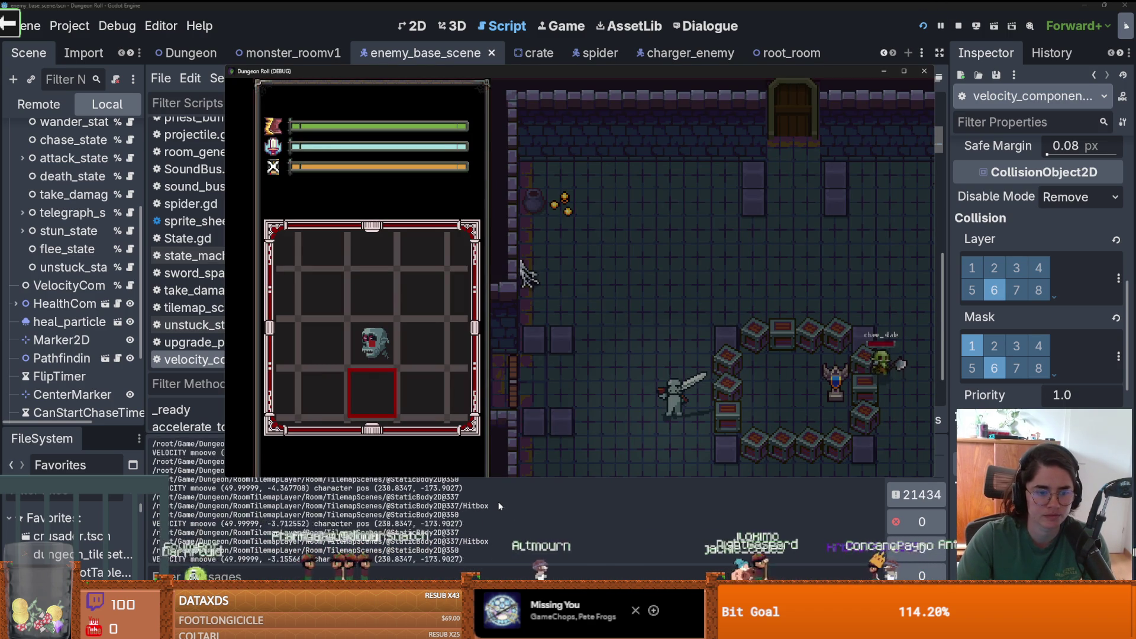
# - Bring the editor over the game, continue past the debugger break, and show the Output log of enemy_1 velocity prints
pyautogui.click(941, 26)
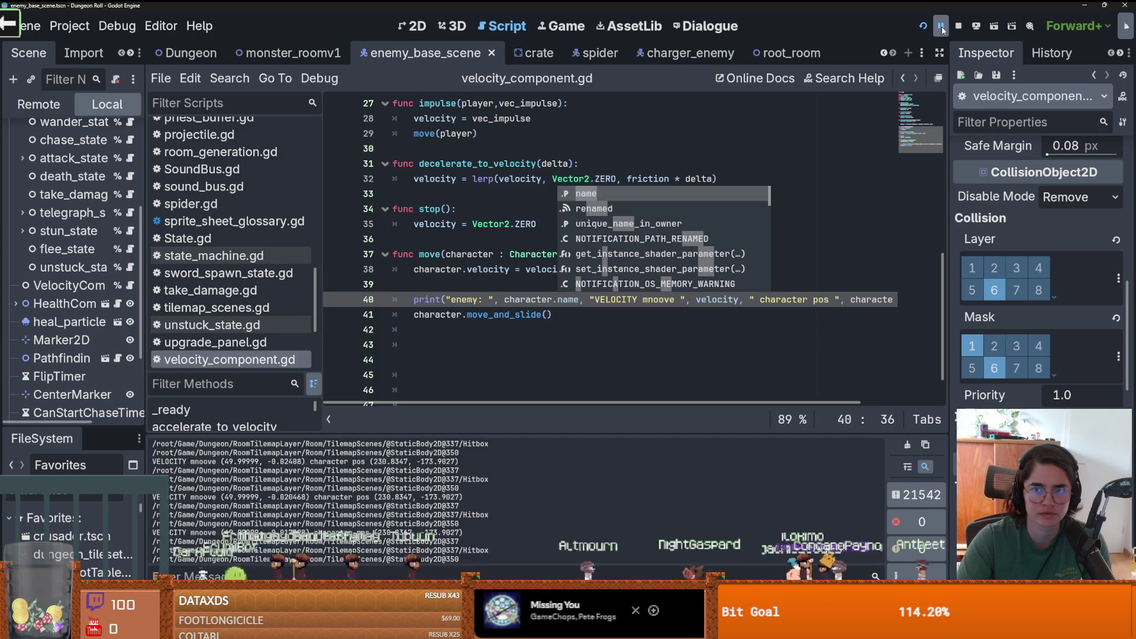
pyautogui.click(941, 27)
pyautogui.click(941, 27)
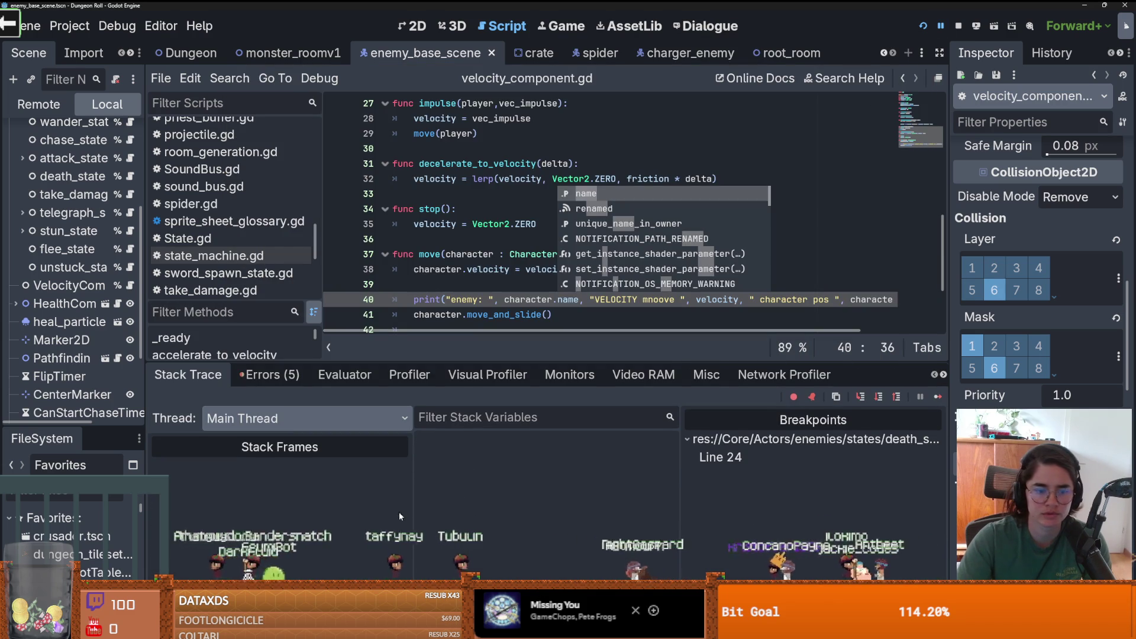
pyautogui.click(172, 592)
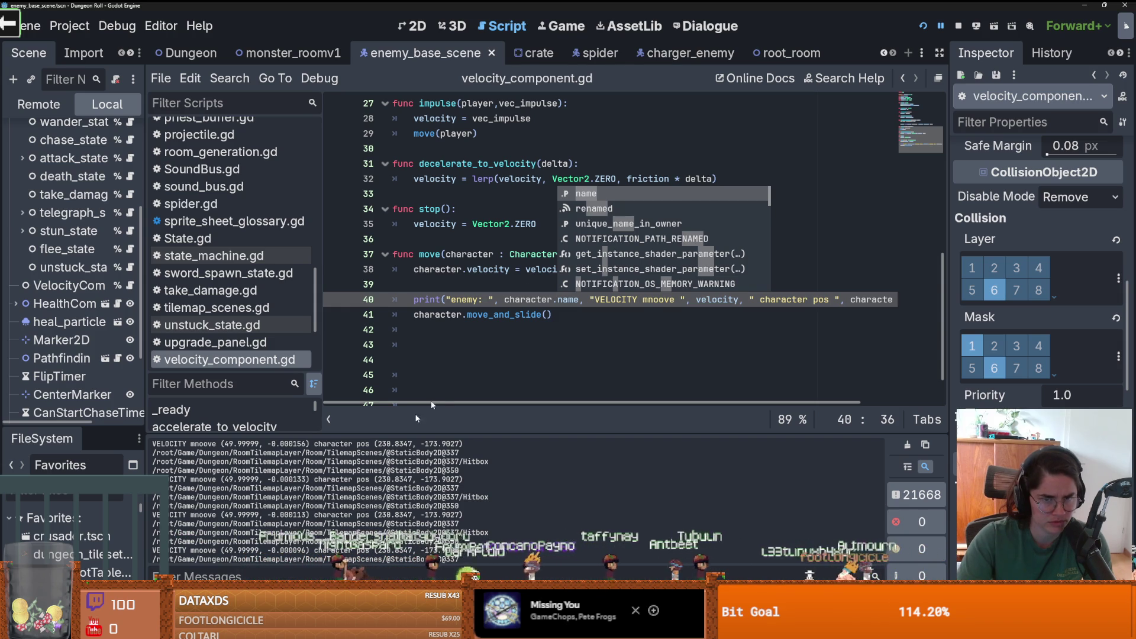
pyautogui.click(476, 286)
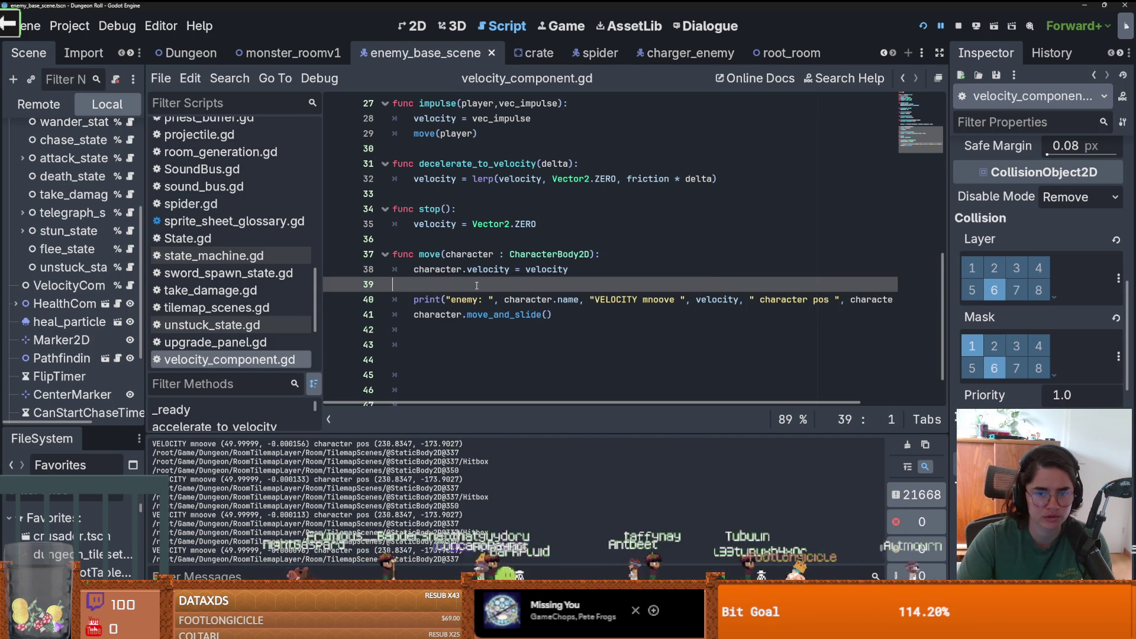
pyautogui.scroll(-3, 886, 552)
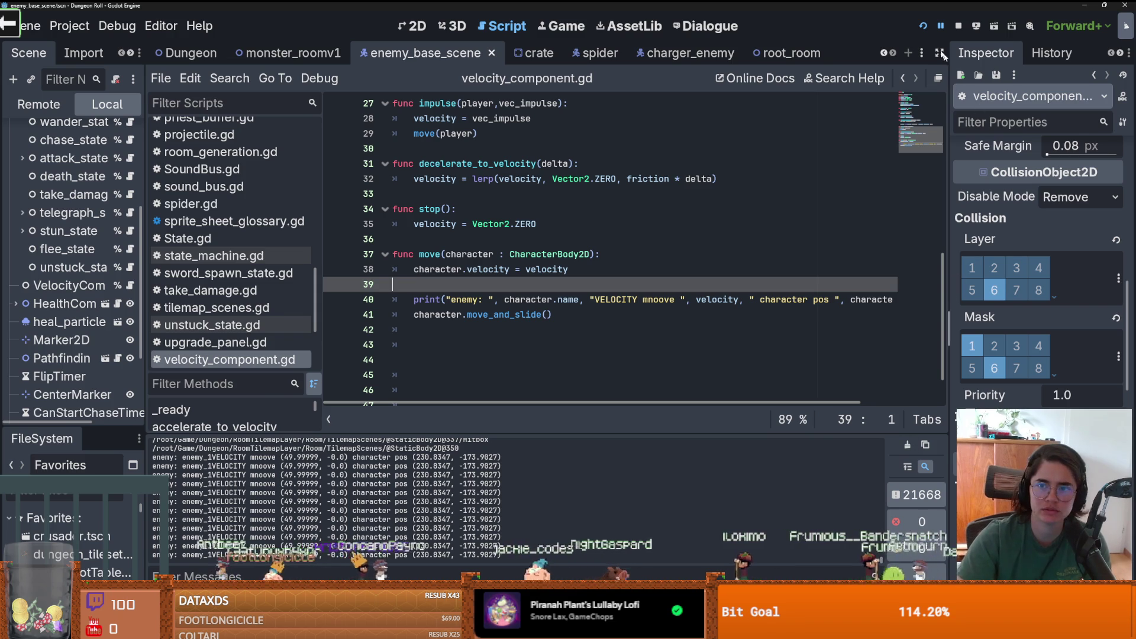
# - Watch the enemy stuck against the crates in the running game, then pause it from the editor
pyautogui.hotkey('alt', 'Tab')
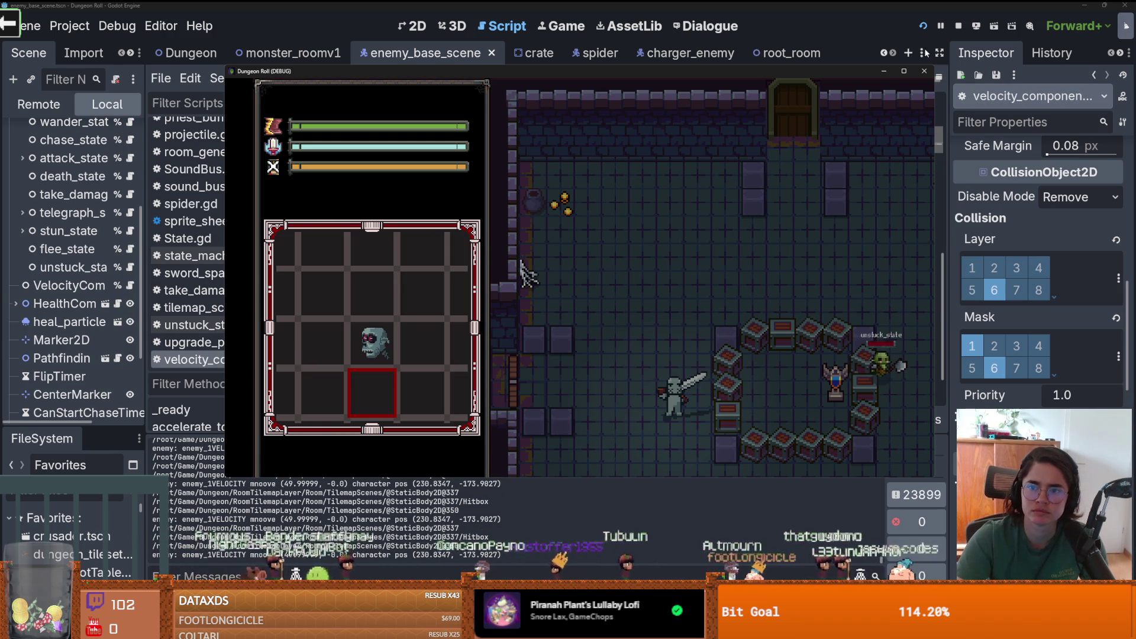
pyautogui.click(942, 26)
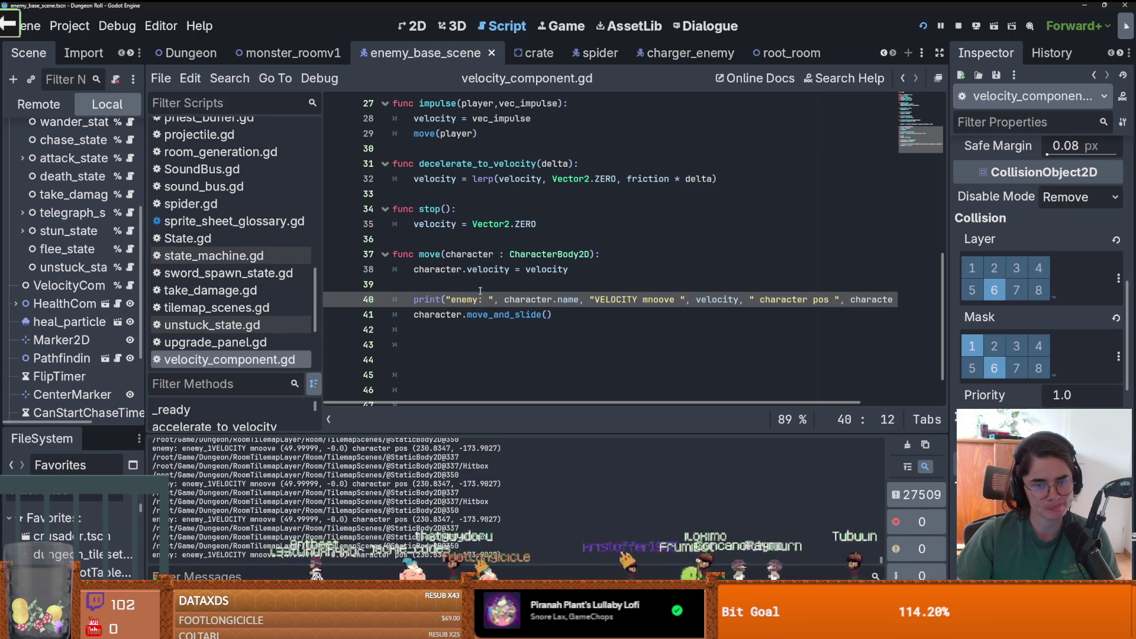
# - Select the move function name, open the chase state script, and pause the running game
pyautogui.doubleClick(429, 254)
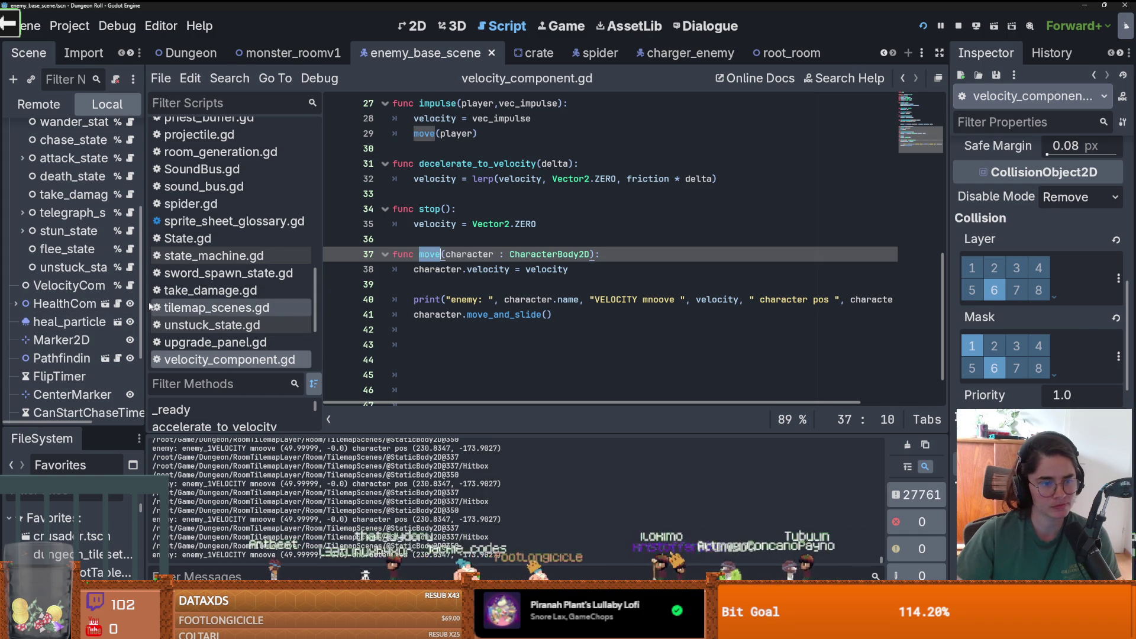
pyautogui.moveTo(145, 303); pyautogui.dragTo(232, 304)
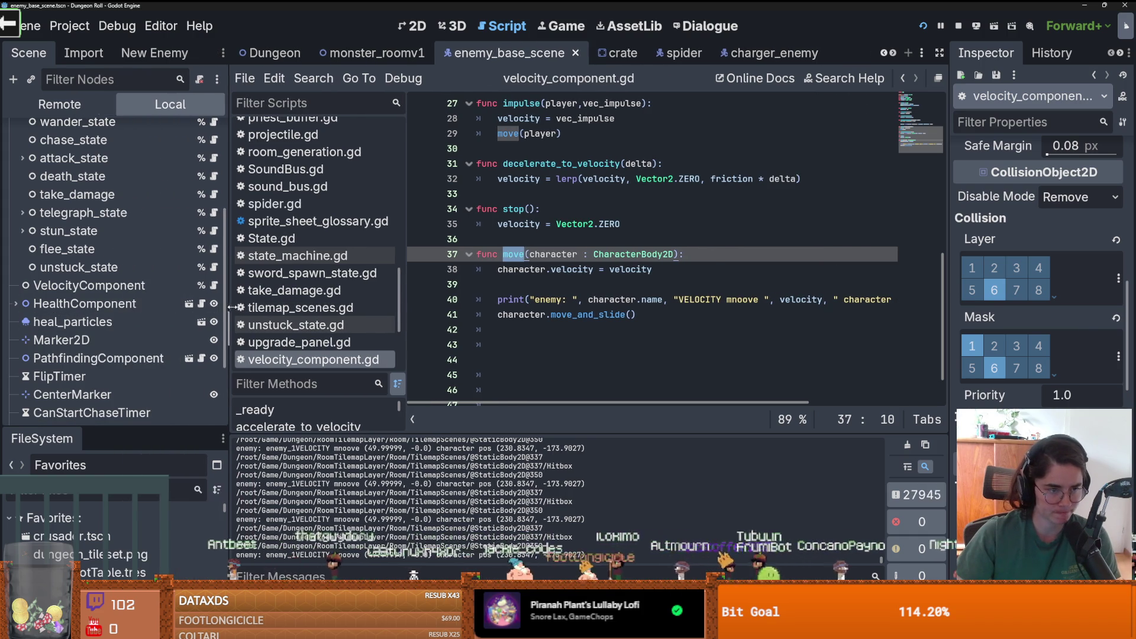
pyautogui.scroll(2, 194, 266)
pyautogui.click(217, 213)
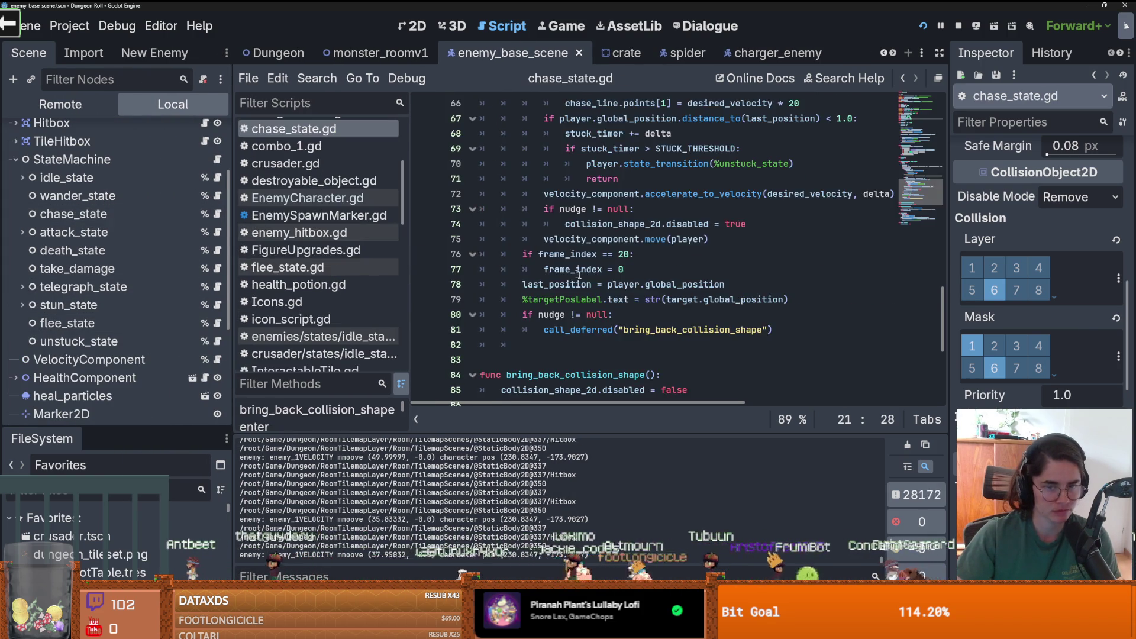
pyautogui.scroll(-5, 604, 280)
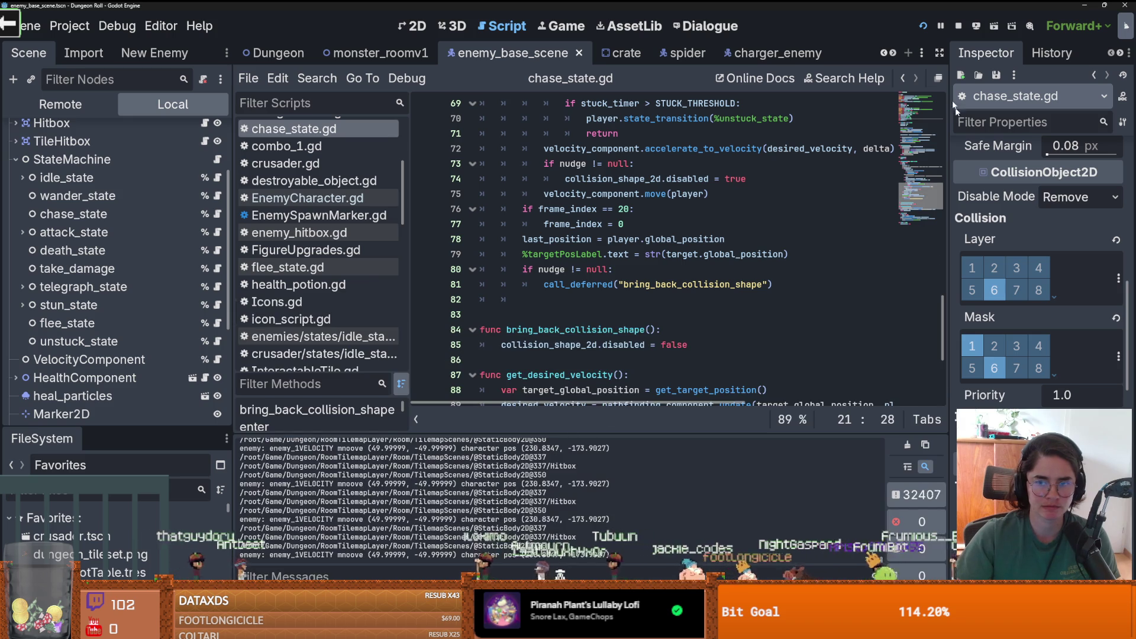
pyautogui.click(941, 26)
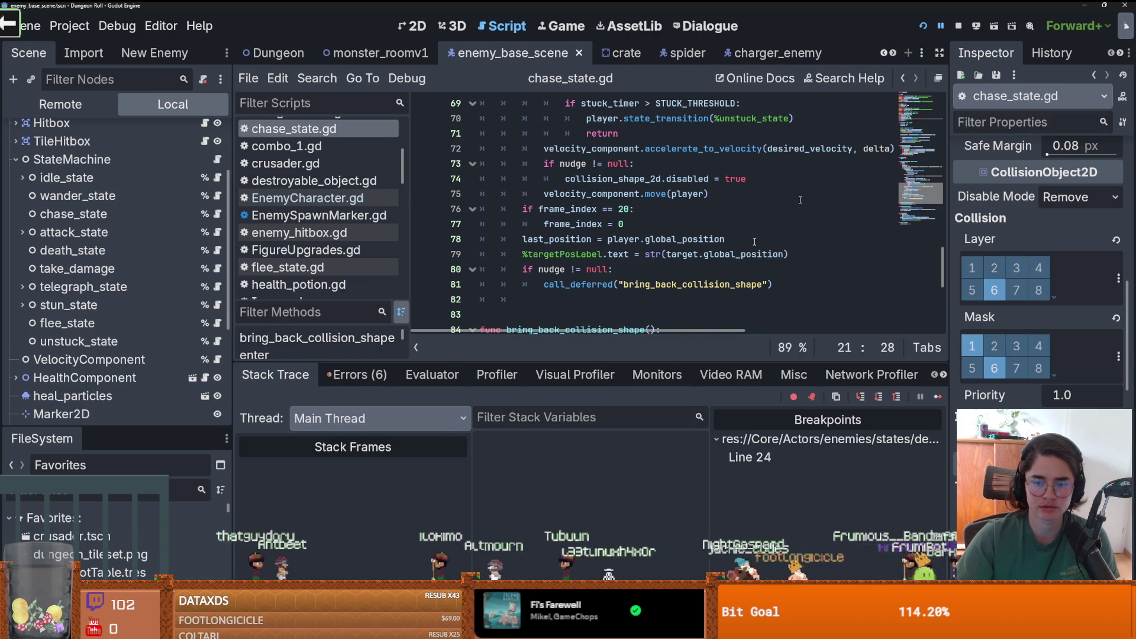
# - Show the output log, examine the velocity_component.move(player) call on line 75, then reopen velocity_component.gd
pyautogui.hotkey('alt', 'o')
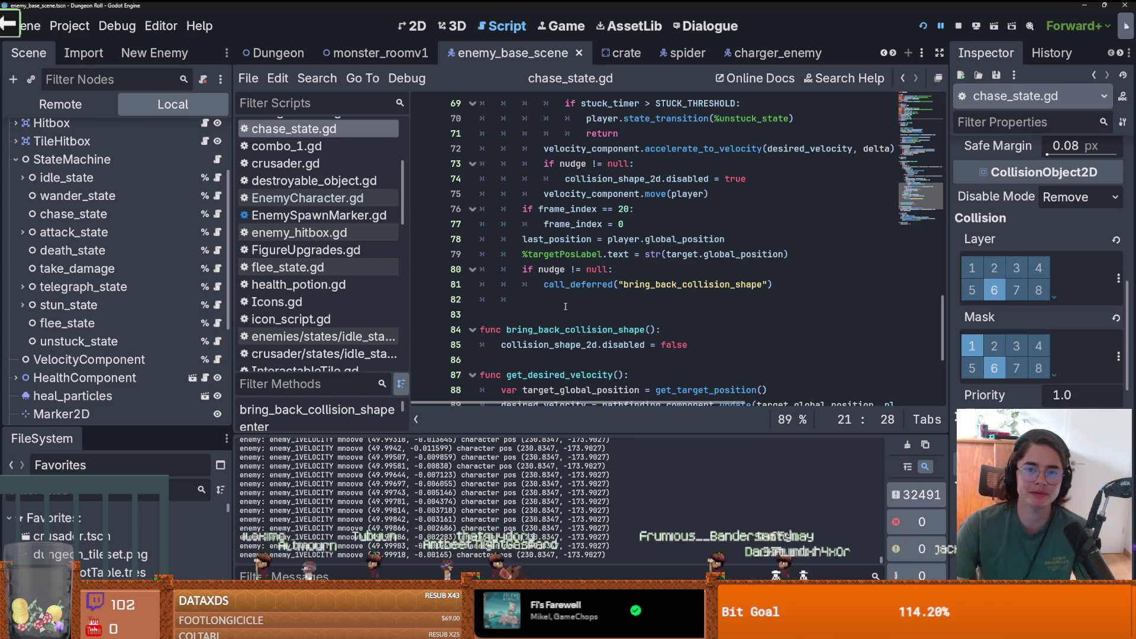
pyautogui.scroll(10, 572, 306)
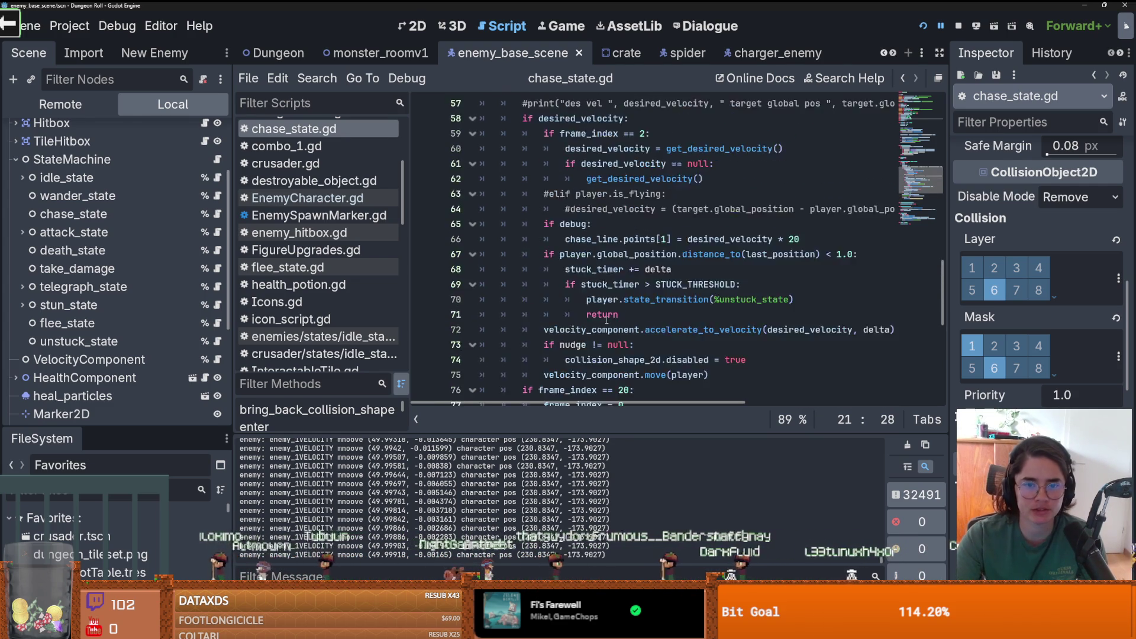
pyautogui.scroll(-5, 616, 315)
pyautogui.scroll(-2, 615, 314)
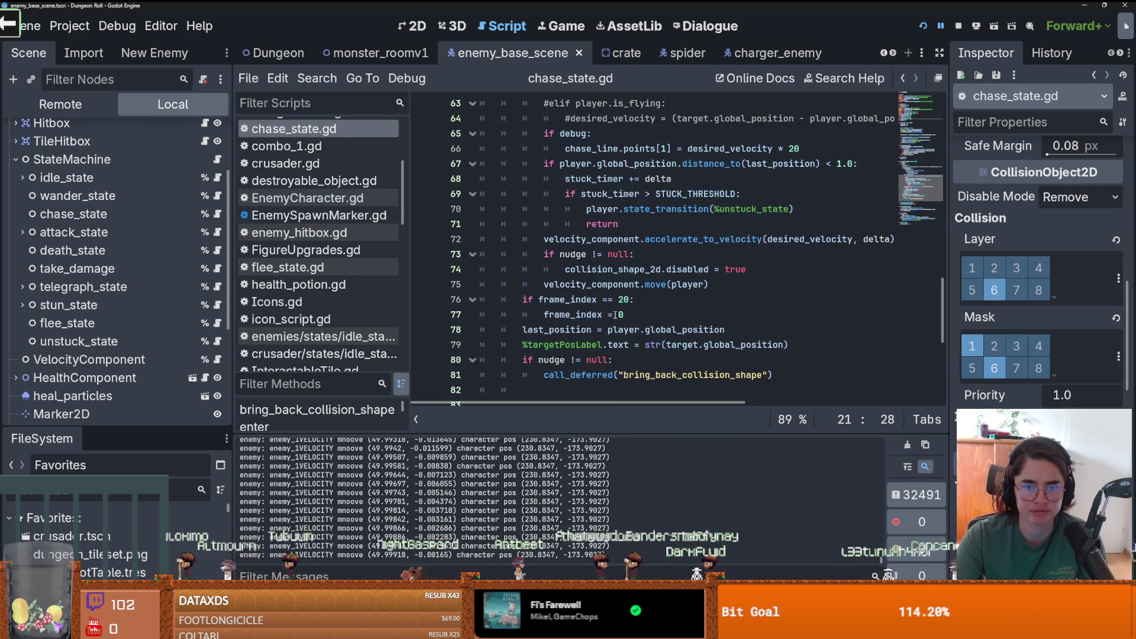
pyautogui.doubleClick(638, 284)
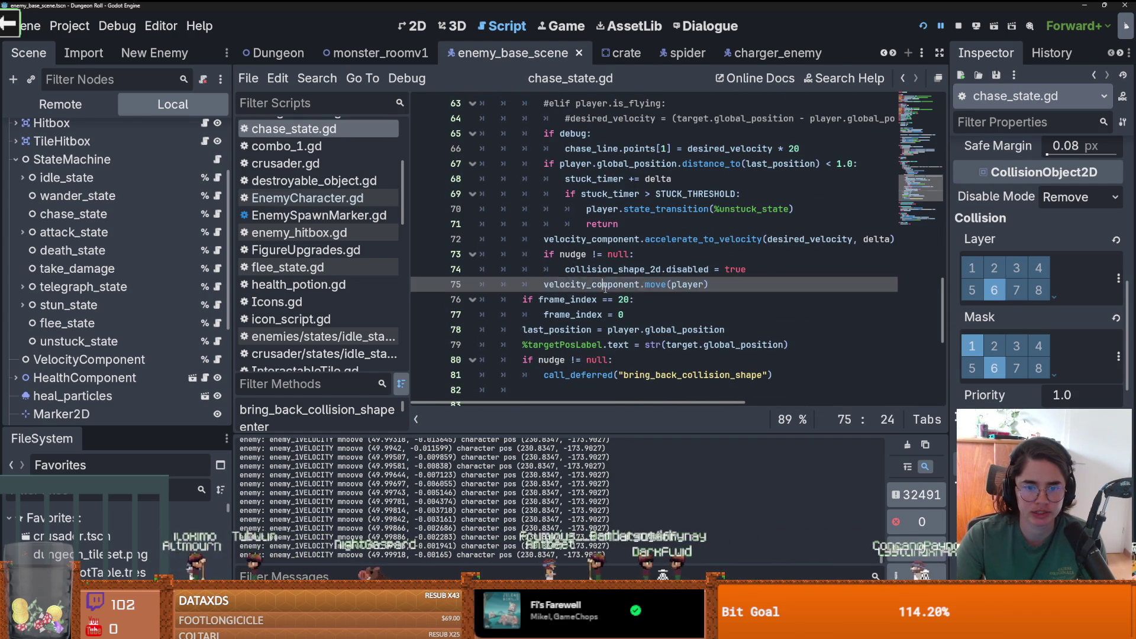
pyautogui.doubleClick(674, 285)
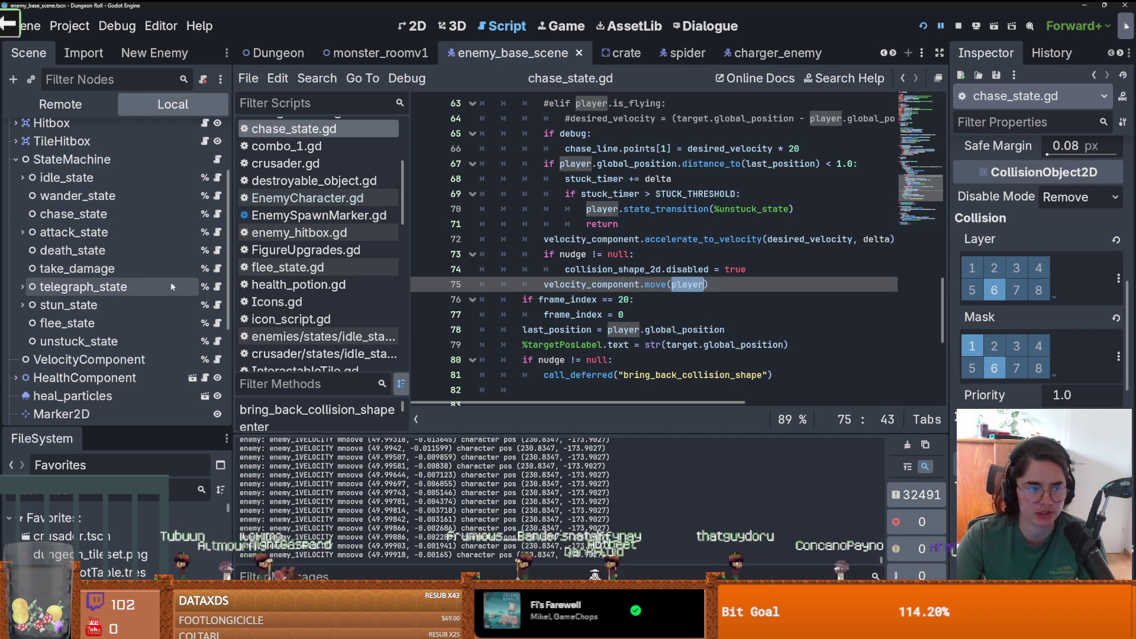
pyautogui.scroll(-2, 148, 284)
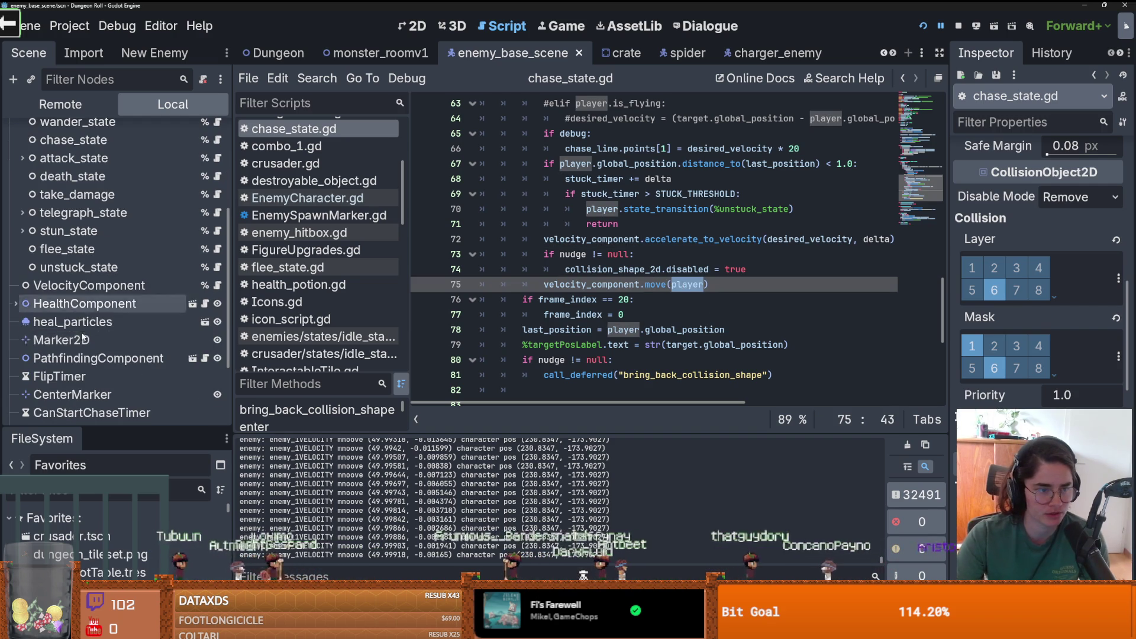
pyautogui.click(217, 287)
pyautogui.click(584, 285)
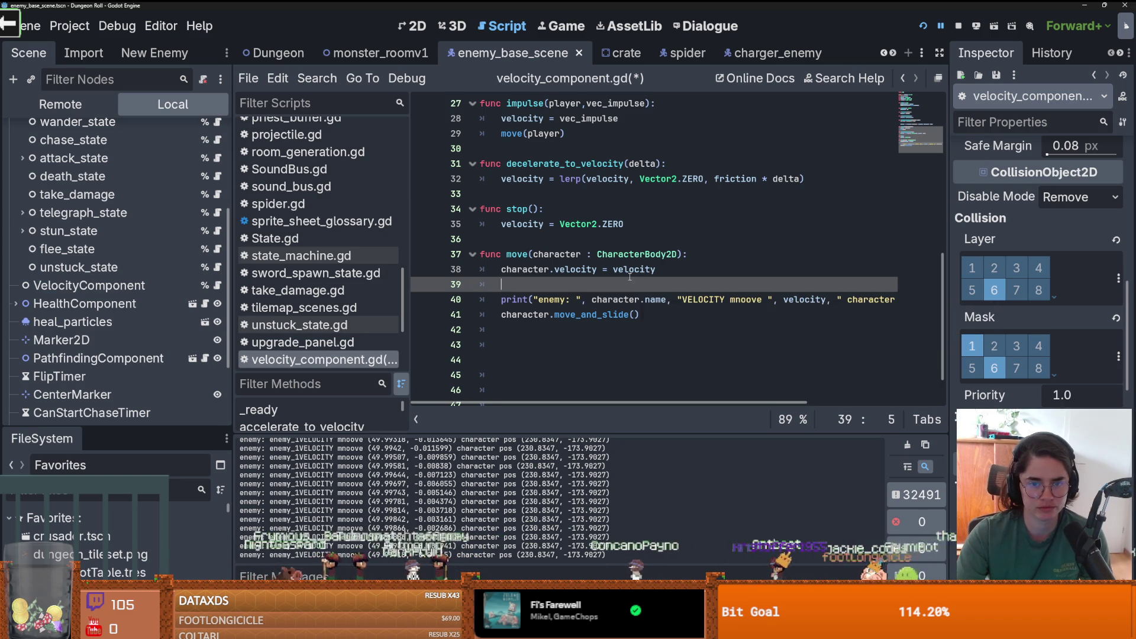
# - Replace velocity in the print statement with character.velocity and save the script
pyautogui.click(576, 316)
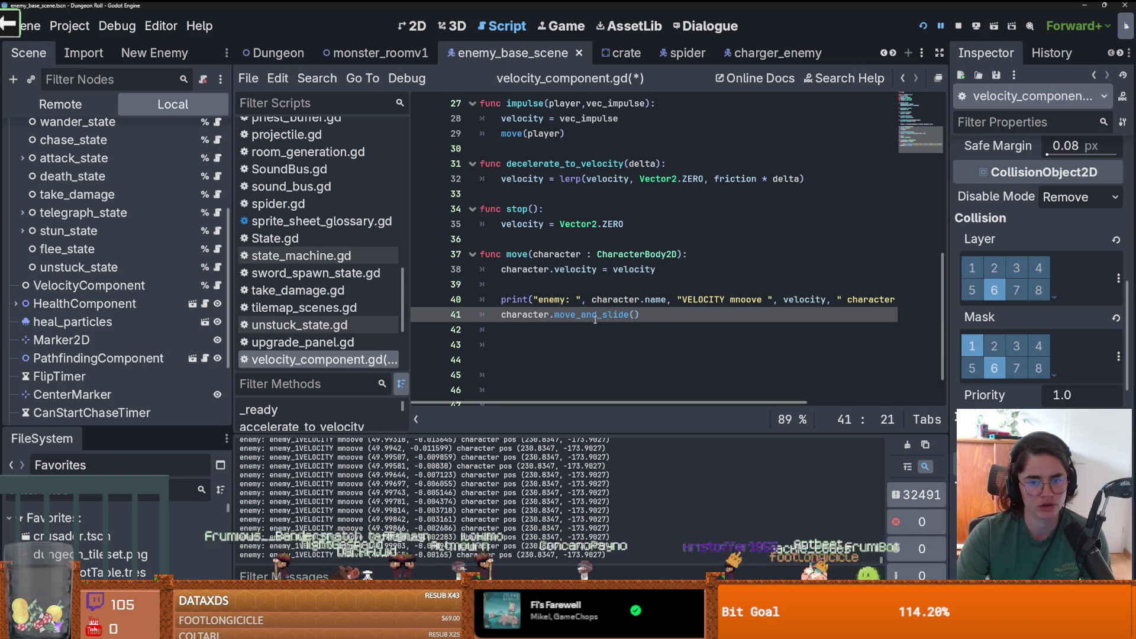
pyautogui.moveTo(597, 270); pyautogui.dragTo(502, 270)
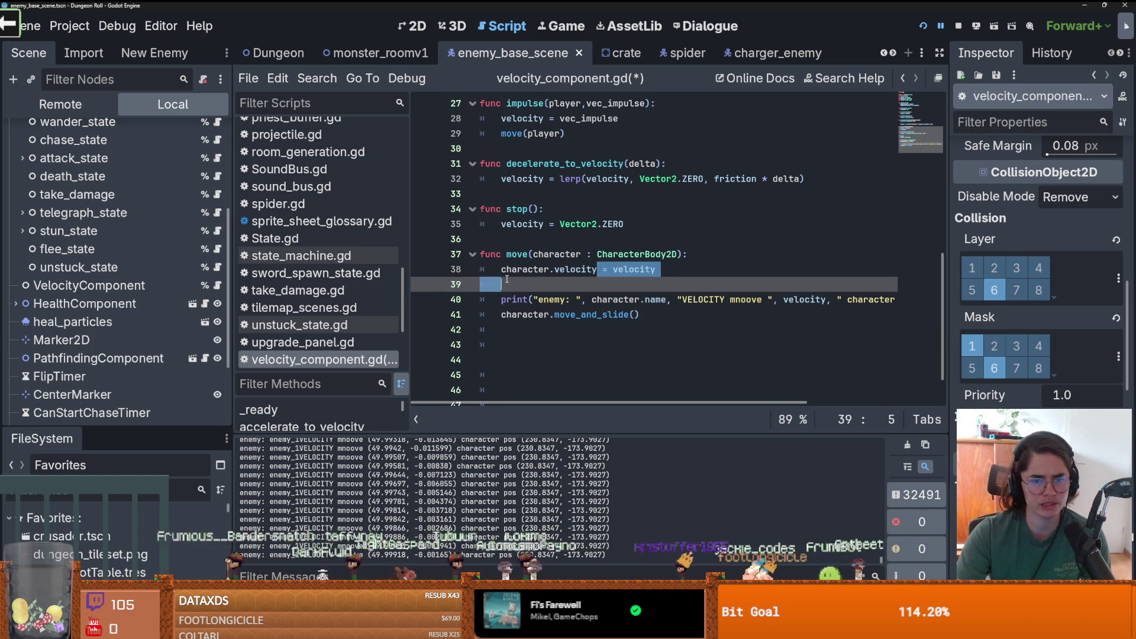
pyautogui.hotkey('ctrl', 'c')
pyautogui.doubleClick(793, 299)
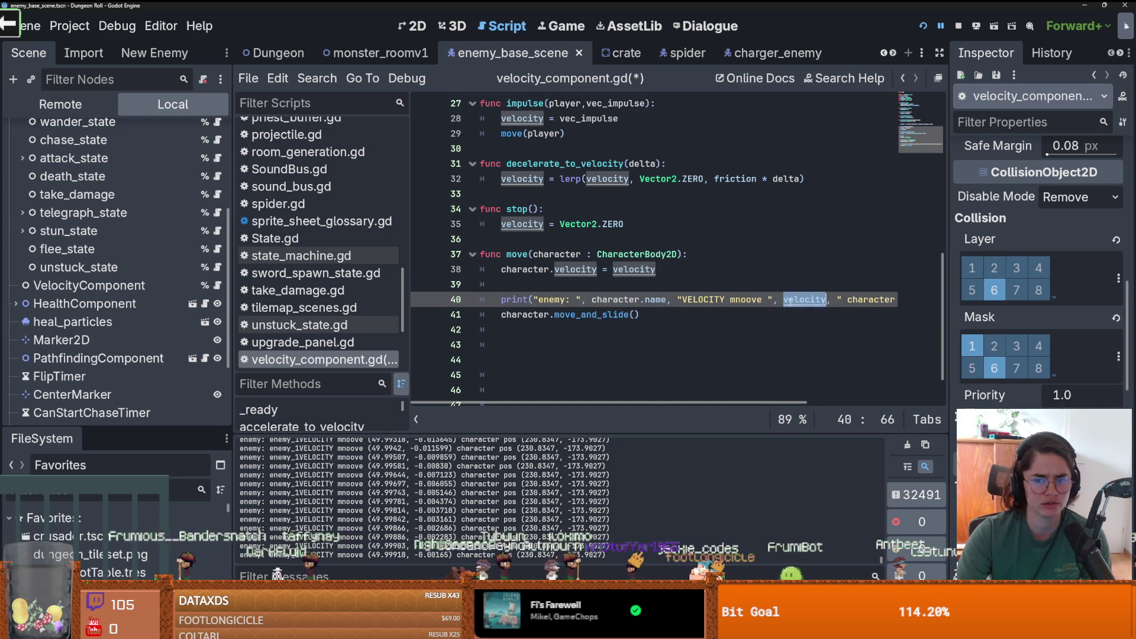
pyautogui.hotkey('ctrl', 'v')
pyautogui.hotkey('ctrl', 's')
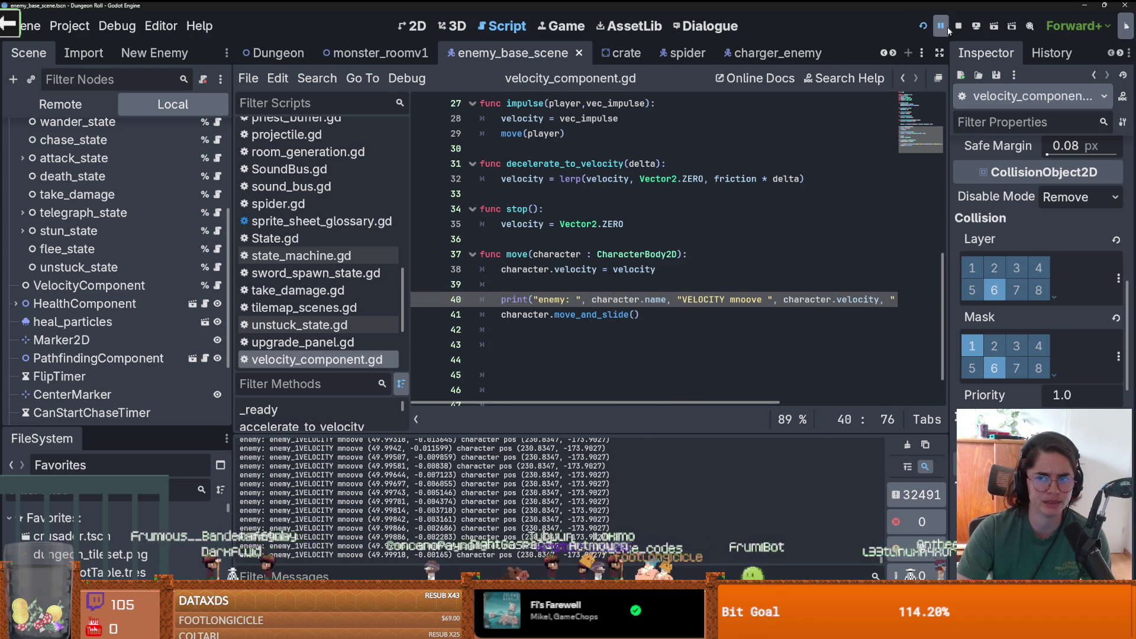
# - Resume the paused game, log the objects at a spot in the room, then return to the script
pyautogui.click(943, 28)
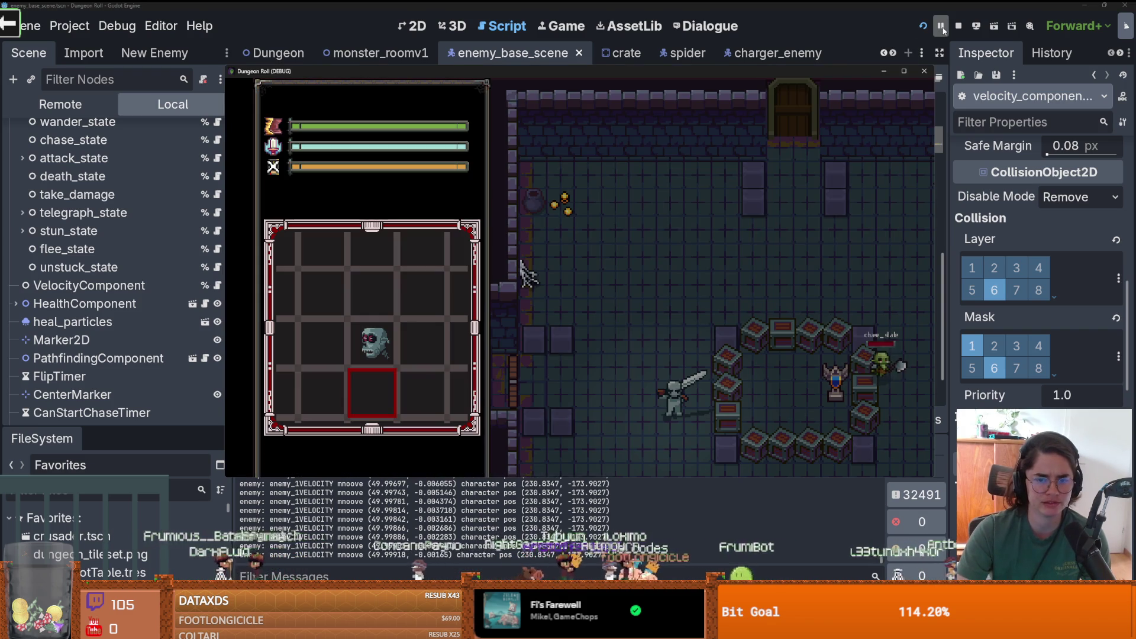
pyautogui.click(628, 442)
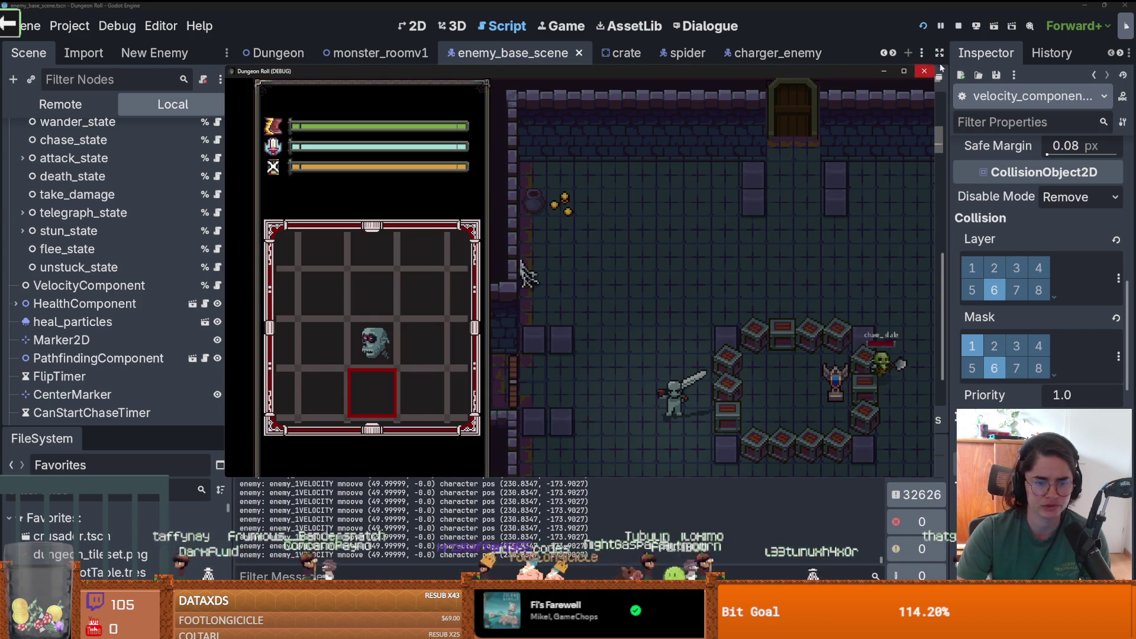
pyautogui.click(942, 28)
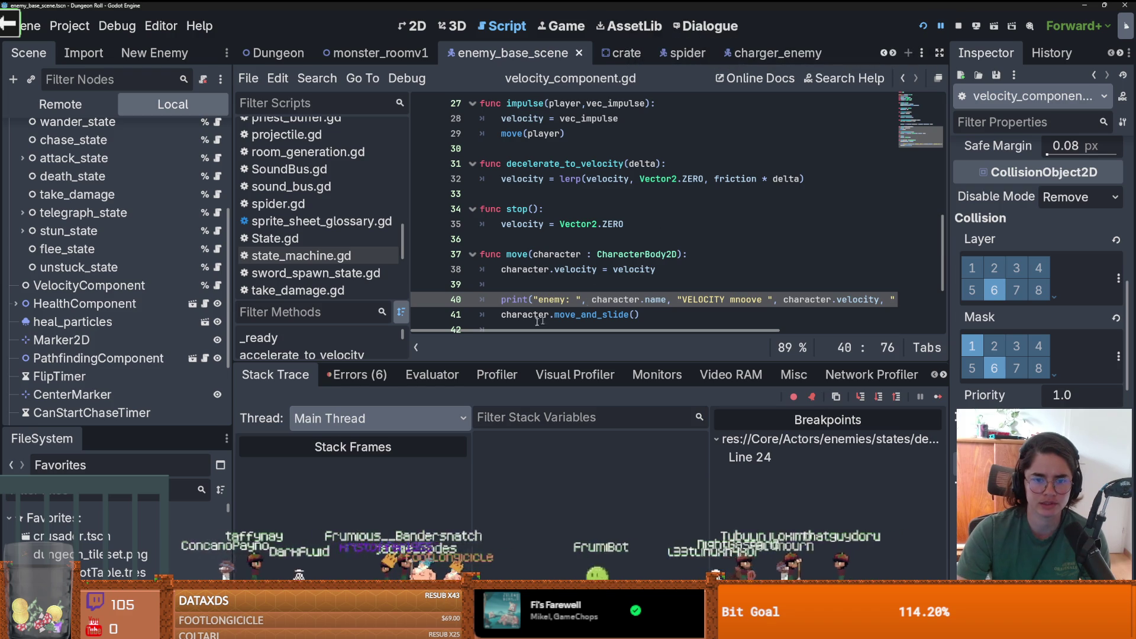
# - Experiment with wrapping line 38's velocity in a Vector2(abs(...).x) expression
pyautogui.press('Return')
pyautogui.click(655, 256)
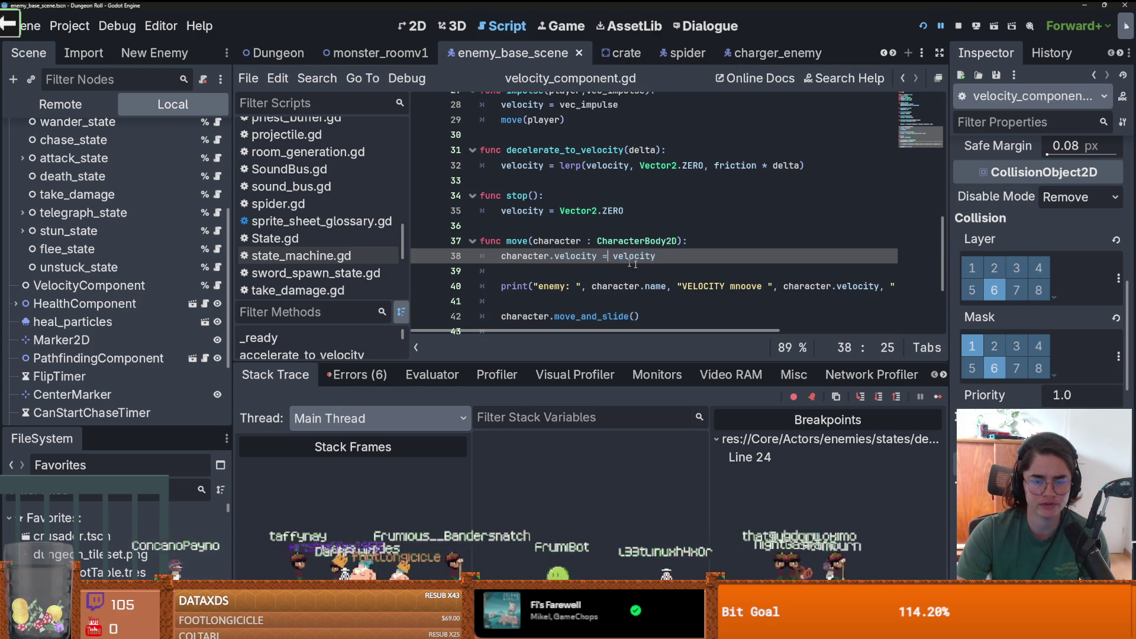
pyautogui.press('Right')
pyautogui.write('ctor2')
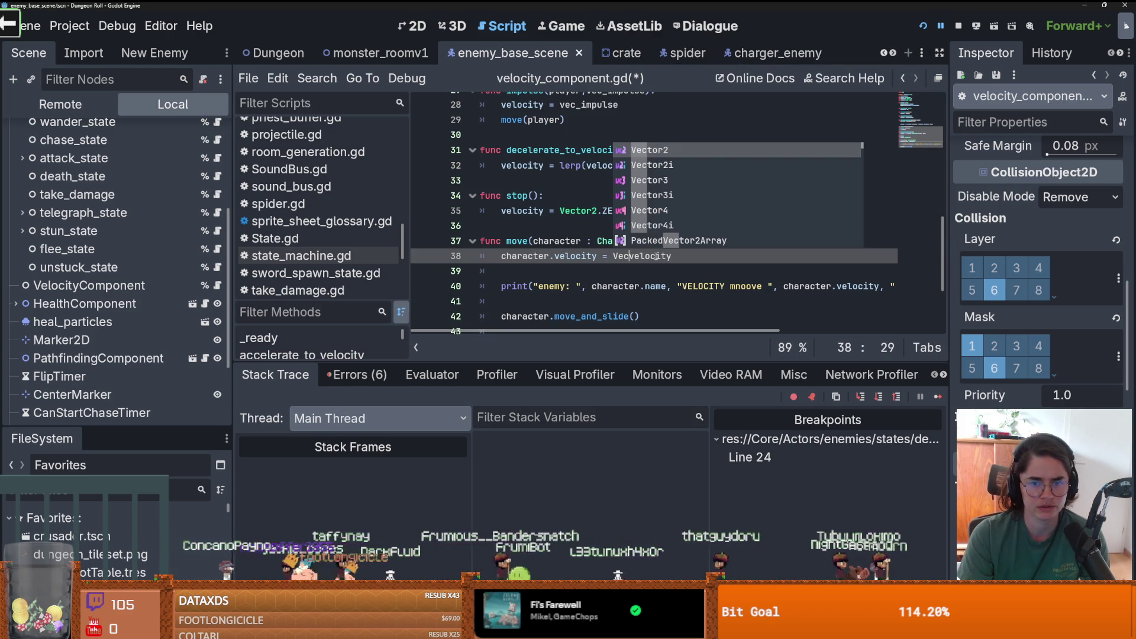
pyautogui.write('(')
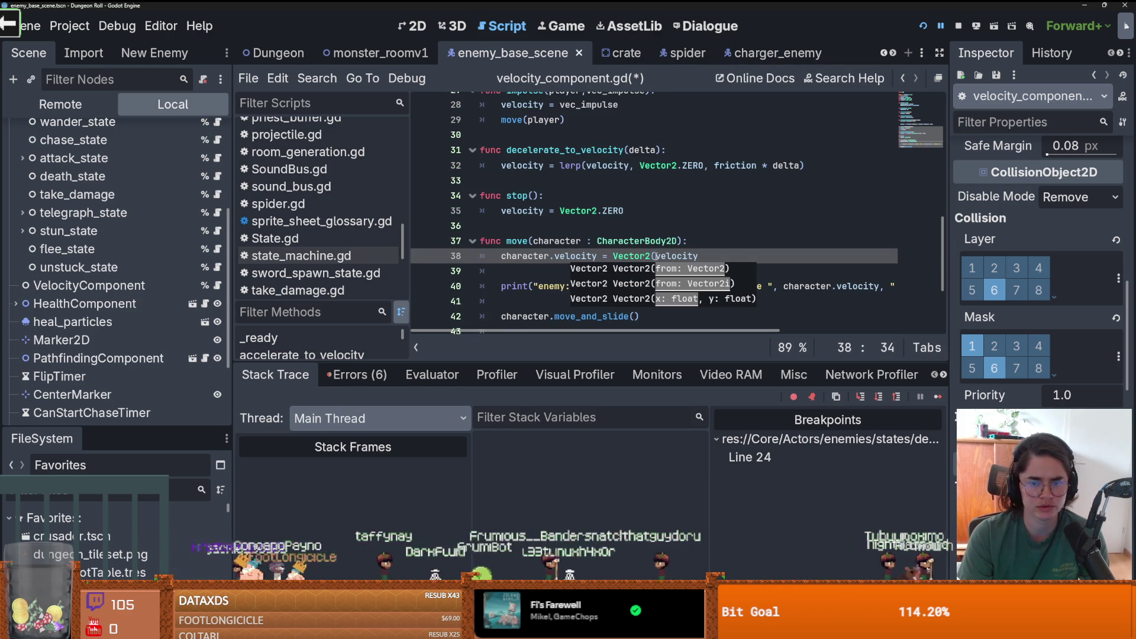
pyautogui.press('End')
pyautogui.write('.x')
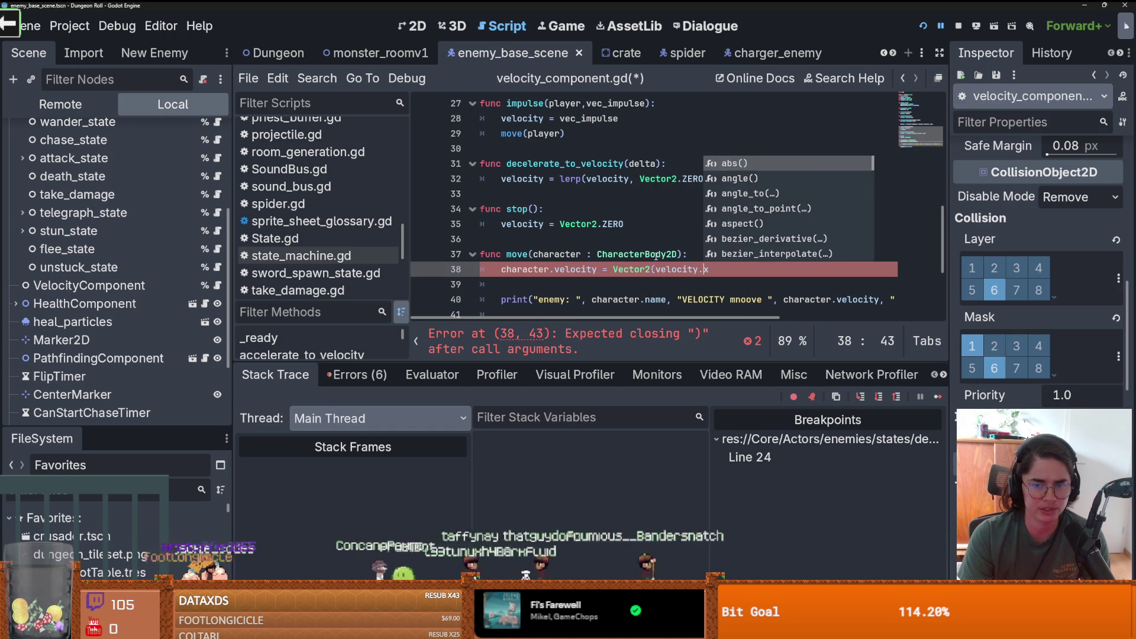
pyautogui.press('Left')
pyautogui.press('Left')
pyautogui.press('Left')
pyautogui.write('abs(')
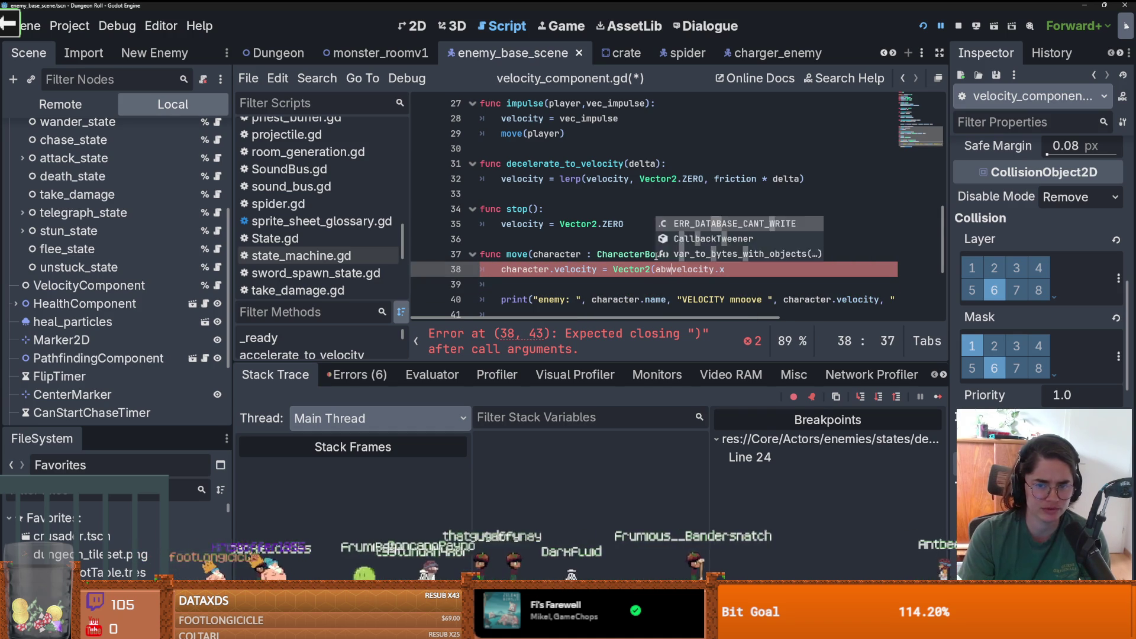
pyautogui.press('Right')
pyautogui.press('Right')
pyautogui.press('Right')
pyautogui.press('Right')
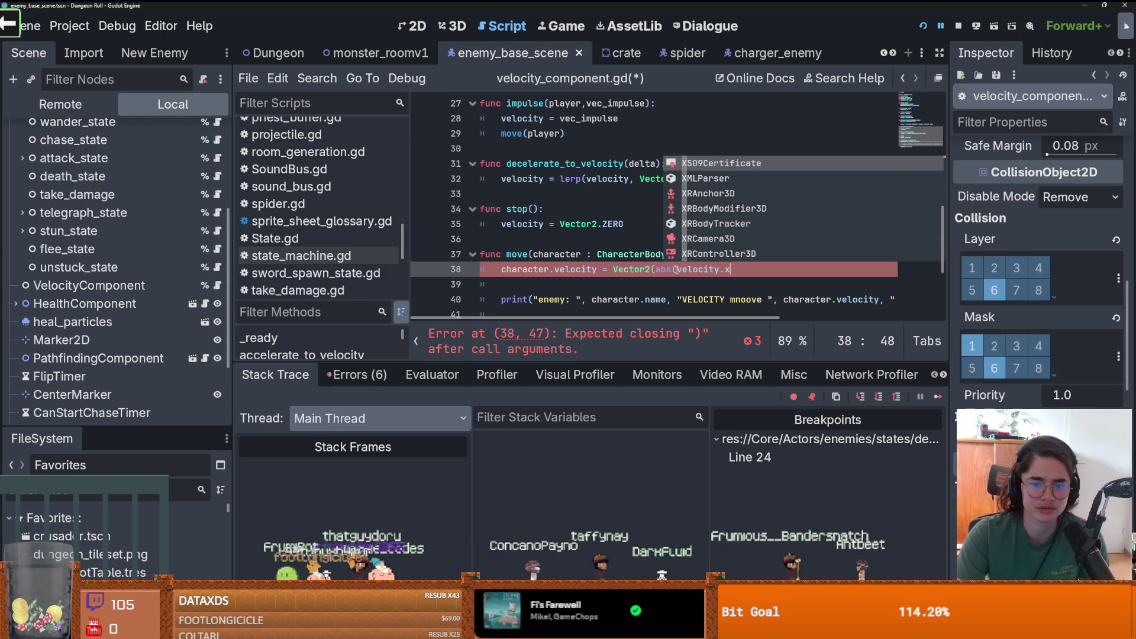
# - Try removing the Vector2( wrapper from line 38, then undo to restore it
pyautogui.click(674, 270)
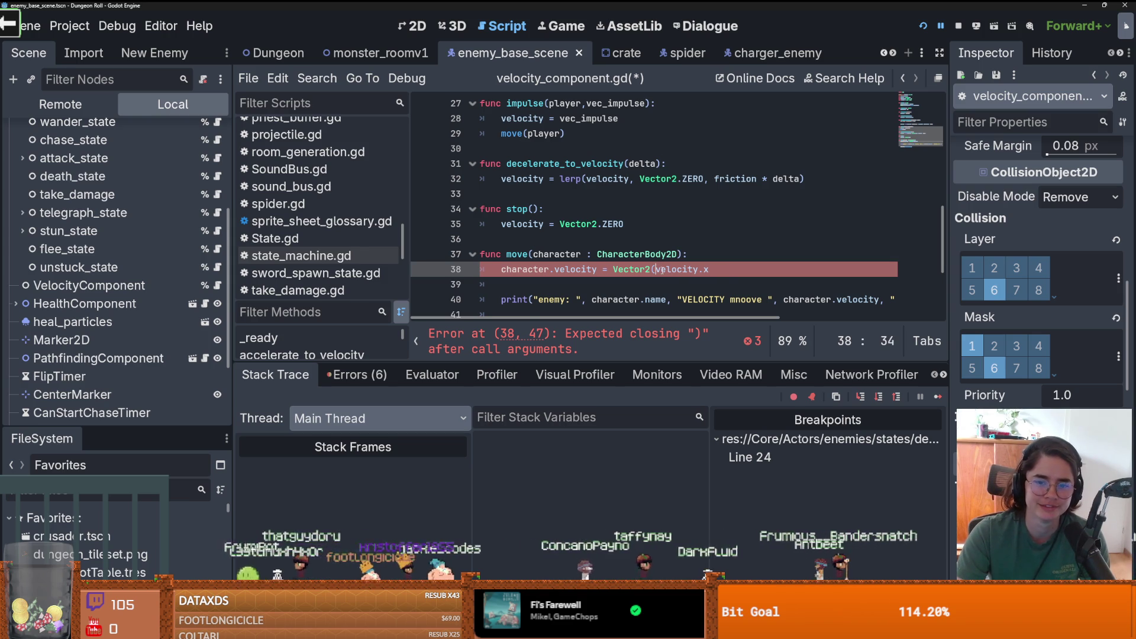
pyautogui.hotkey('shift', 'Left')
pyautogui.hotkey('shift', 'Left')
pyautogui.hotkey('shift', 'Left')
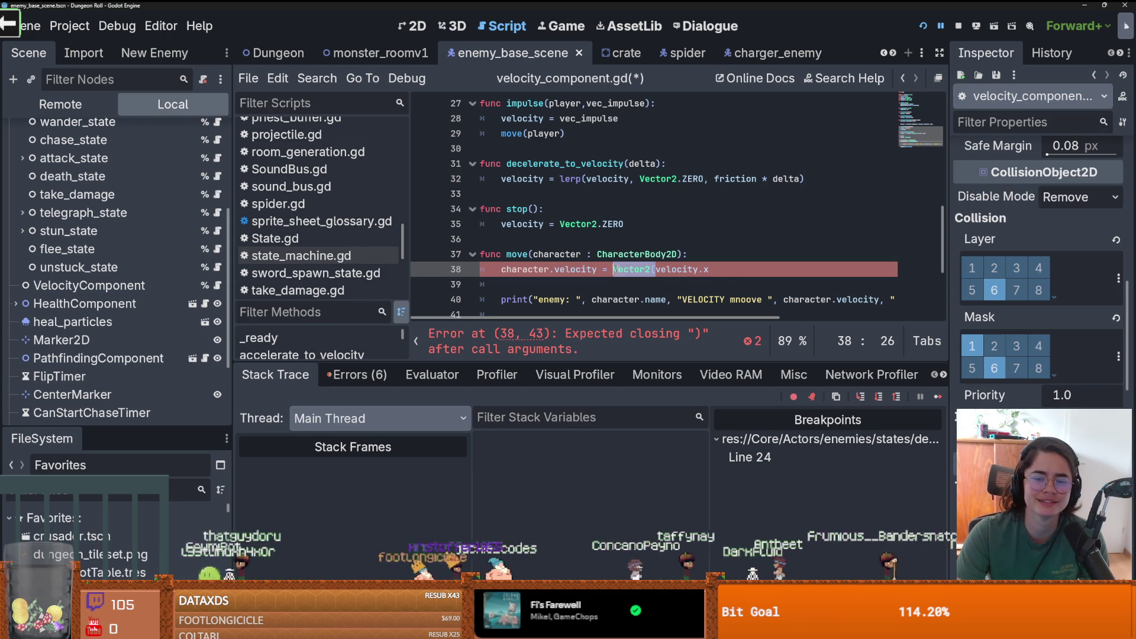
pyautogui.press('BackSpace')
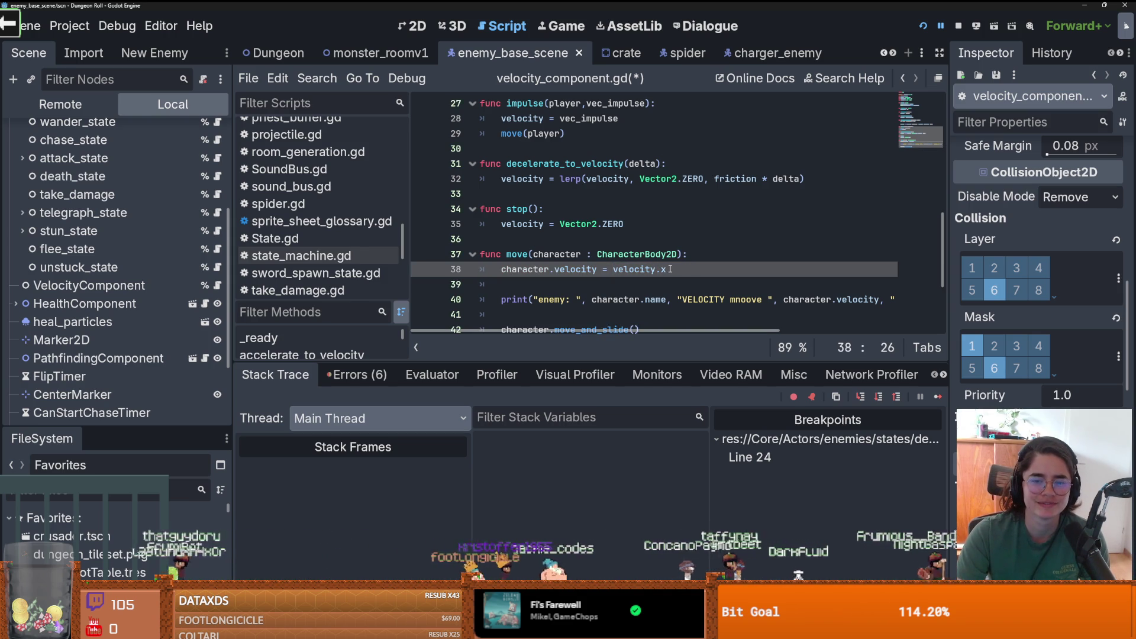
pyautogui.hotkey('ctrl', 'z')
pyautogui.hotkey('ctrl', 'z')
pyautogui.hotkey('ctrl', 'z')
pyautogui.hotkey('ctrl', 'z')
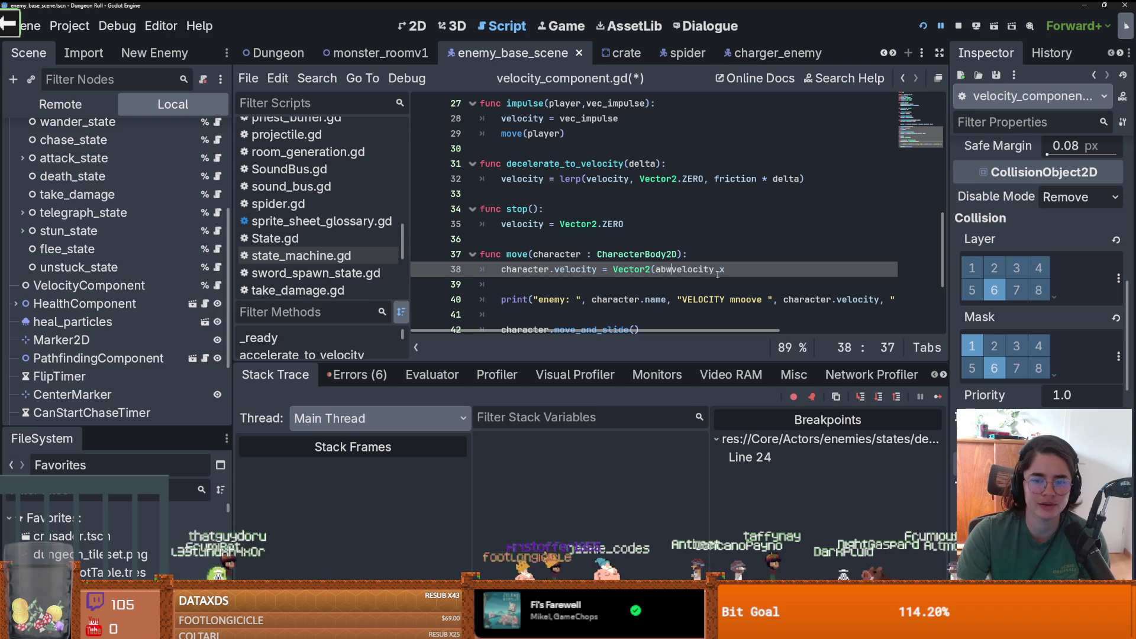
# - Write 'velocity = Vector2(50,0' on line 39 and relaunch the game with F5
pyautogui.click(633, 280)
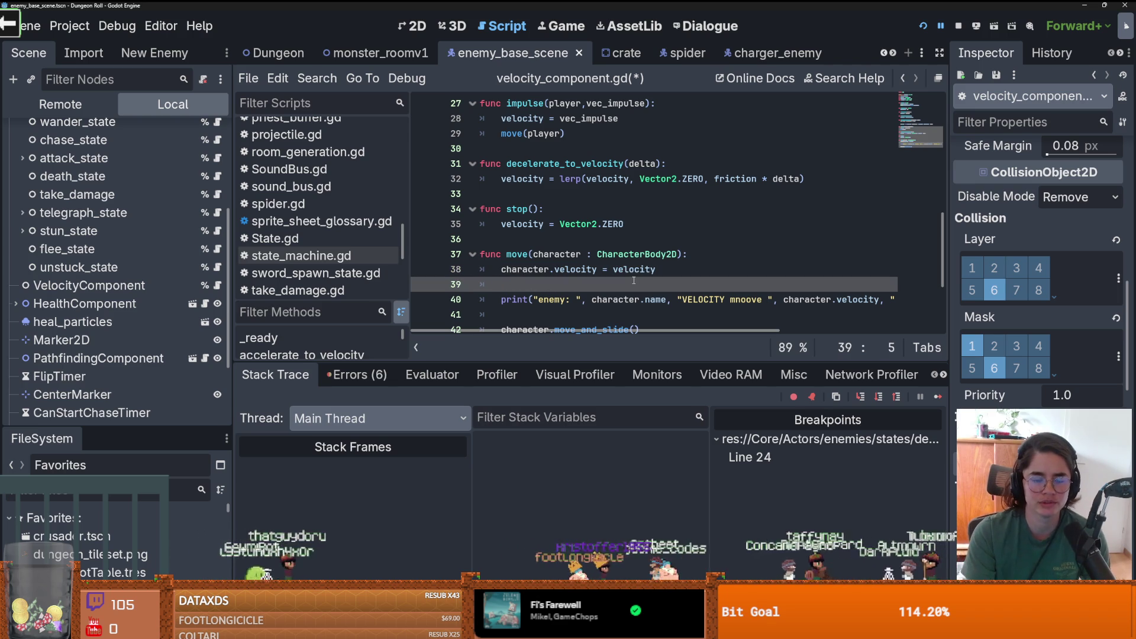
pyautogui.write('vel')
pyautogui.press('Return')
pyautogui.write('= Vector2')
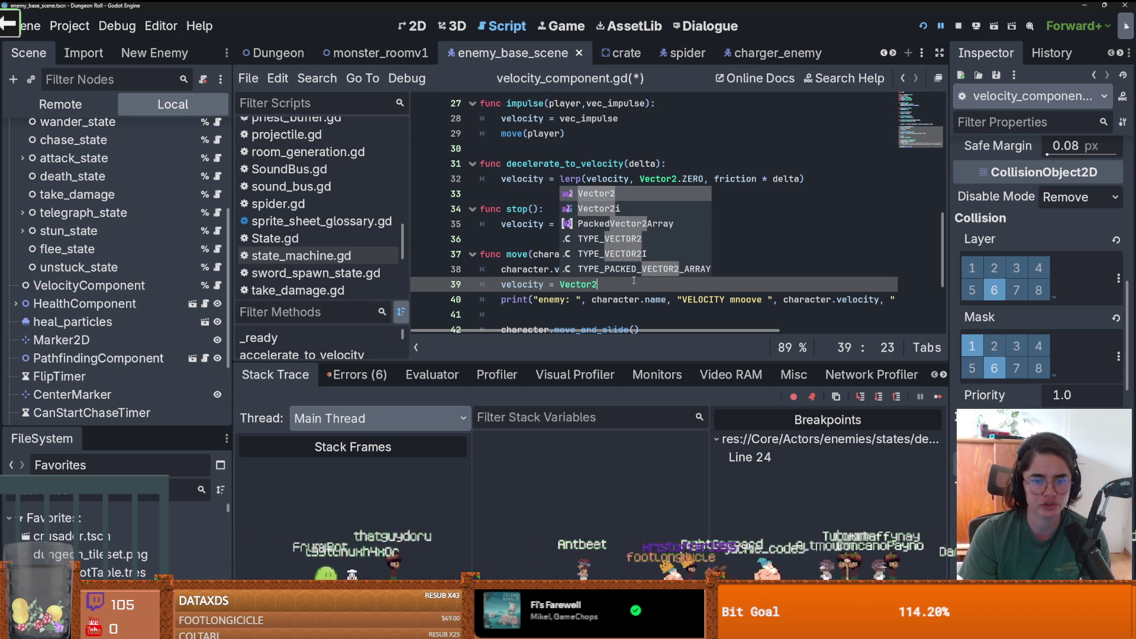
pyautogui.press('Return')
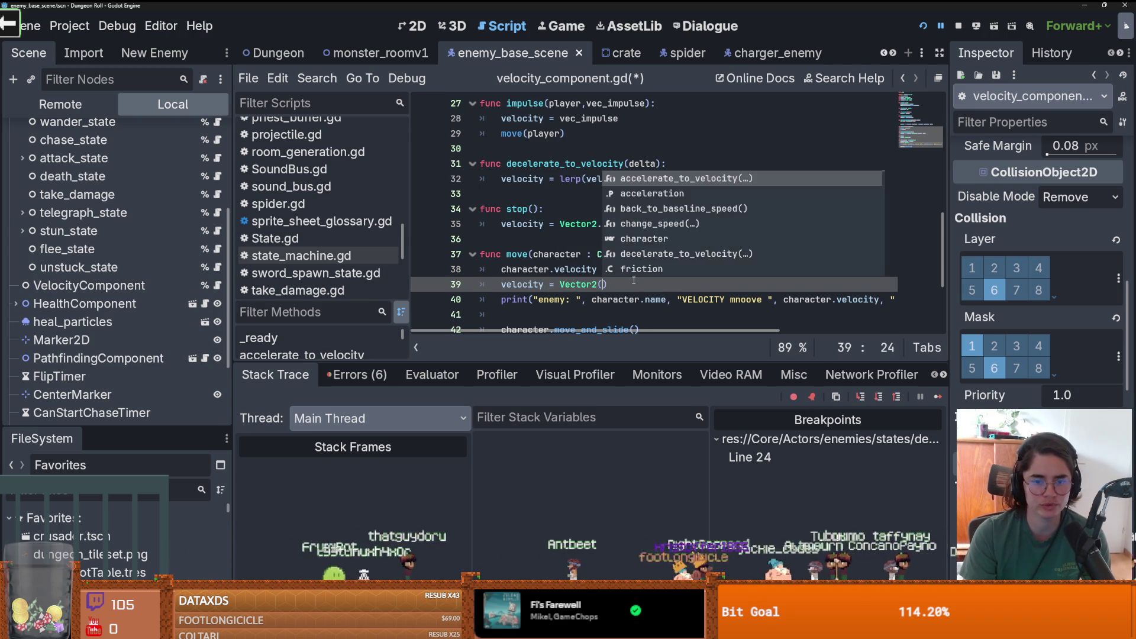
pyautogui.write('(')
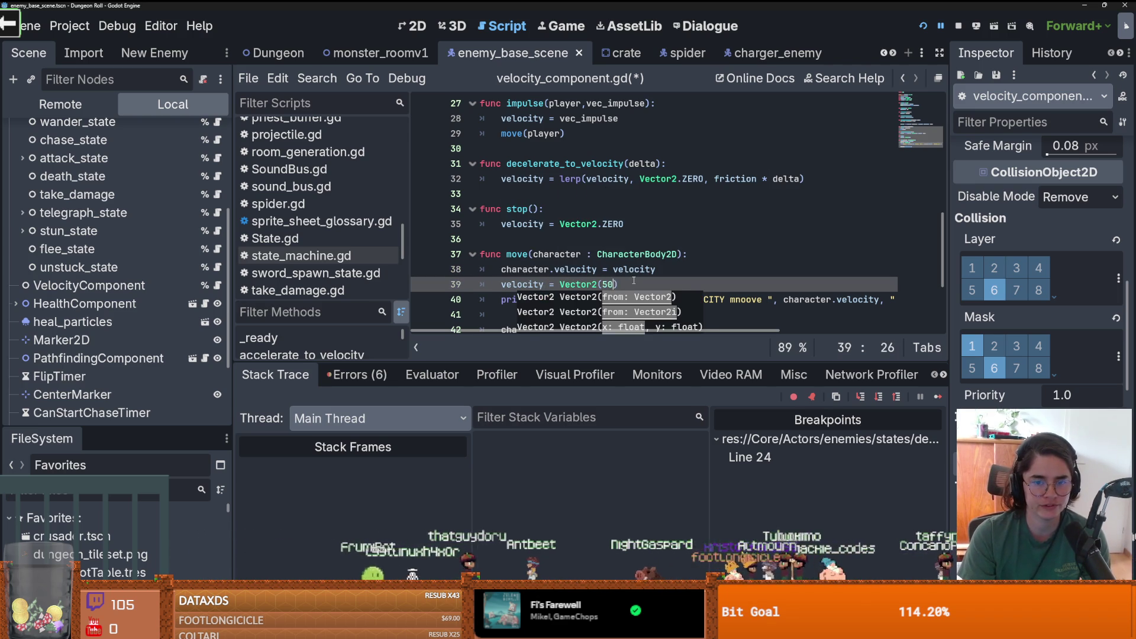
pyautogui.write('50,0')
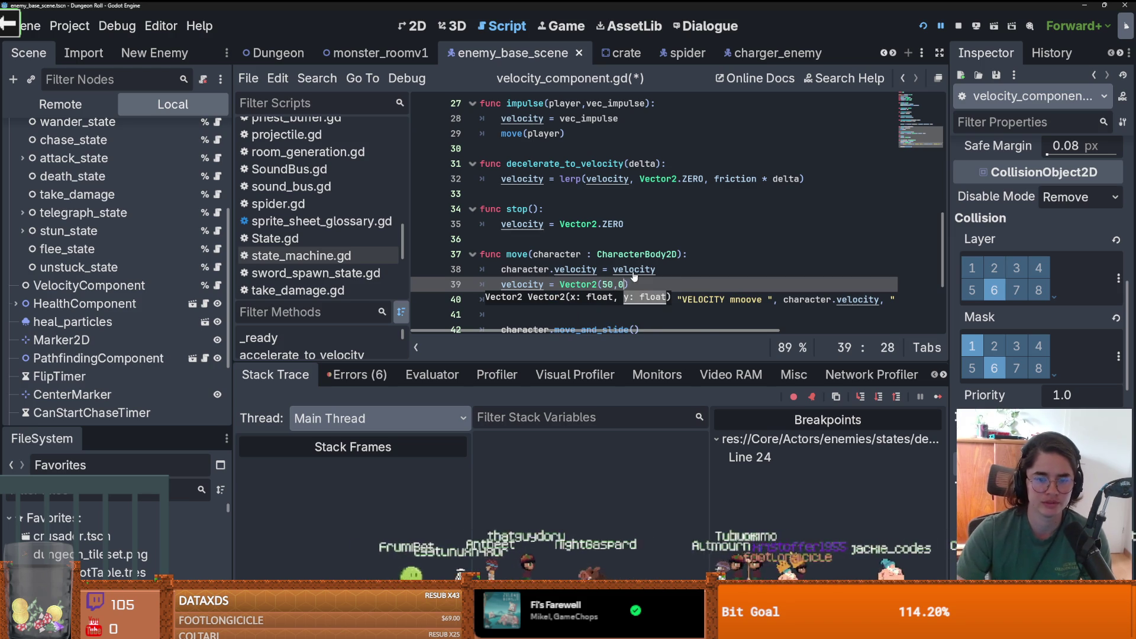
pyautogui.press('ctrl')
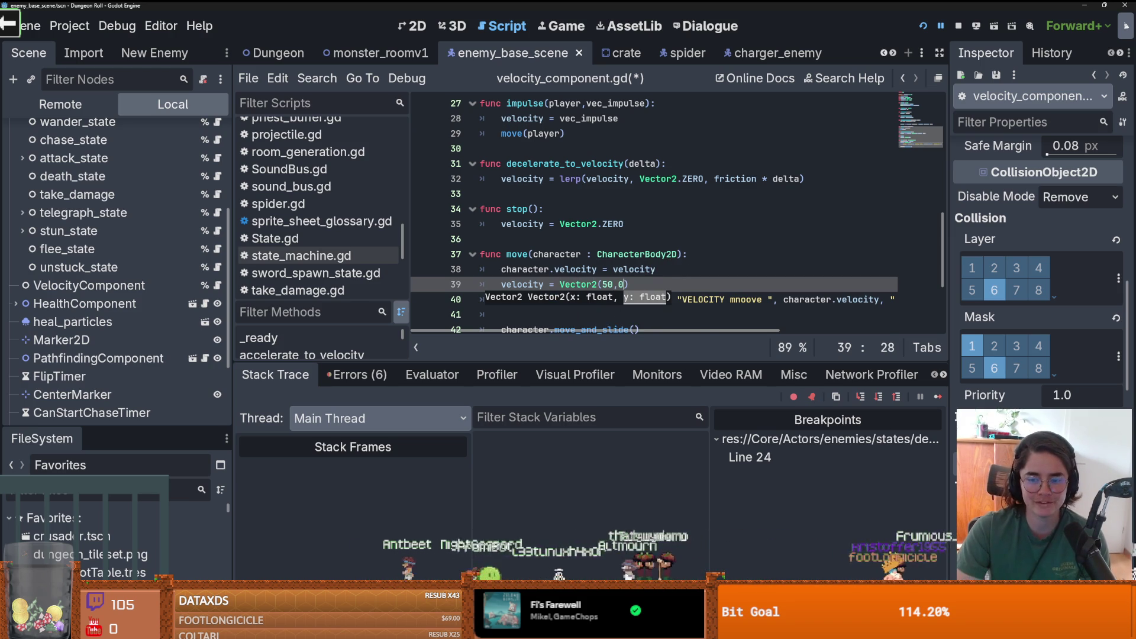
pyautogui.press('F5')
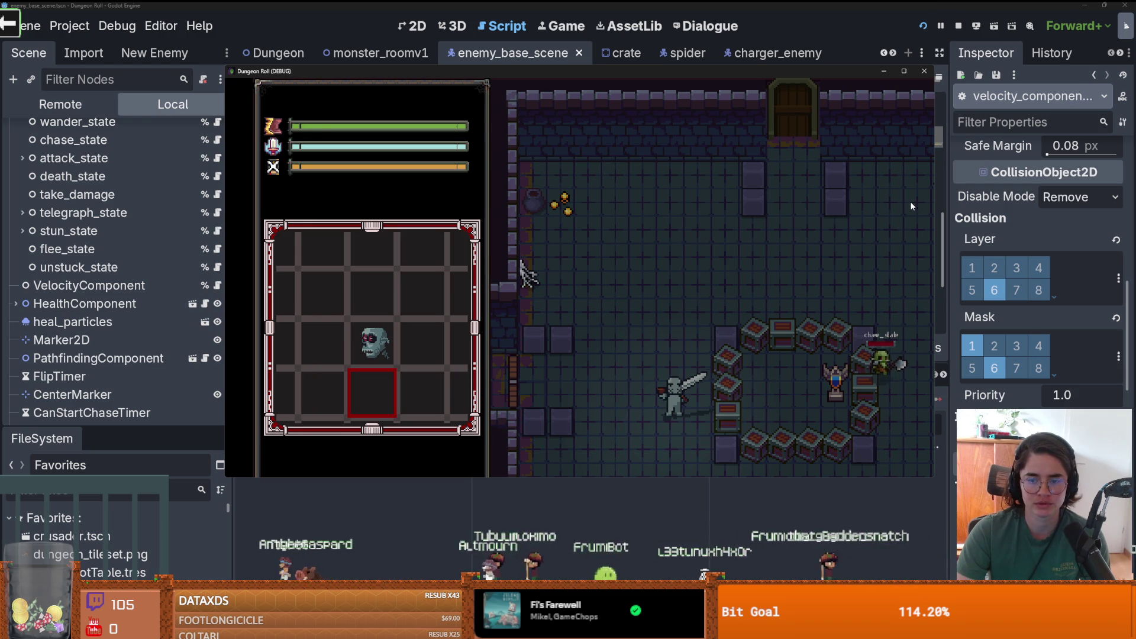
# - Move the player character with D and switch between the game and script editor
pyautogui.press('d')
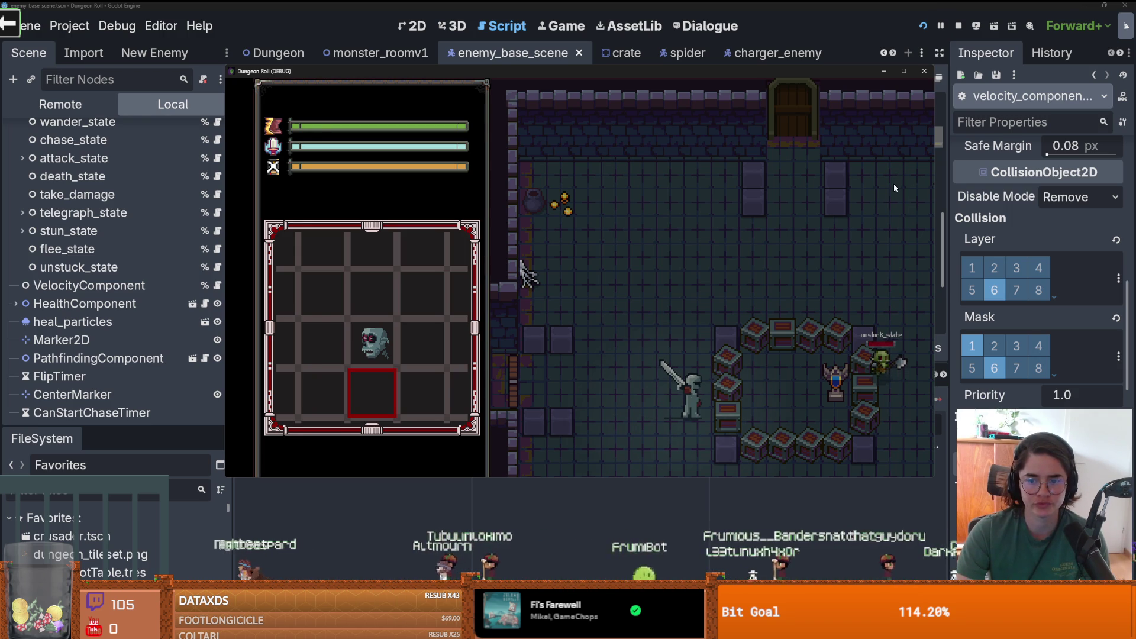
pyautogui.hotkey('alt', 'Tab')
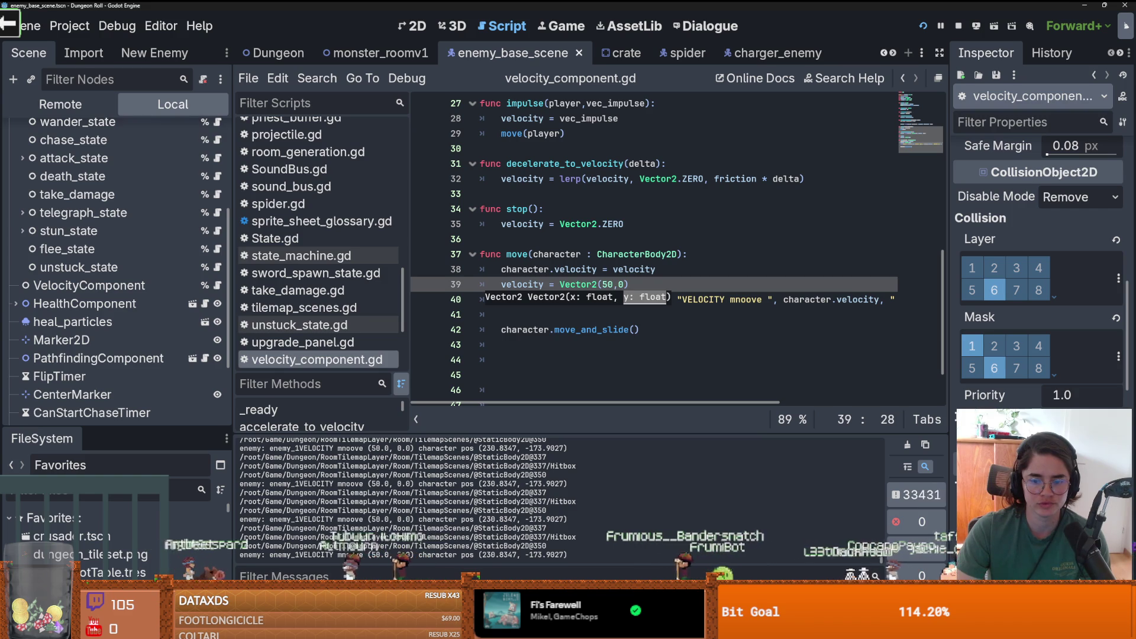
pyautogui.hotkey('alt', 'Tab')
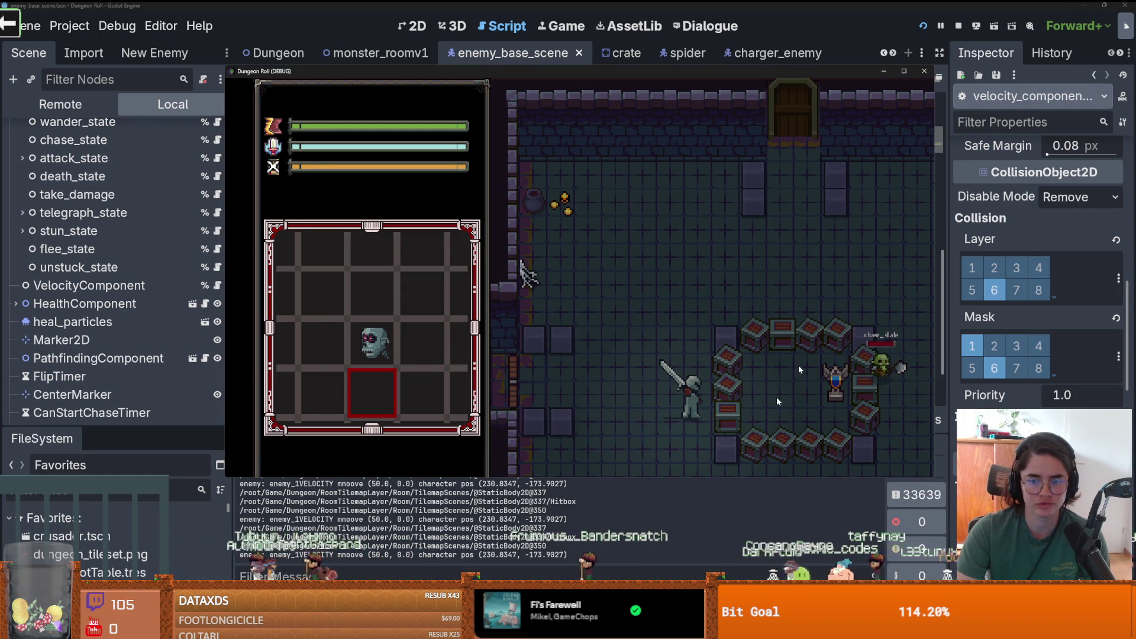
pyautogui.hotkey('alt', 'Tab')
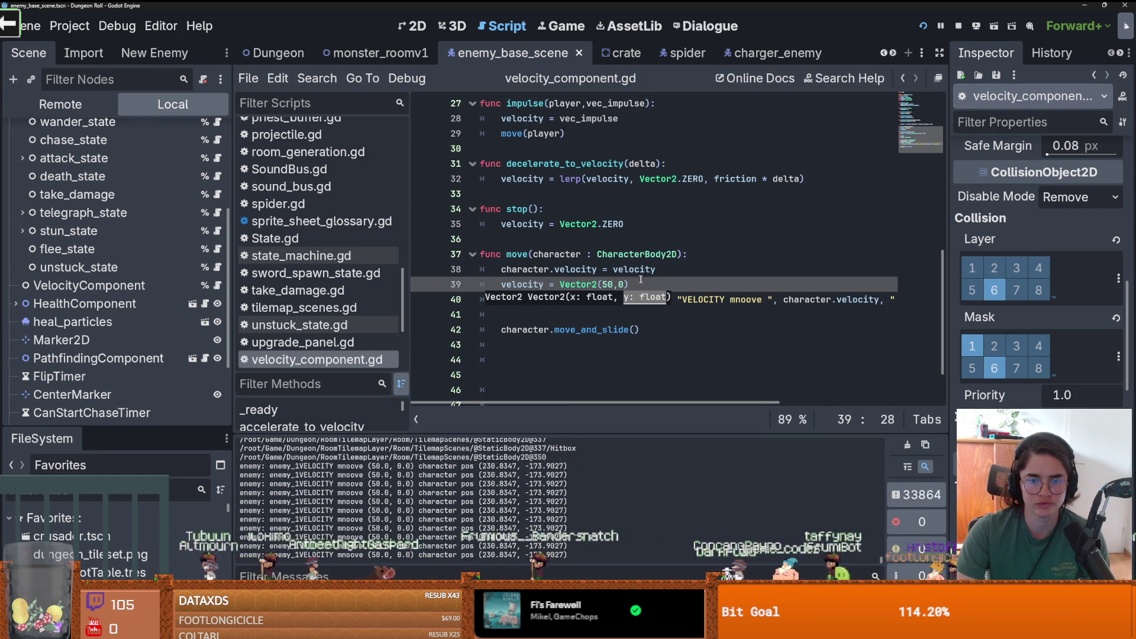
# - Close the Vector2(50,0) call, add a new line, save, and pause the running game
pyautogui.write(')')
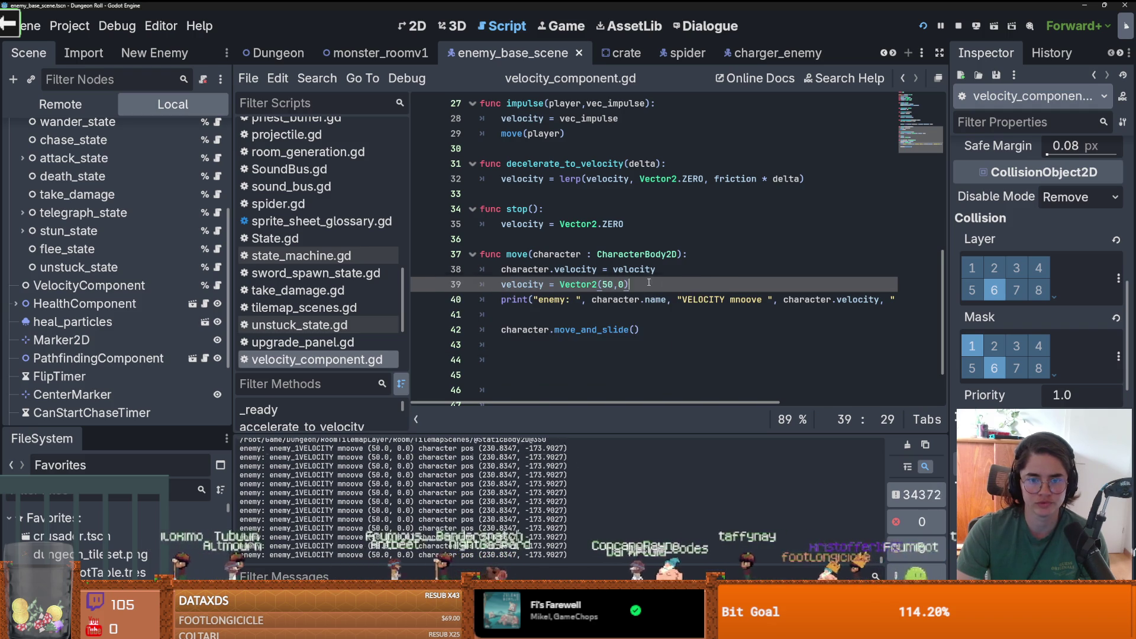
pyautogui.press('Return')
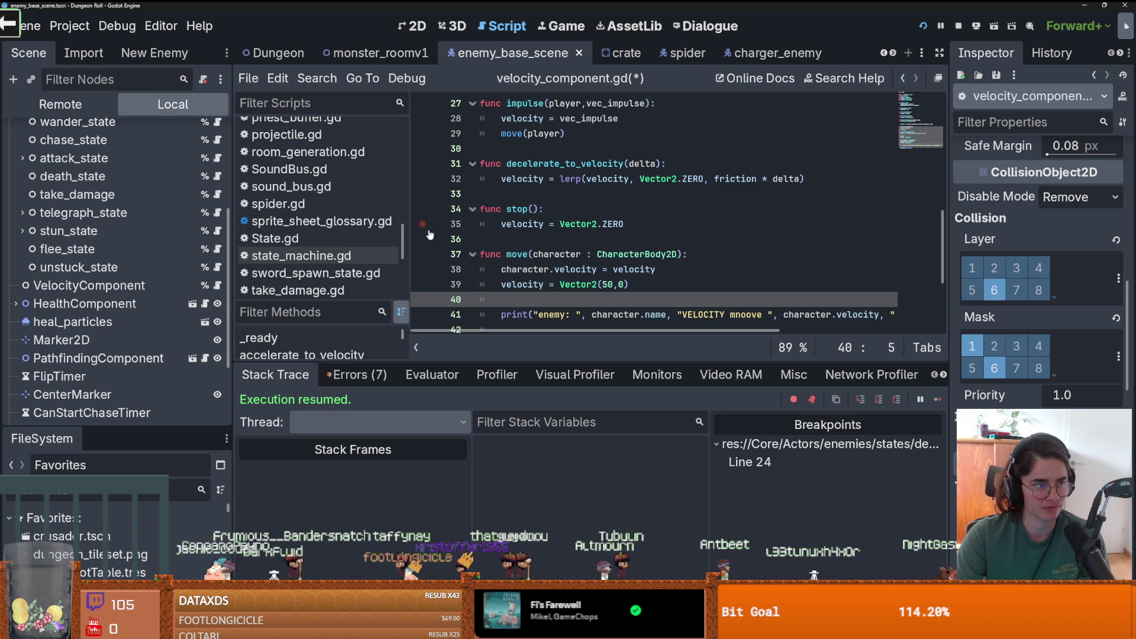
pyautogui.click(672, 272)
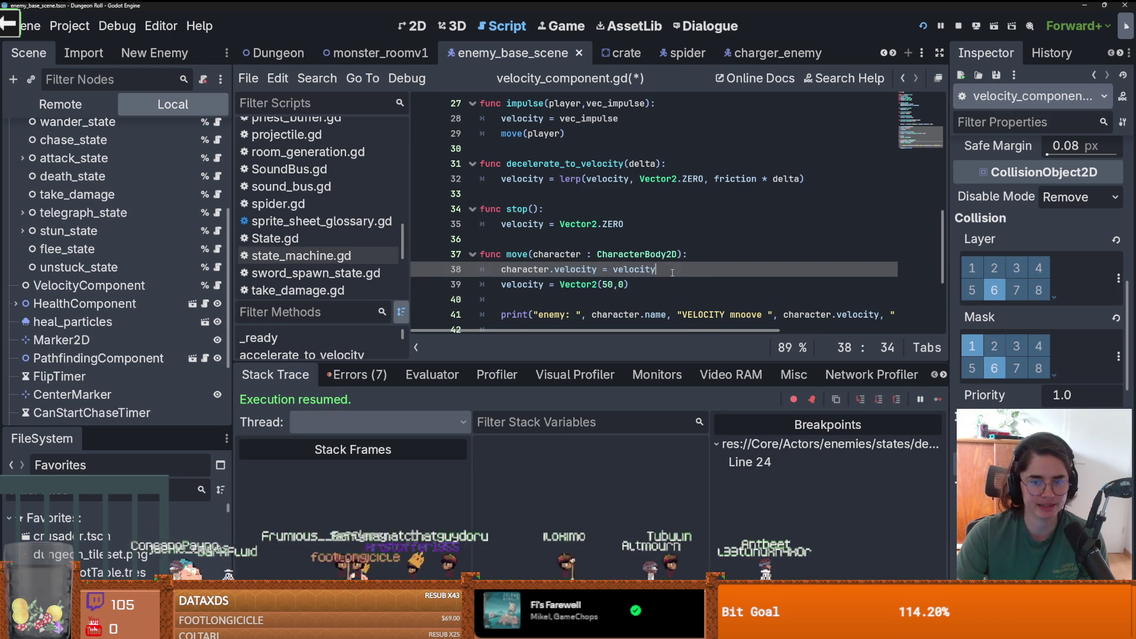
pyautogui.hotkey('ctrl', 's')
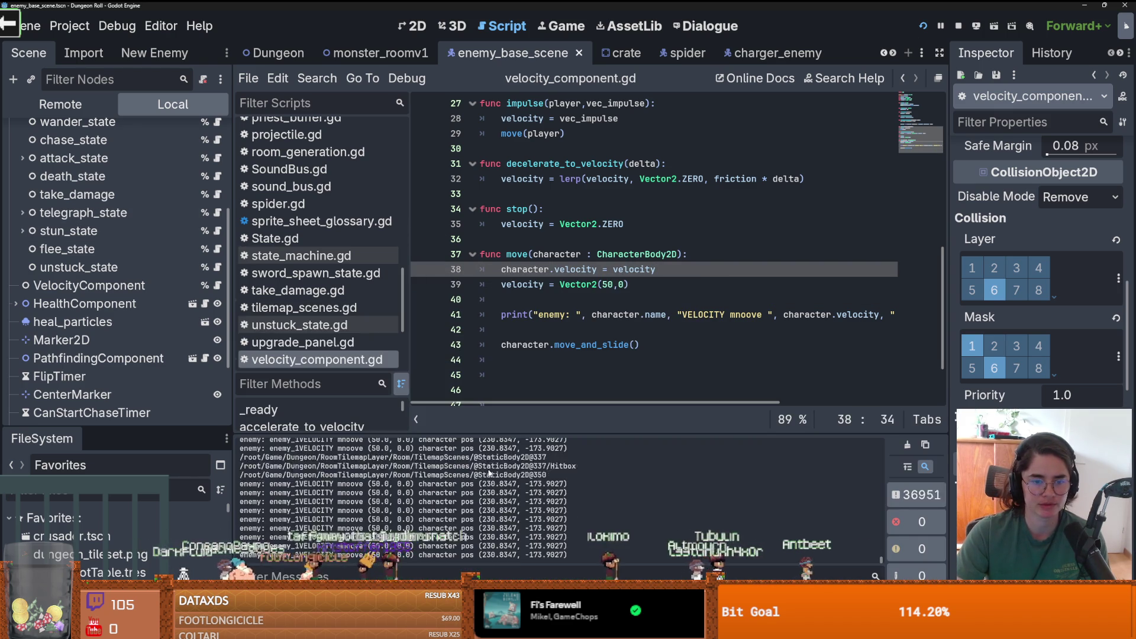
pyautogui.click(942, 27)
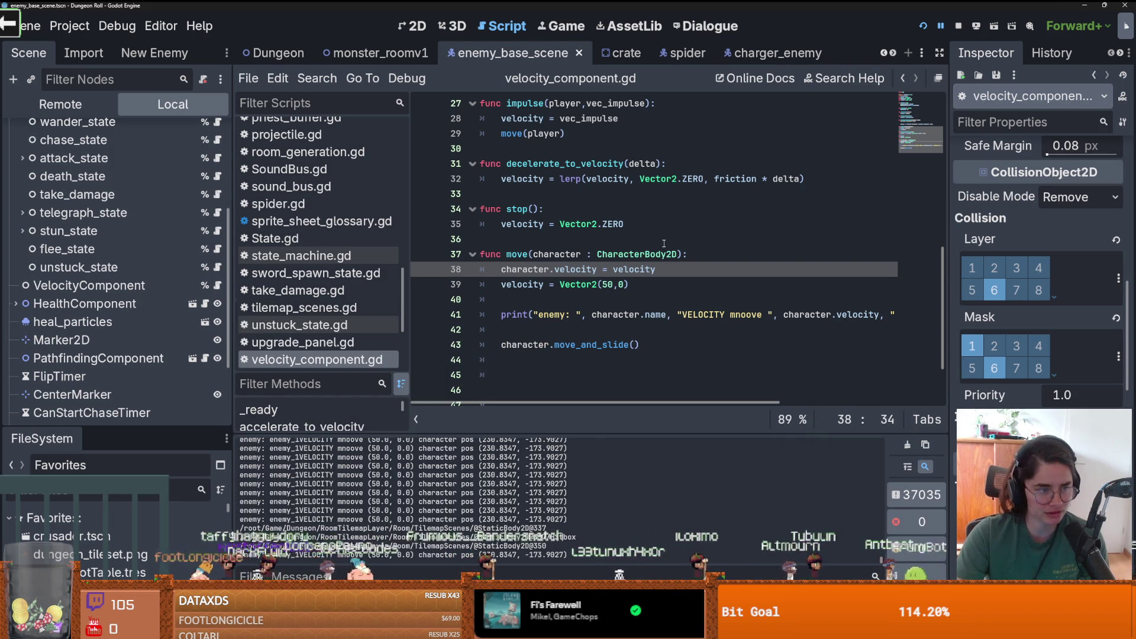
pyautogui.click(612, 269)
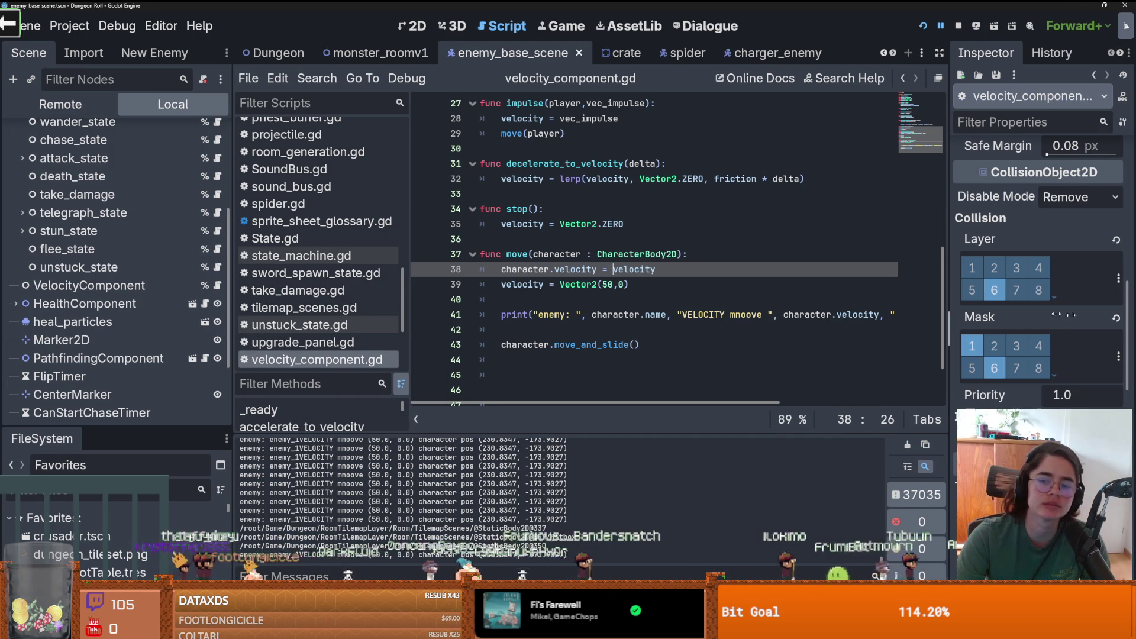
pyautogui.scroll(-2, 585, 338)
pyautogui.scroll(2, 585, 338)
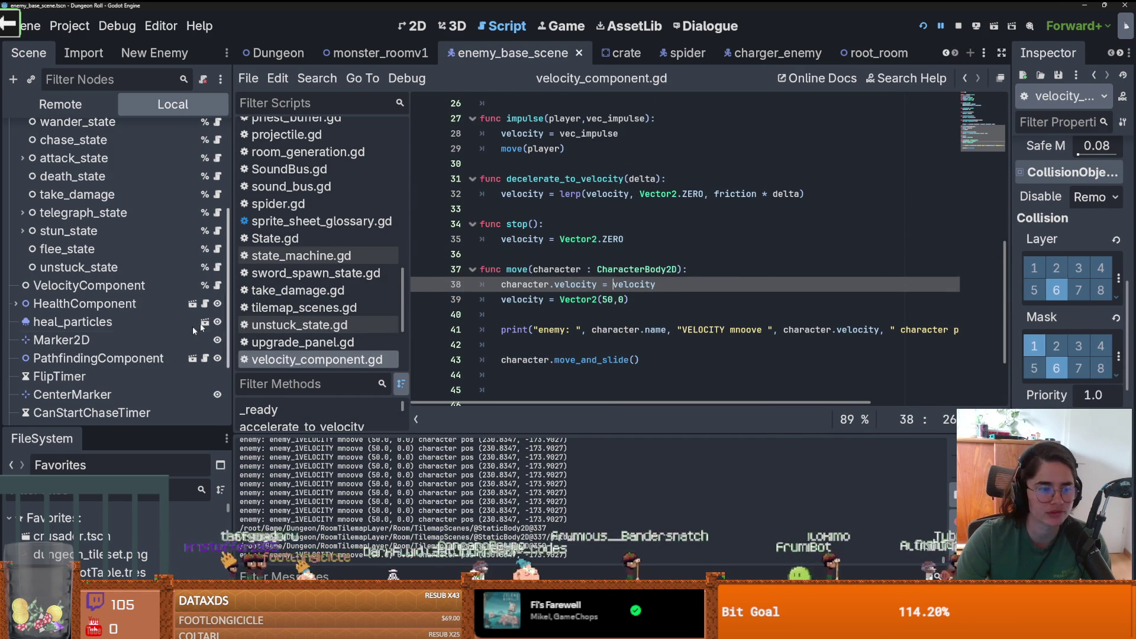
# - Set the enemy's CollisionShape2D to Access as Unique Name and save the enemy scene
pyautogui.moveTo(117, 429); pyautogui.dragTo(117, 523)
pyautogui.scroll(3, 90, 376)
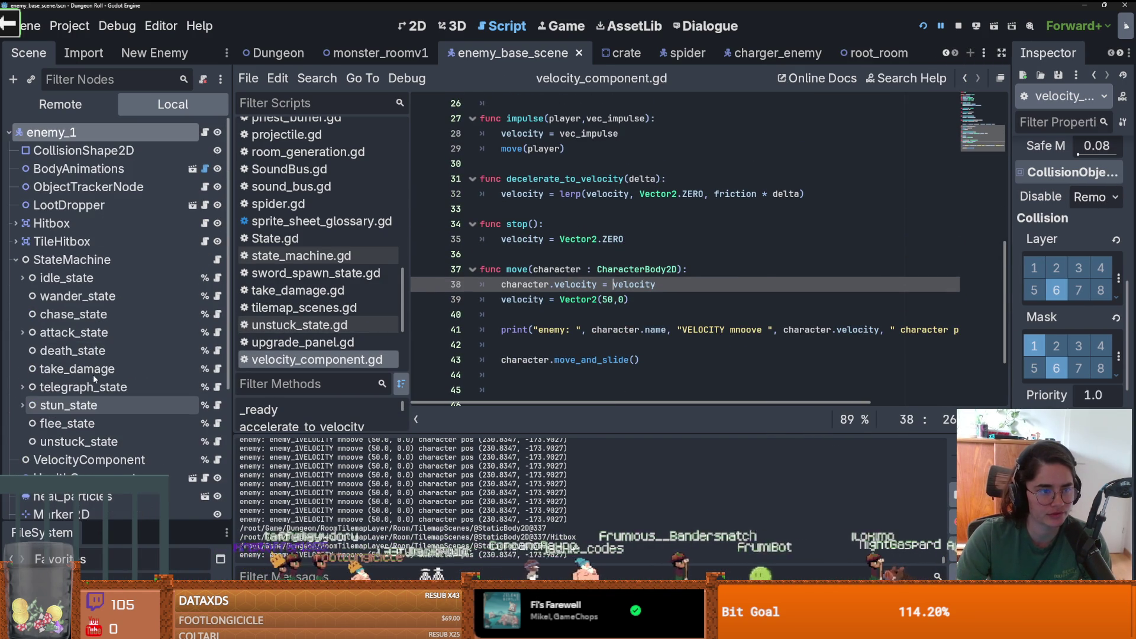
pyautogui.scroll(1, 561, 285)
pyautogui.scroll(8, 561, 285)
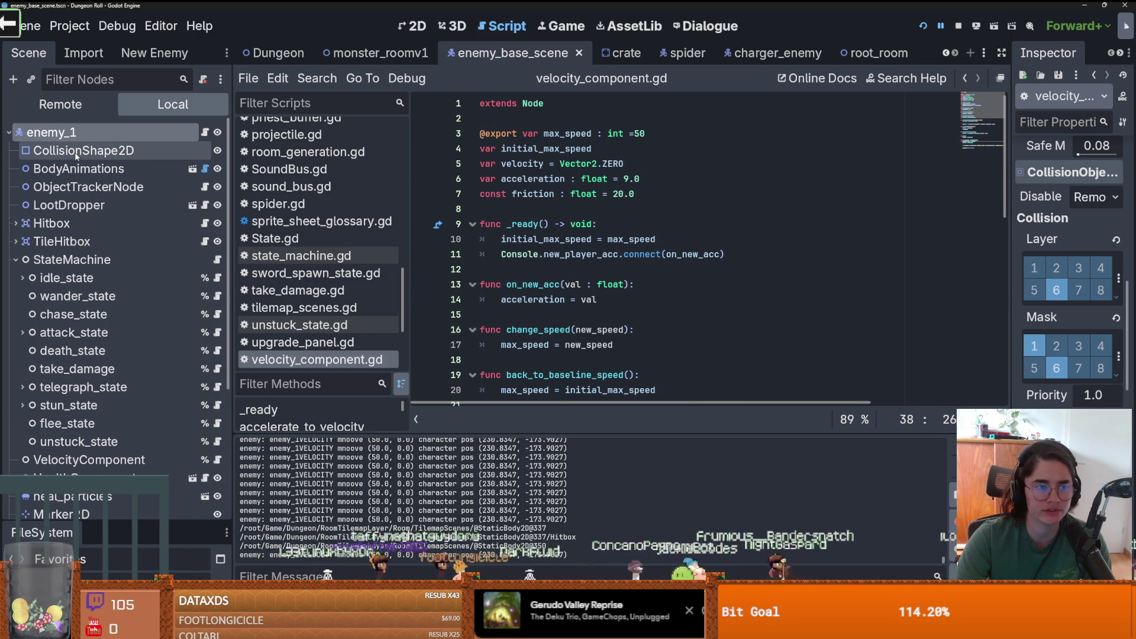
pyautogui.moveTo(76, 155)
pyautogui.mouseDown()
pyautogui.moveTo(562, 148)
pyautogui.moveTo(509, 118)
pyautogui.moveTo(112, 155)
pyautogui.mouseUp()
pyautogui.rightClick(112, 155)
pyautogui.click(195, 537)
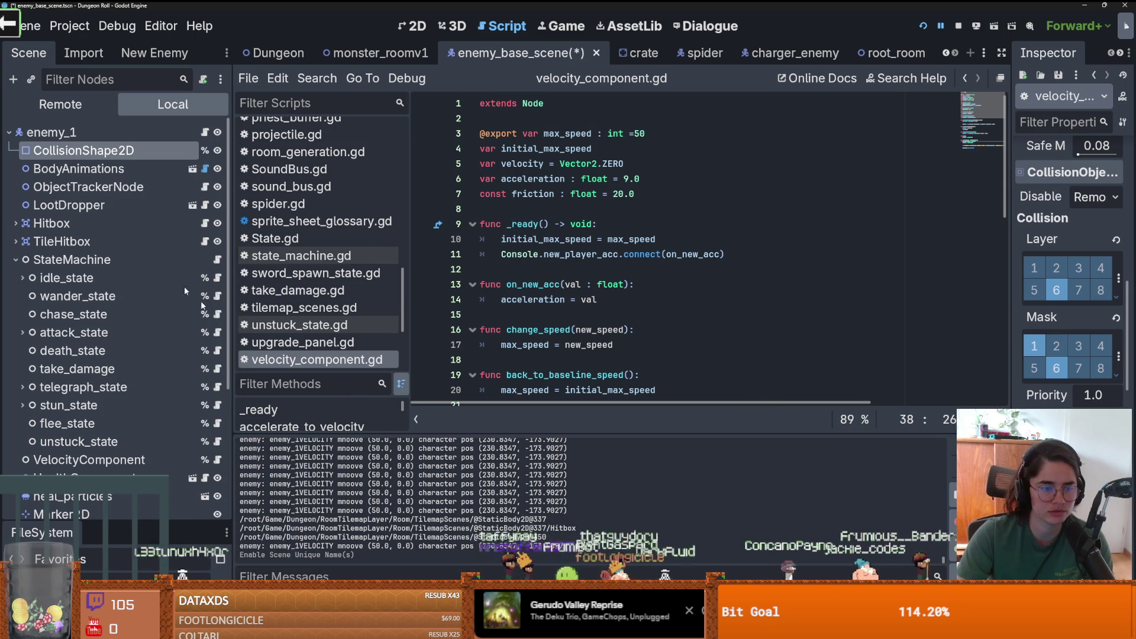
pyautogui.hotkey('ctrl', 's')
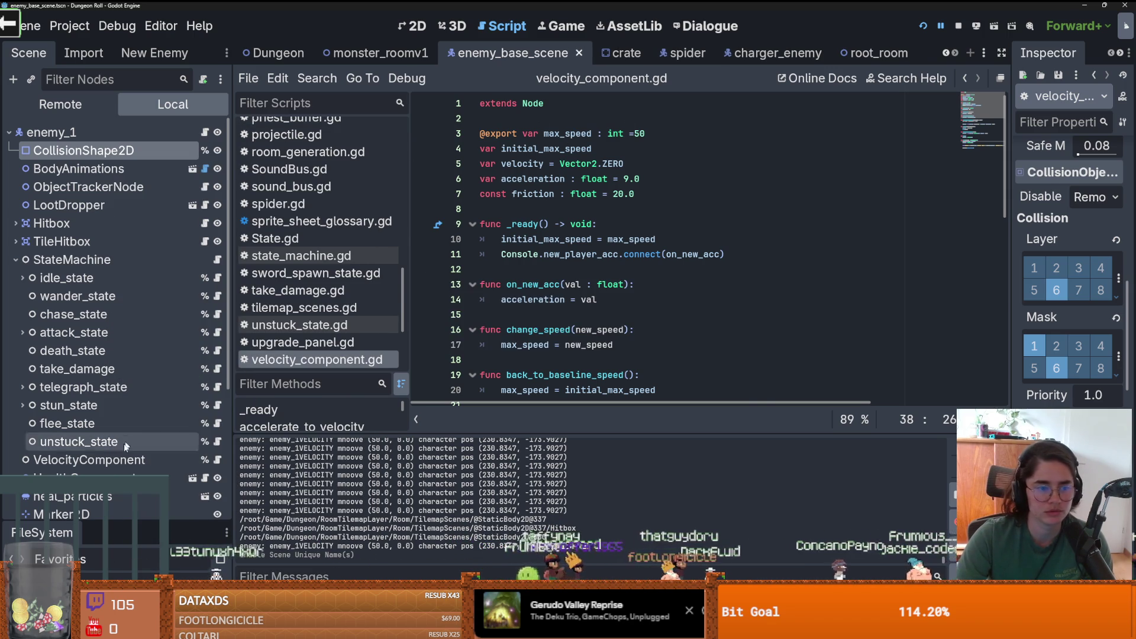
# - Open the crusader scene, make its CollisionShape2D a unique name, and save it
pyautogui.moveTo(118, 524); pyautogui.dragTo(193, 208)
pyautogui.doubleClick(96, 320)
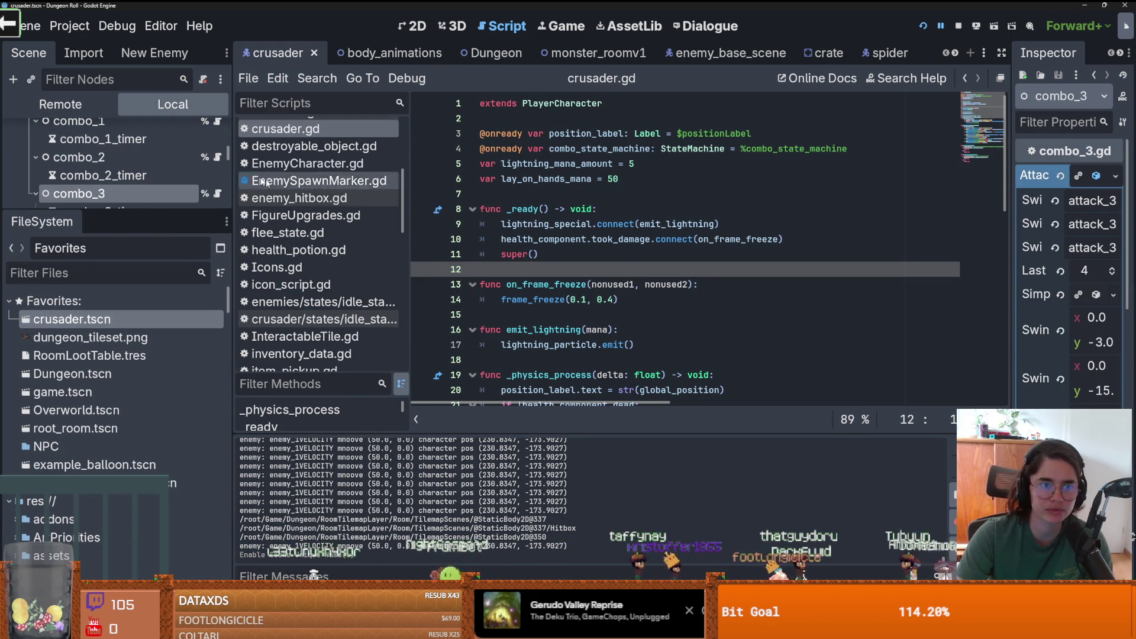
pyautogui.moveTo(124, 210); pyautogui.dragTo(125, 521)
pyautogui.scroll(5, 147, 267)
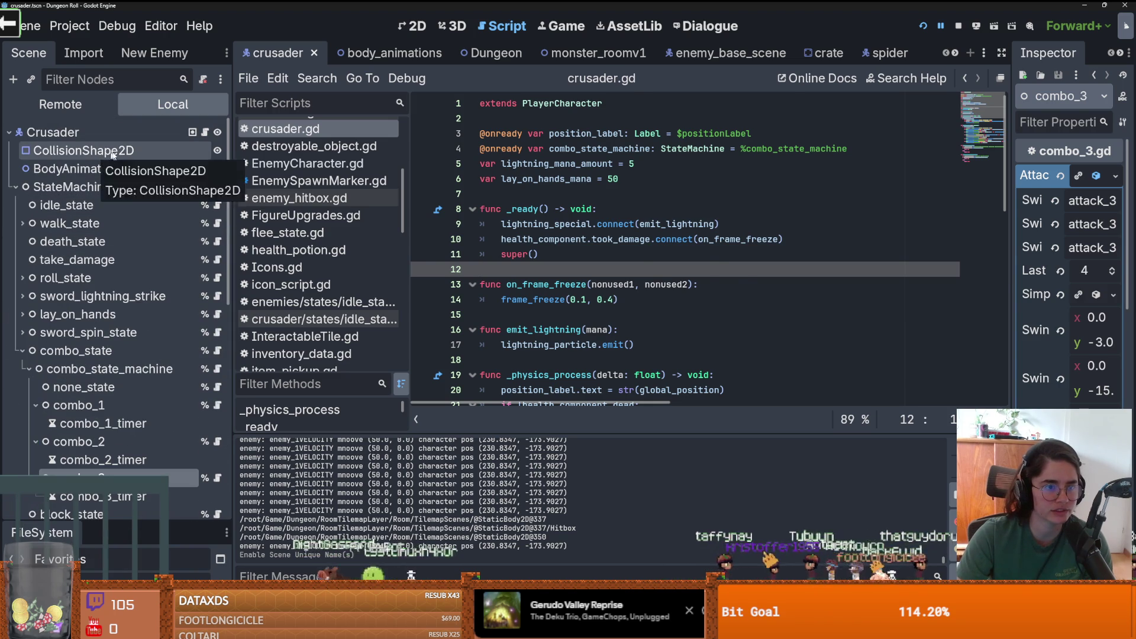
pyautogui.rightClick(115, 152)
pyautogui.click(213, 537)
pyautogui.hotkey('ctrl', 's')
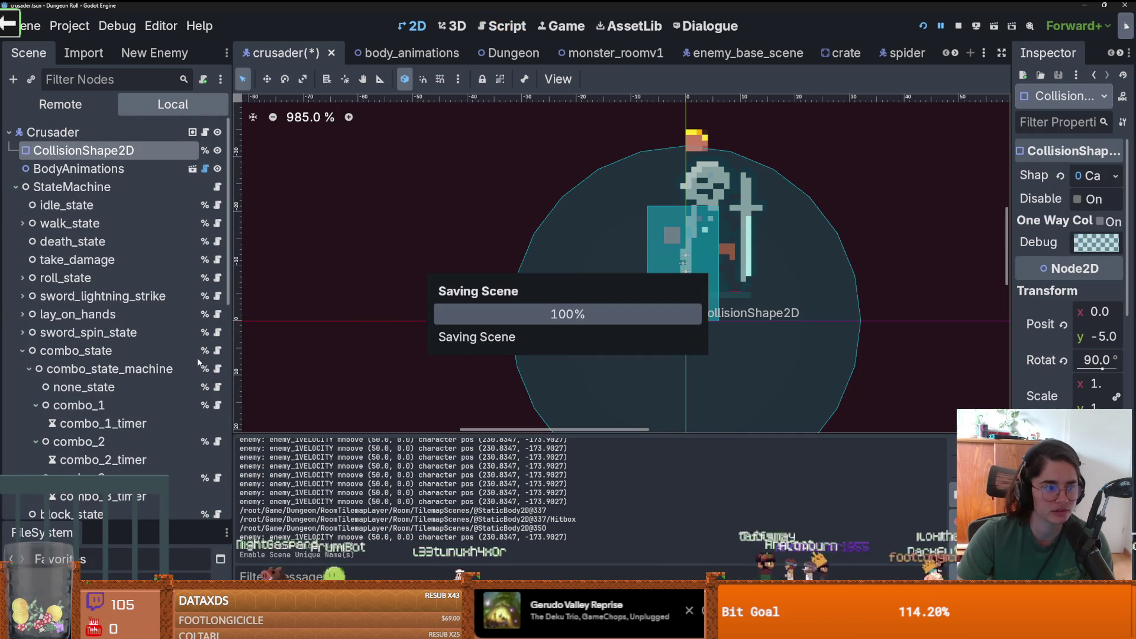
# - Open velocity_component.gd again for editing
pyautogui.scroll(-5, 201, 349)
pyautogui.scroll(2, 168, 353)
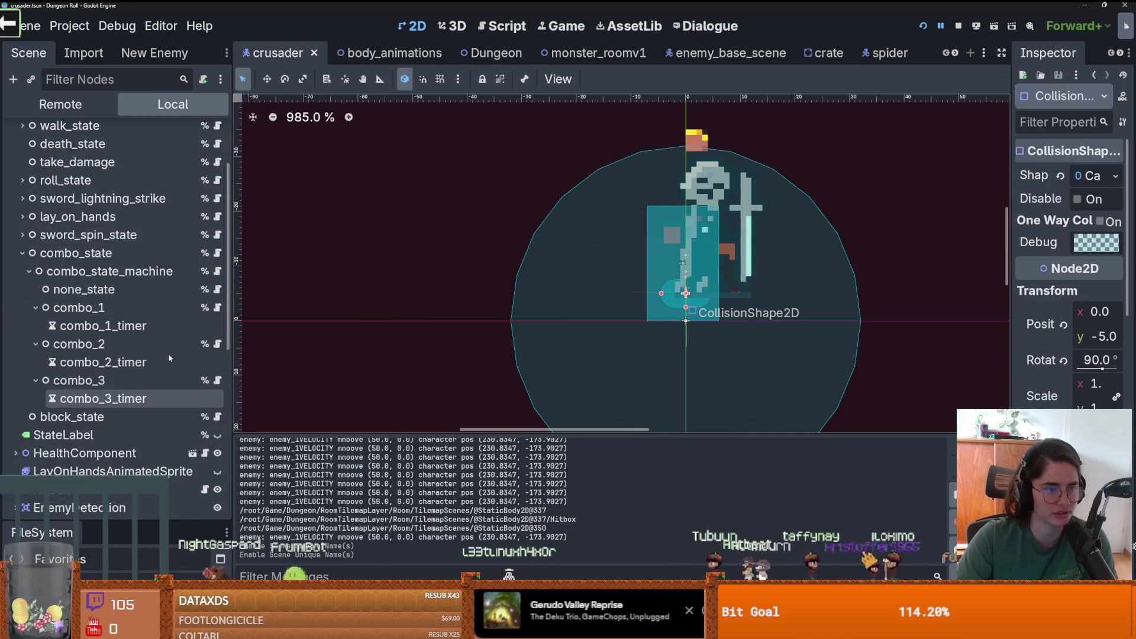
pyautogui.scroll(-2, 168, 353)
pyautogui.scroll(-2, 165, 360)
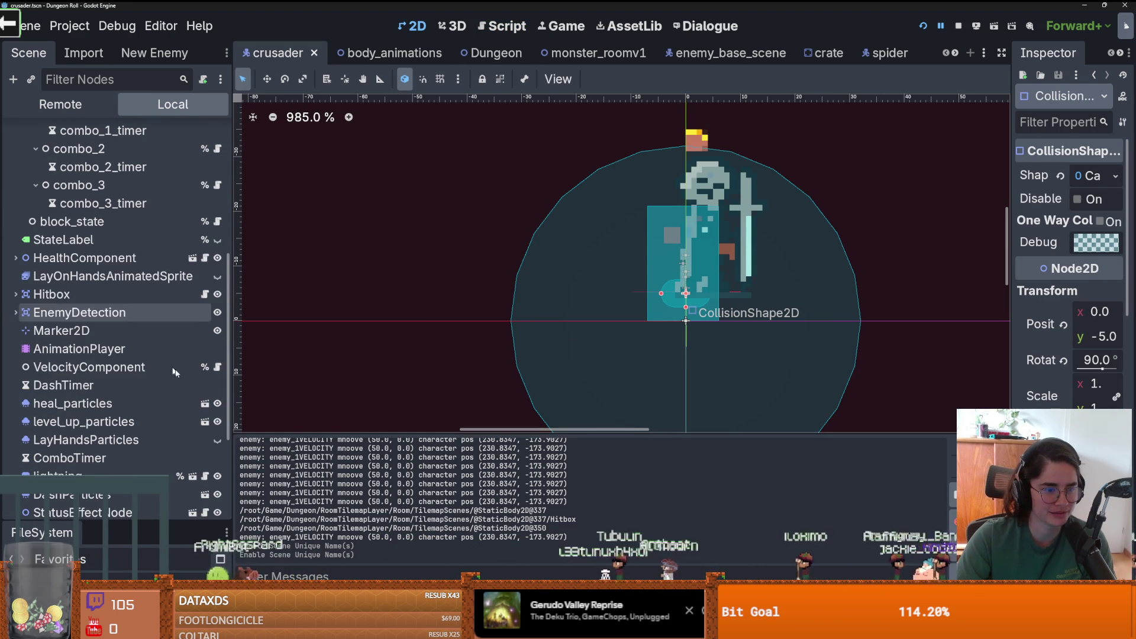
pyautogui.click(218, 367)
pyautogui.scroll(-10, 454, 360)
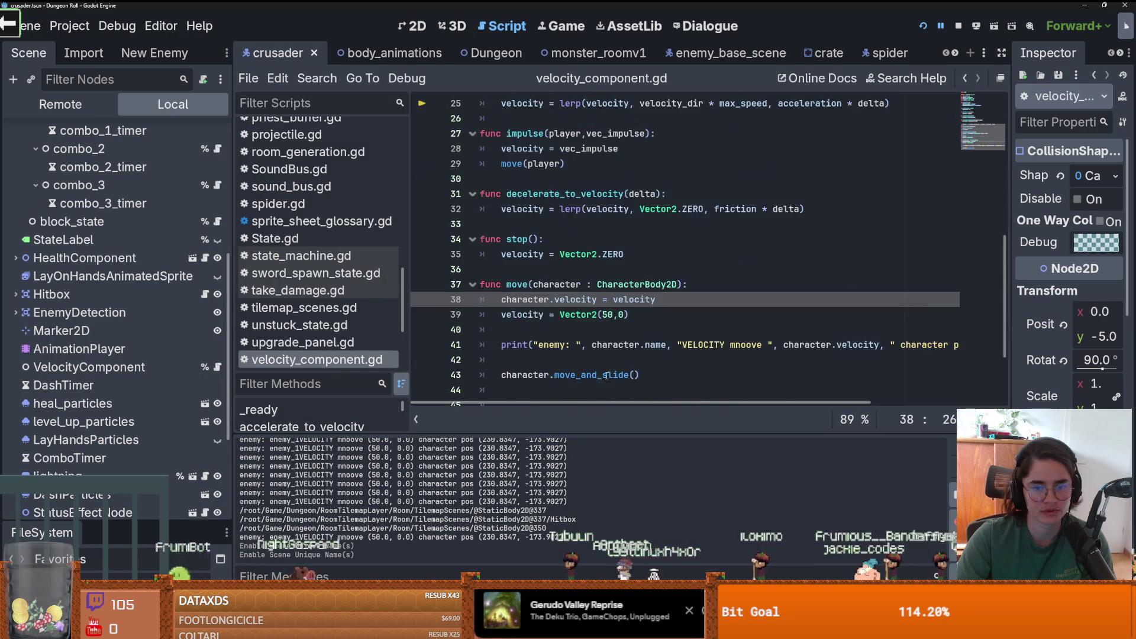
# - Place the caret on blank line 40 in move() and undo a misplaced CollisionShape2D reference
pyautogui.click(581, 253)
pyautogui.click(609, 239)
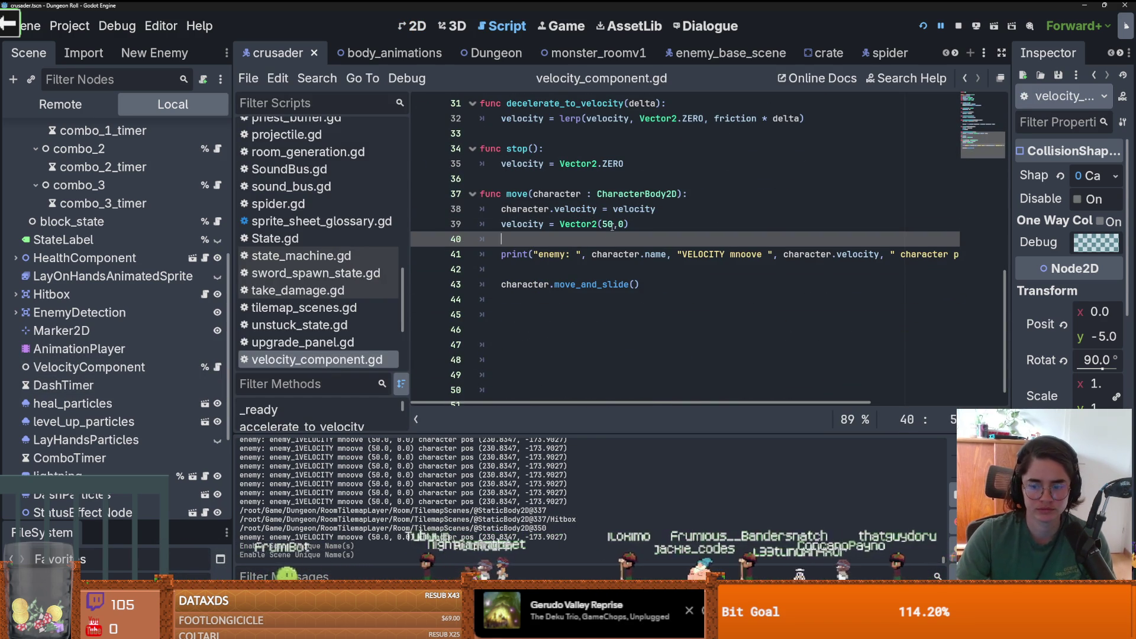
pyautogui.click(612, 226)
pyautogui.click(609, 240)
pyautogui.write('%c')
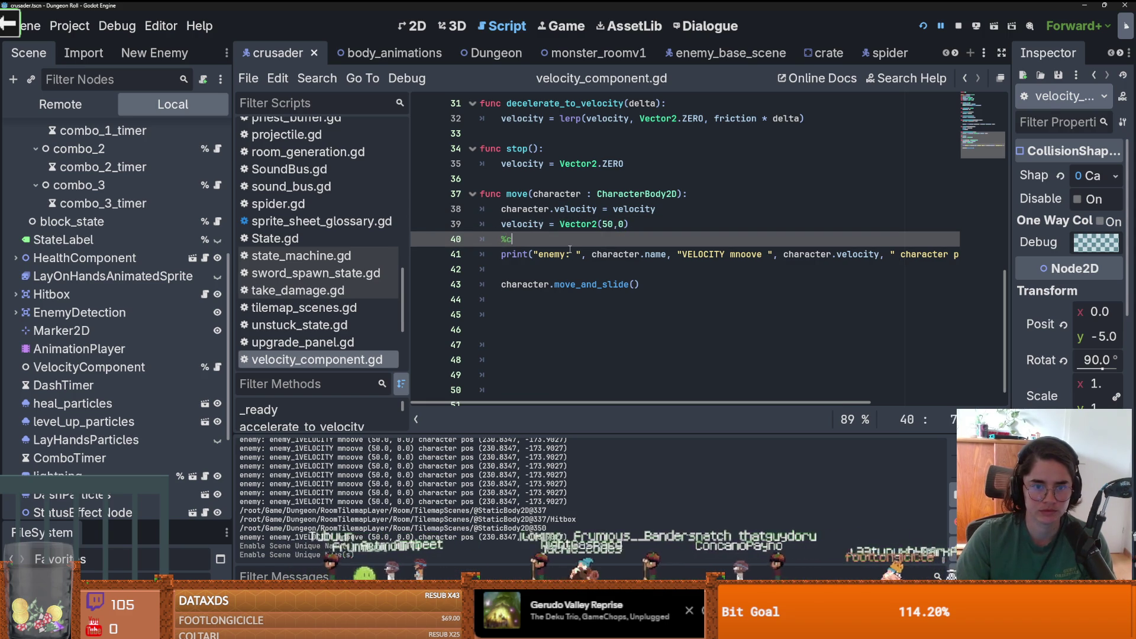
pyautogui.press('BackSpace')
pyautogui.press('BackSpace')
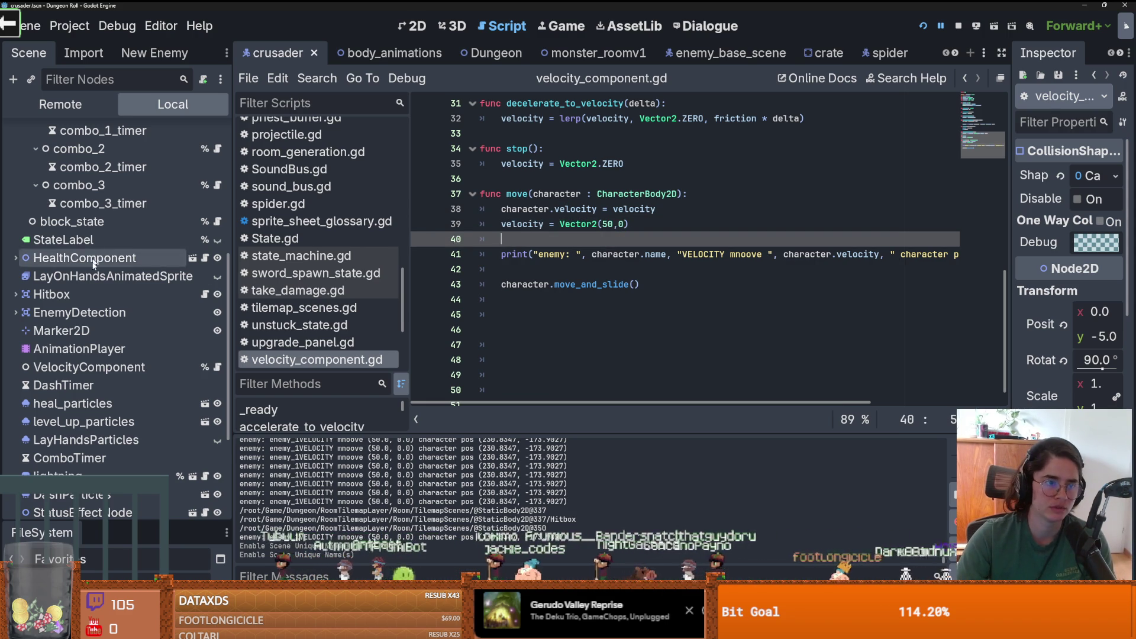
pyautogui.scroll(5, 89, 260)
pyautogui.moveTo(83, 150); pyautogui.dragTo(554, 265)
pyautogui.hotkey('ctrl', 'z')
pyautogui.scroll(1, 551, 256)
pyautogui.scroll(3, 550, 256)
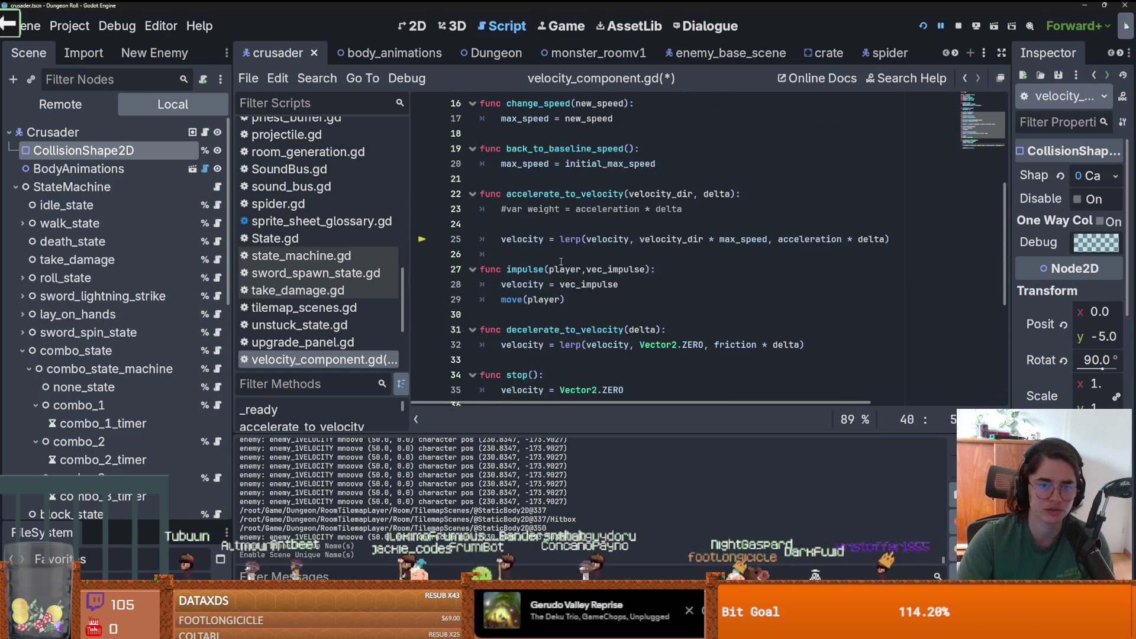
pyautogui.scroll(-1, 551, 256)
# - Add '%CollisionShape2D.disabled = true' on line 40, then rerun and pause the game
pyautogui.moveTo(82, 150)
pyautogui.mouseDown()
pyautogui.moveTo(520, 275)
pyautogui.moveTo(521, 329)
pyautogui.mouseUp()
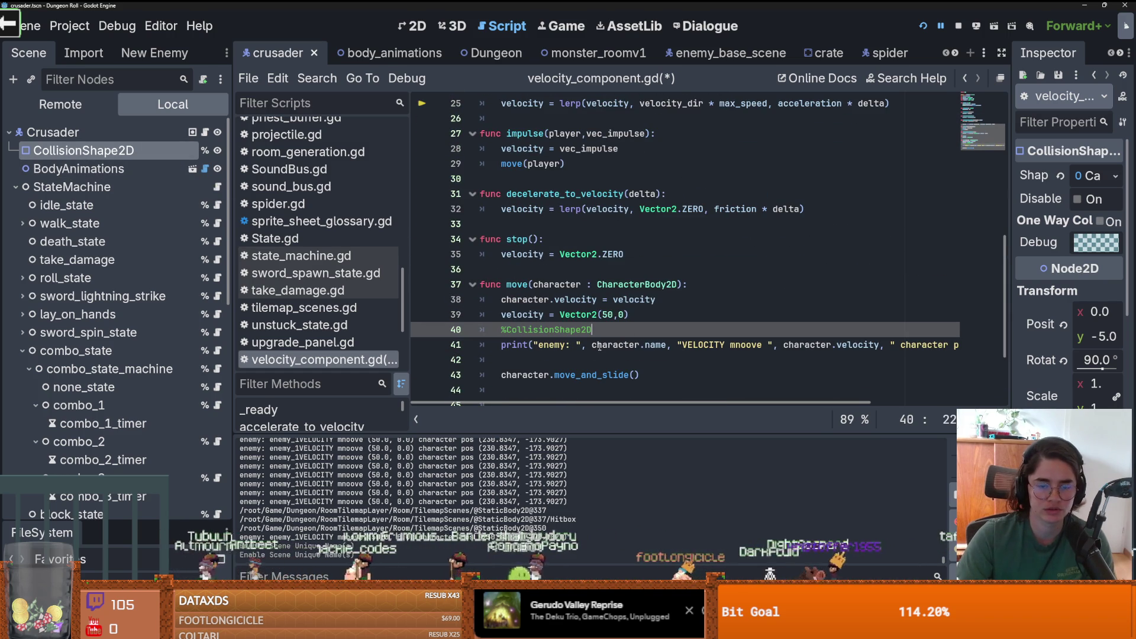
pyautogui.write('.di')
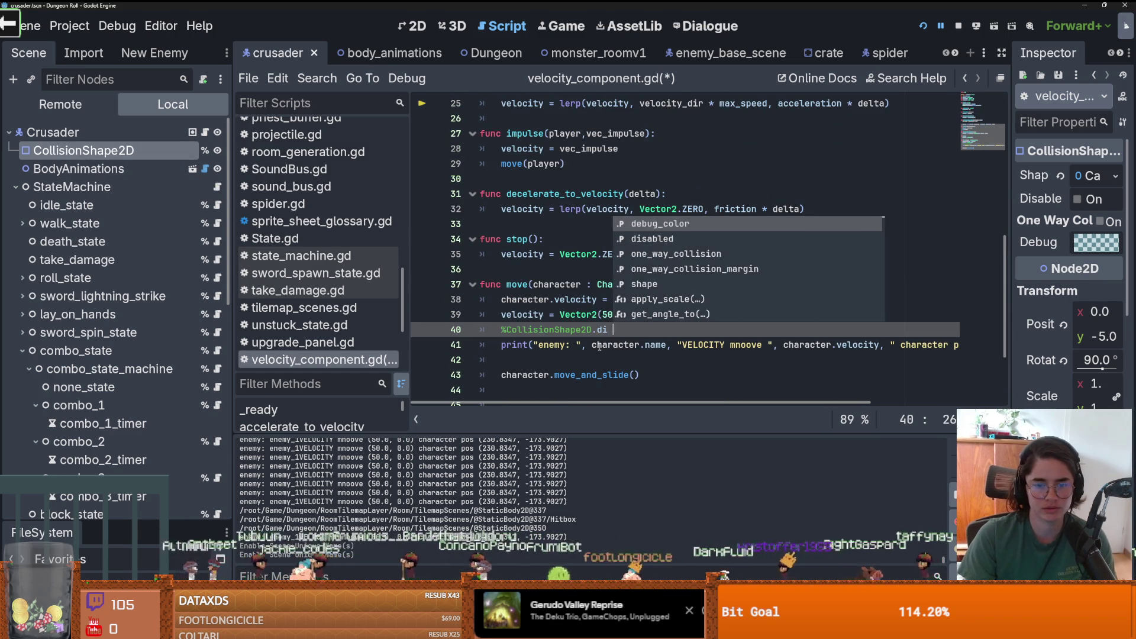
pyautogui.press('Return')
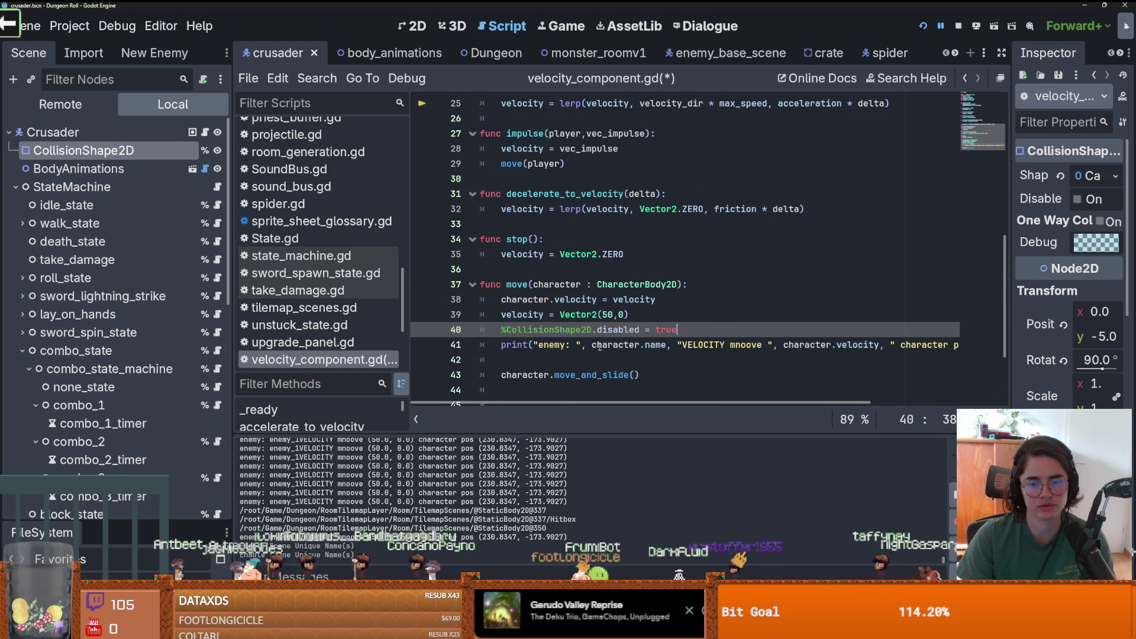
pyautogui.press('F5')
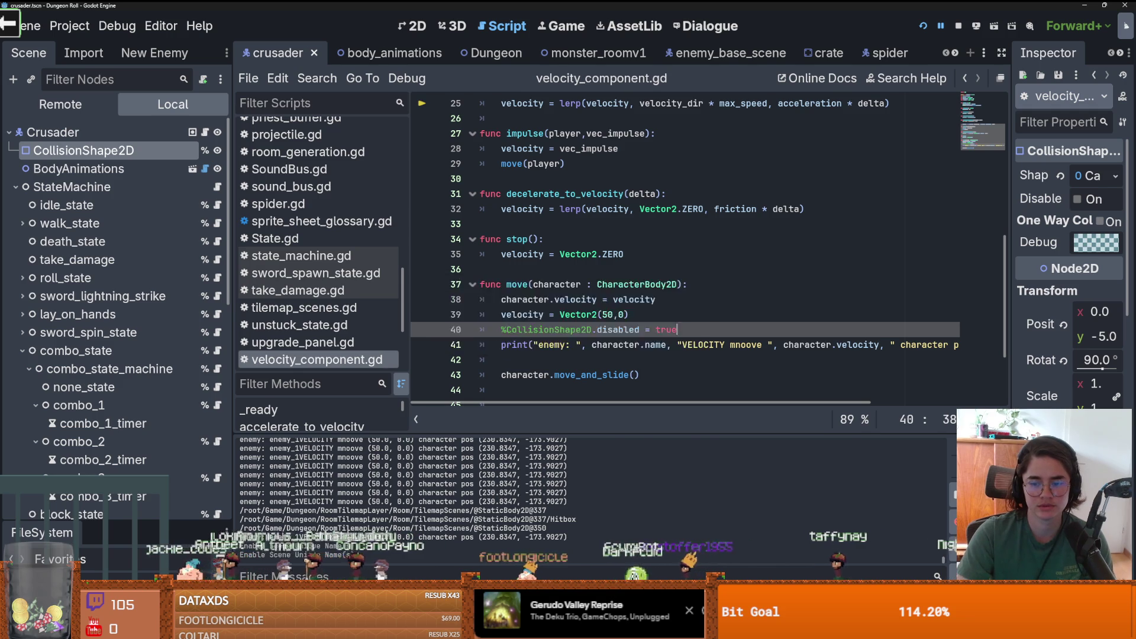
pyautogui.click(946, 31)
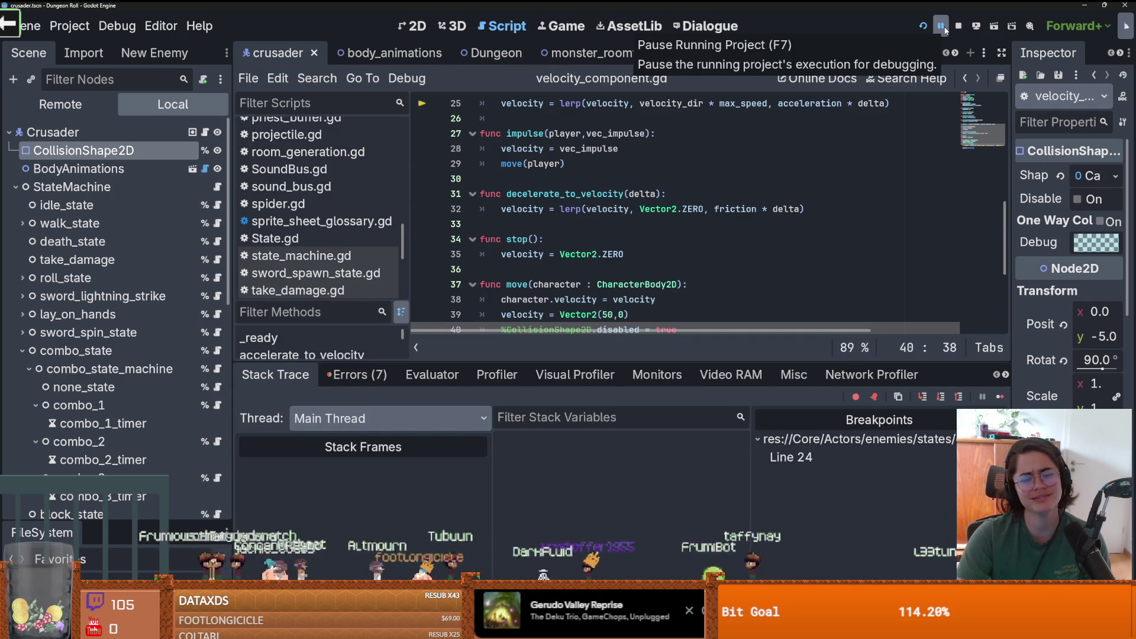
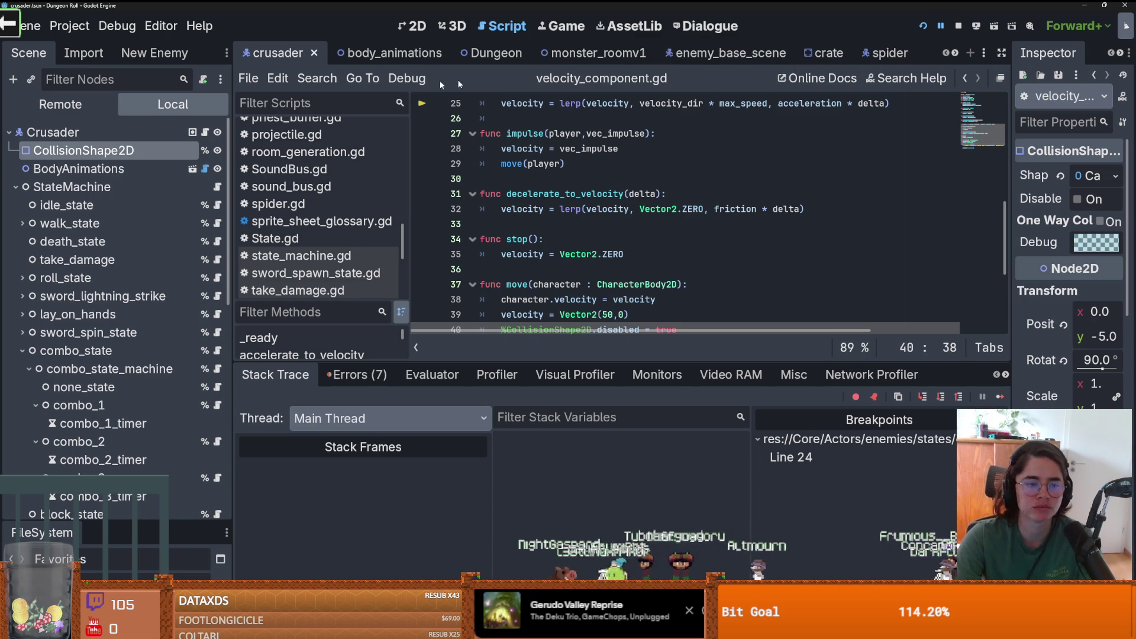
# - Delete commented line 40 and the debug print from move(), clear the blank lines, and save
pyautogui.click(23, 350)
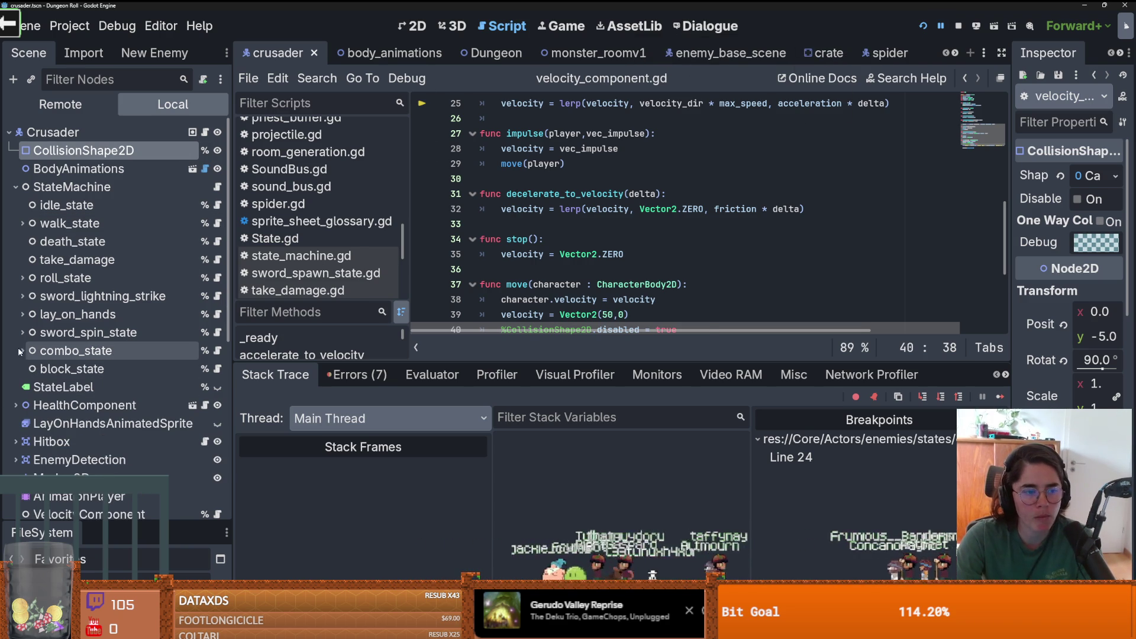
pyautogui.hotkey('ctrl', 's')
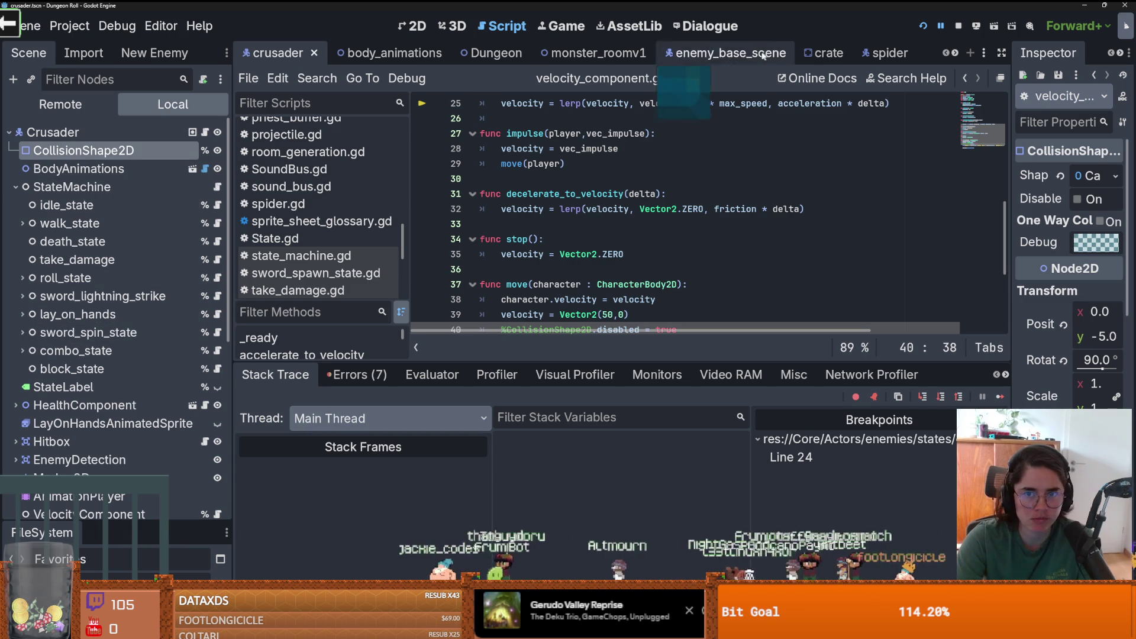
pyautogui.scroll(-2, 635, 298)
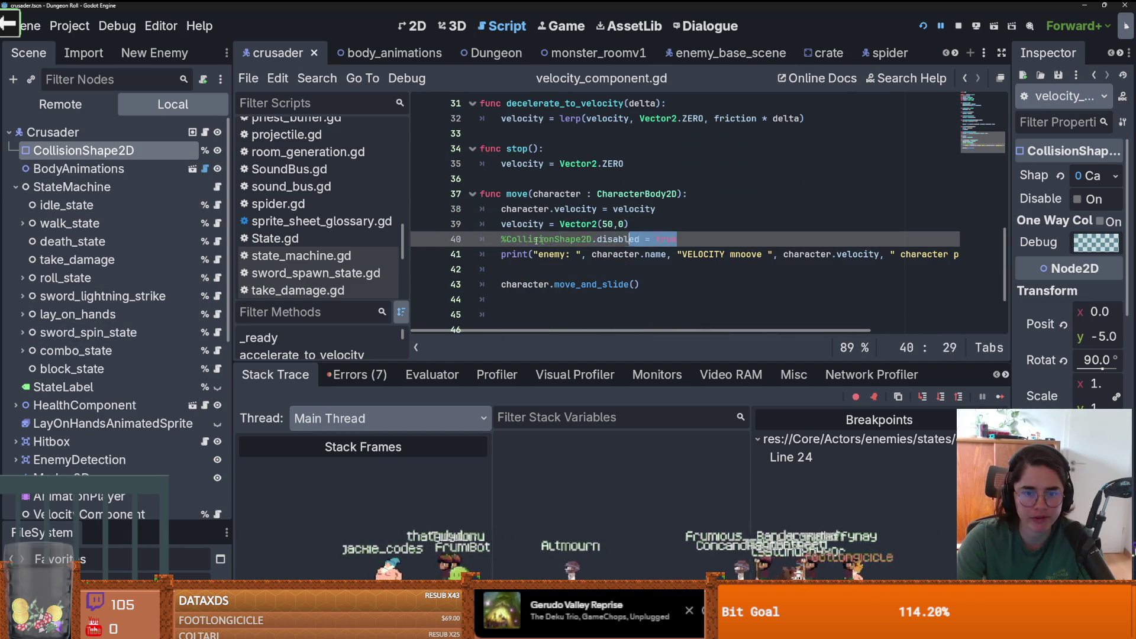
pyautogui.hotkey('shift', 'Home')
pyautogui.press('BackSpace')
pyautogui.moveTo(501, 269); pyautogui.dragTo(480, 255)
pyautogui.press('BackSpace')
pyautogui.hotkey('ctrl', 's')
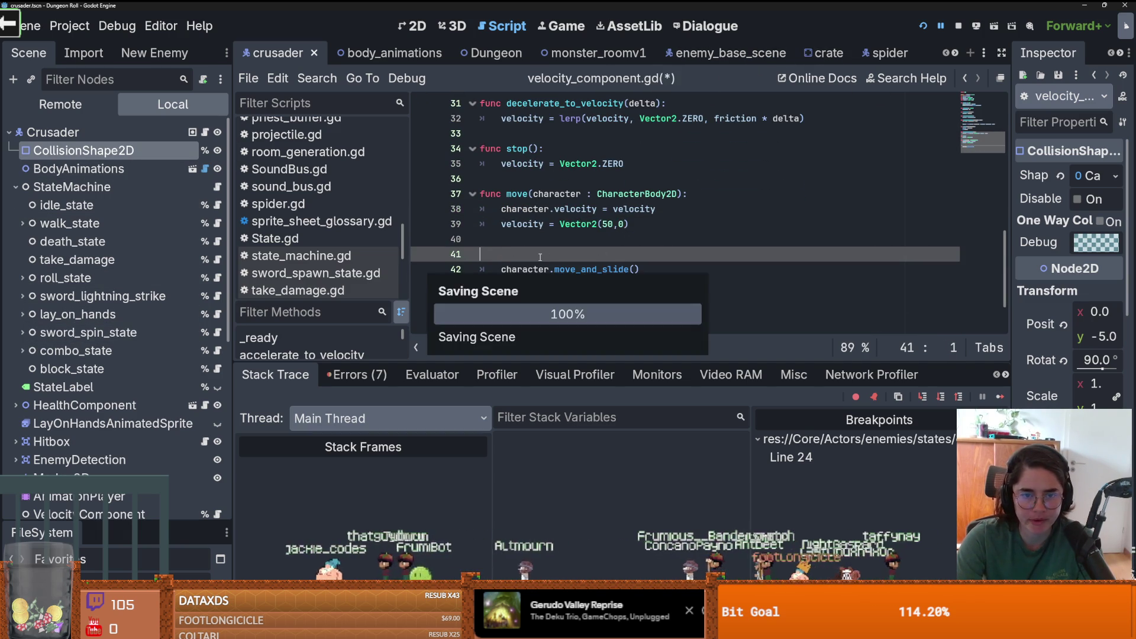
pyautogui.press('BackSpace')
pyautogui.press('BackSpace')
pyautogui.hotkey('ctrl', 's')
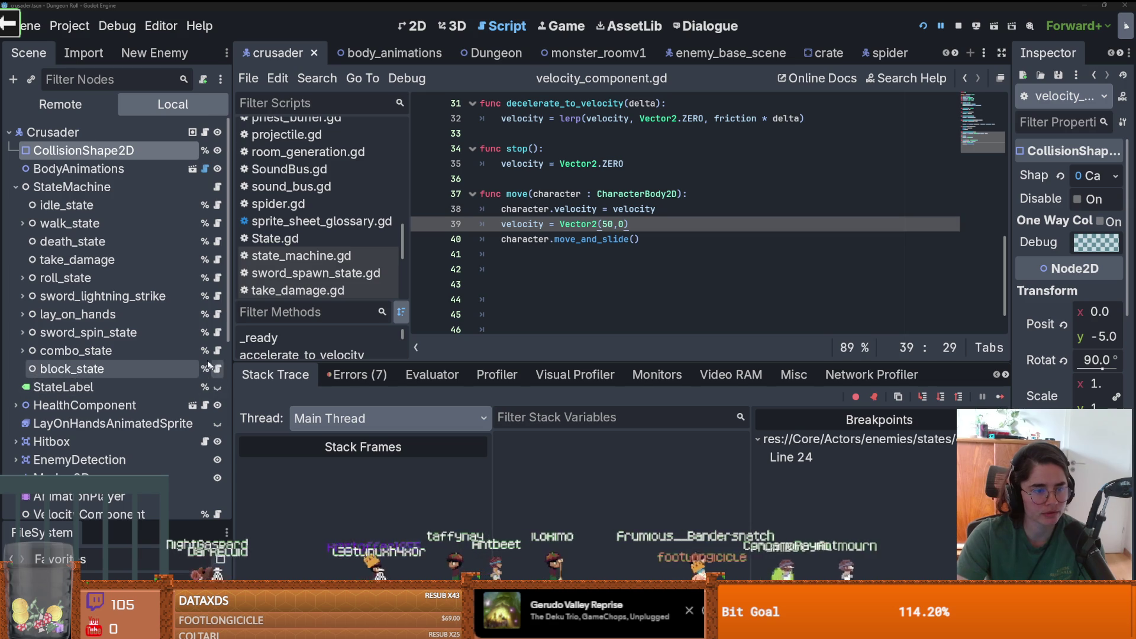
# - Open unstuck_state.gd from the enemy base scene and remove blank line 6
pyautogui.click(725, 53)
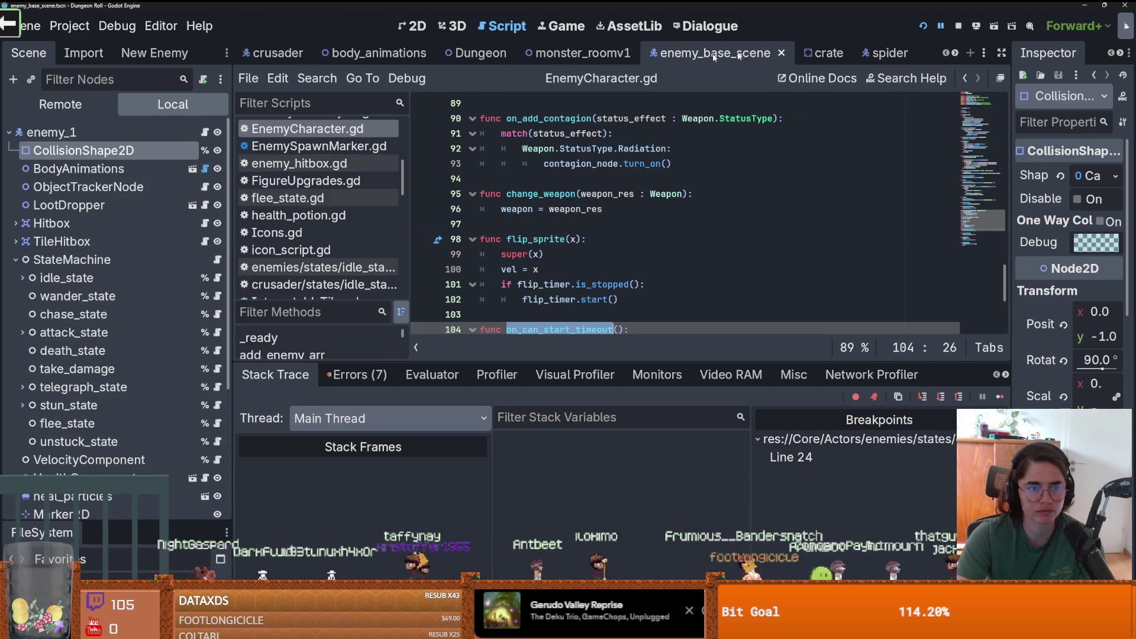
pyautogui.scroll(-3, 118, 261)
pyautogui.click(218, 296)
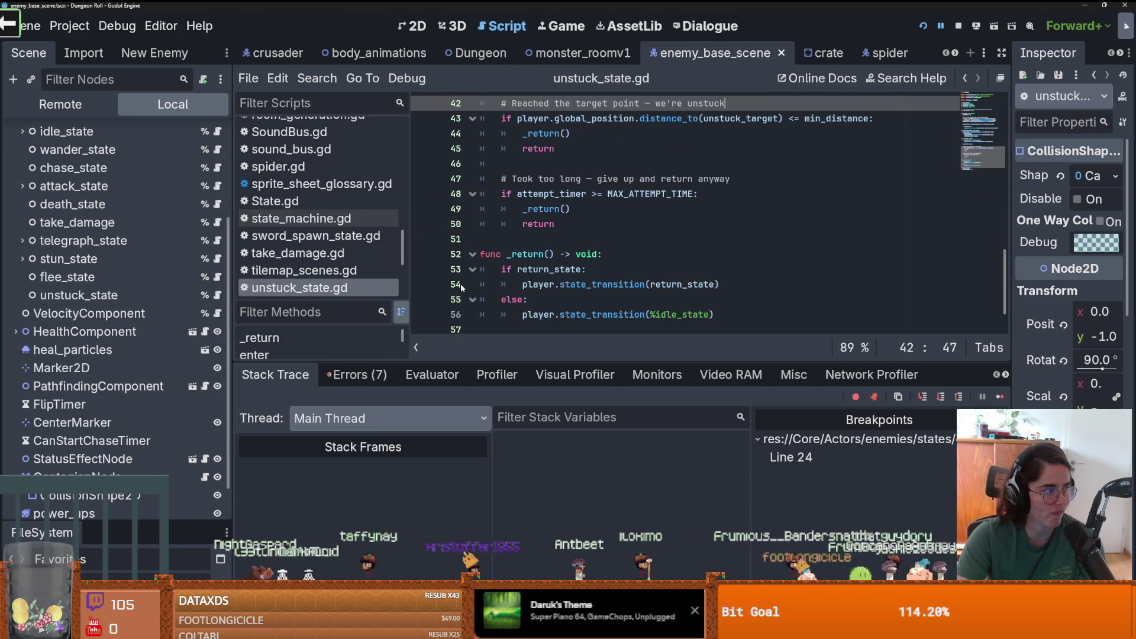
pyautogui.scroll(10, 523, 295)
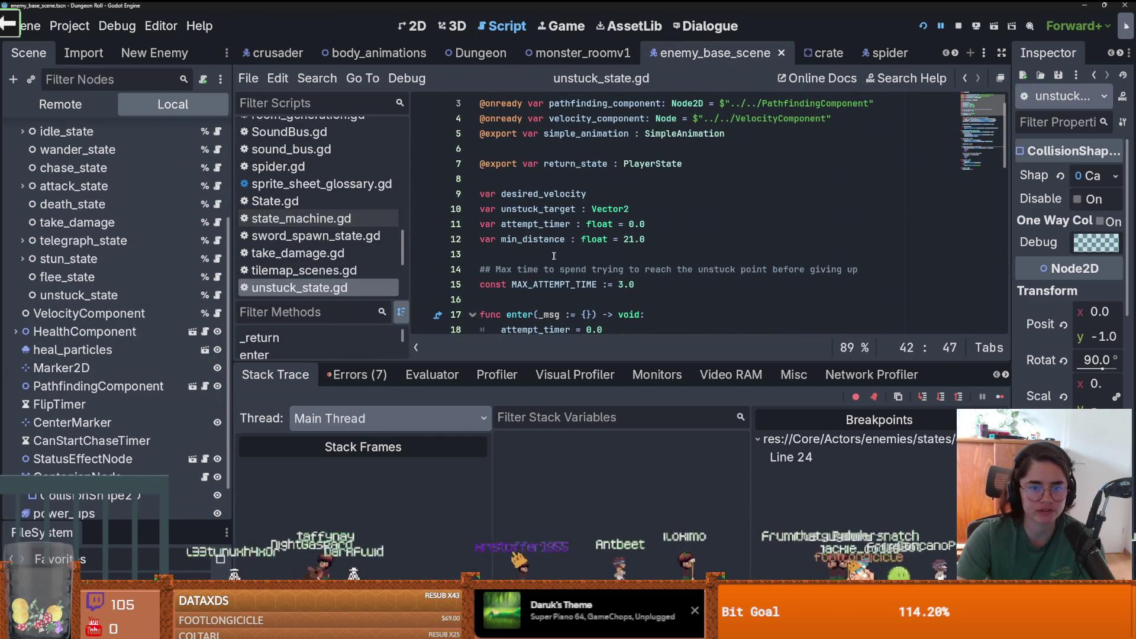
pyautogui.click(514, 300)
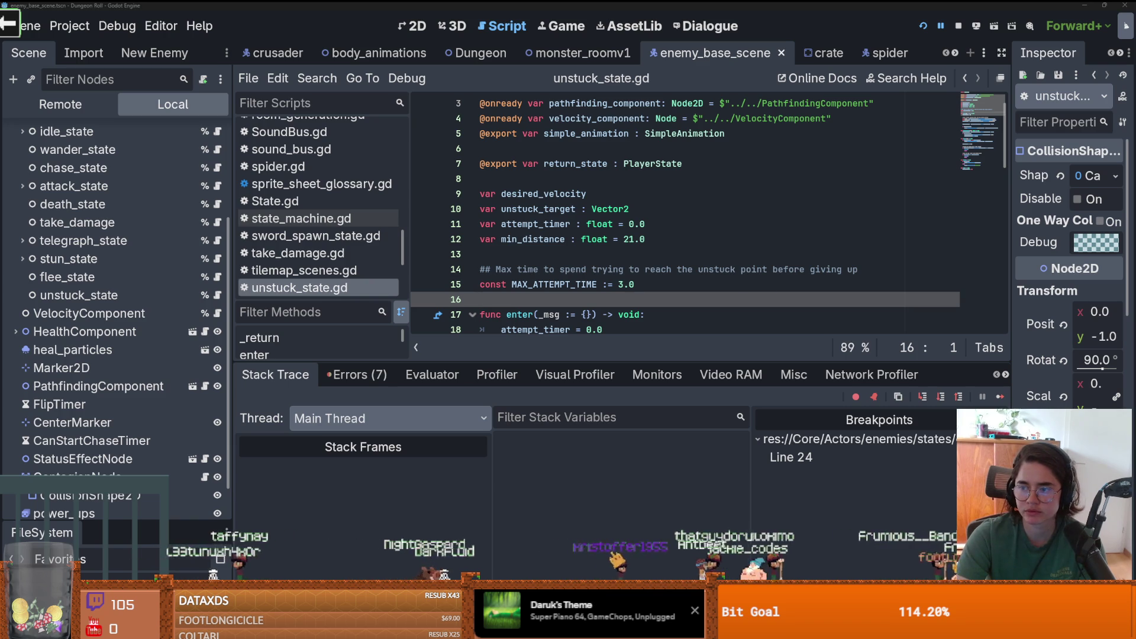
pyautogui.click(678, 209)
pyautogui.scroll(-3, 678, 244)
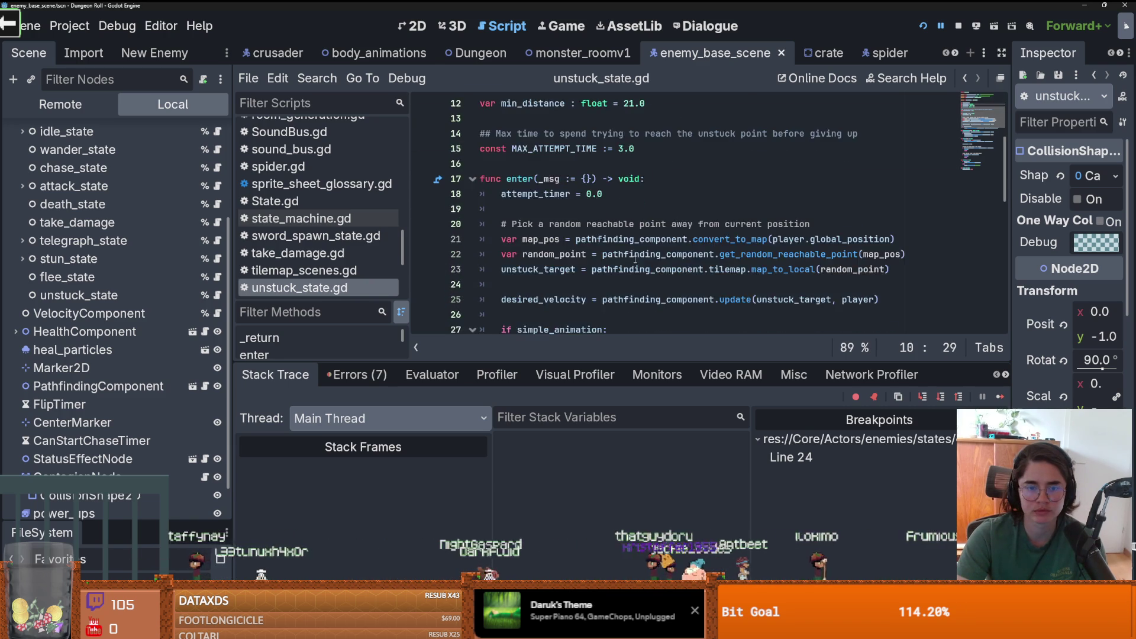
pyautogui.scroll(2, 678, 245)
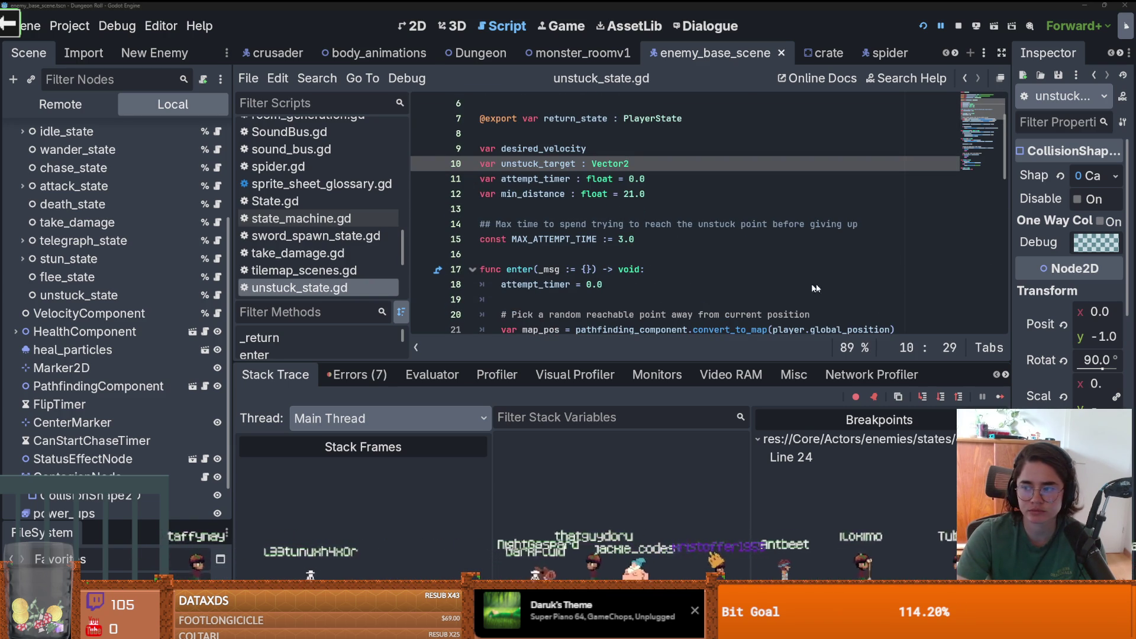
pyautogui.scroll(2, 715, 286)
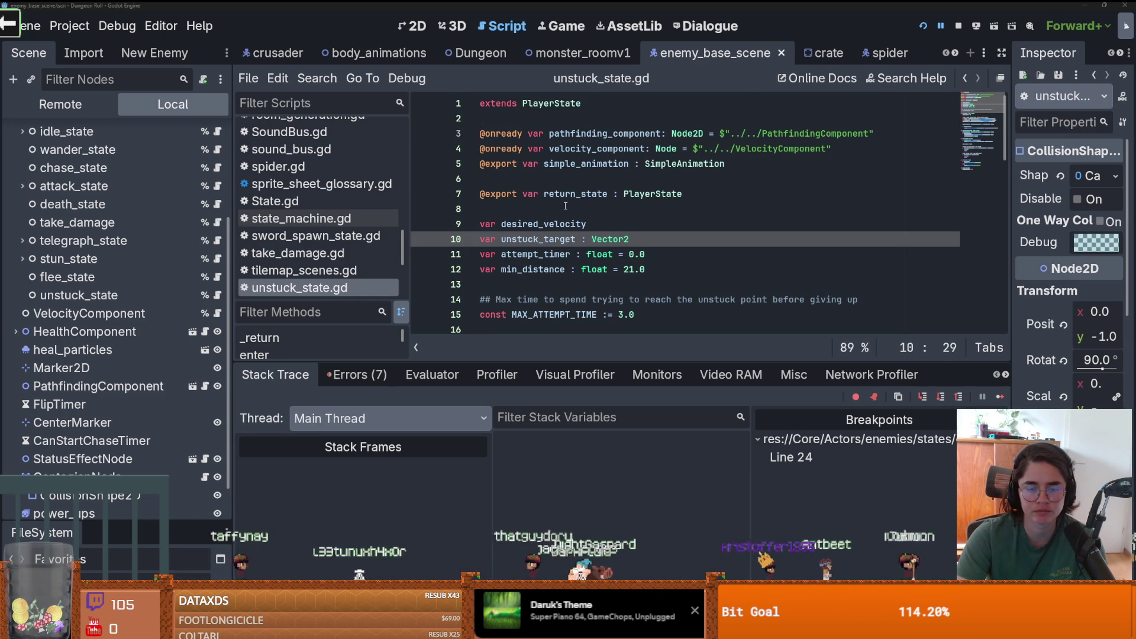
pyautogui.click(552, 180)
pyautogui.press('BackSpace')
pyautogui.scroll(4, 112, 204)
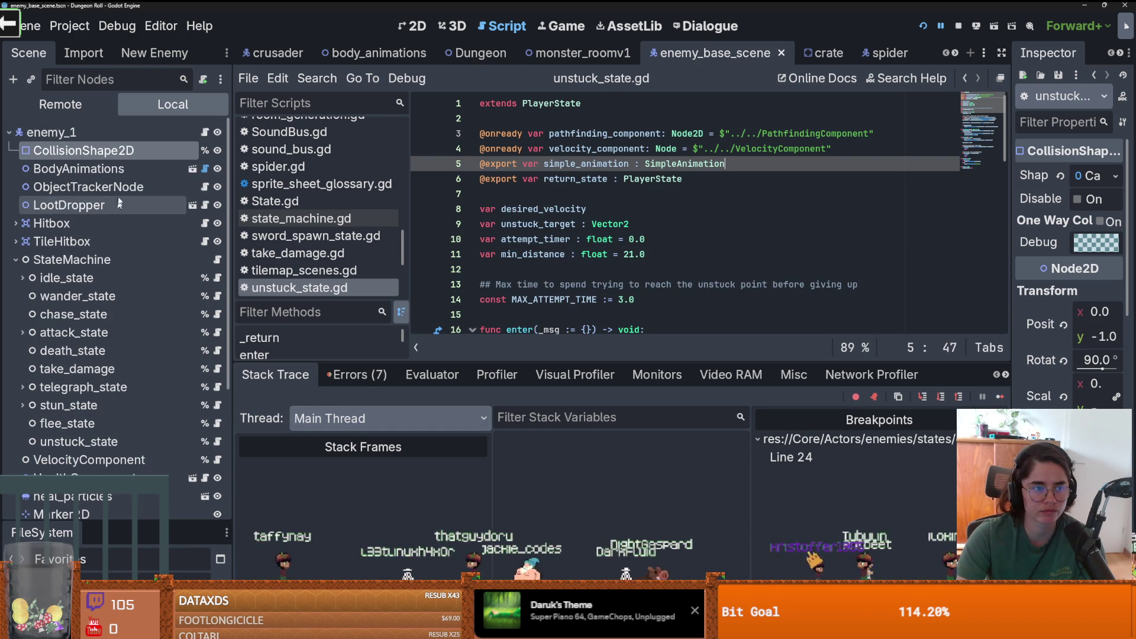
pyautogui.moveTo(124, 154)
pyautogui.mouseDown()
pyautogui.moveTo(533, 204)
pyautogui.moveTo(594, 201)
pyautogui.mouseUp()
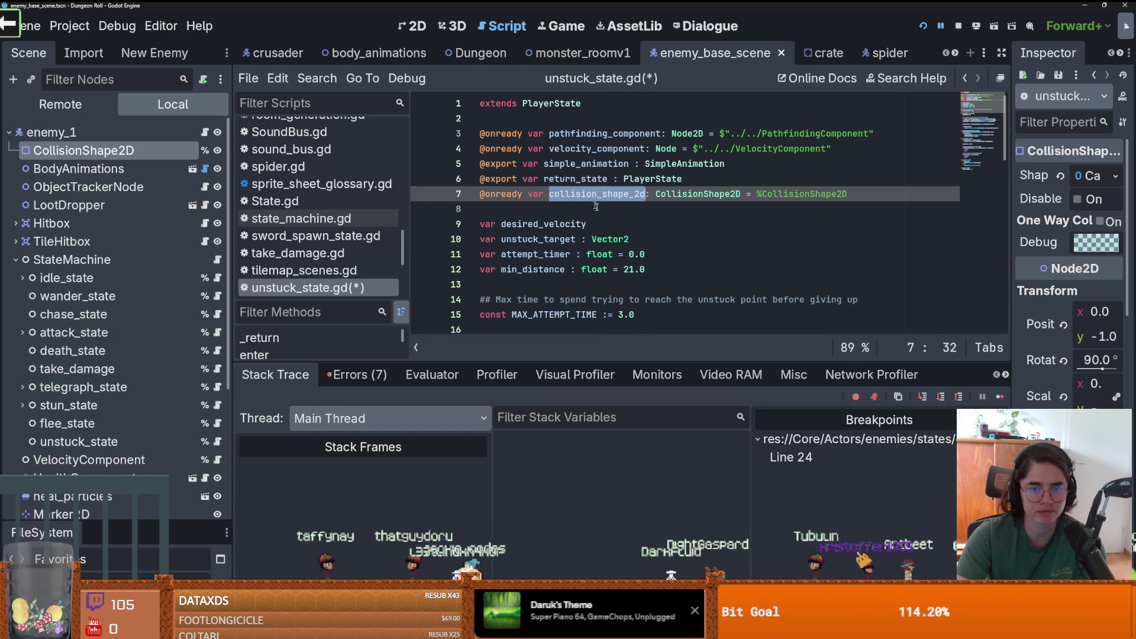
pyautogui.scroll(-3, 651, 266)
pyautogui.click(627, 239)
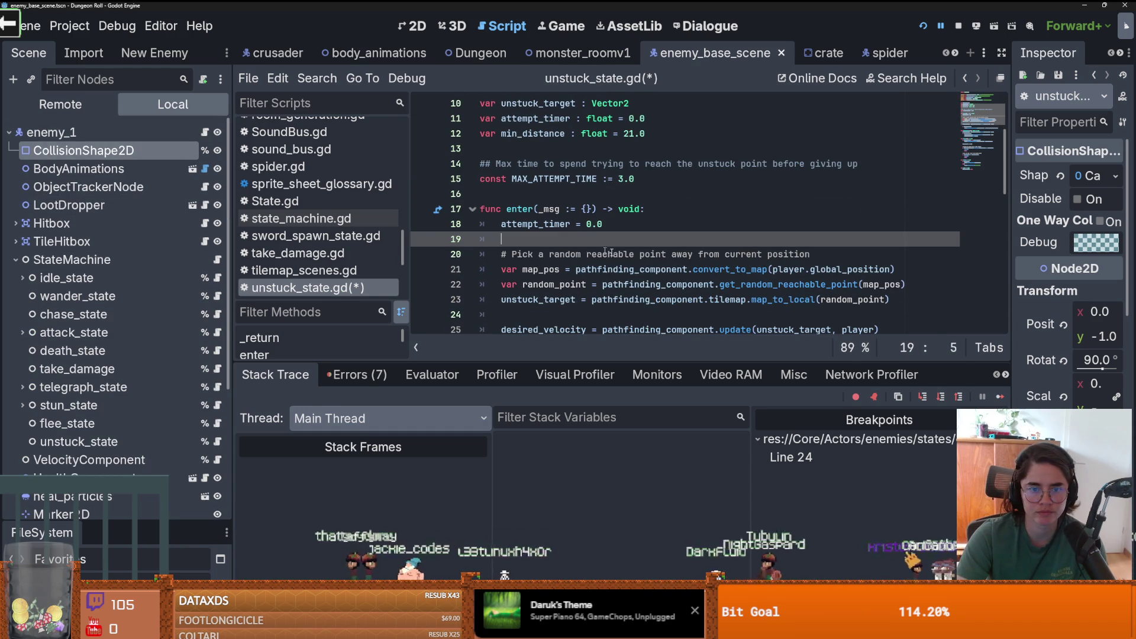
pyautogui.write('collision_shape_2d.set_di')
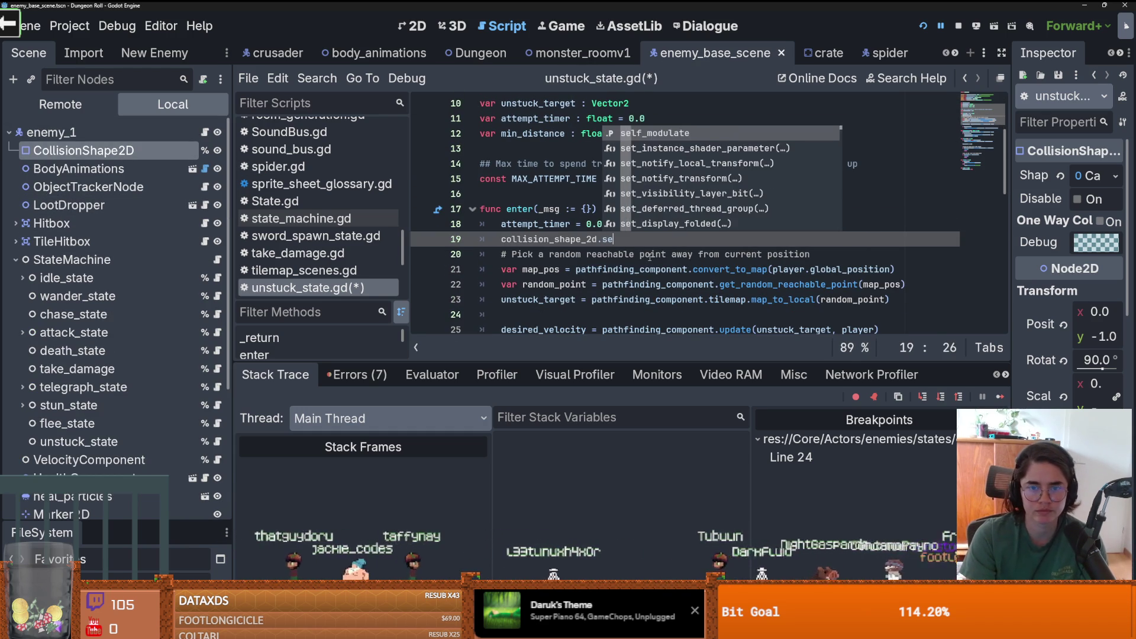
pyautogui.press('BackSpace')
pyautogui.write('ef')
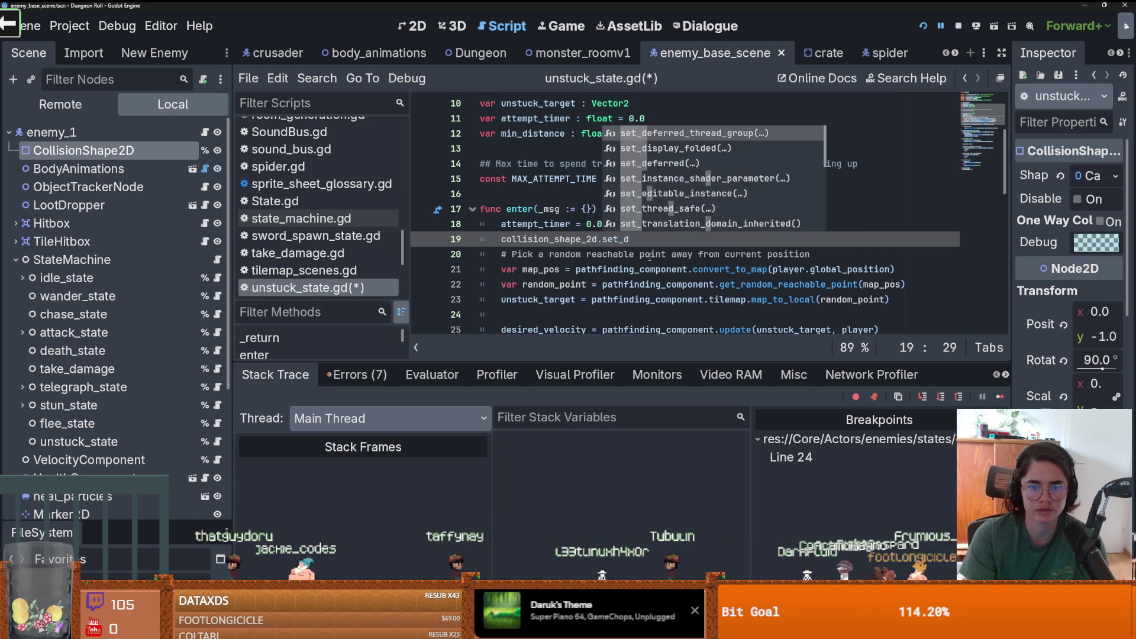
pyautogui.press('Down')
pyautogui.press('Return')
pyautogui.write('"di')
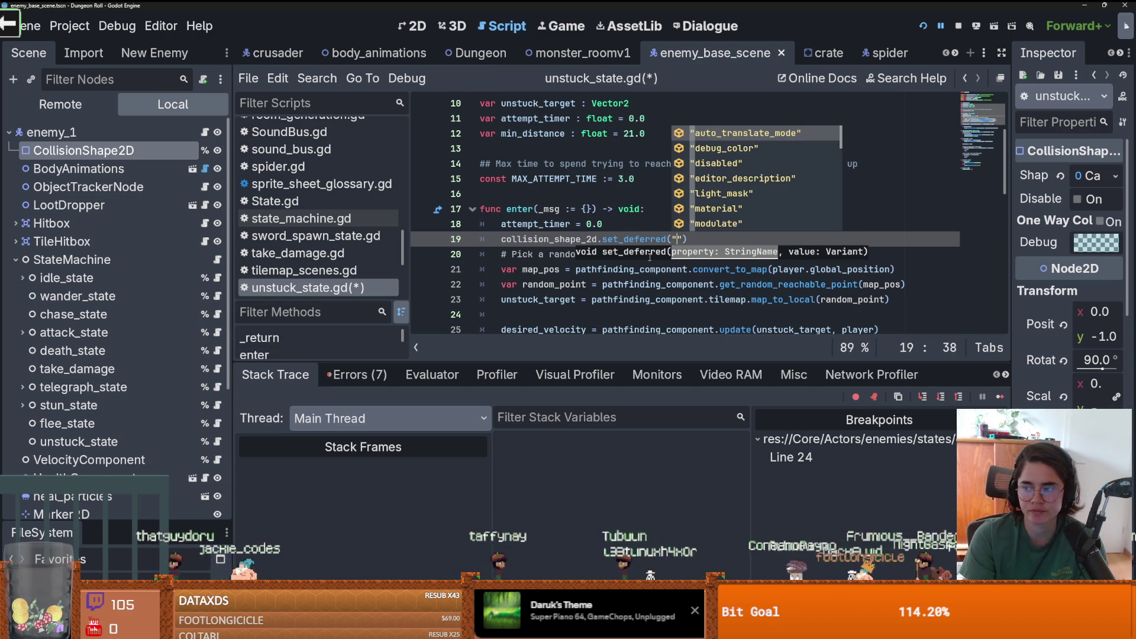
pyautogui.press('Return')
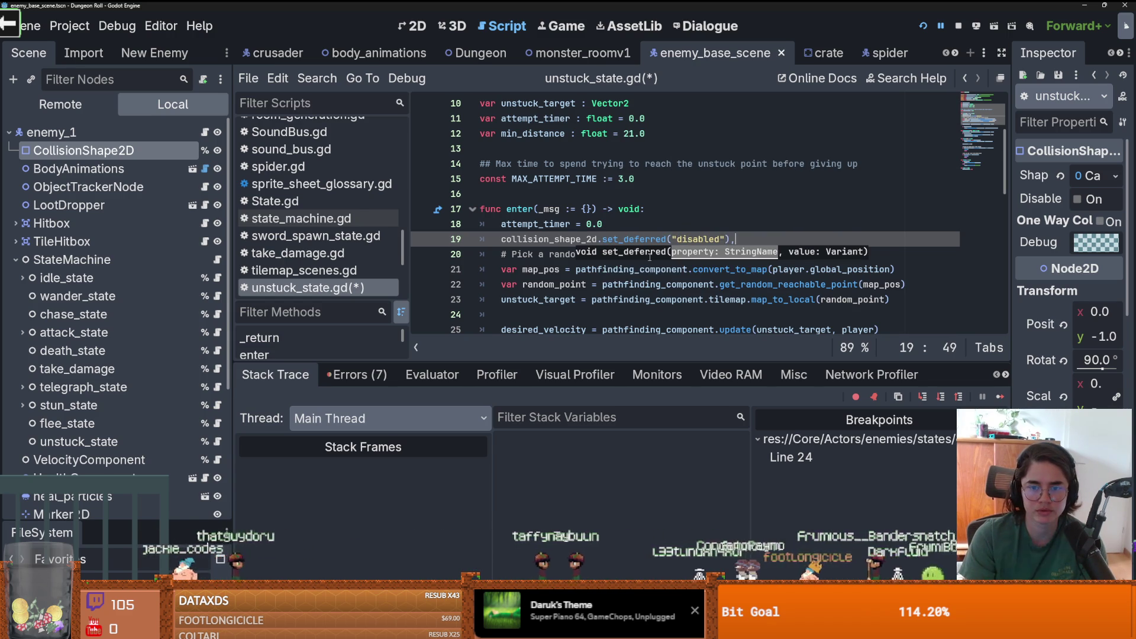
pyautogui.write(', true')
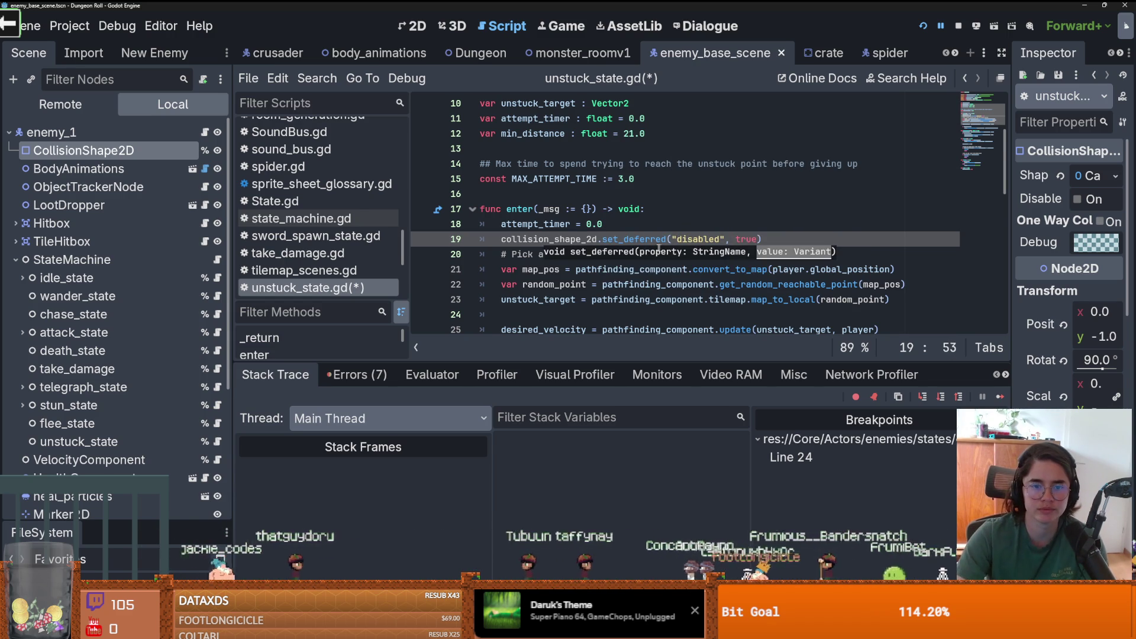
# - Reuse the disable line in exit() with false, re-enabling the collision shape, and save
pyautogui.scroll(-2, 710, 225)
pyautogui.click(603, 193)
pyautogui.click(789, 154)
pyautogui.hotkey('shift', 'Home')
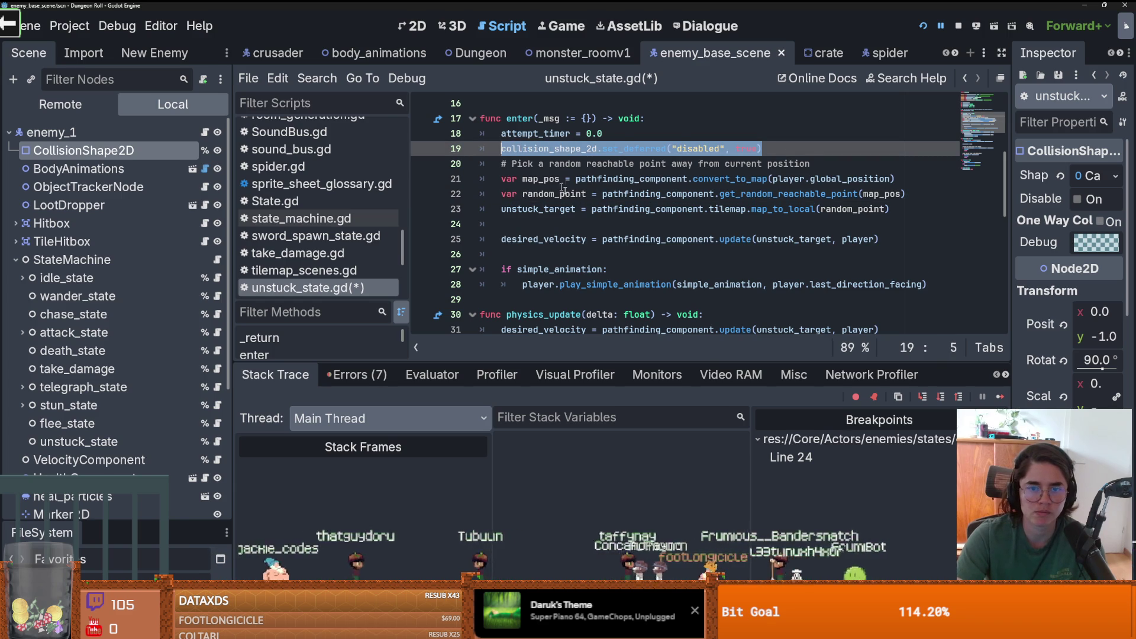
pyautogui.scroll(-6, 620, 236)
pyautogui.scroll(-3, 620, 236)
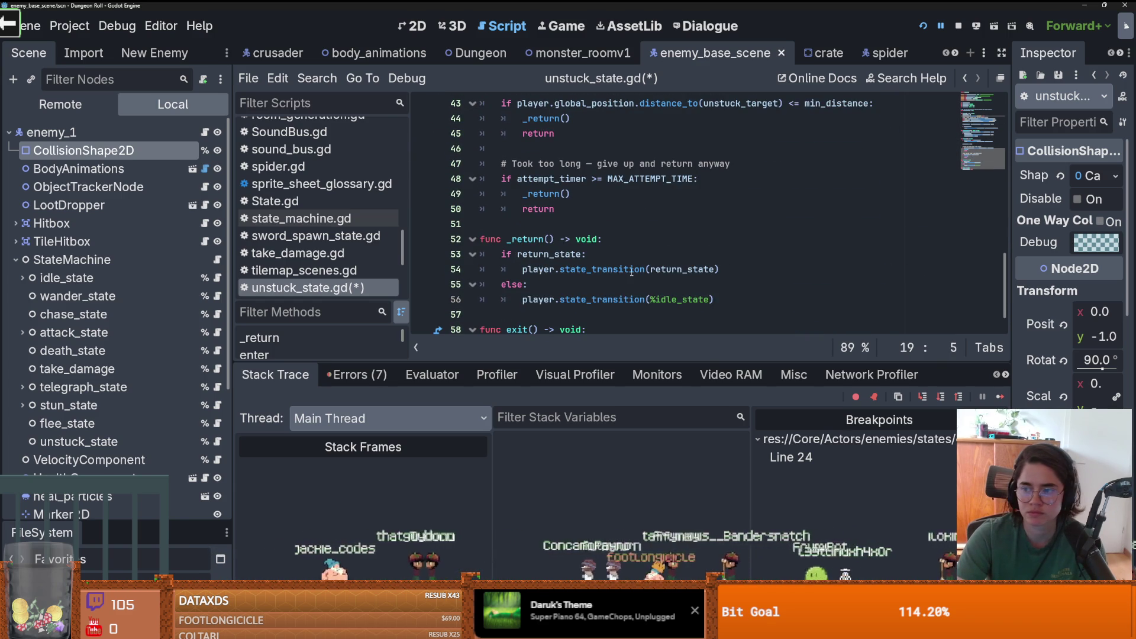
pyautogui.scroll(10, 632, 263)
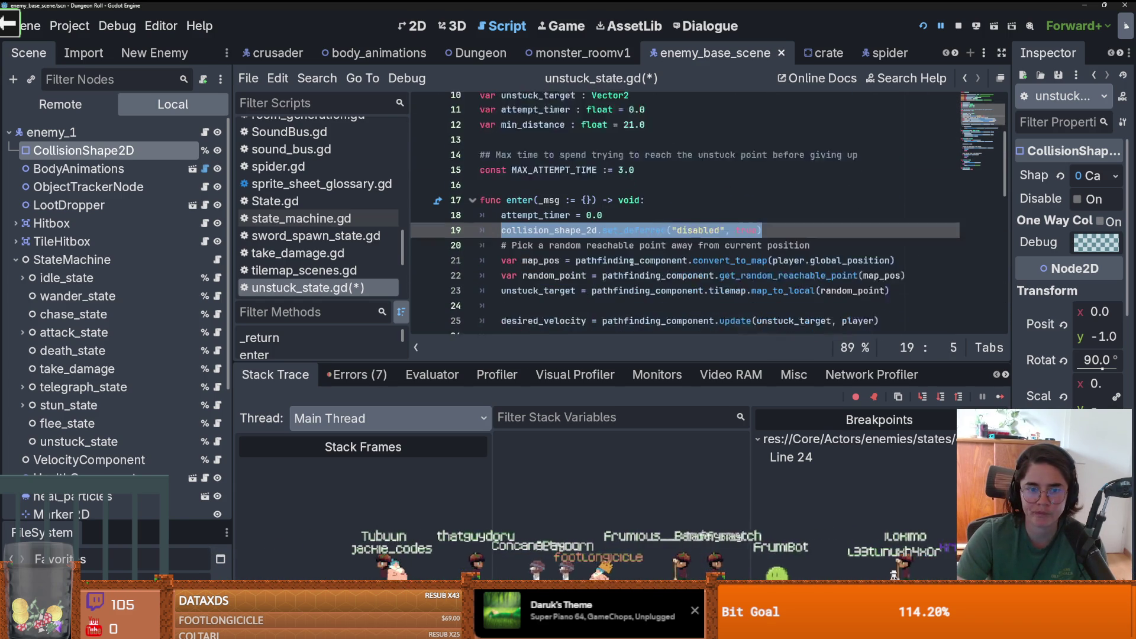
pyautogui.scroll(-2, 649, 258)
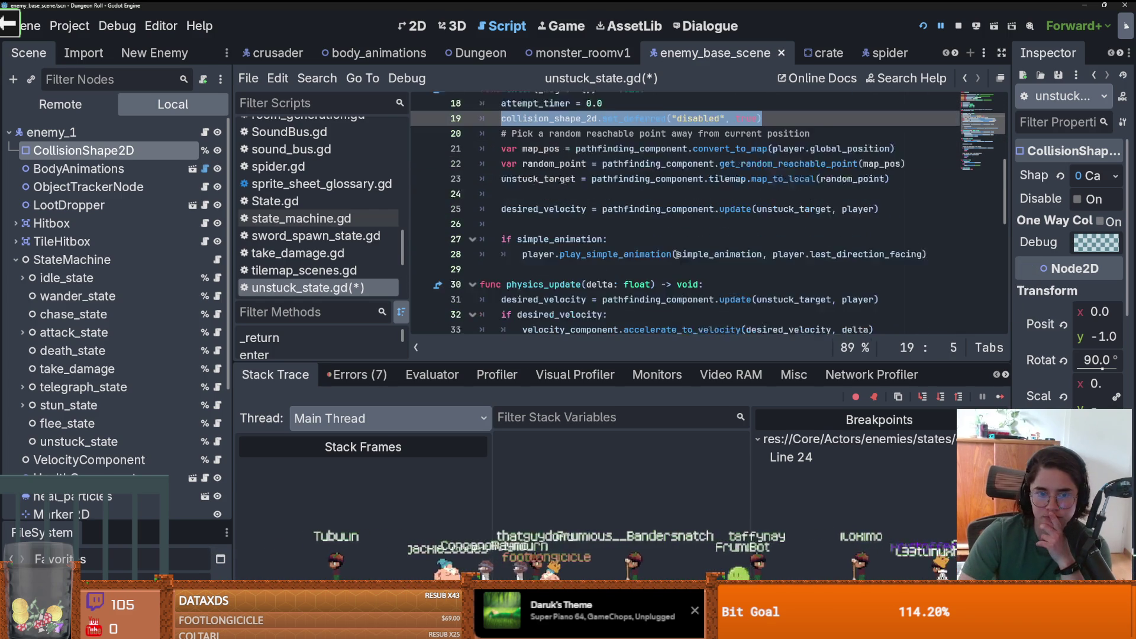
pyautogui.scroll(-3, 648, 262)
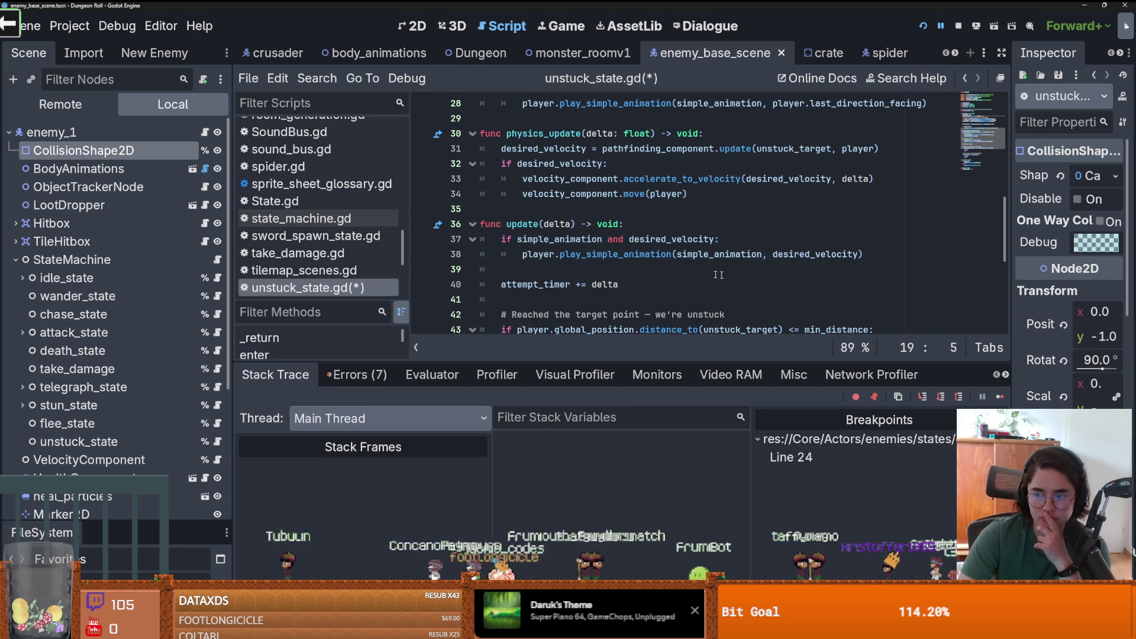
pyautogui.scroll(6, 740, 261)
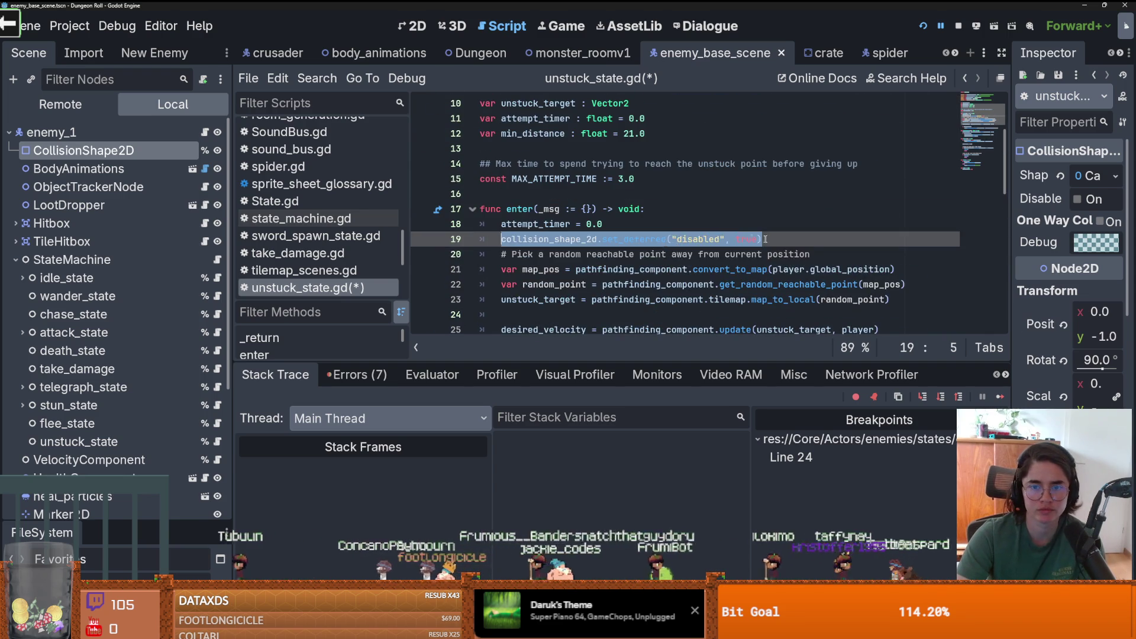
pyautogui.scroll(-11, 617, 269)
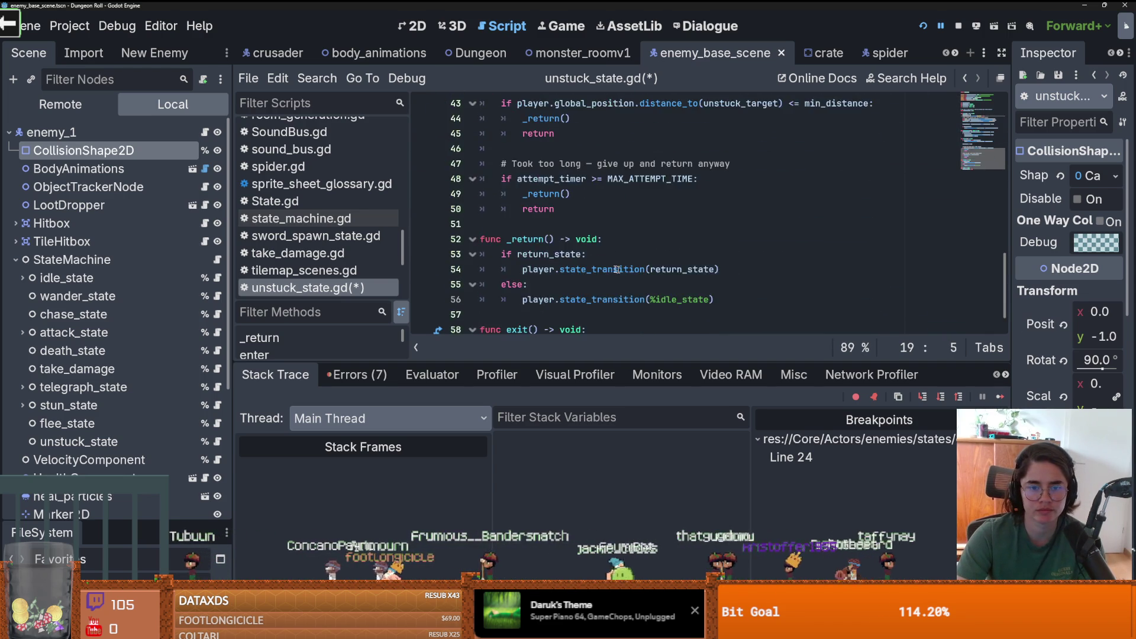
pyautogui.scroll(-1, 617, 269)
pyautogui.click(763, 314)
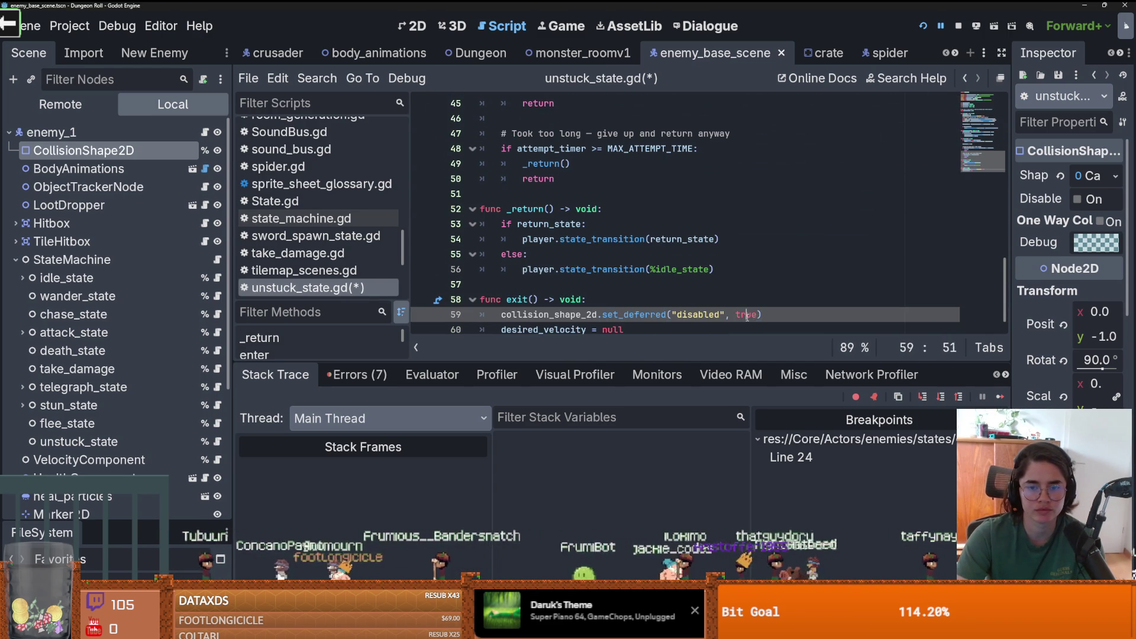
pyautogui.write('fals')
pyautogui.hotkey('ctrl', 's')
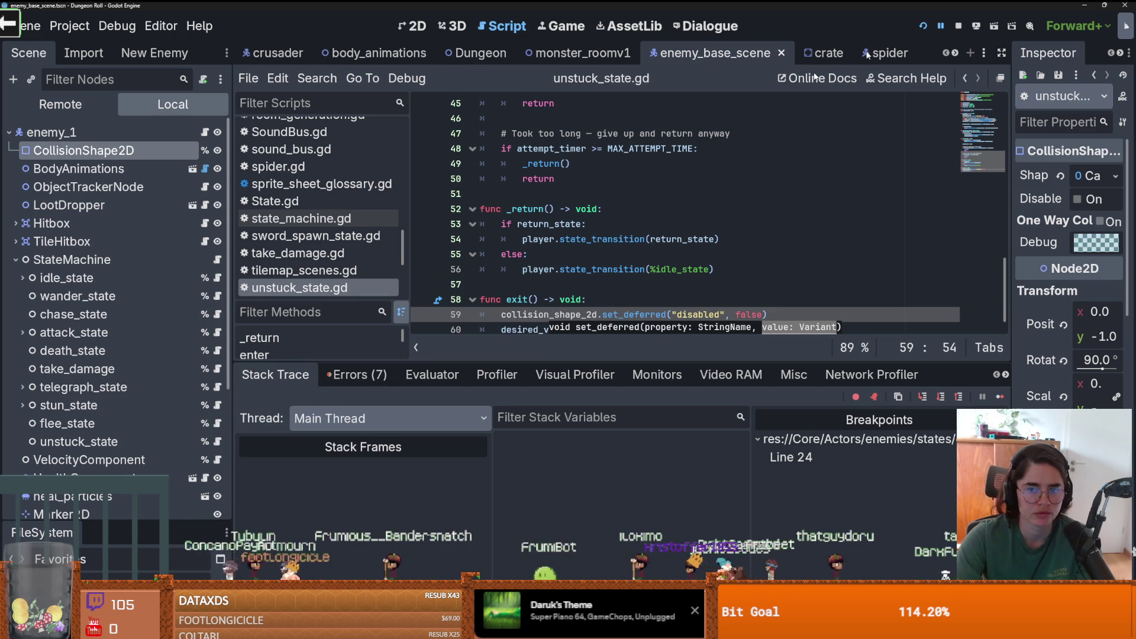
# - Change STUCK_THRESHOLD on line 21 of chase_state.gd from 10.0 to 15.0 and rerun the game
pyautogui.click(924, 27)
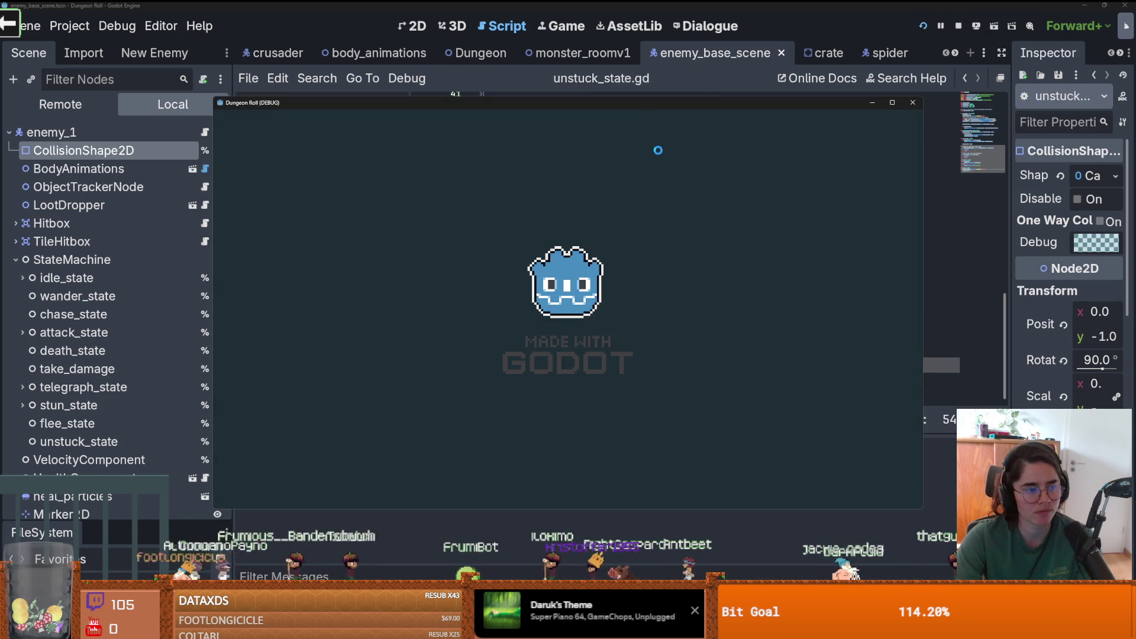
pyautogui.click(912, 103)
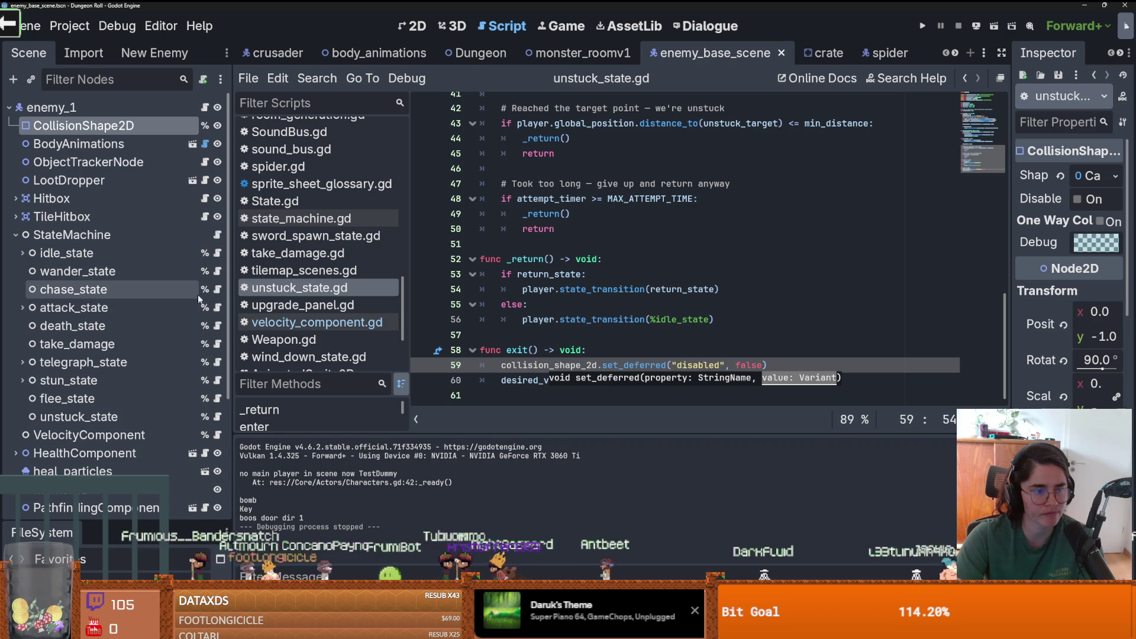
pyautogui.click(217, 289)
pyautogui.scroll(15, 583, 263)
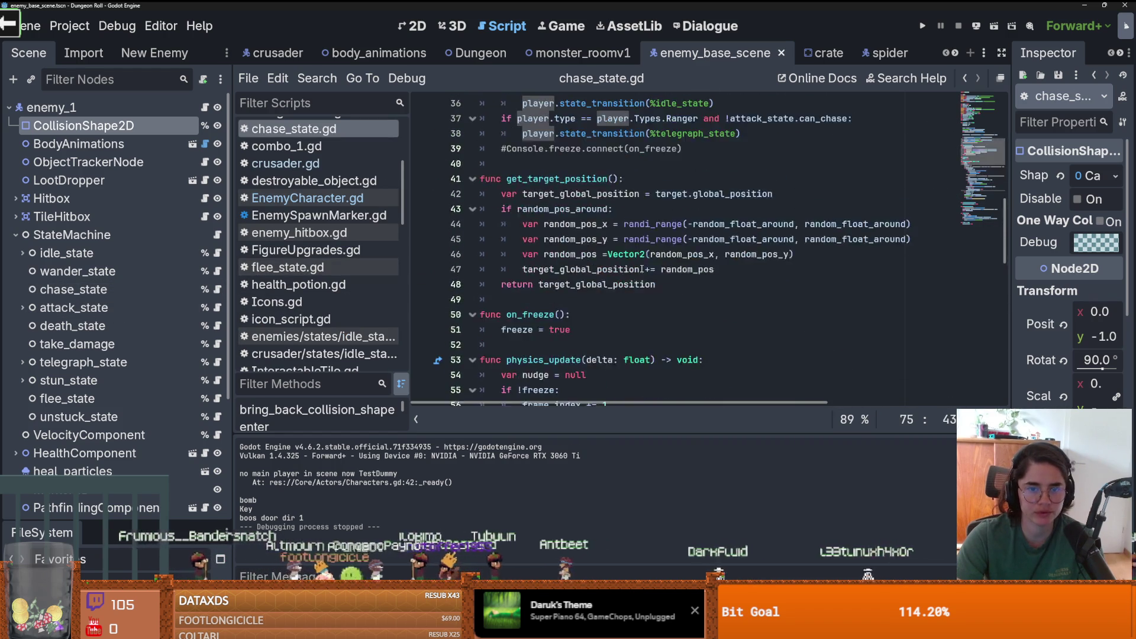
pyautogui.scroll(2, 583, 262)
pyautogui.click(622, 285)
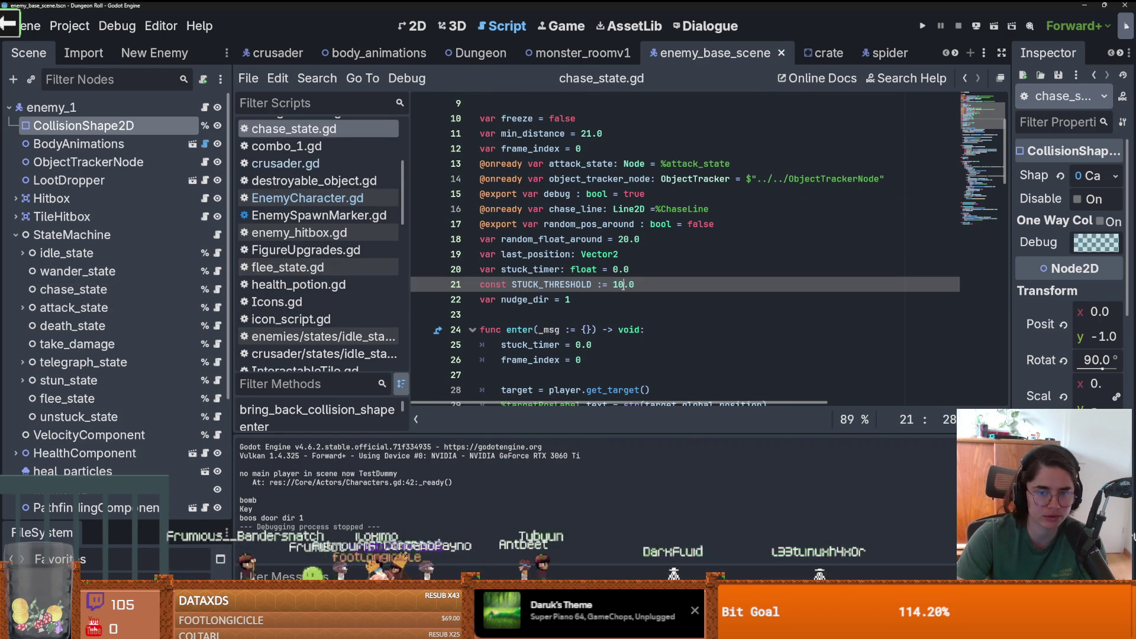
pyautogui.click(917, 23)
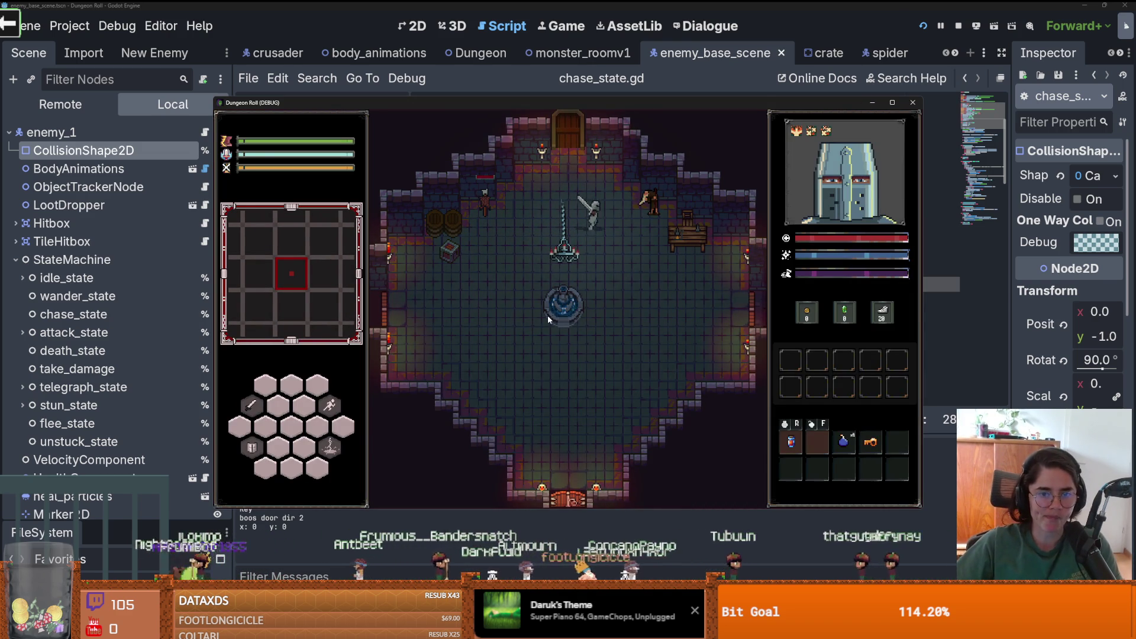
# - Stop the game, open VelocityComponent's script, and select the velocity = Vector2(50,0) line 39
pyautogui.click(913, 103)
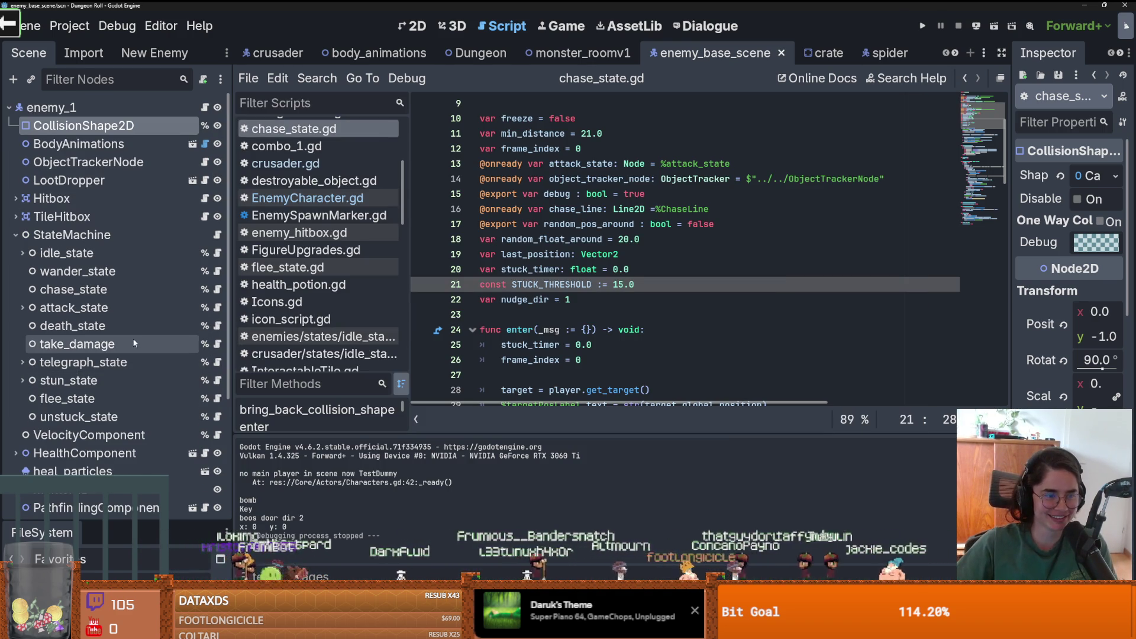
pyautogui.scroll(-5, 177, 367)
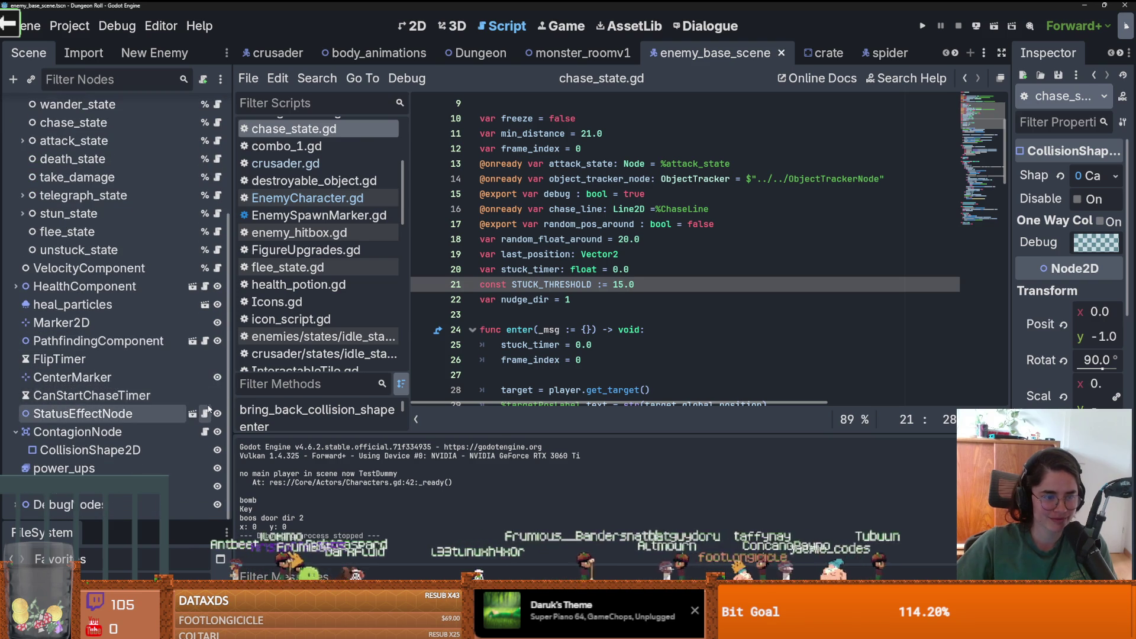
pyautogui.scroll(5, 148, 382)
pyautogui.click(16, 223)
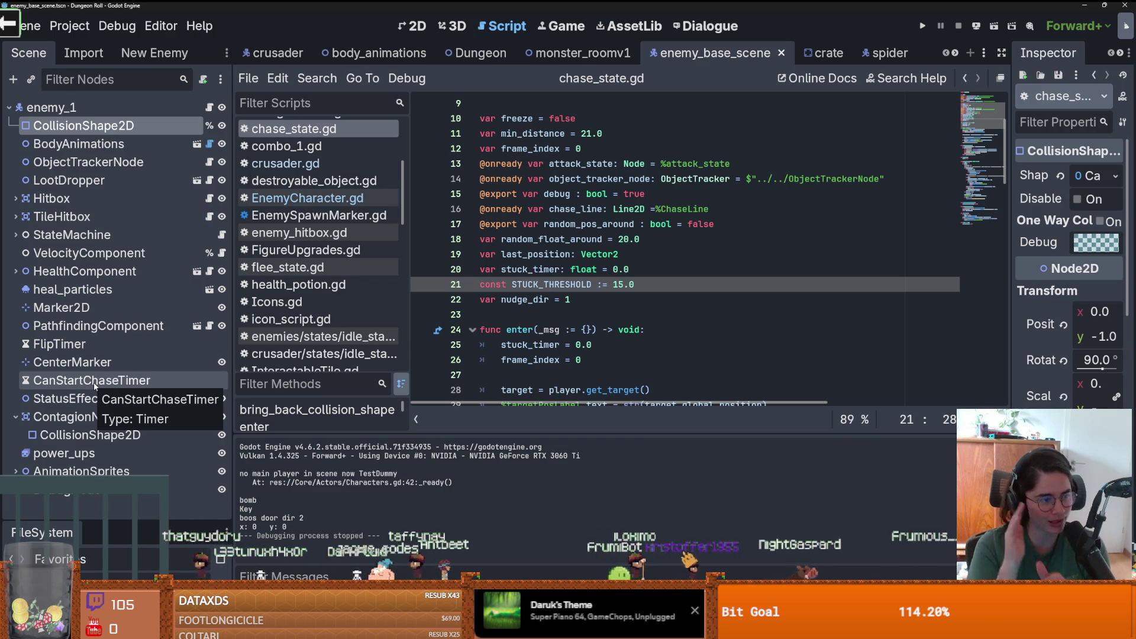
pyautogui.click(222, 253)
pyautogui.tripleClick(640, 267)
# - Delete the hard-coded velocity line, launch the game, and enter a debug zombie room
pyautogui.press('BackSpace')
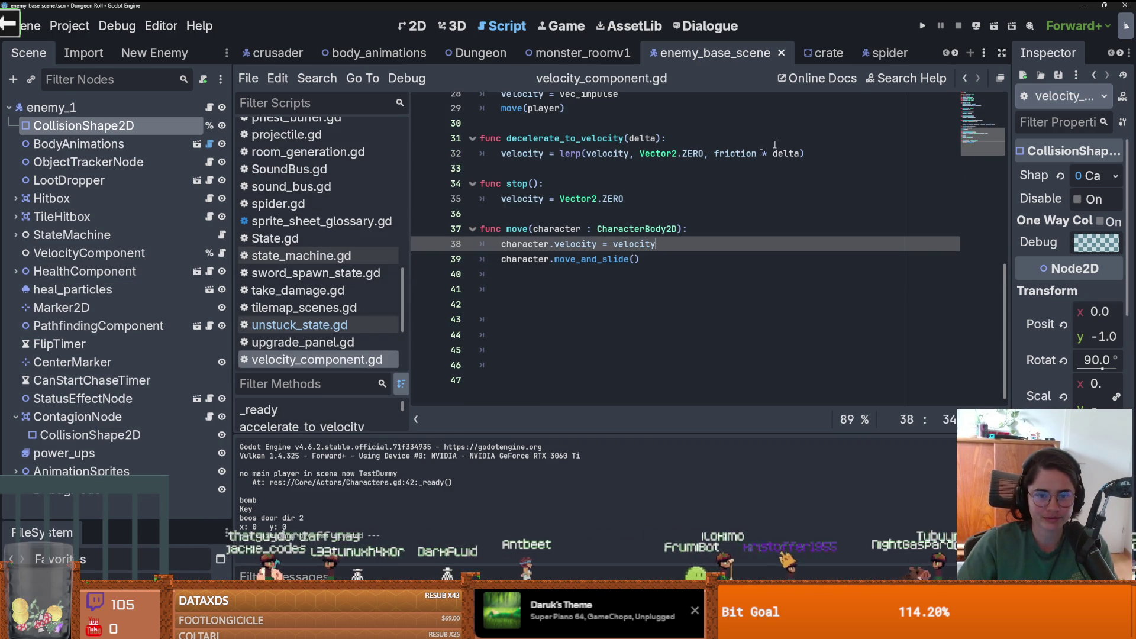
pyautogui.click(921, 27)
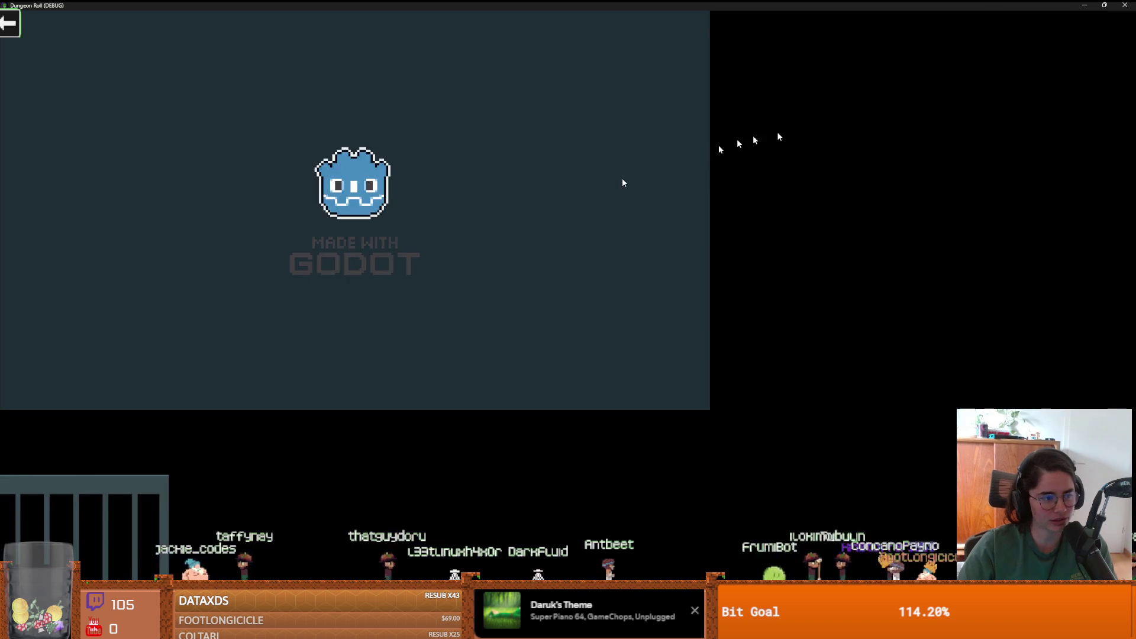
pyautogui.press('w')
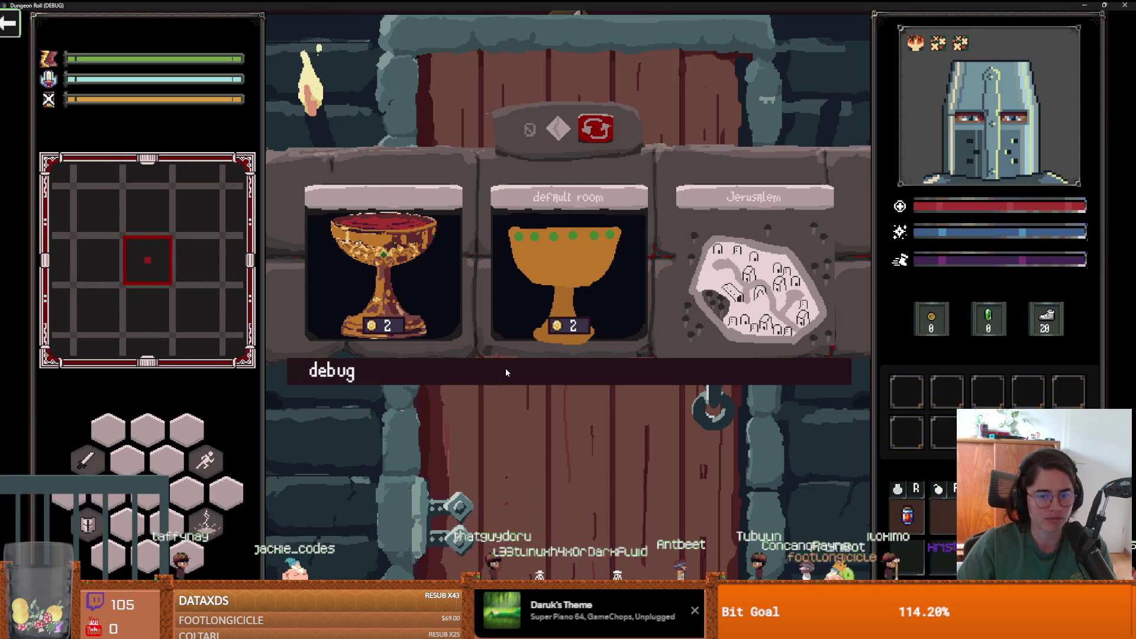
pyautogui.click(503, 374)
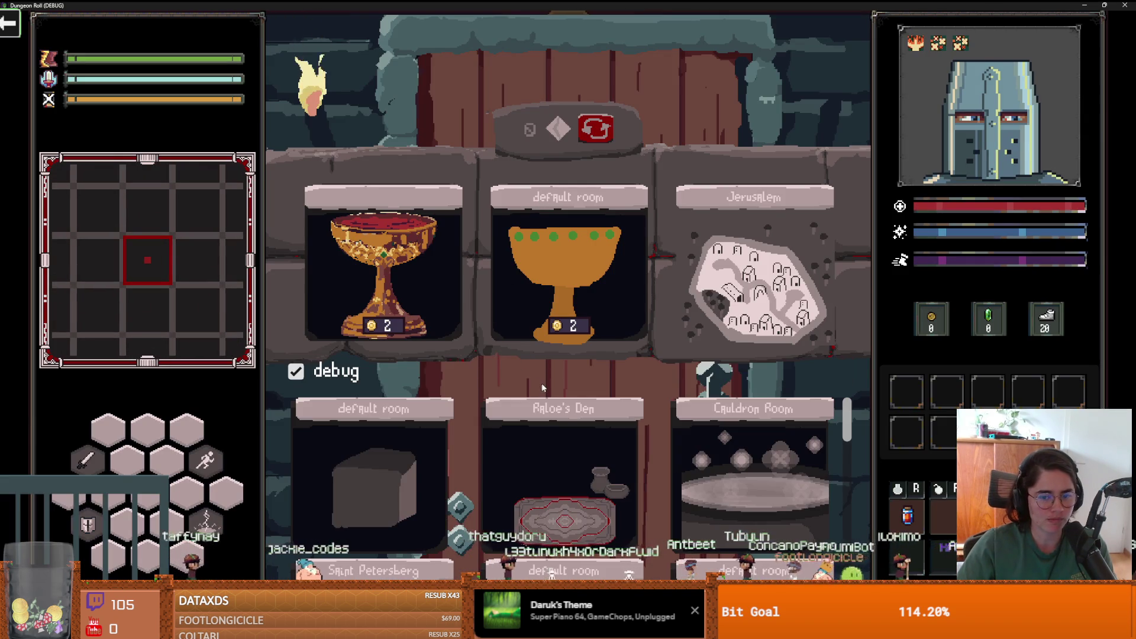
pyautogui.scroll(-3, 572, 485)
pyautogui.scroll(-3, 573, 496)
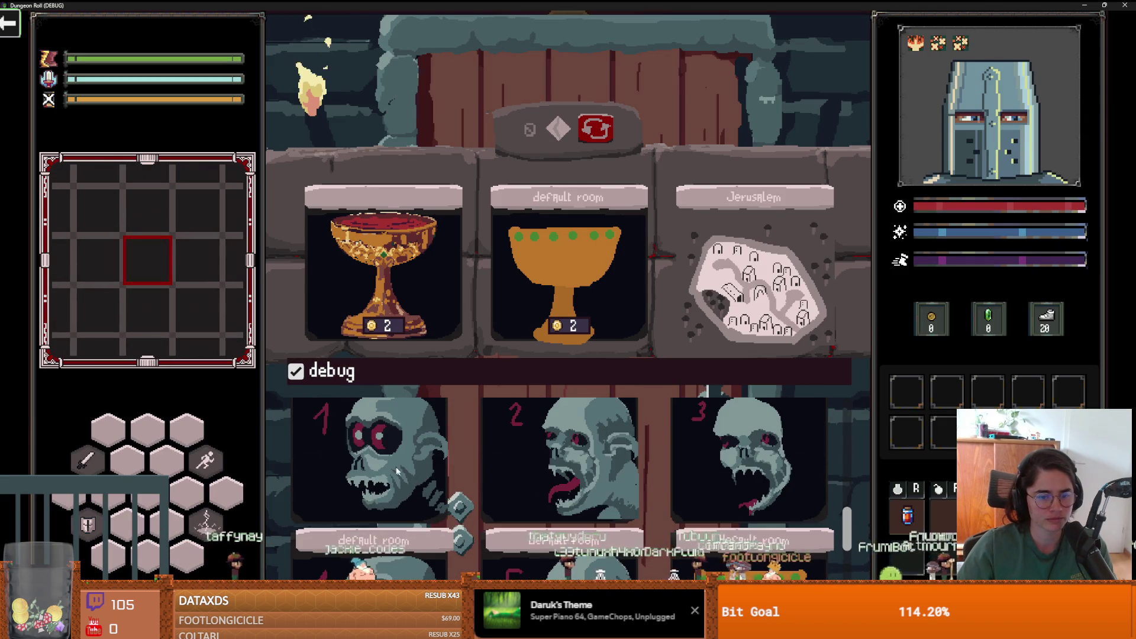
pyautogui.click(562, 461)
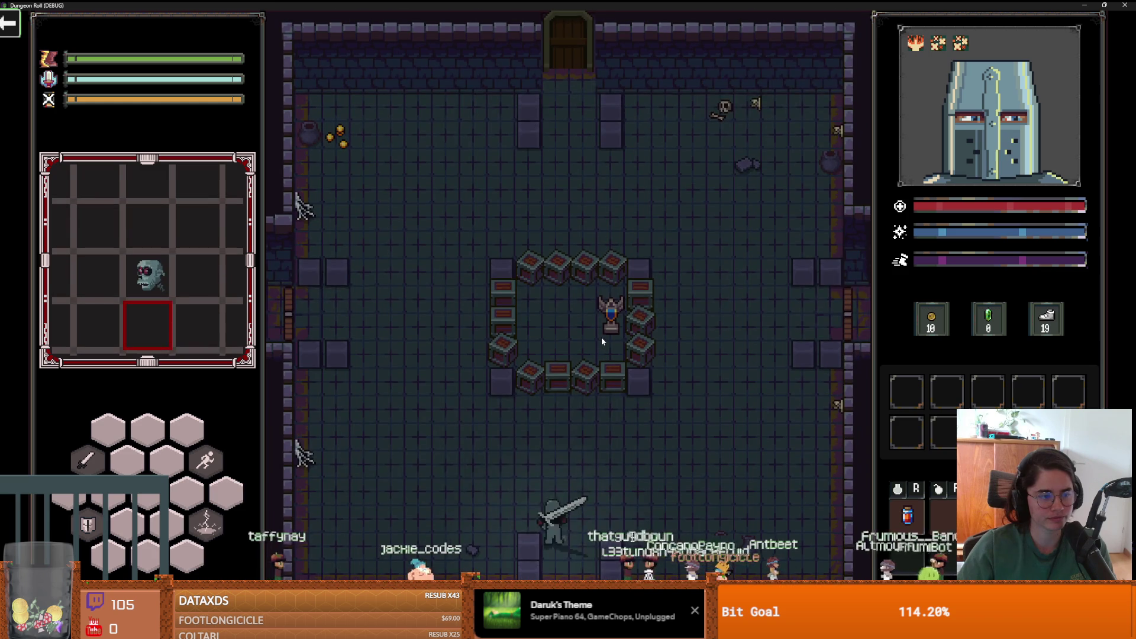
# - Walk the knight in and lead the goblin around the crate ring, then close the game
pyautogui.press('w')
pyautogui.press('a')
pyautogui.press('w')
pyautogui.press('d')
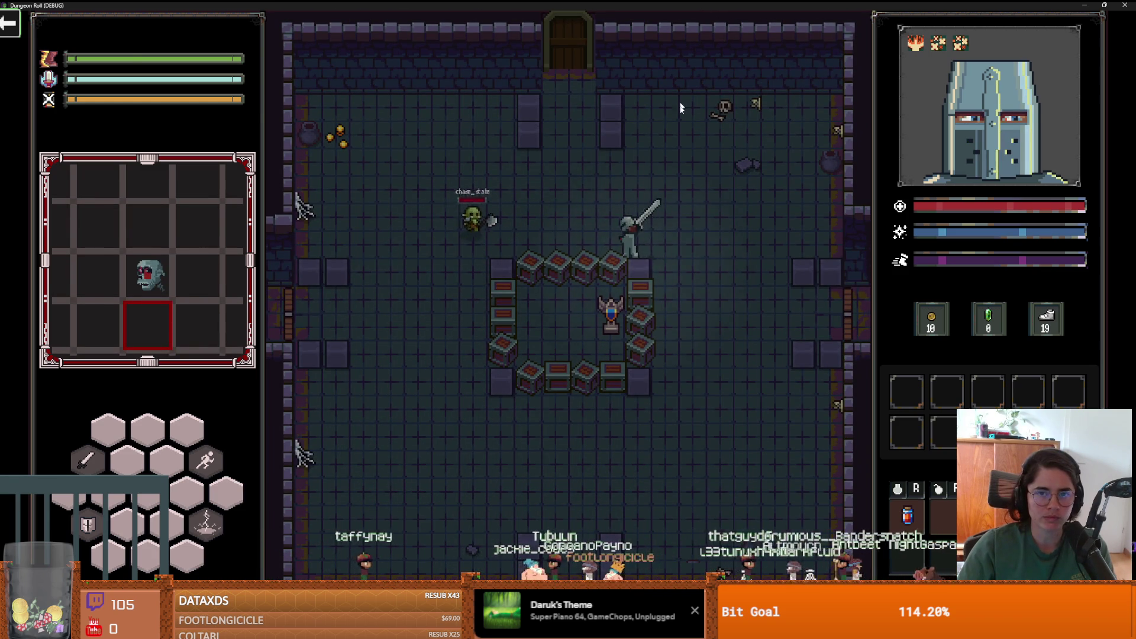
pyautogui.click(1125, 5)
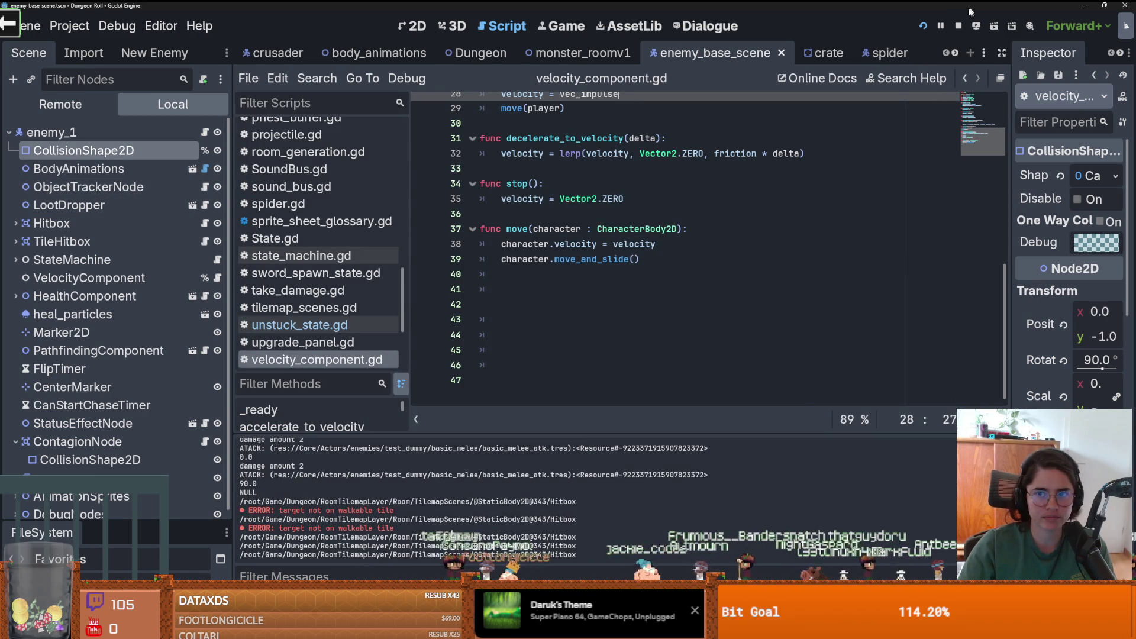
# - In monster_roomv1's 2D view, duplicate MonsterMarker8 as a Melee marker placed up and right
pyautogui.click(595, 57)
pyautogui.click(417, 26)
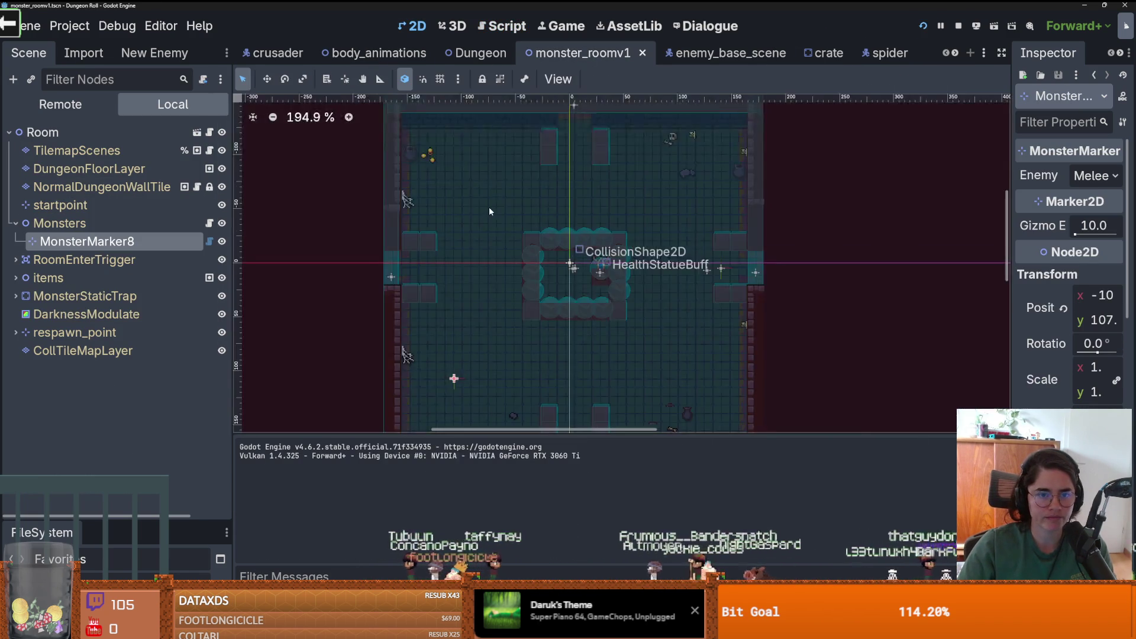
pyautogui.scroll(-4, 377, 231)
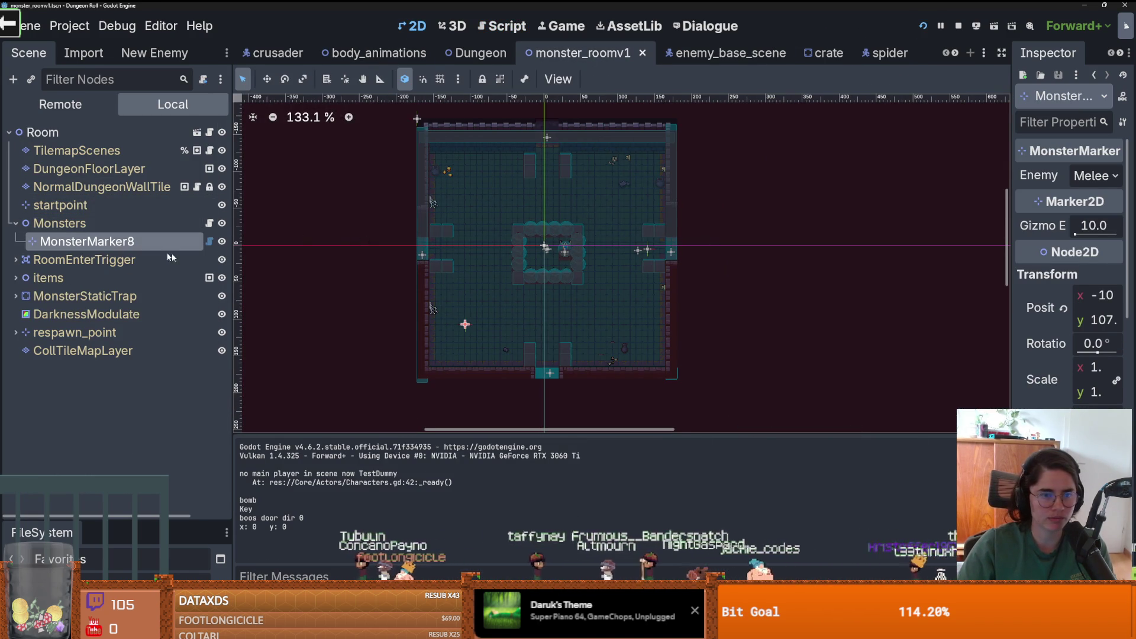
pyautogui.hotkey('ctrl', 'd')
pyautogui.moveTo(465, 325); pyautogui.dragTo(497, 225)
pyautogui.click(1093, 177)
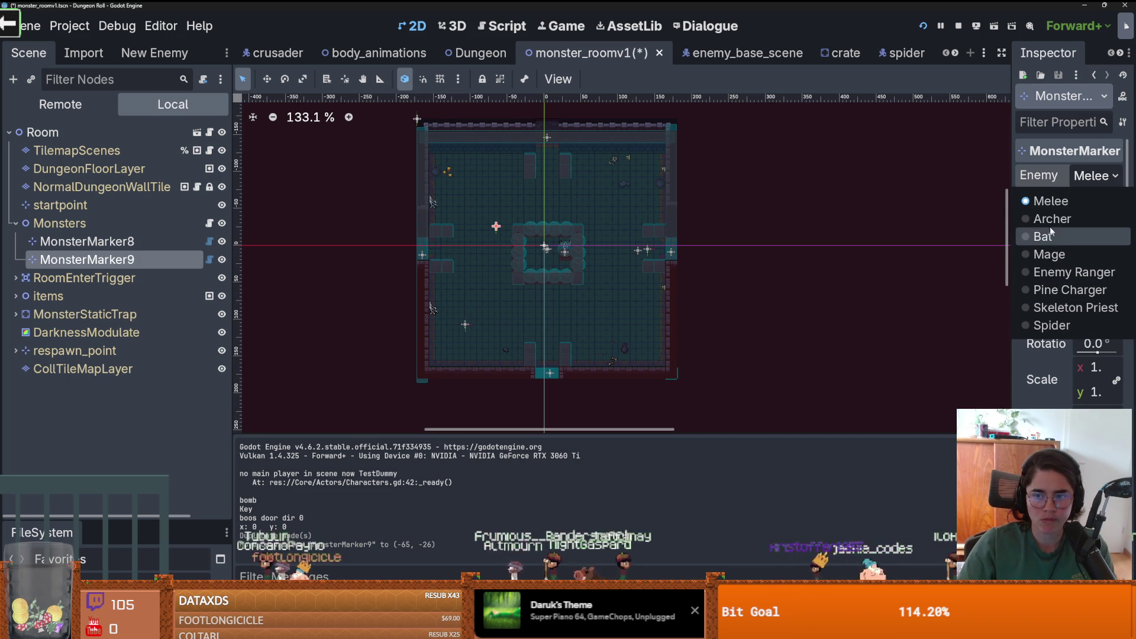
pyautogui.click(103, 257)
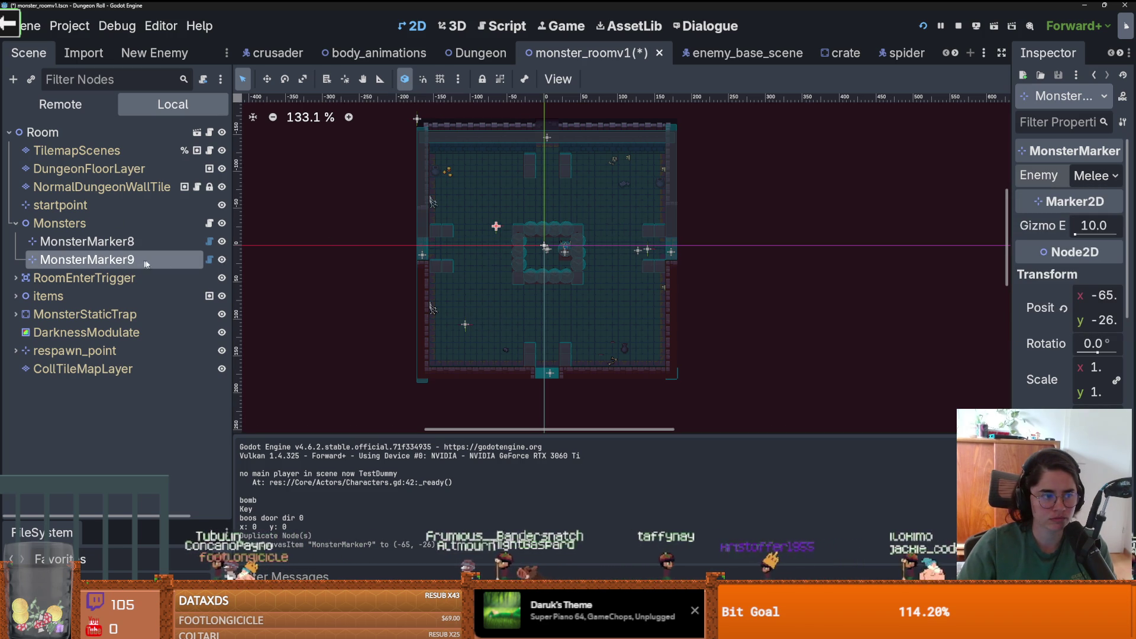
# - Add MonsterMarker10 up and left in the room as a Skeleton Priest
pyautogui.hotkey('ctrl', 'd')
pyautogui.moveTo(496, 225); pyautogui.dragTo(471, 181)
pyautogui.click(1071, 177)
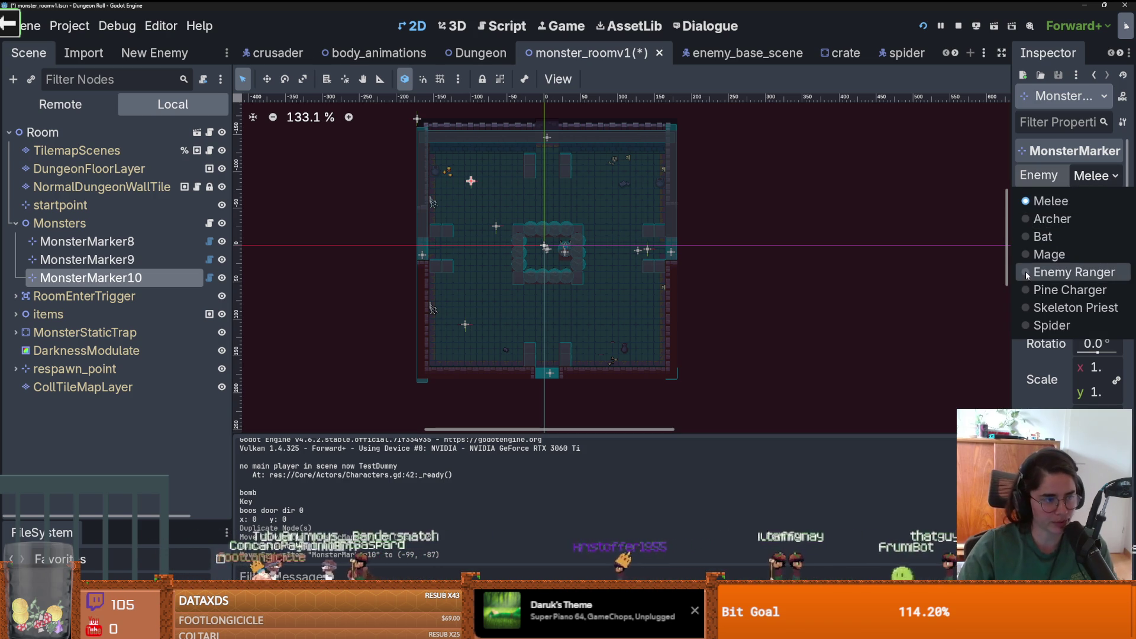
pyautogui.click(1059, 307)
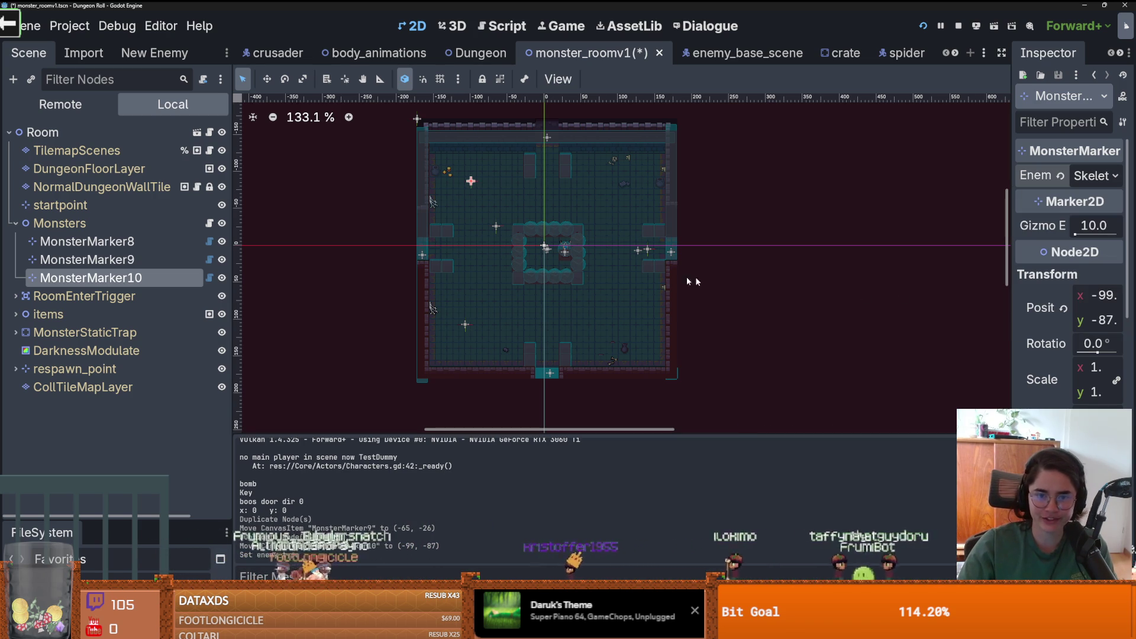
# - Add MonsterMarker11 on the room's right side as a Pine Charger
pyautogui.click(122, 259)
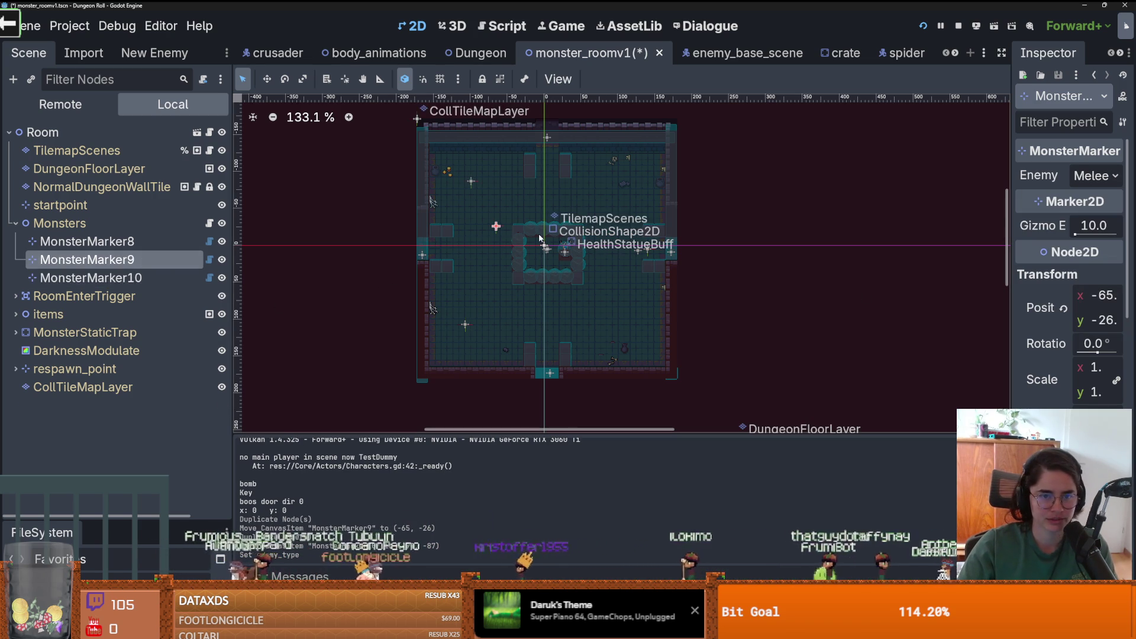
pyautogui.hotkey('ctrl', 'd')
pyautogui.moveTo(496, 226)
pyautogui.mouseDown()
pyautogui.moveTo(626, 205)
pyautogui.moveTo(618, 211)
pyautogui.mouseUp()
pyautogui.click(1103, 174)
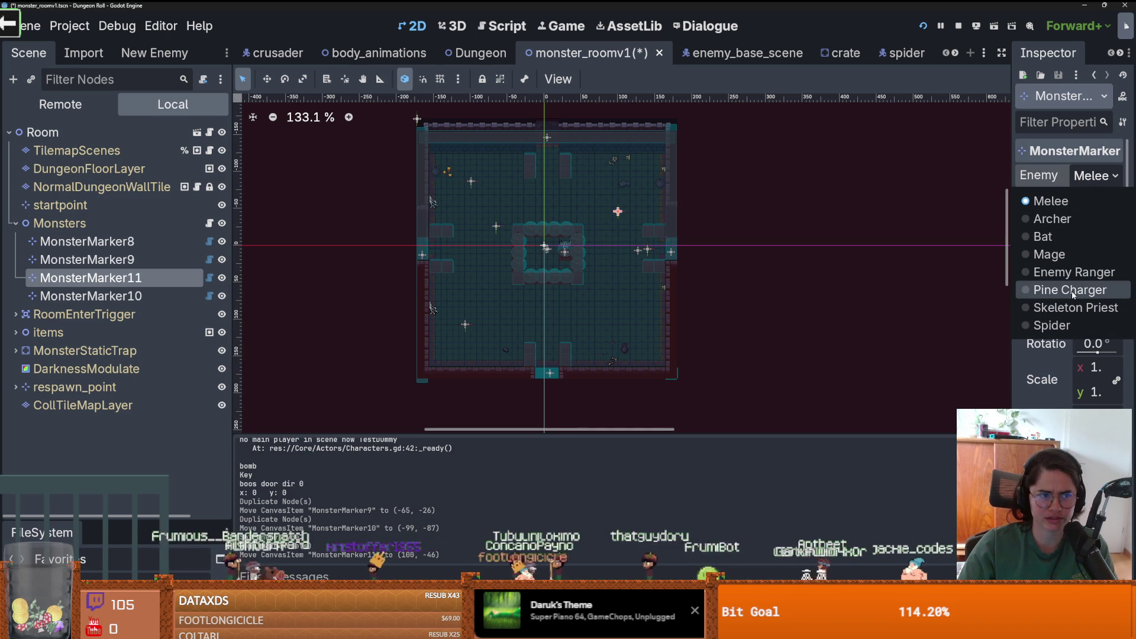
pyautogui.click(1073, 290)
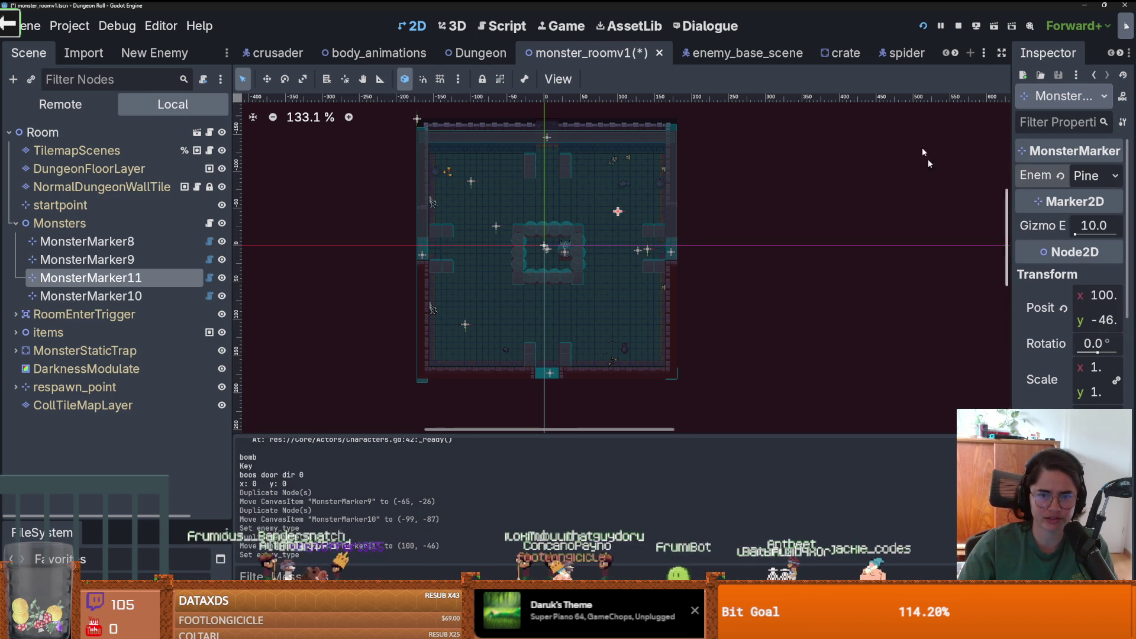
# - Run the game, enter the edited monster room via the debug picker, then stop with F8
pyautogui.click(924, 26)
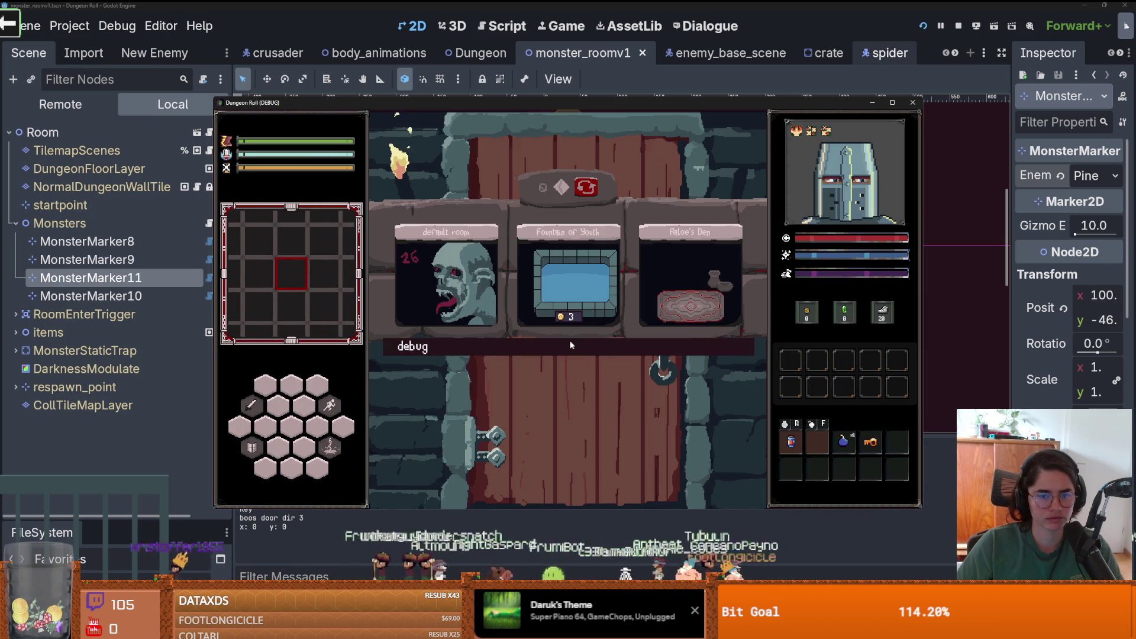
pyautogui.click(571, 344)
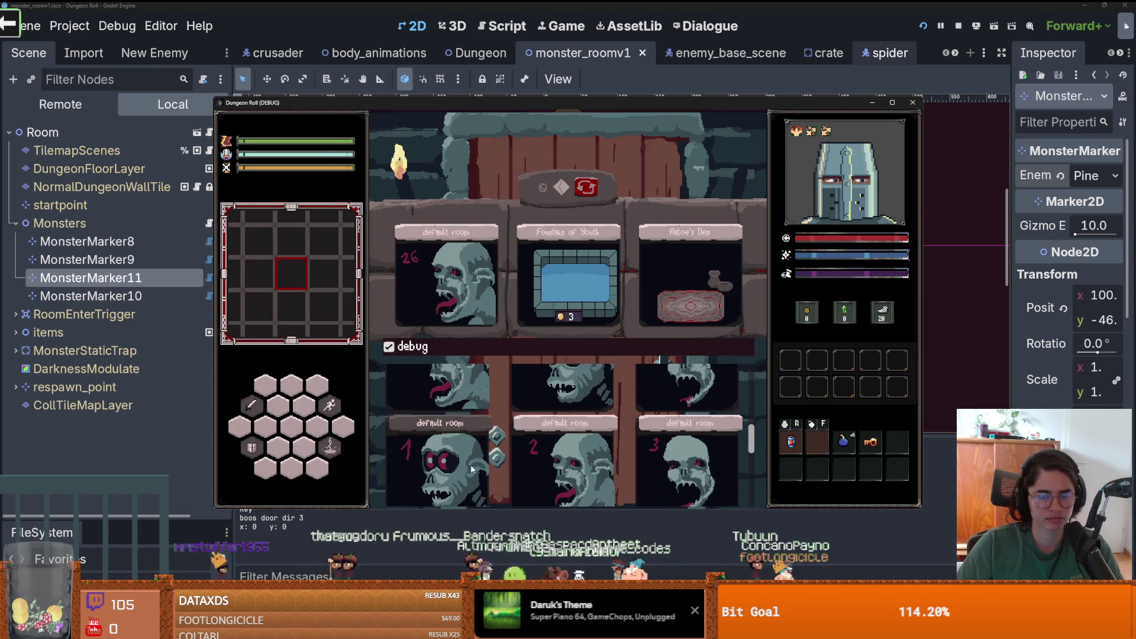
pyautogui.click(472, 469)
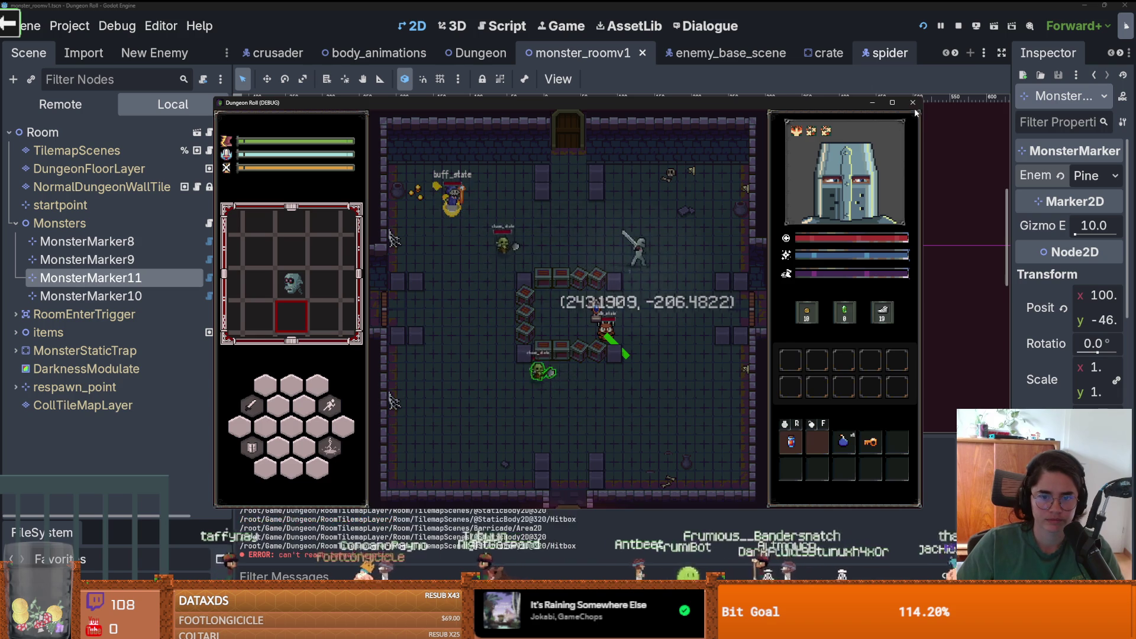
pyautogui.press('F8')
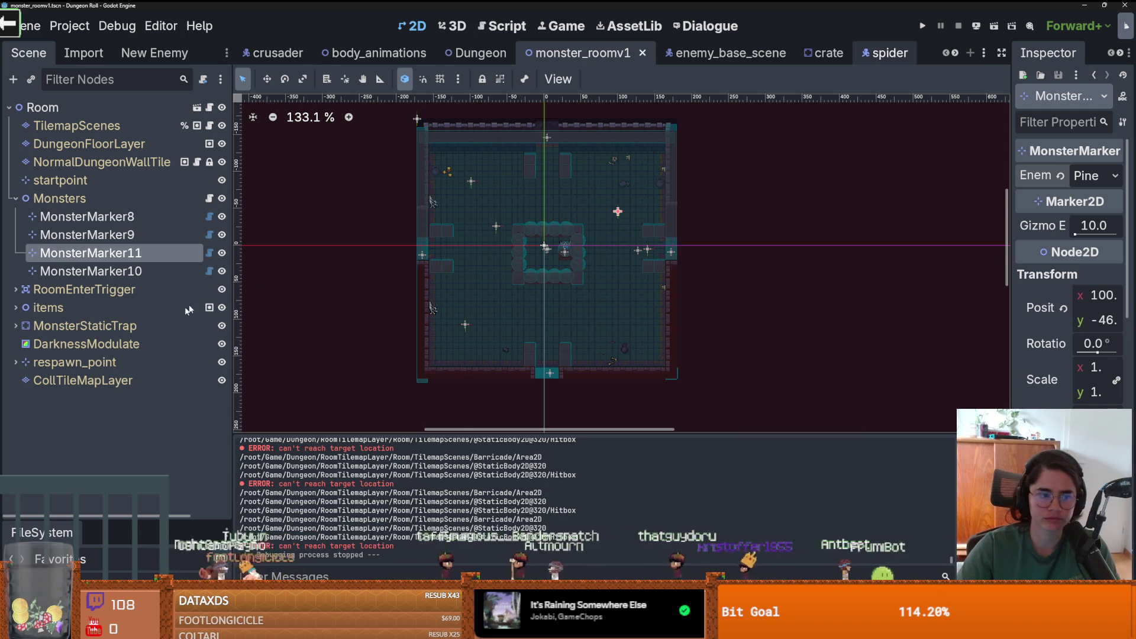
# - Filter FileSystem for 'charger', open charger_enemy.tscn and its idle_state script
pyautogui.moveTo(113, 516); pyautogui.dragTo(112, 228)
pyautogui.click(90, 291)
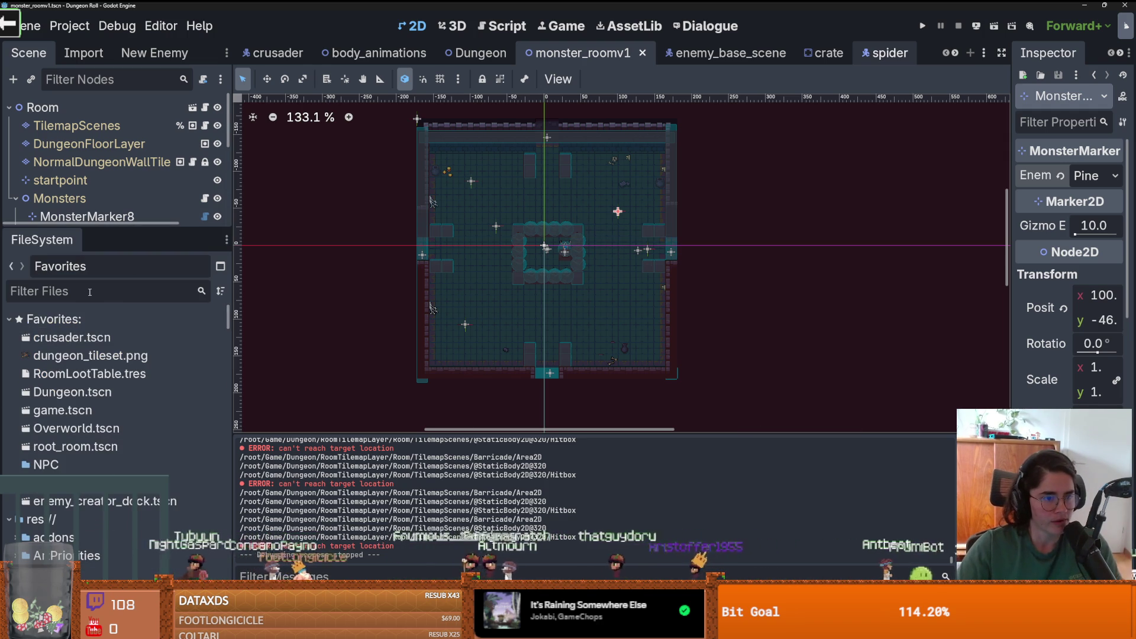
pyautogui.write('charger')
pyautogui.press('Down')
pyautogui.press('Down')
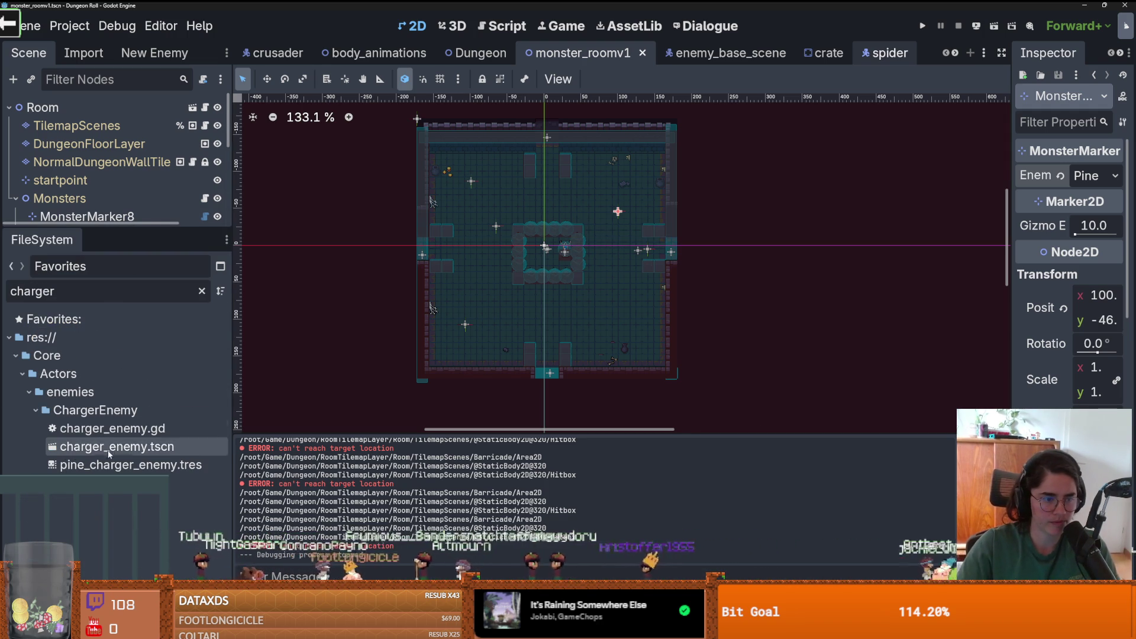
pyautogui.press('Return')
pyautogui.moveTo(138, 228); pyautogui.dragTo(138, 518)
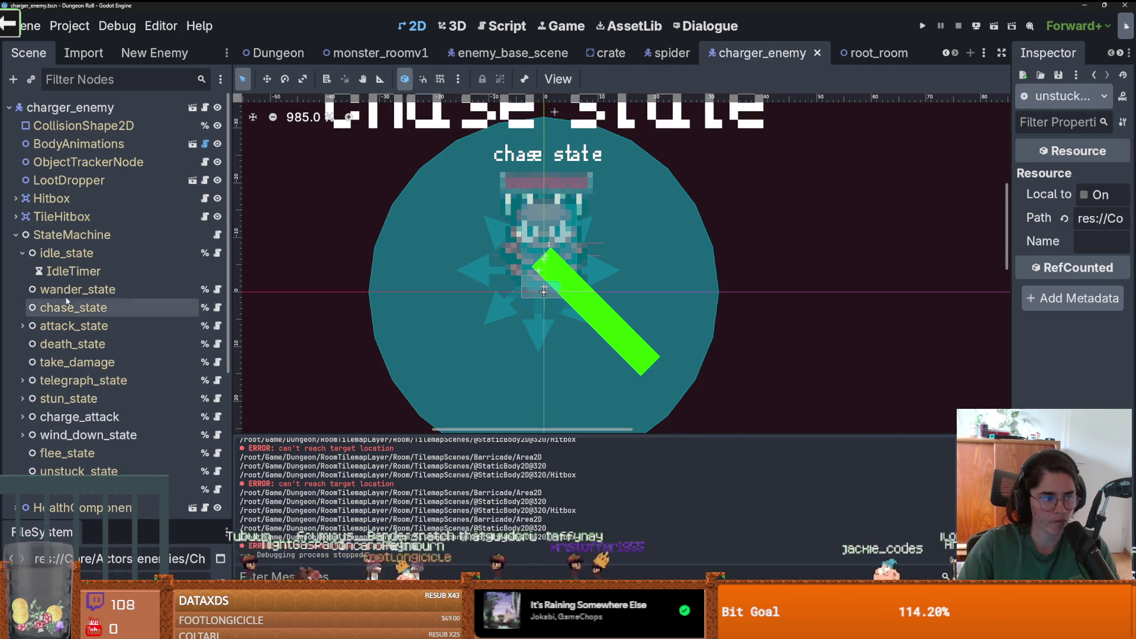
pyautogui.click(219, 254)
pyautogui.hotkey('ctrl', 's')
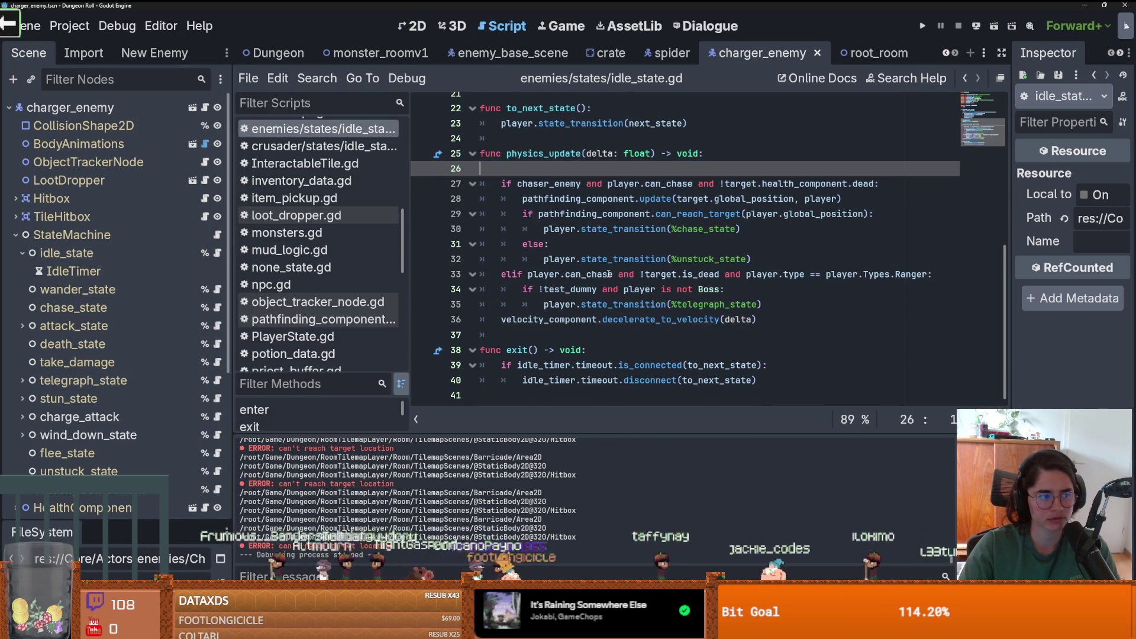
# - Remove empty line 26 inside physics_update() and save idle_state.gd
pyautogui.scroll(1, 647, 300)
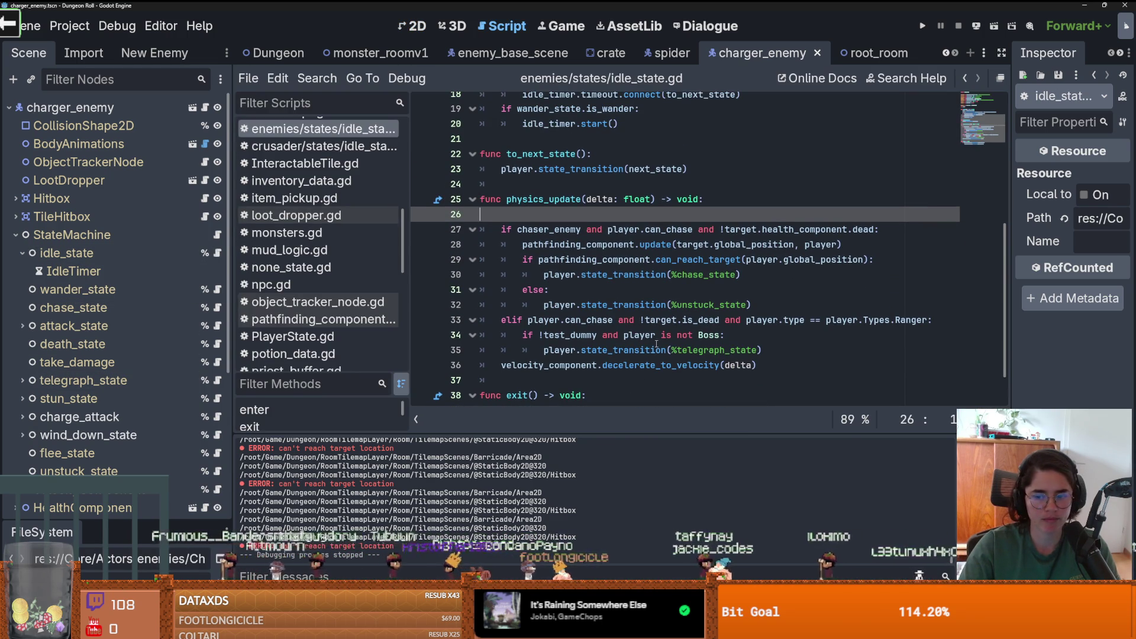
pyautogui.press('BackSpace')
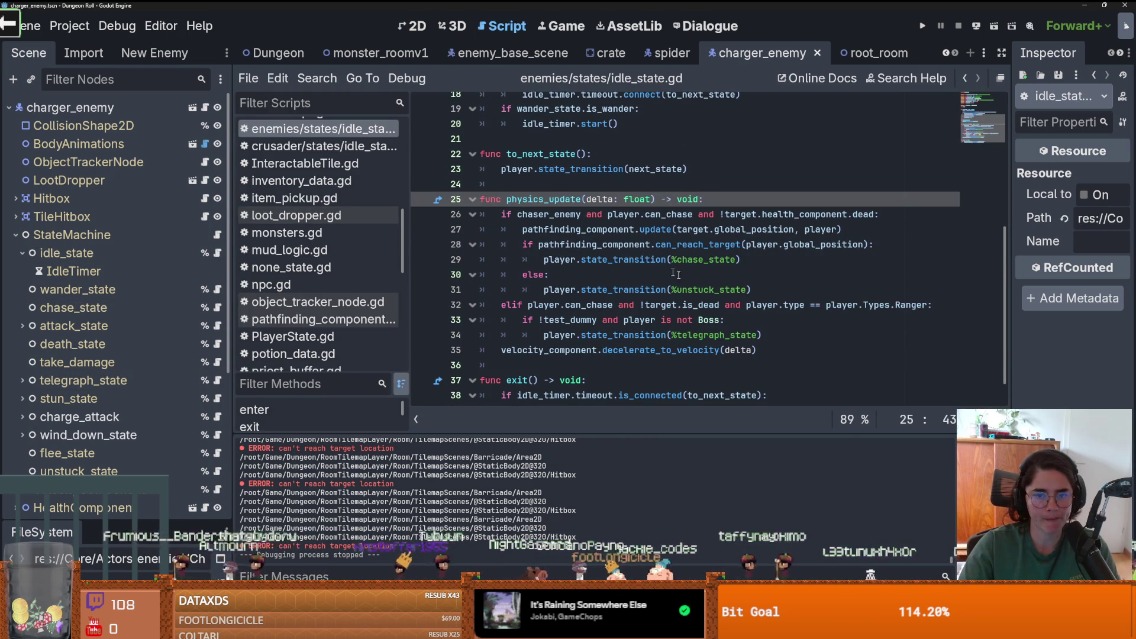
pyautogui.doubleClick(705, 260)
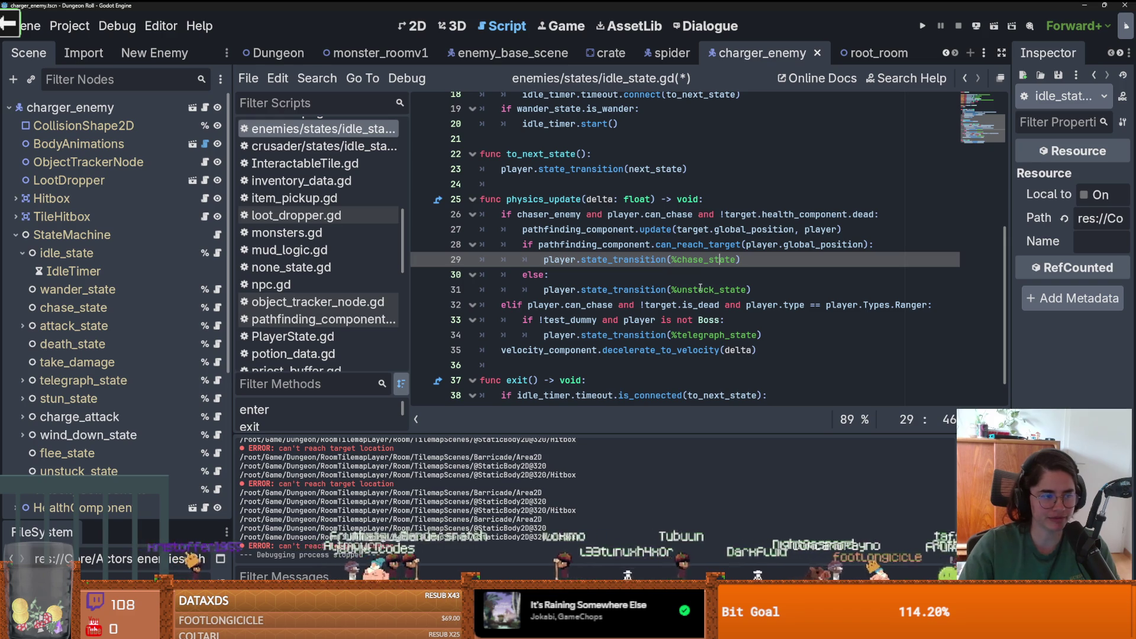
pyautogui.hotkey('ctrl', 's')
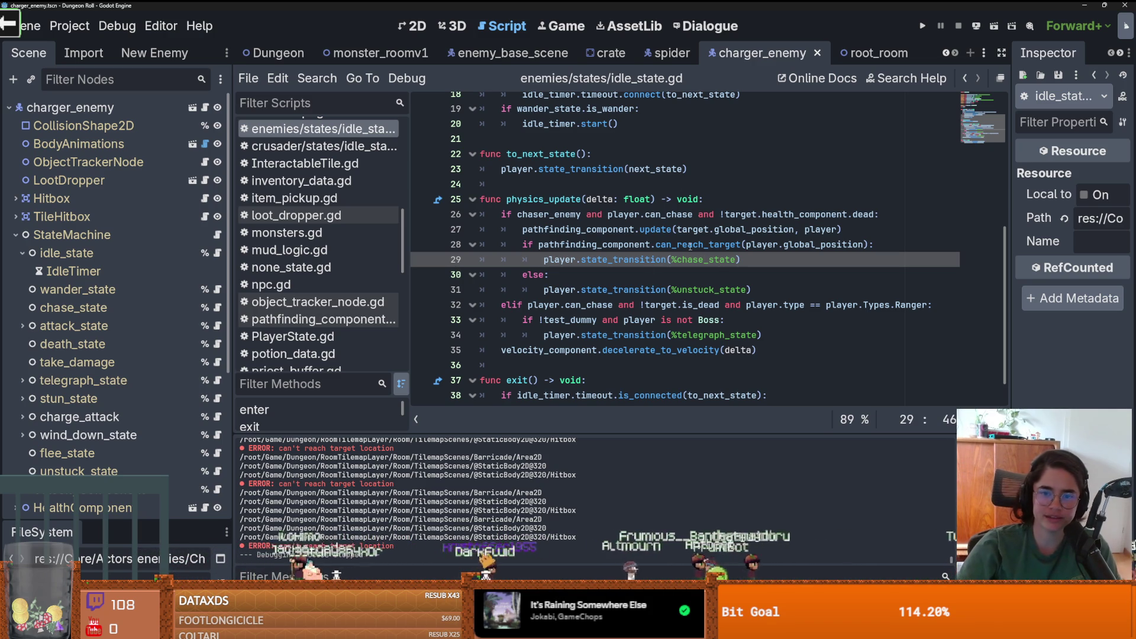
# - Review the unstuck_state, state_transition and can_reach_target references in idle_state.gd
pyautogui.click(643, 286)
pyautogui.doubleClick(695, 290)
pyautogui.scroll(-2, 119, 384)
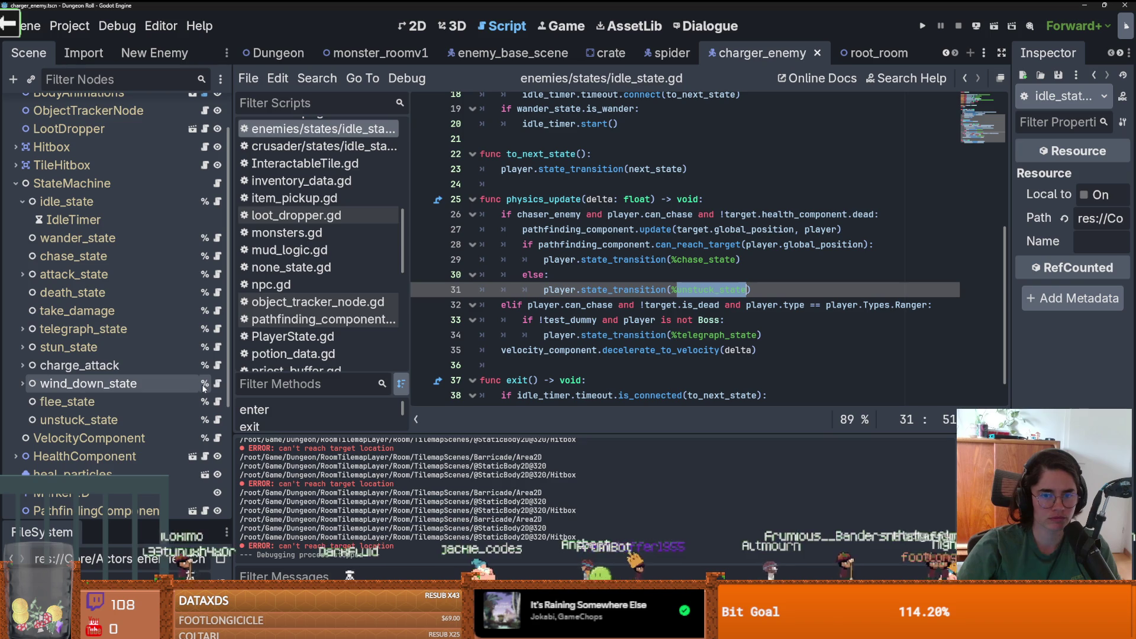
pyautogui.doubleClick(614, 290)
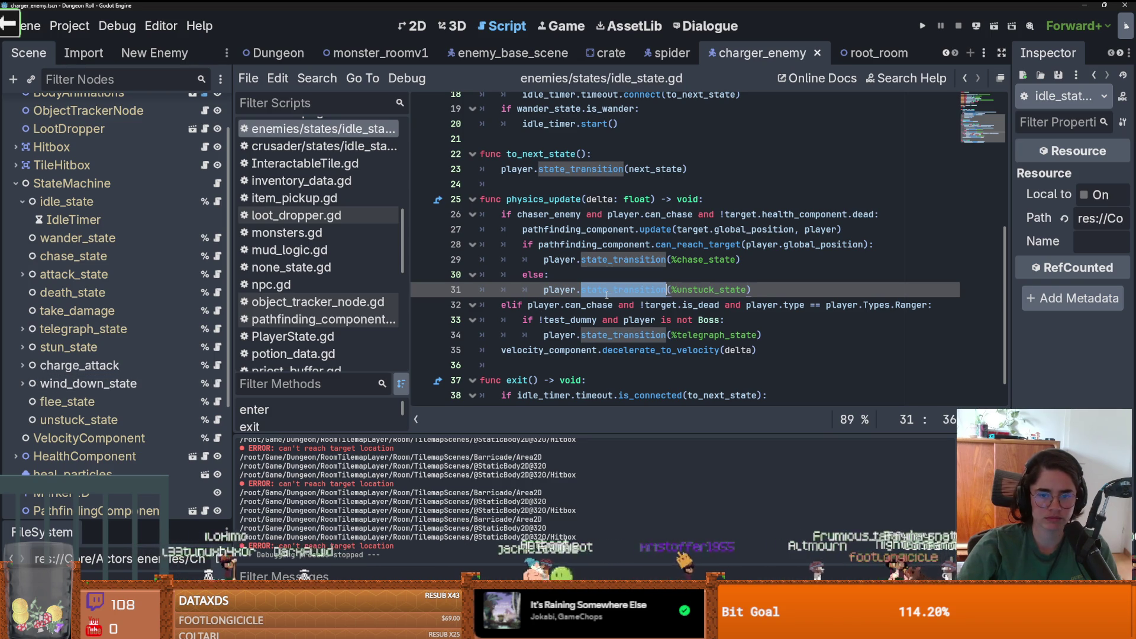
pyautogui.doubleClick(706, 247)
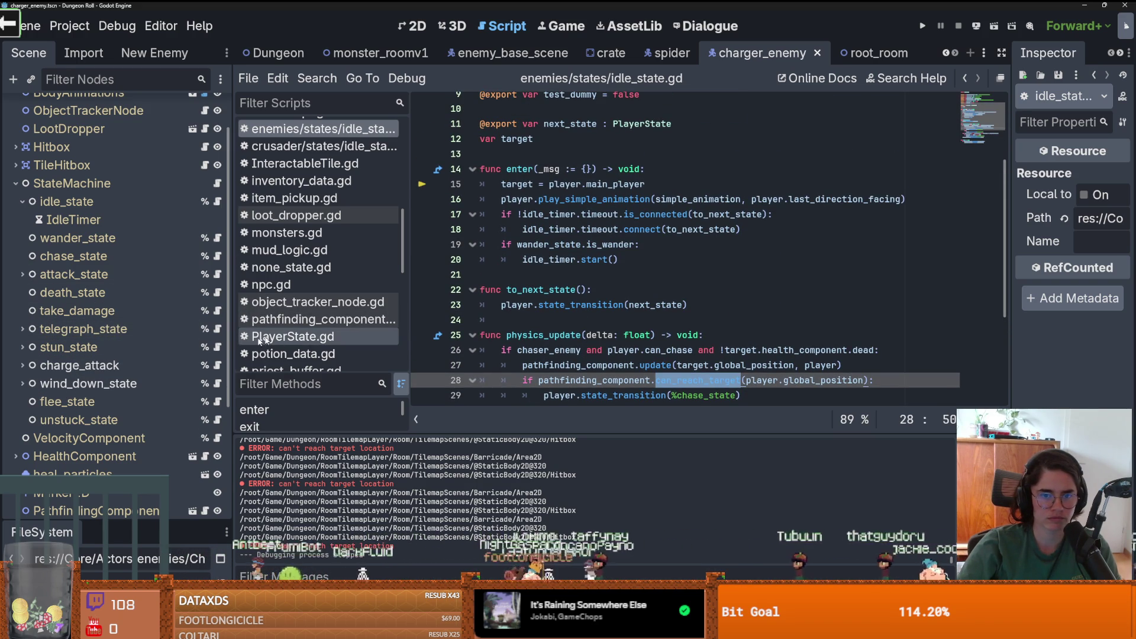
pyautogui.scroll(-1, 565, 289)
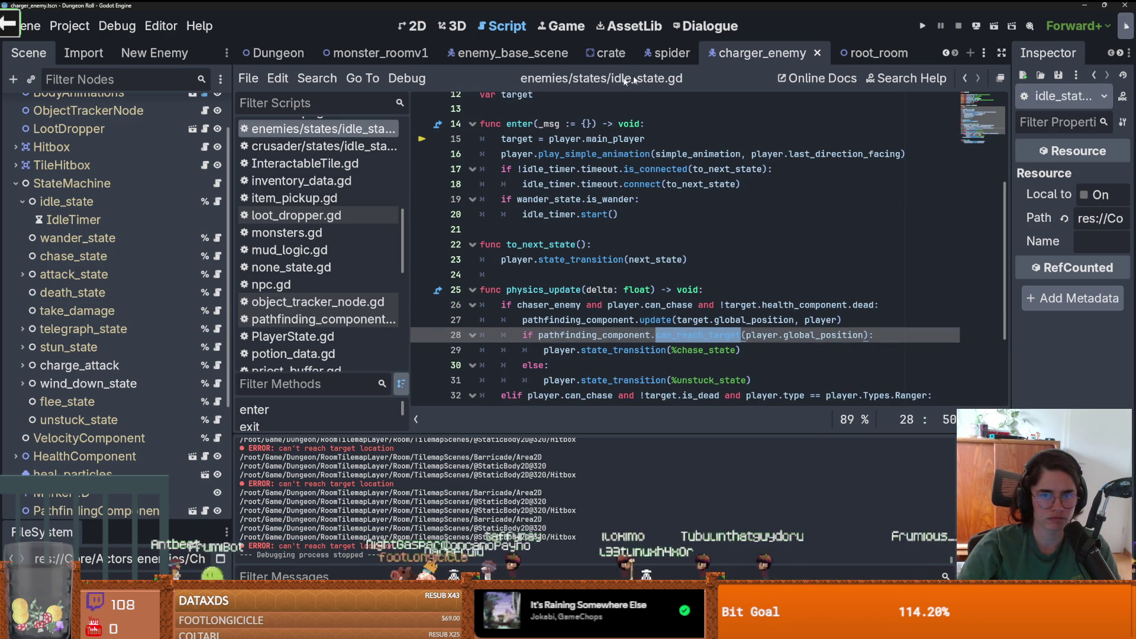
# - Turn on Is Wander for the charger's wander_state and do a brief test run
pyautogui.click(74, 256)
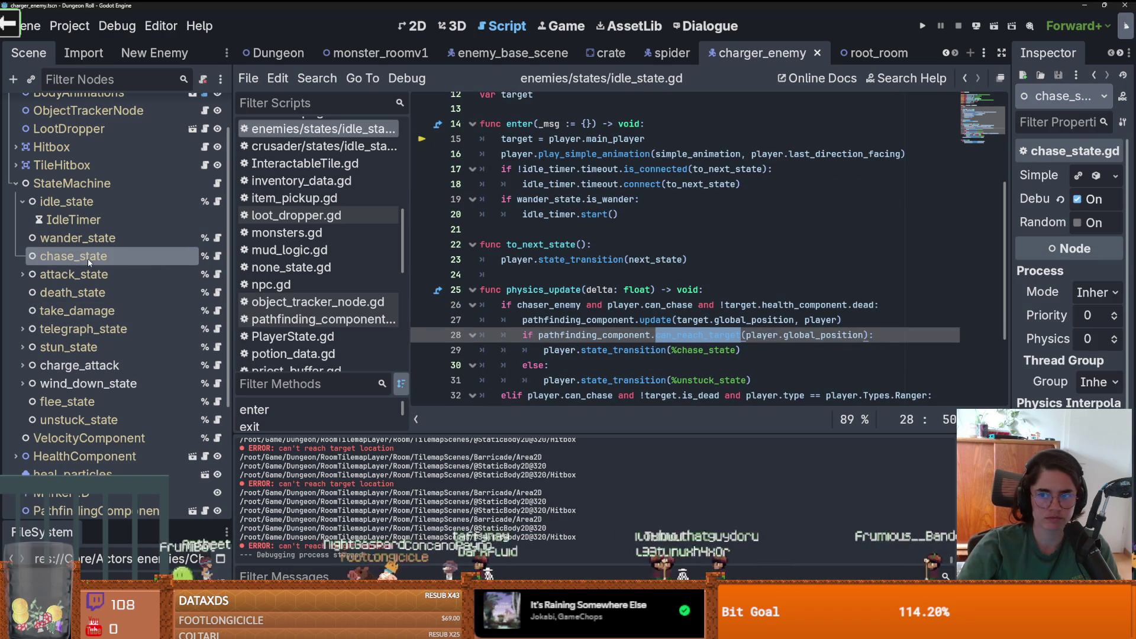
pyautogui.click(66, 202)
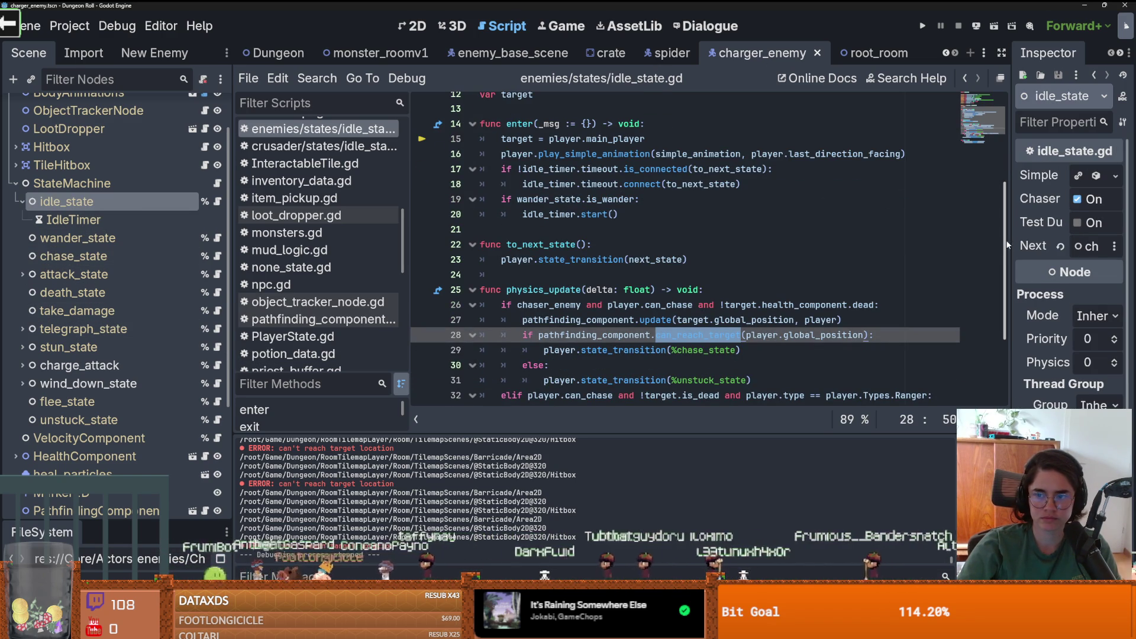
pyautogui.click(78, 237)
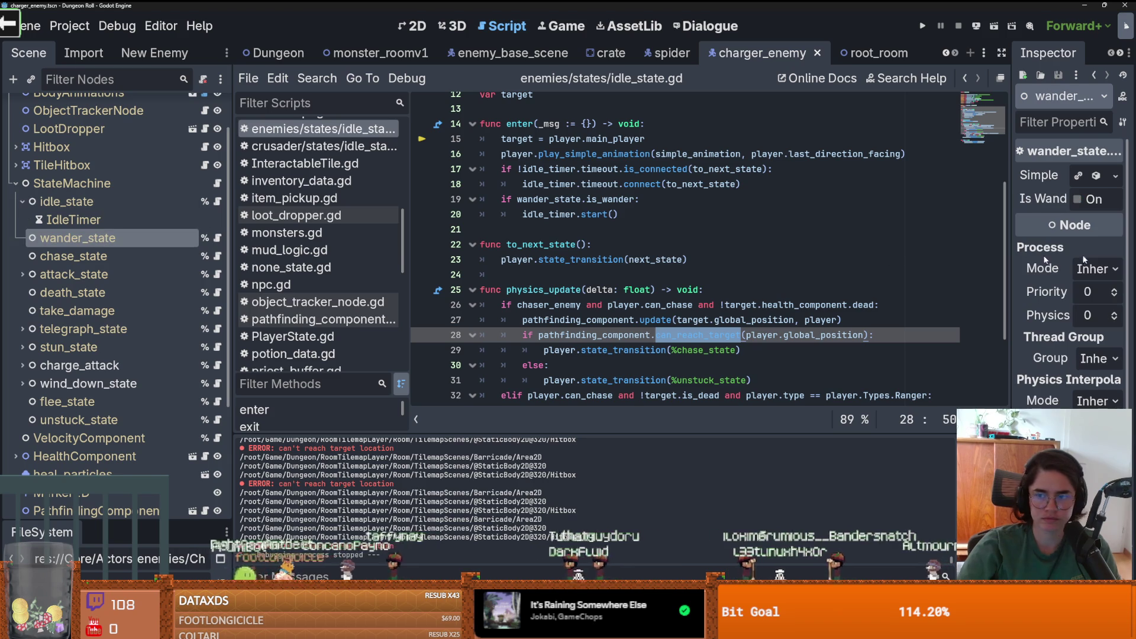
pyautogui.click(1076, 199)
pyautogui.press('F5')
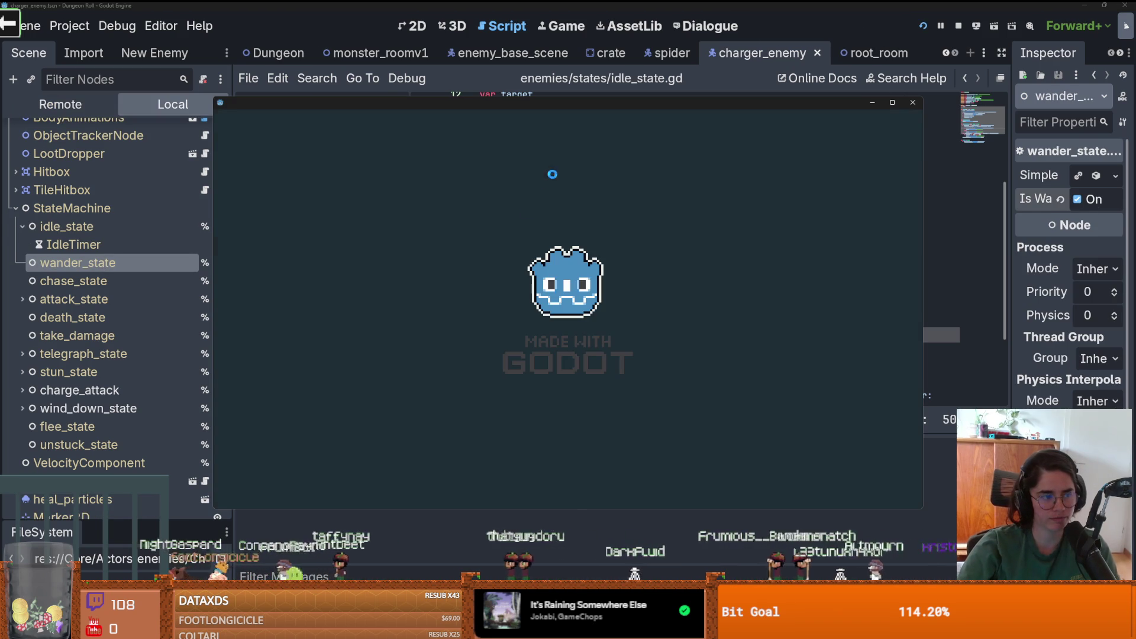
pyautogui.click(914, 105)
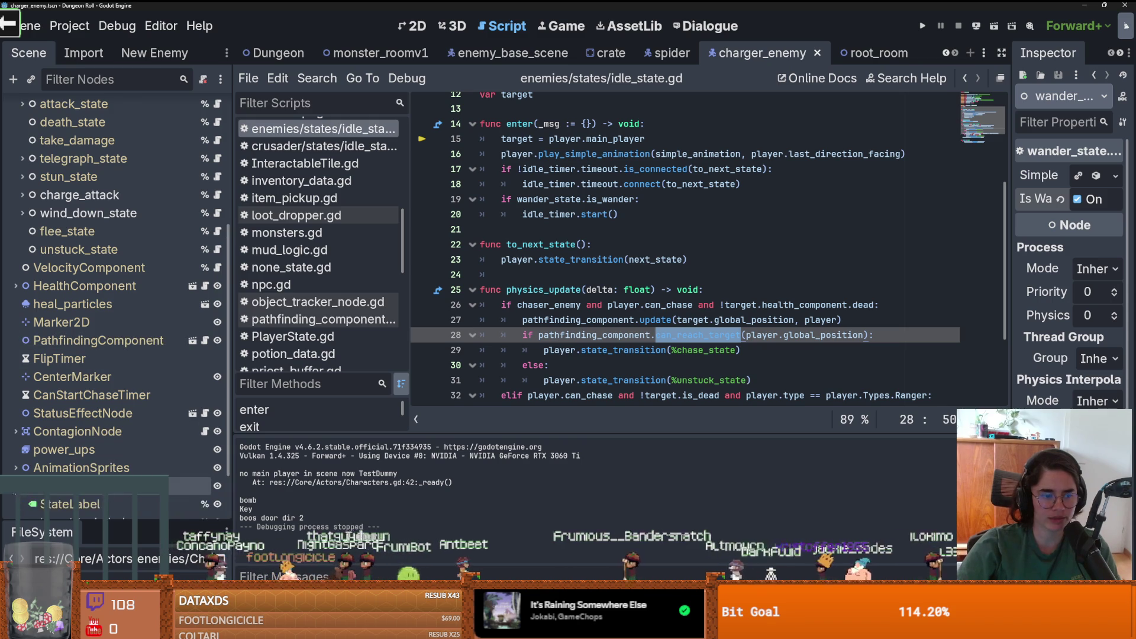
# - Turn off chase_state's Debug option and save the charger_enemy scene
pyautogui.scroll(-2, 112, 473)
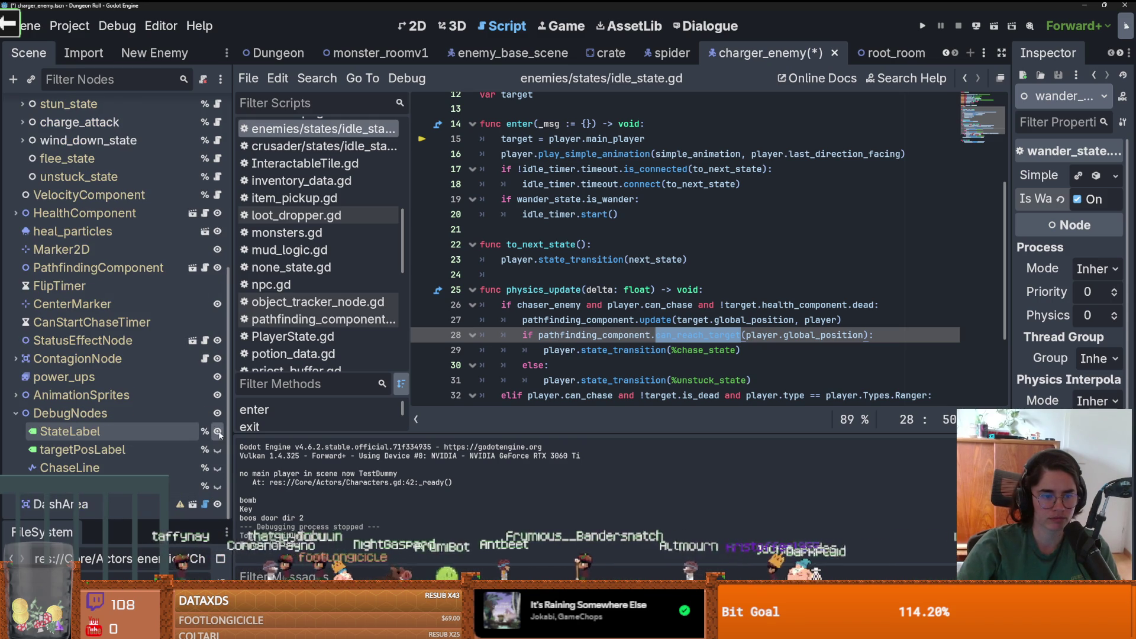
pyautogui.hotkey('ctrl', 's')
pyautogui.scroll(5, 119, 304)
pyautogui.click(73, 220)
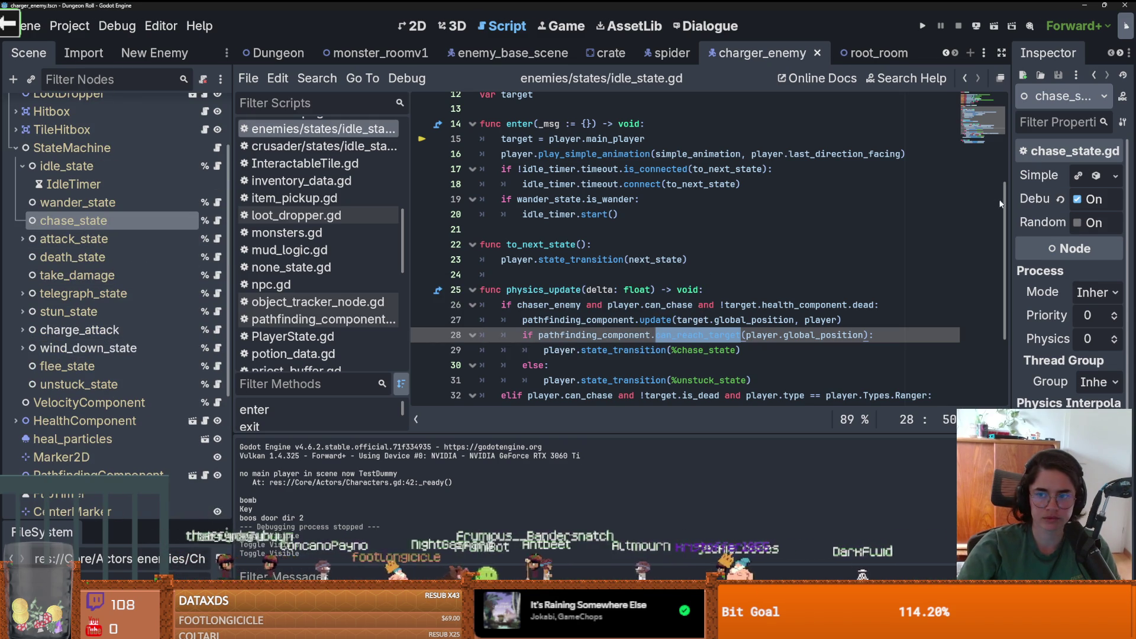
pyautogui.hotkey('ctrl', 's')
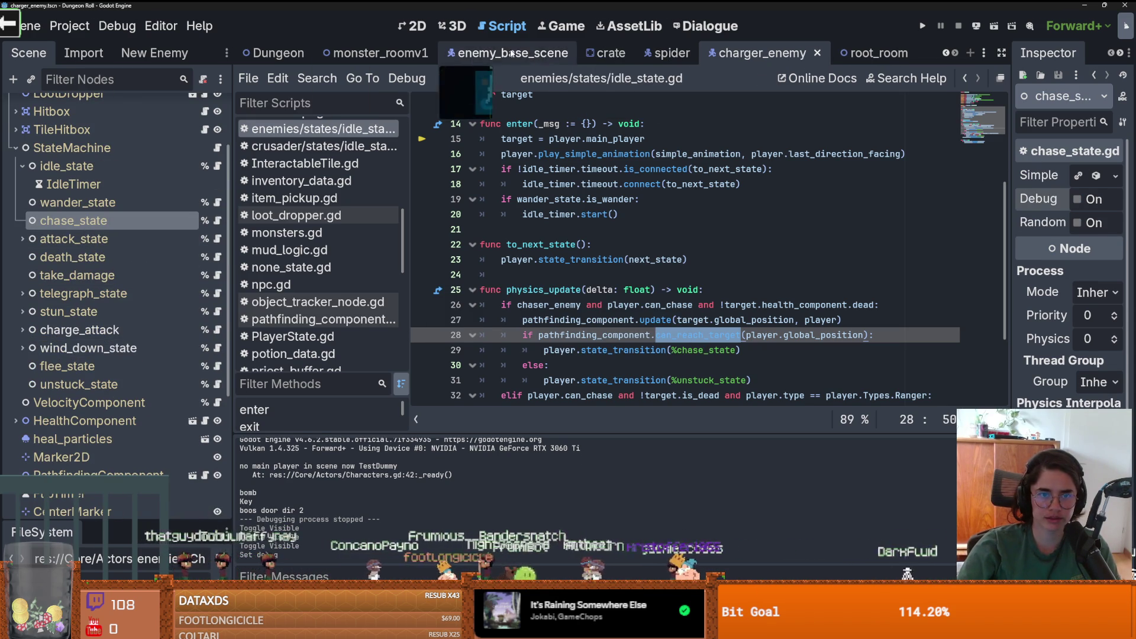
# - Inspect chase_state under StateMachine in enemy_base_scene, then save and run with F5
pyautogui.click(473, 53)
pyautogui.click(16, 235)
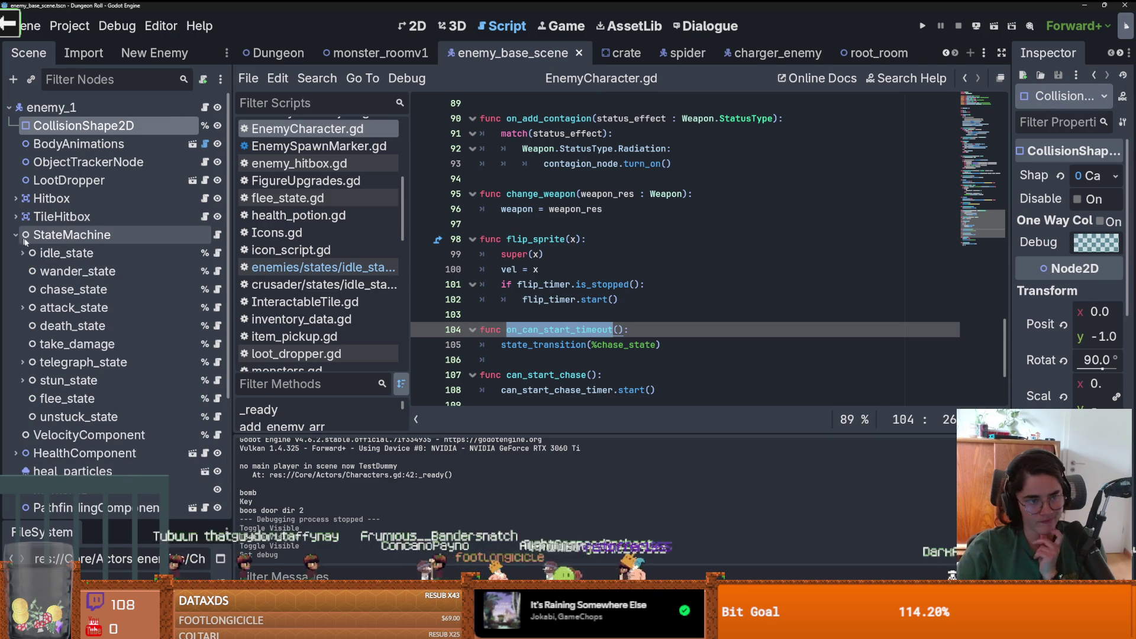
pyautogui.click(143, 291)
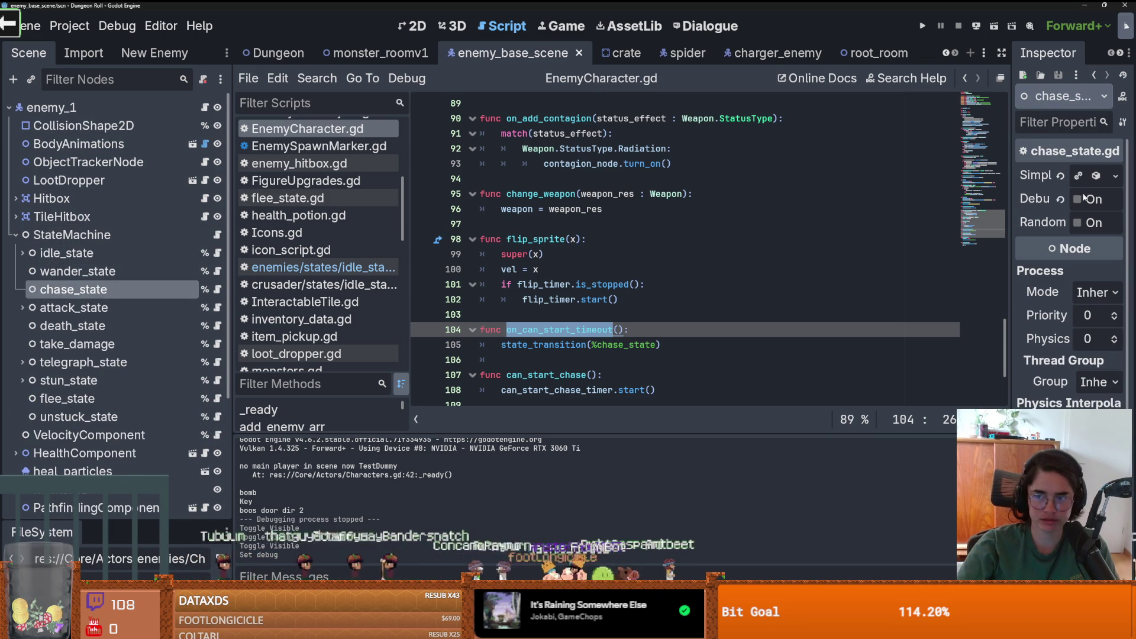
pyautogui.scroll(-5, 105, 471)
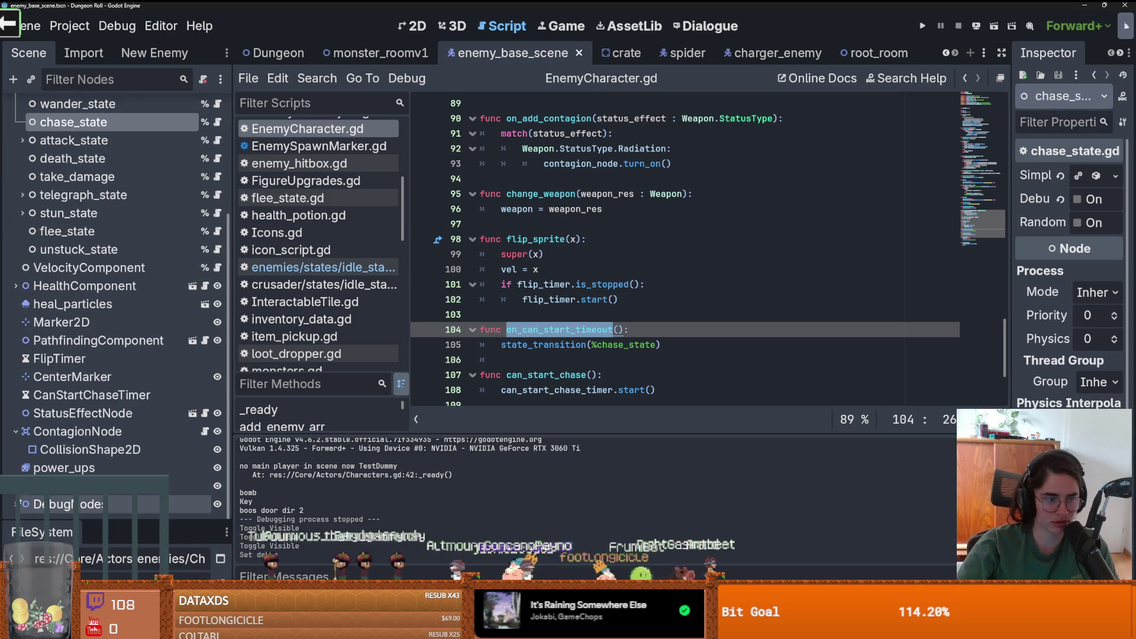
pyautogui.scroll(-2, 178, 461)
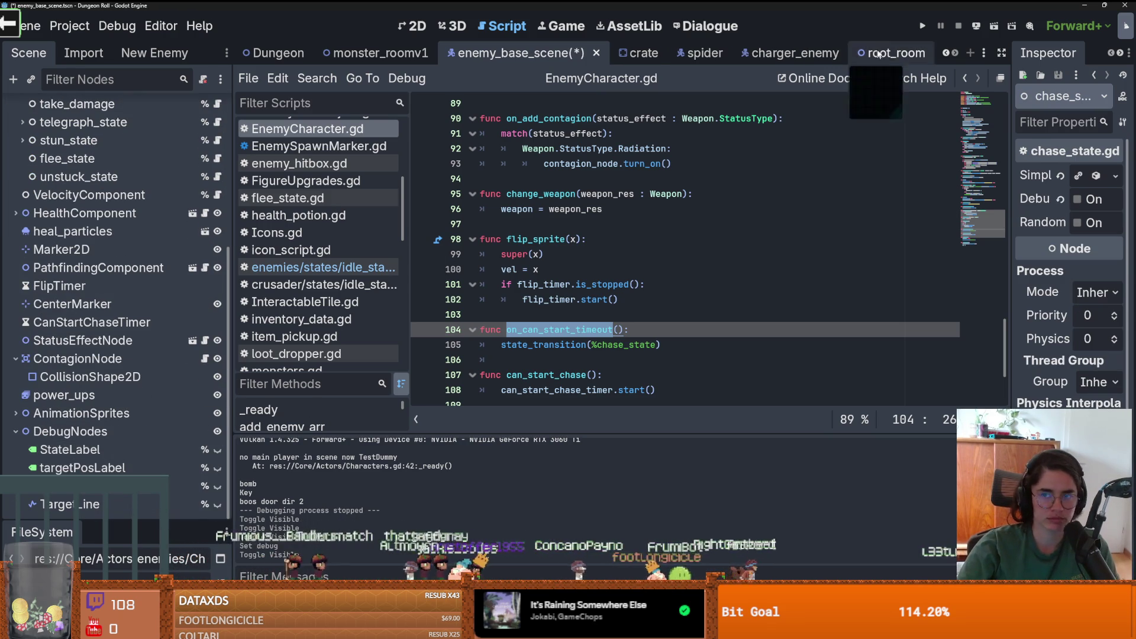
pyautogui.press('F5')
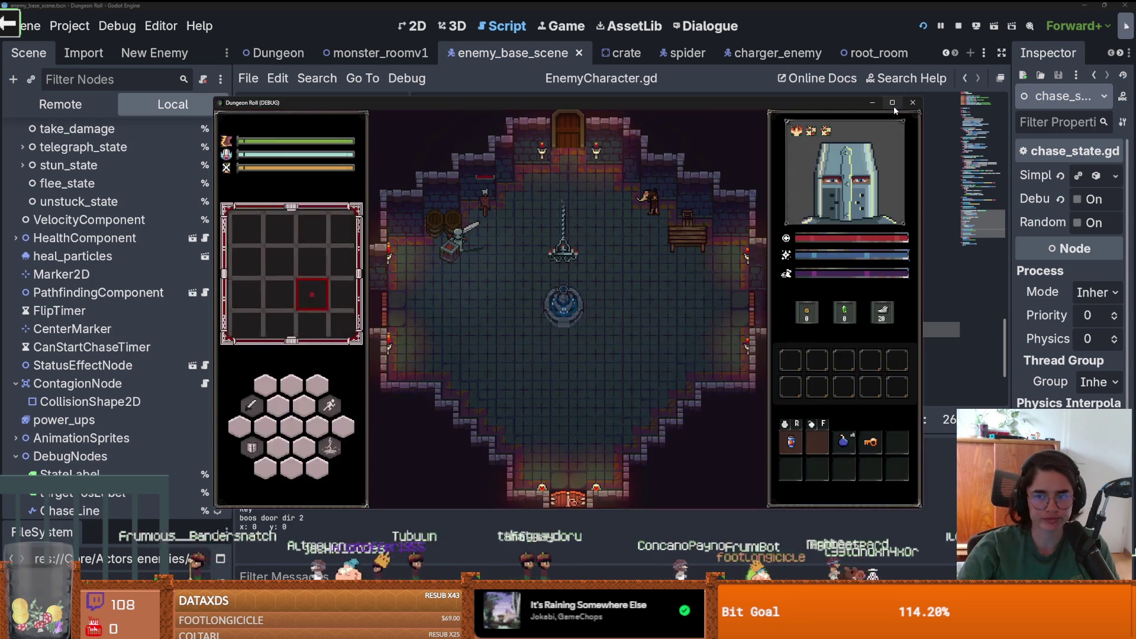
# - Run the game maximized with room debugging ticked, enter the next room, then quit with F8
pyautogui.click(892, 103)
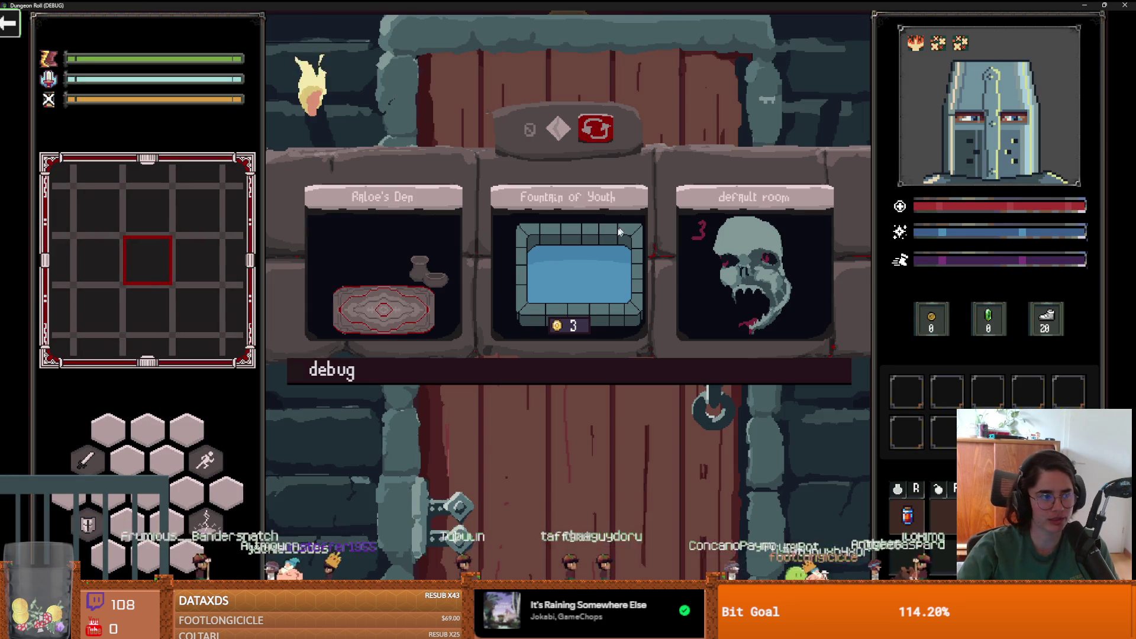
pyautogui.click(455, 371)
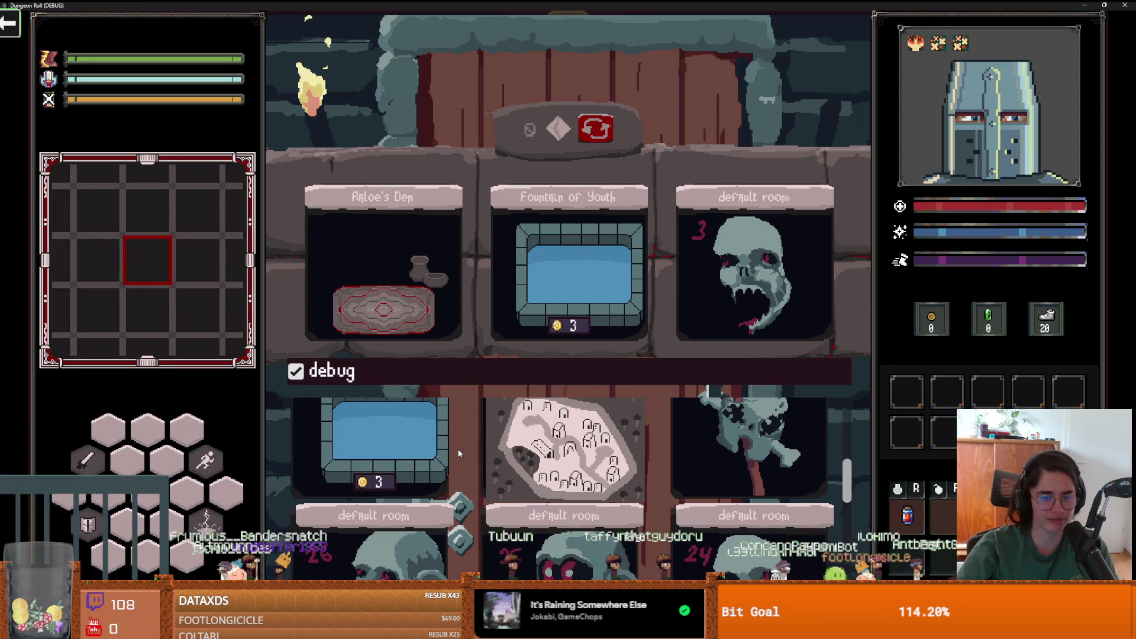
pyautogui.scroll(-3, 458, 449)
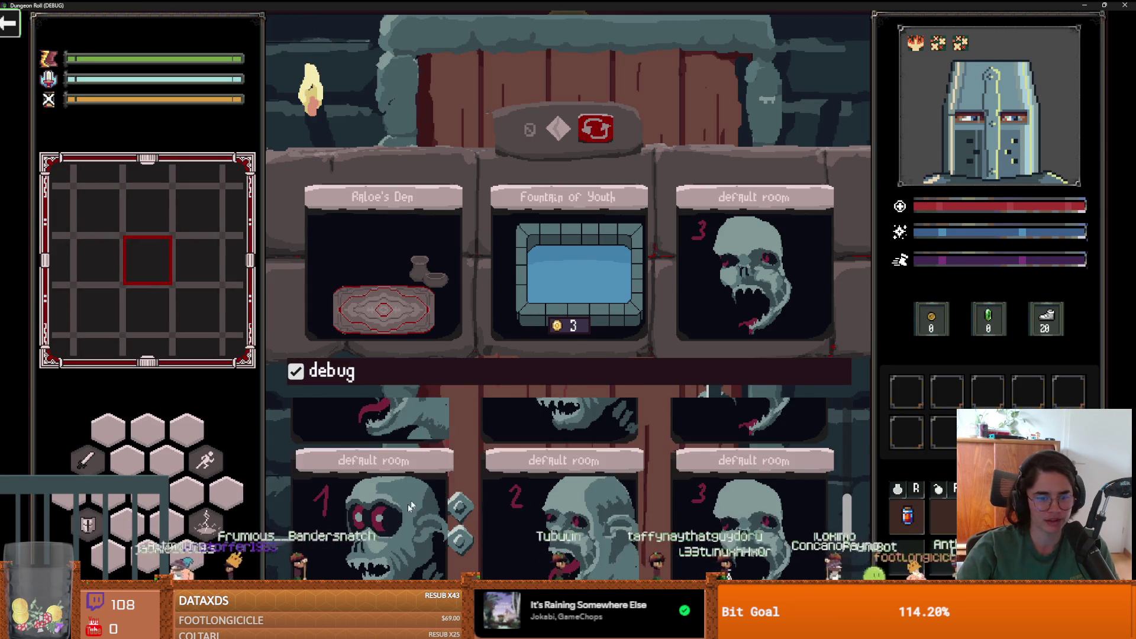
pyautogui.click(414, 508)
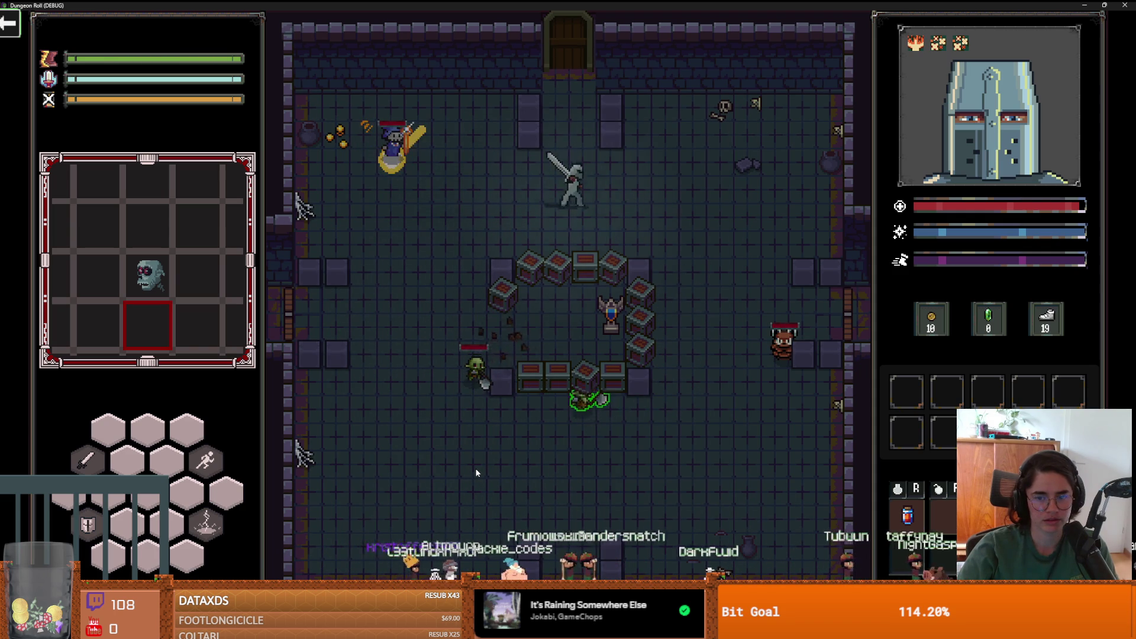
pyautogui.press('`')
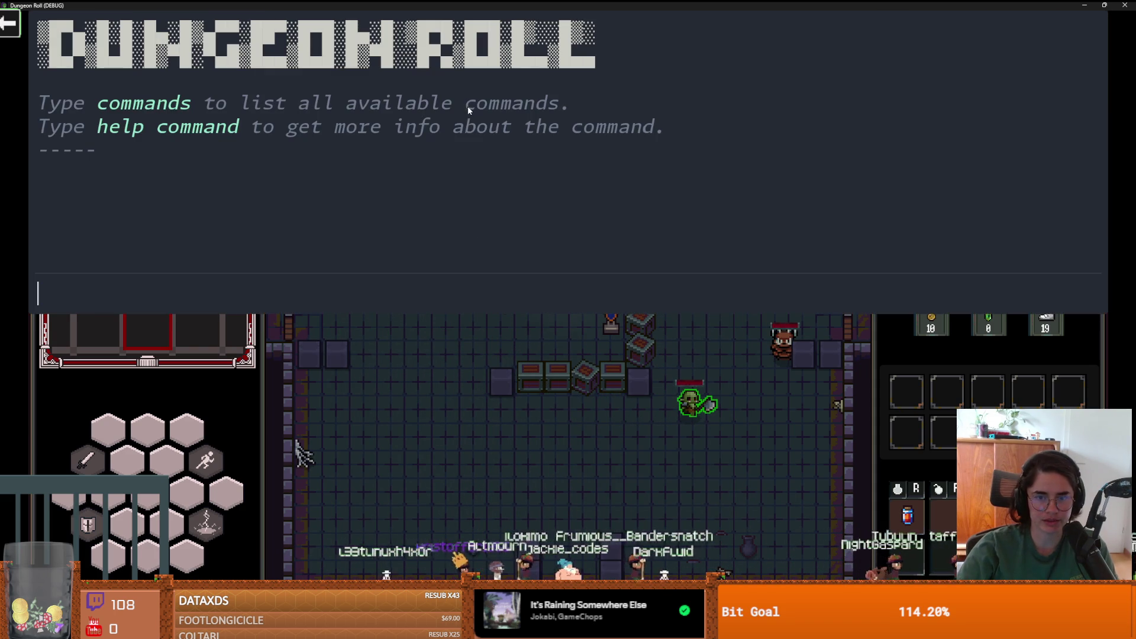
pyautogui.press('F8')
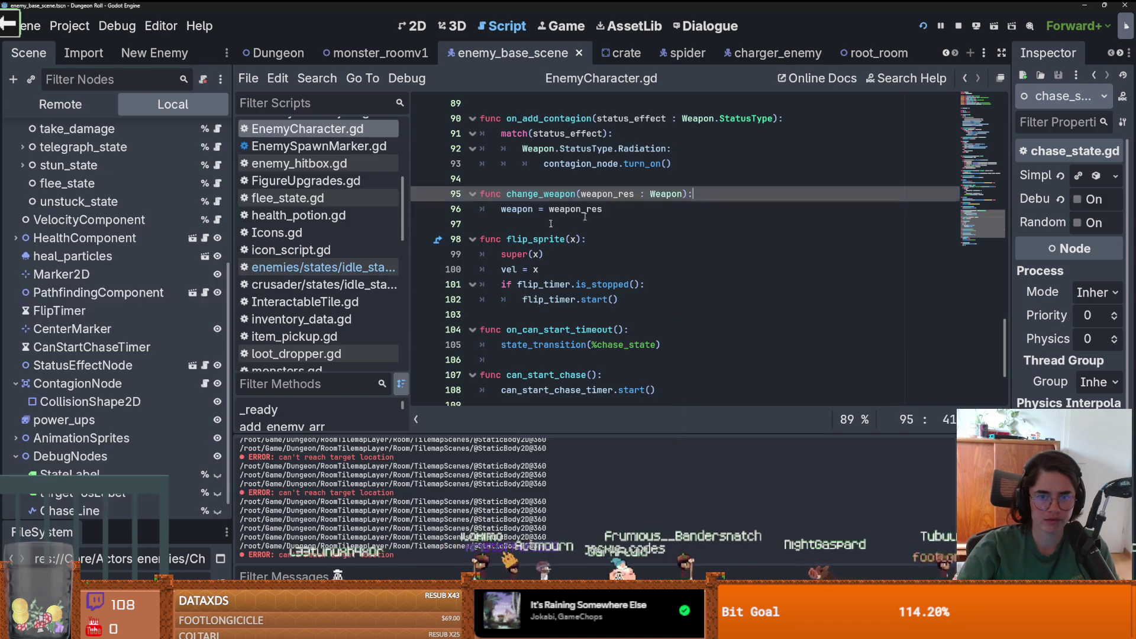
# - Review the chase_state, wander_state and idle_state node properties in a widened Inspector
pyautogui.click(769, 53)
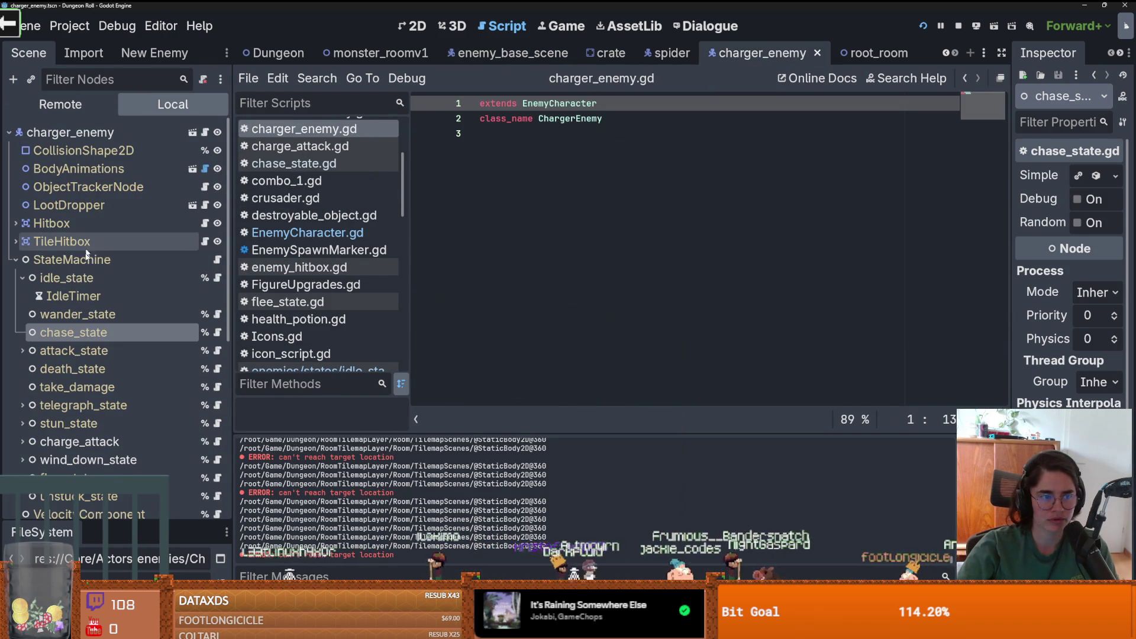
pyautogui.click(88, 314)
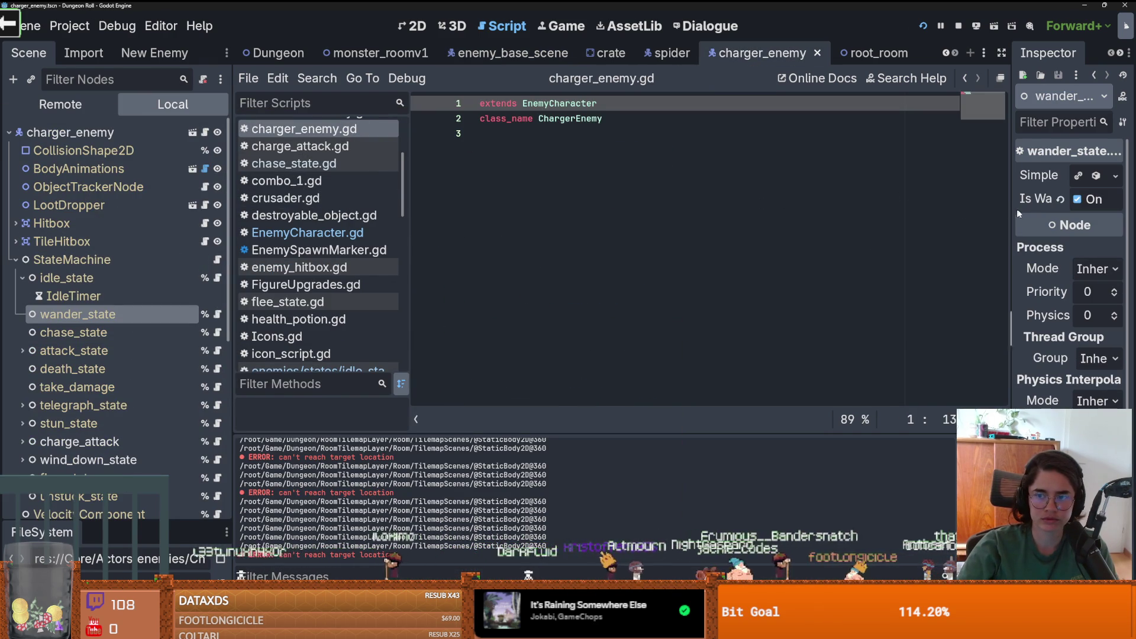
pyautogui.moveTo(1014, 206); pyautogui.dragTo(837, 206)
pyautogui.click(66, 278)
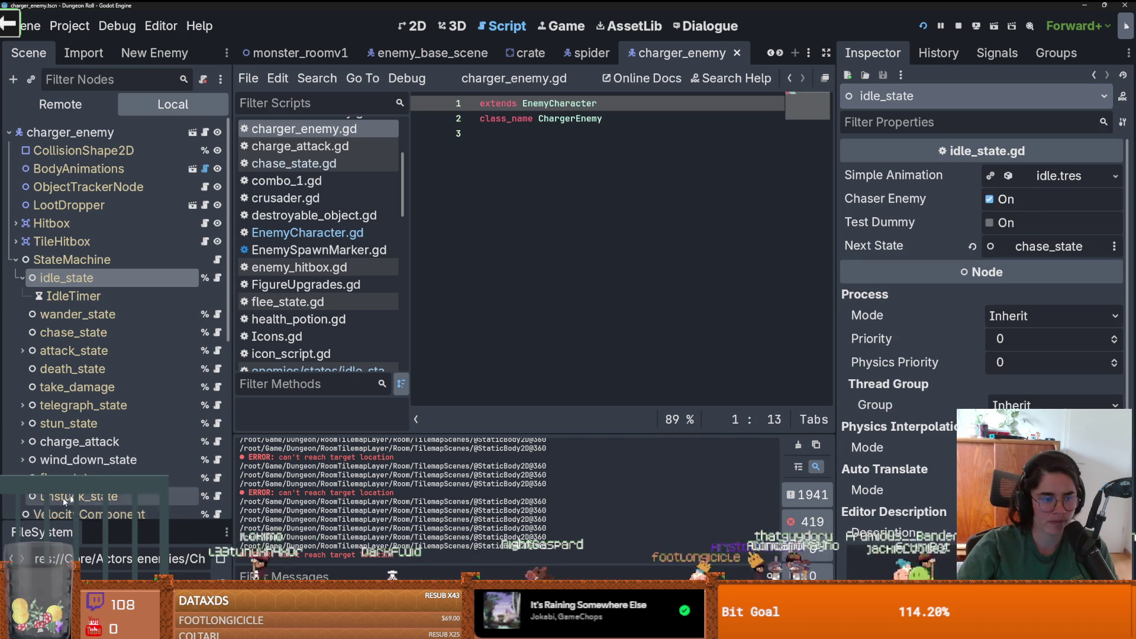
# - Make the charger's StateLabel visible, save the charger_enemy scene and run the game
pyautogui.scroll(-5, 113, 295)
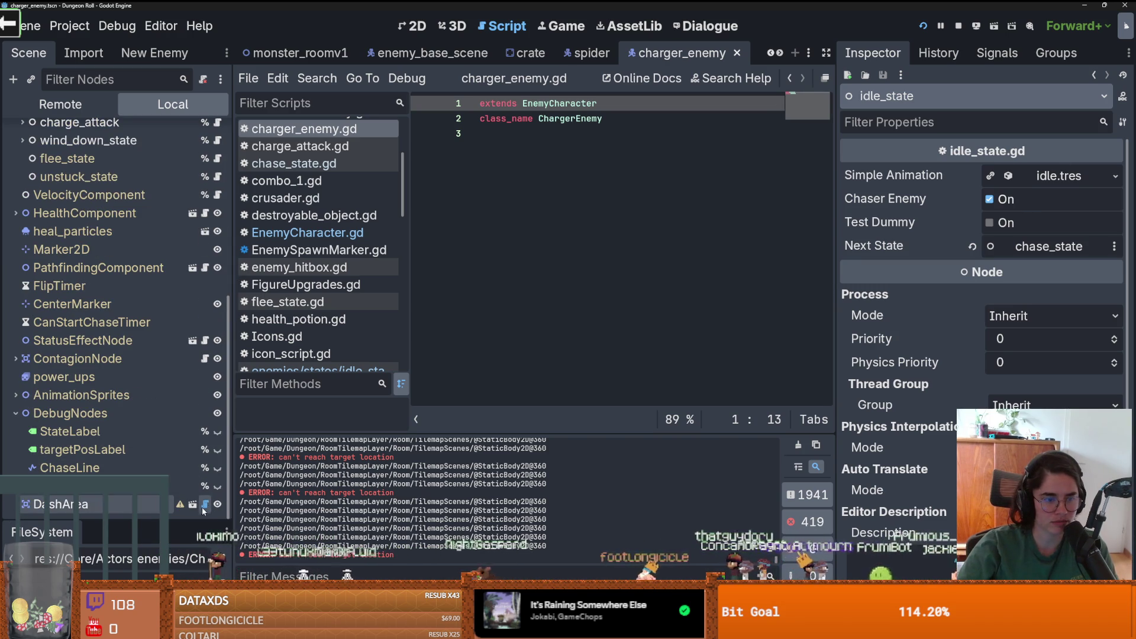
pyautogui.click(217, 433)
pyautogui.hotkey('ctrl', 's')
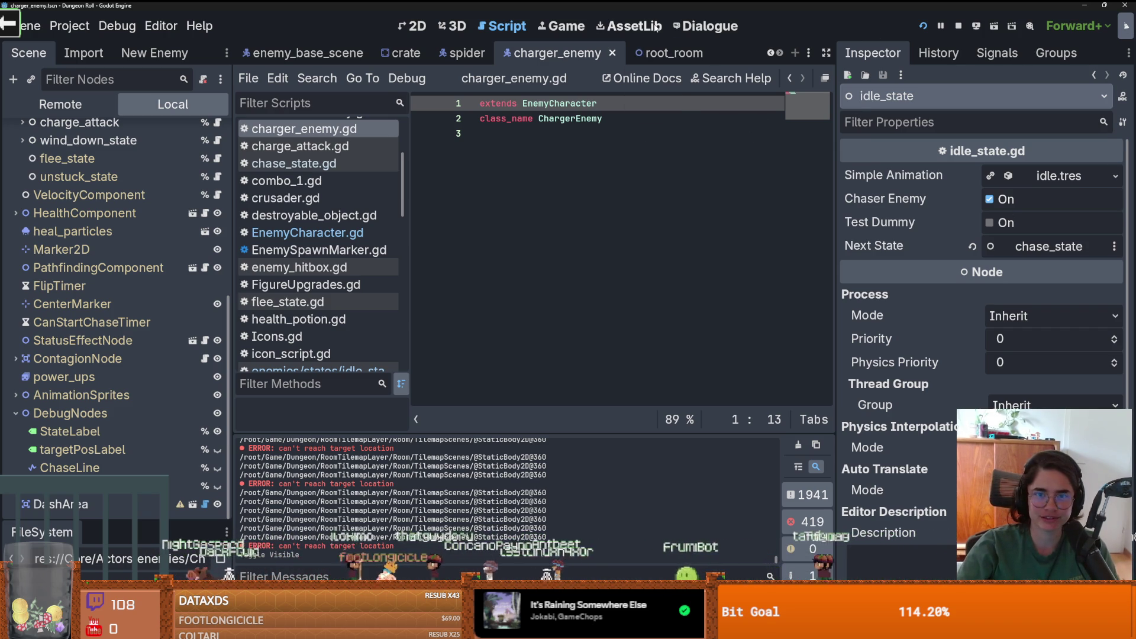
pyautogui.press('F5')
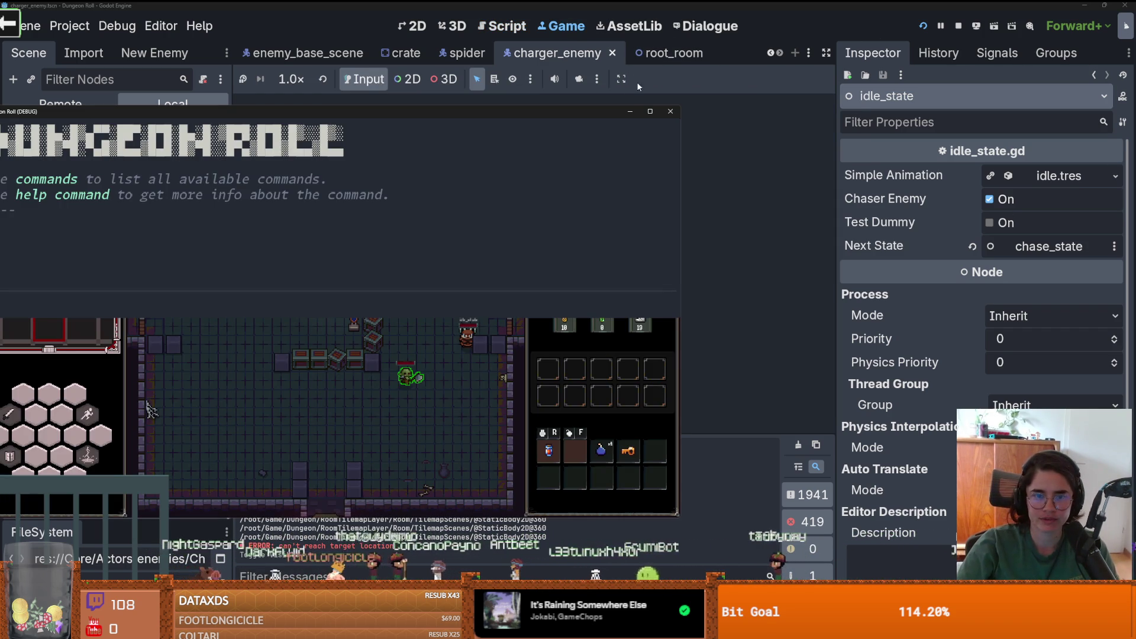
# - Maximize the game, close the console, and walk the knight around as goblins chase it
pyautogui.click(650, 111)
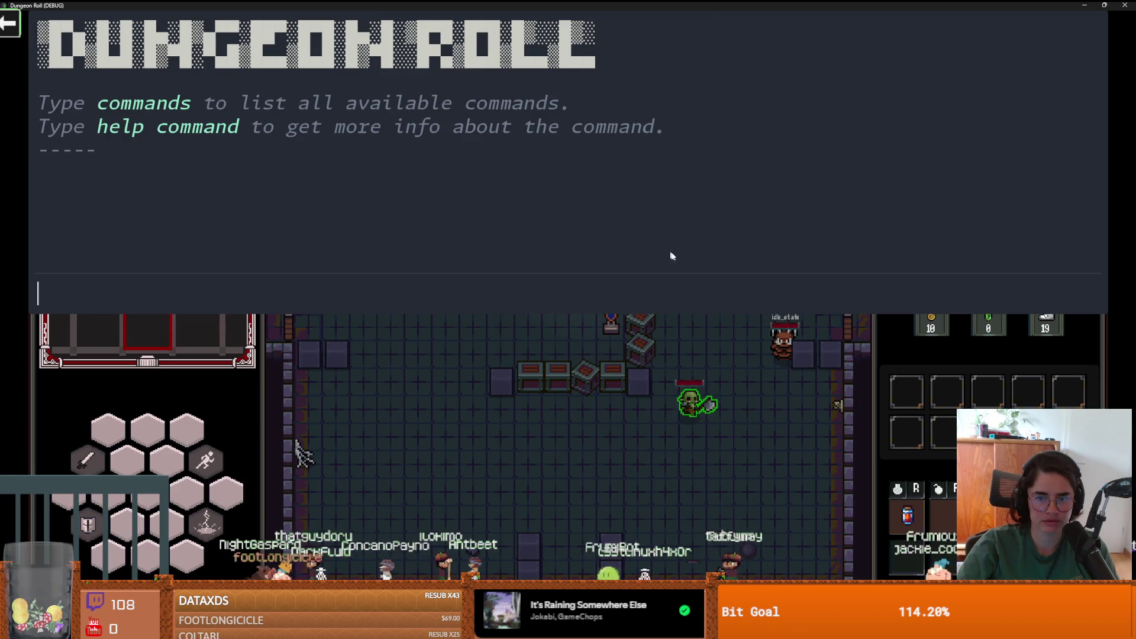
pyautogui.press('`')
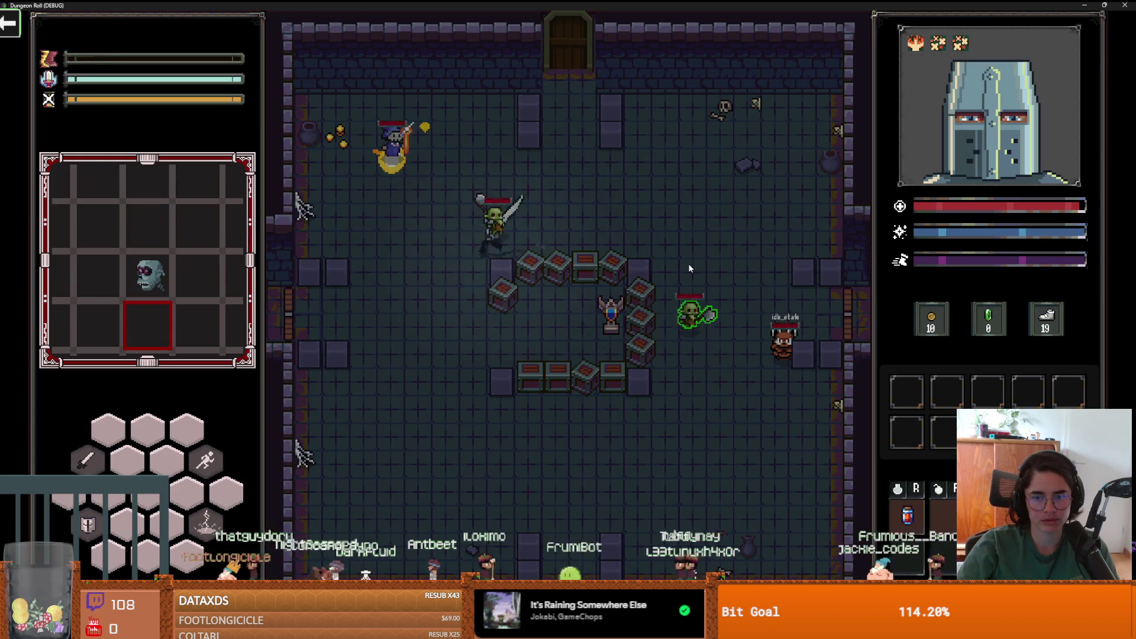
pyautogui.press('s')
pyautogui.press('d')
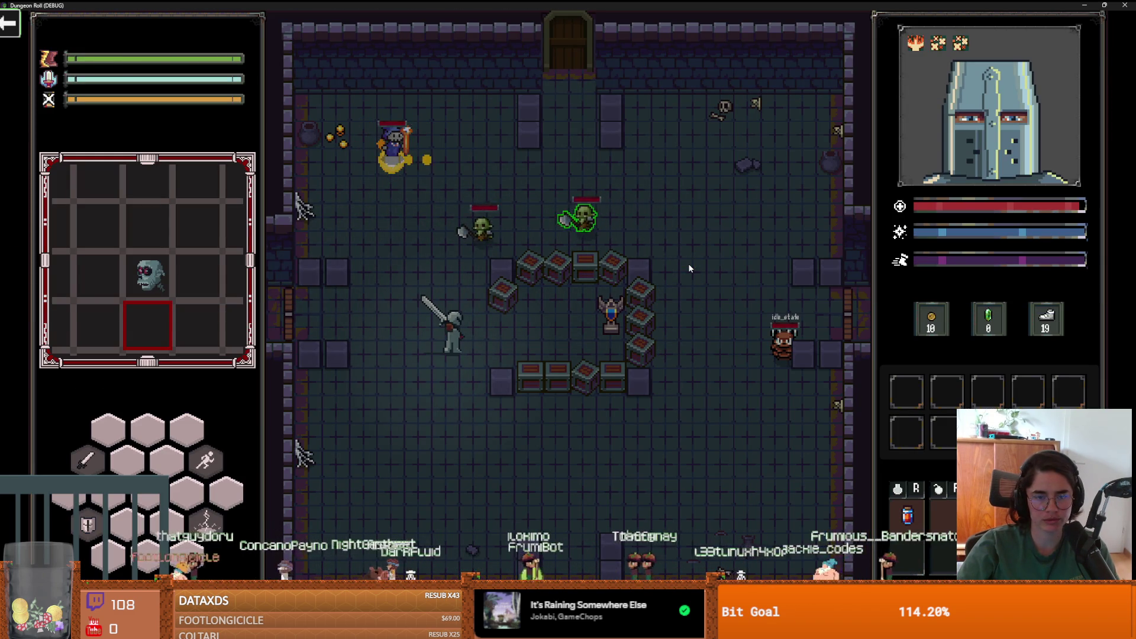
pyautogui.press('s')
pyautogui.press('d')
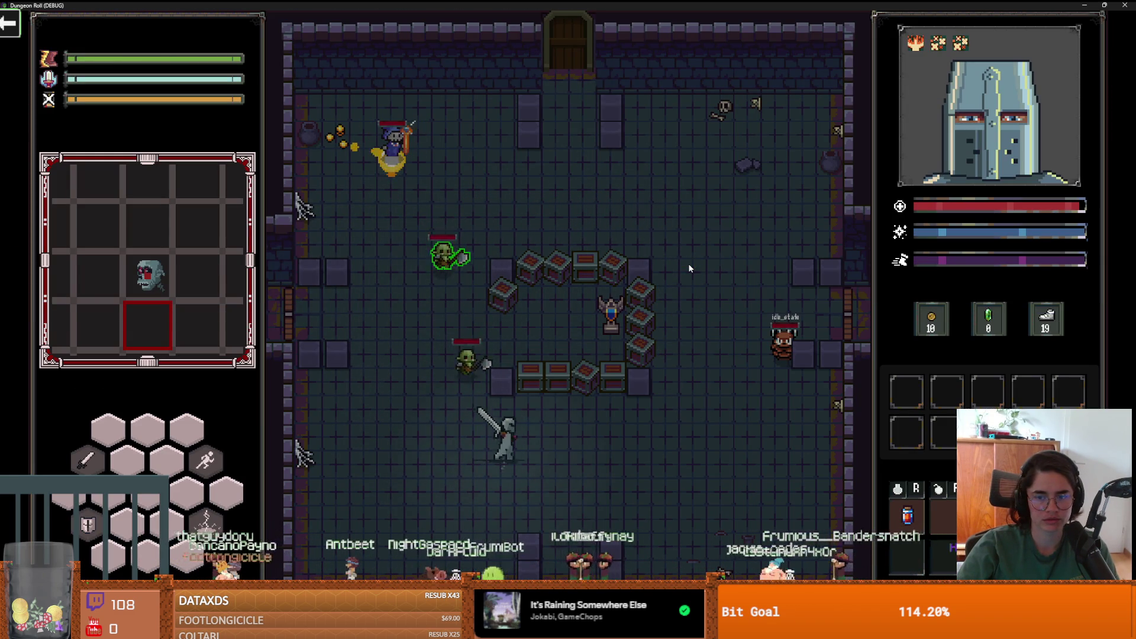
pyautogui.press('d')
pyautogui.press('w')
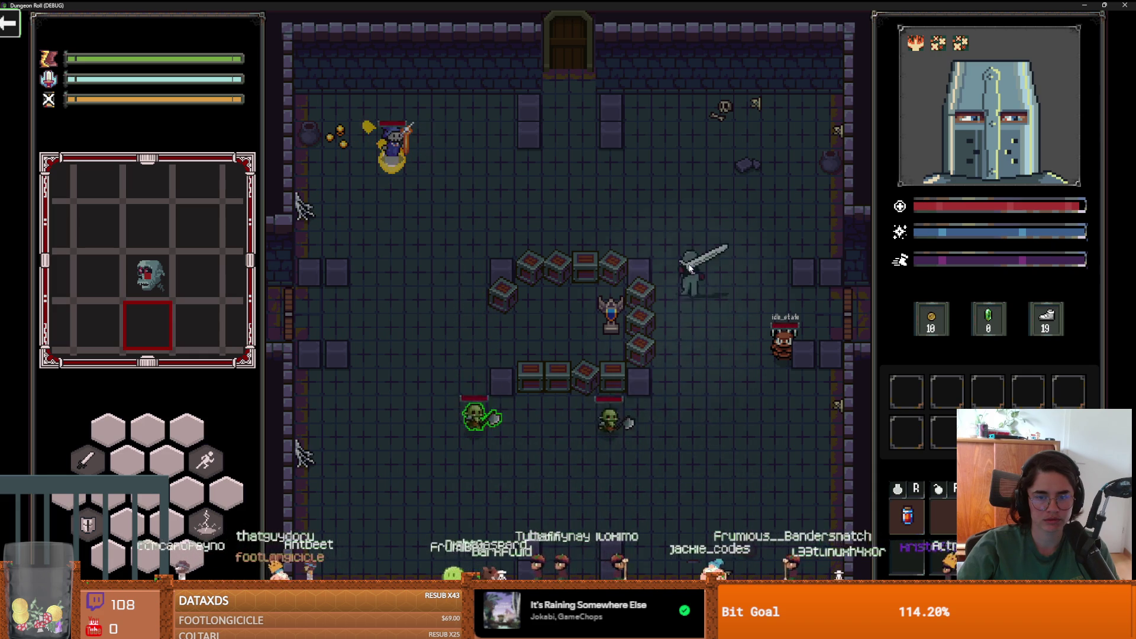
pyautogui.press('a')
pyautogui.press('a')
pyautogui.press('s')
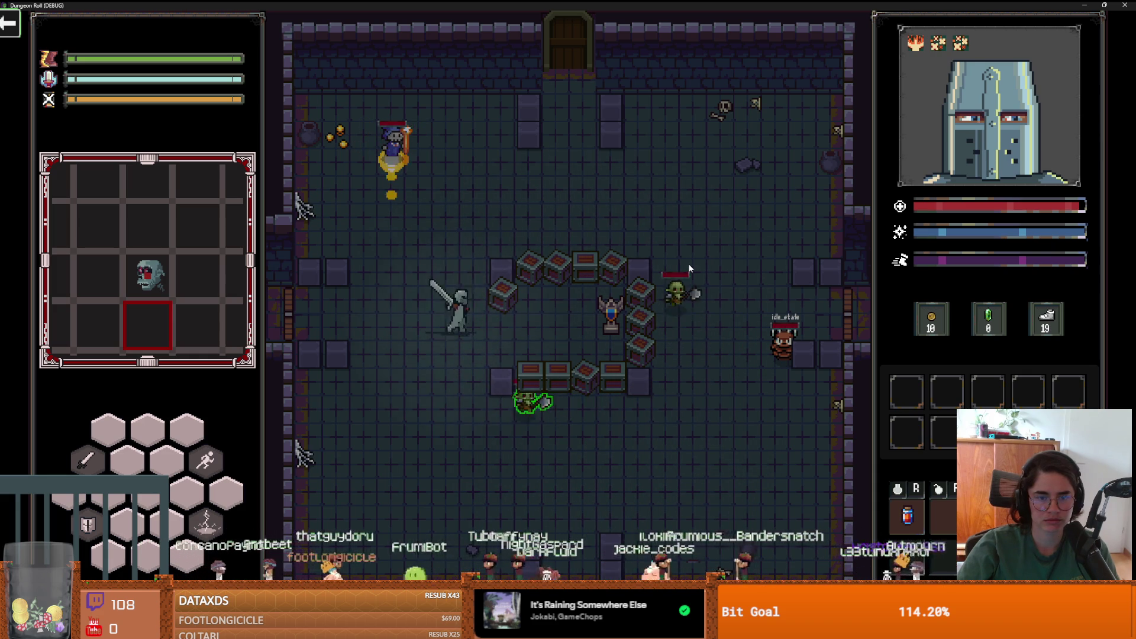
pyautogui.press('d')
pyautogui.press('a')
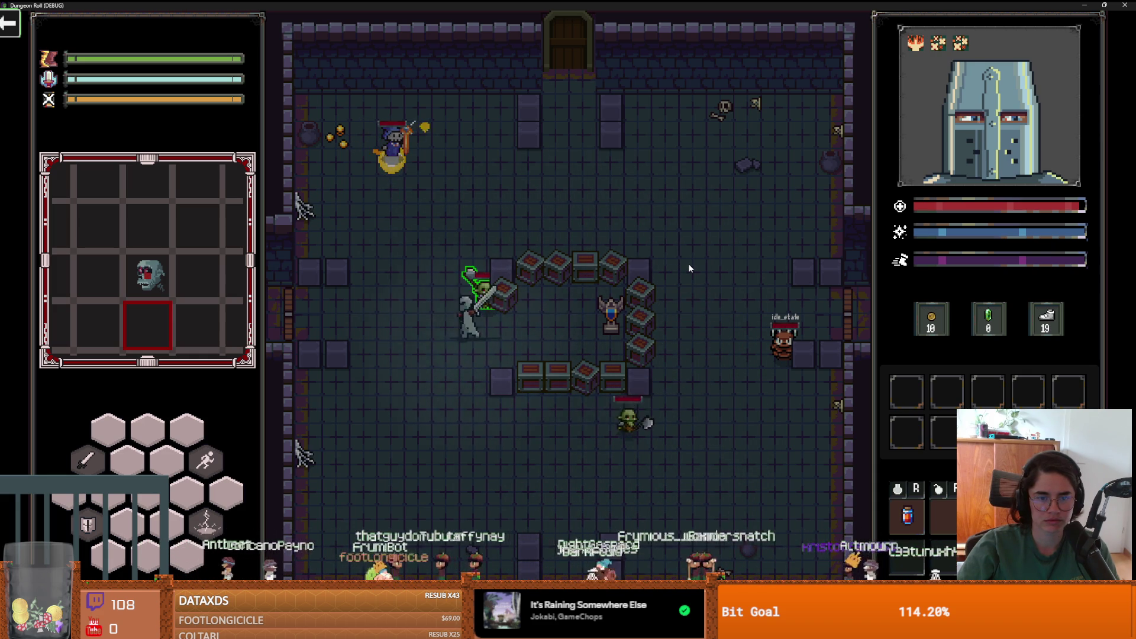
pyautogui.press('w')
pyautogui.press('w')
pyautogui.press('d')
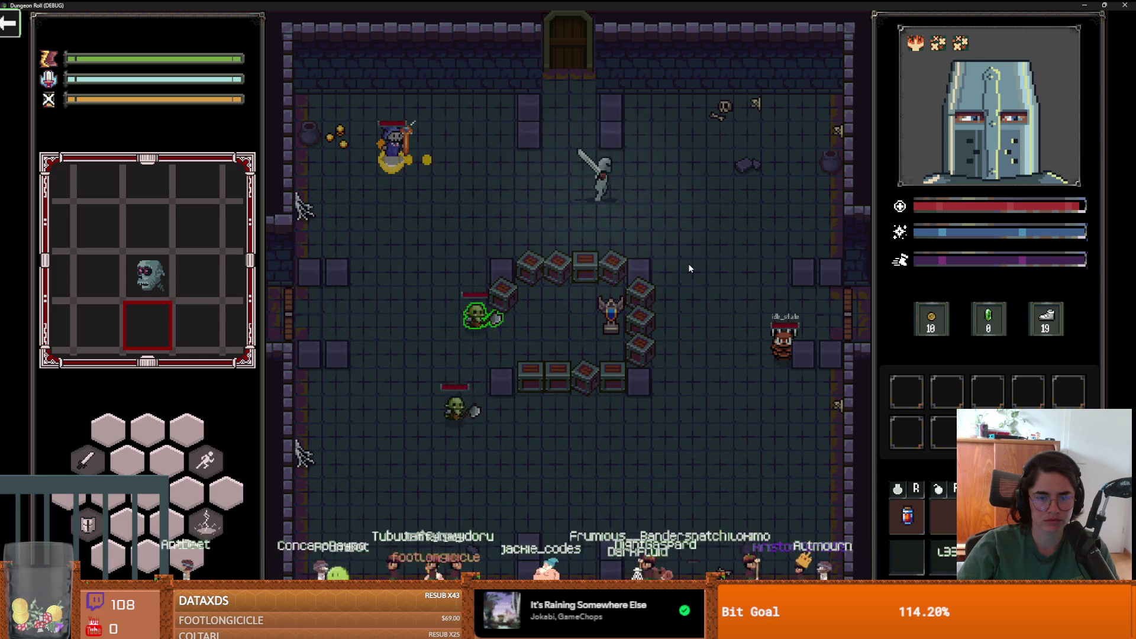
pyautogui.press('s')
pyautogui.press('s')
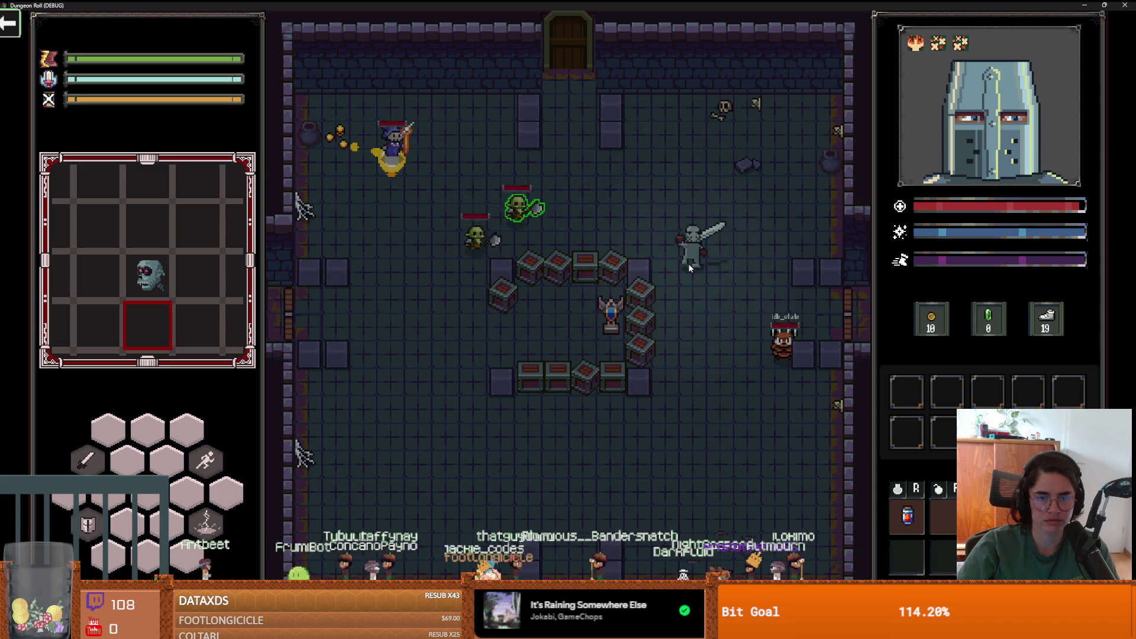
# - Lead the knight past and through the crates, then shrink the game window back over the editor
pyautogui.press('a')
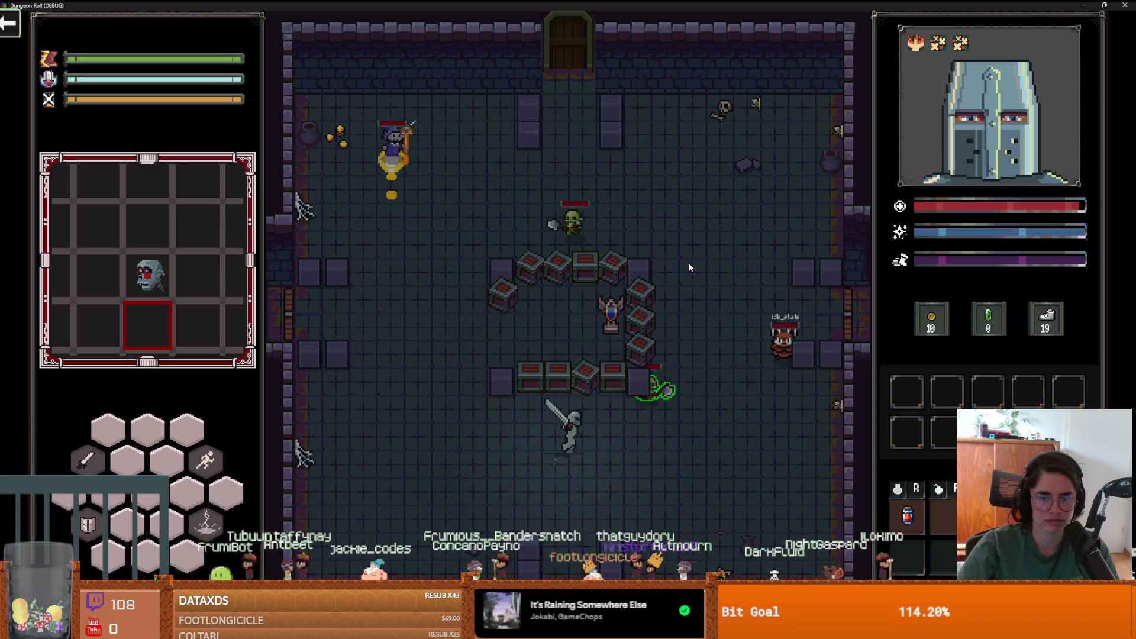
pyautogui.press('d')
pyautogui.press('w')
pyautogui.press('a')
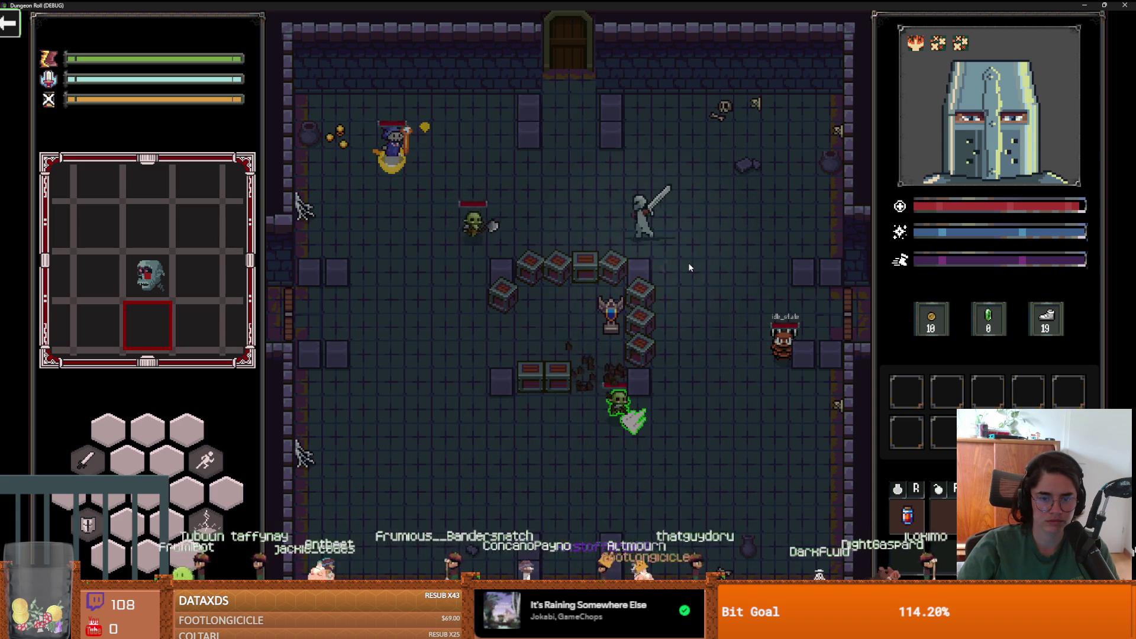
pyautogui.press('s')
pyautogui.press('a')
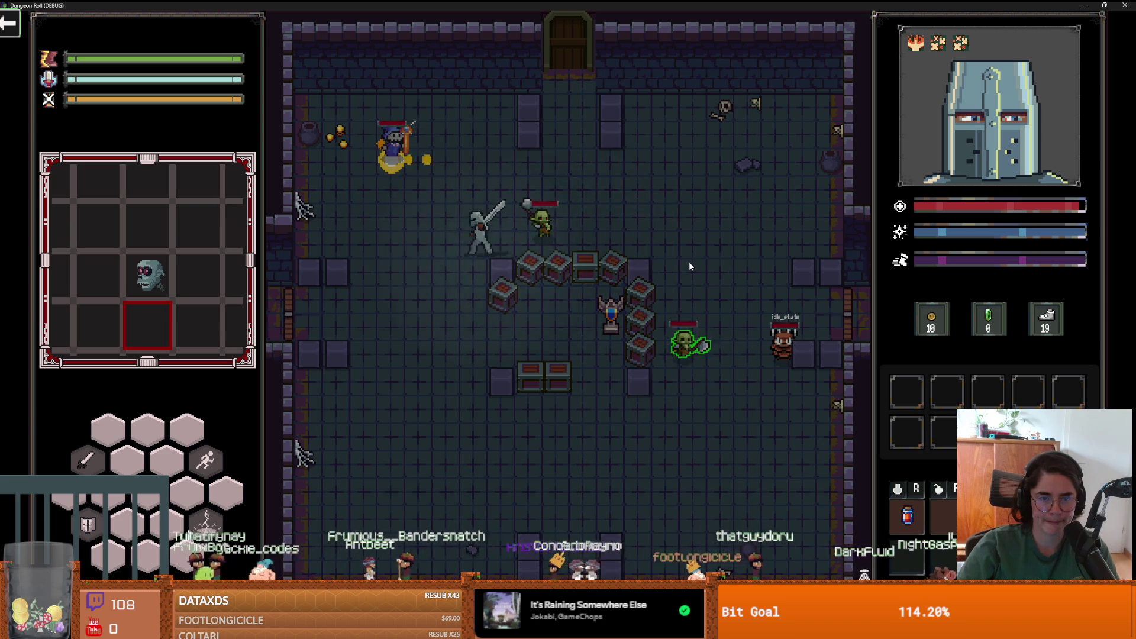
pyautogui.press('s')
pyautogui.press('a')
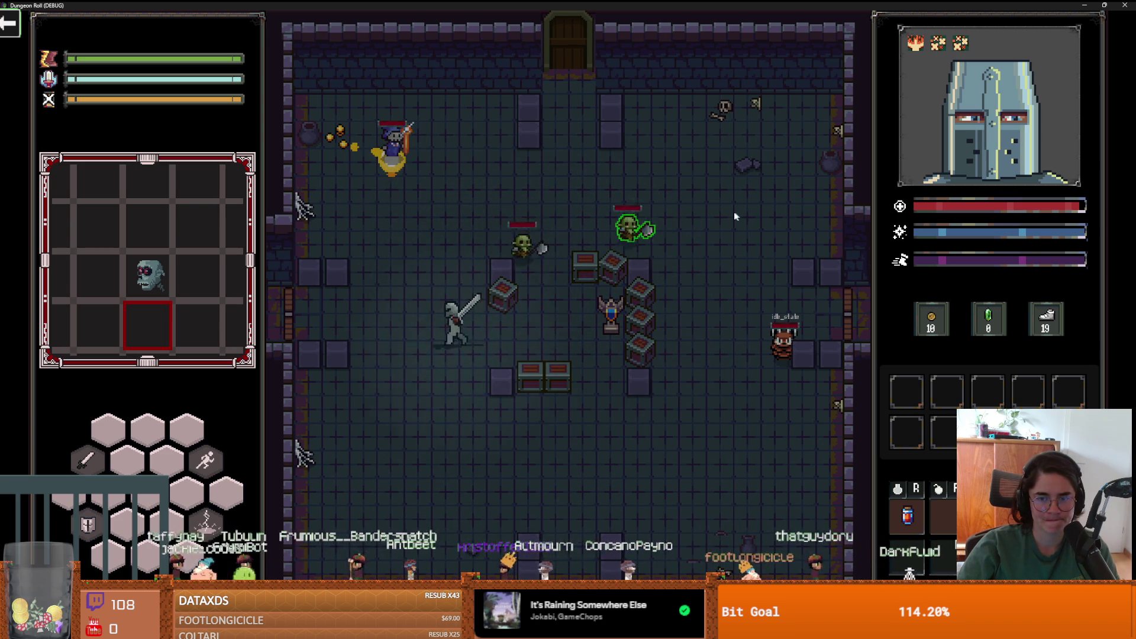
pyautogui.press('s')
pyautogui.press('d')
pyautogui.press('super+Down')
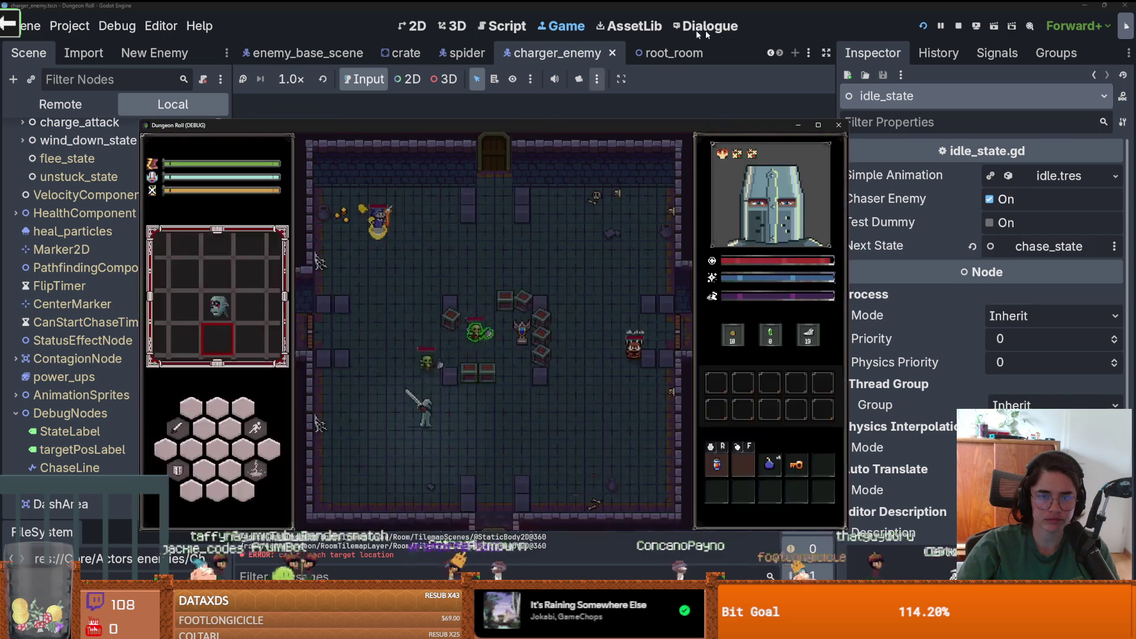
# - Stop the running game and open idle_state.gd in a widened code editor
pyautogui.click(837, 126)
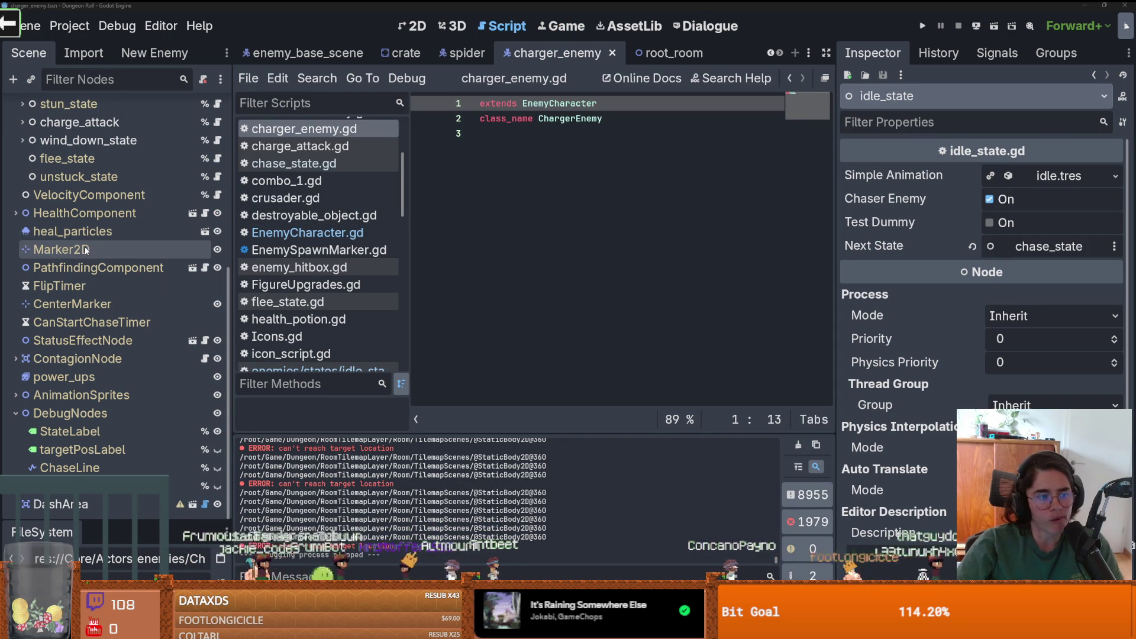
pyautogui.scroll(5, 134, 284)
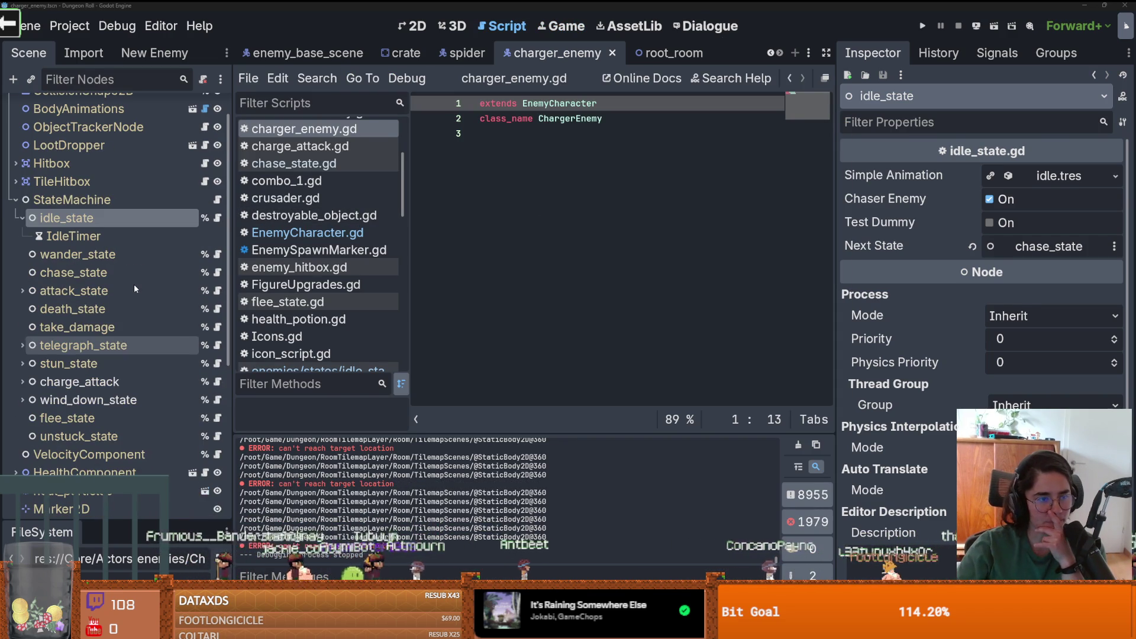
pyautogui.click(218, 219)
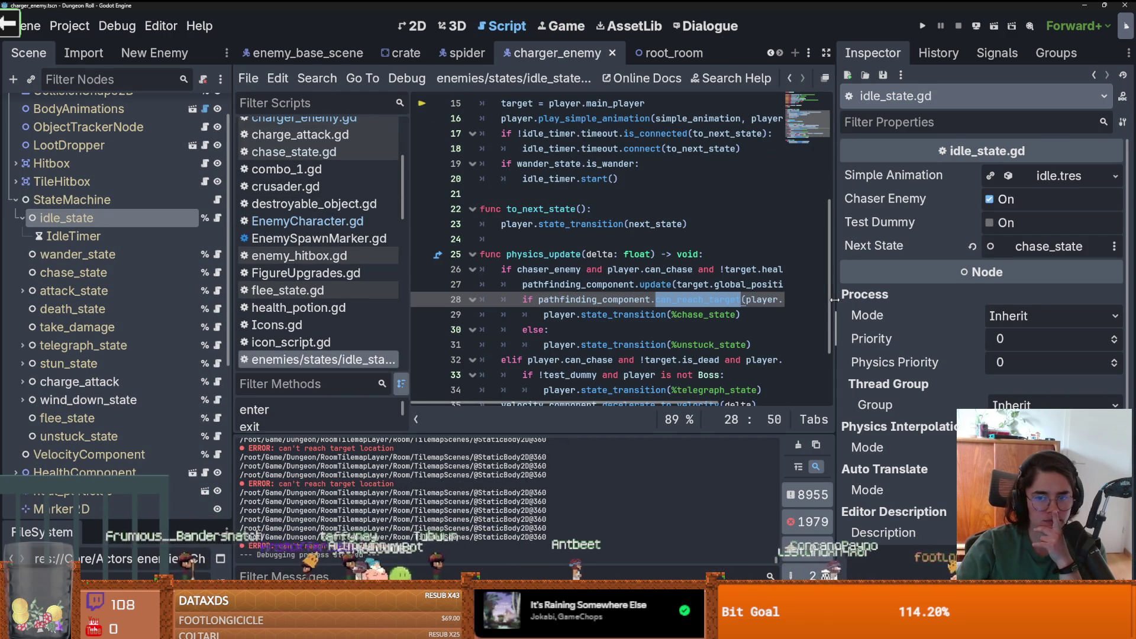
pyautogui.moveTo(834, 300); pyautogui.dragTo(1008, 300)
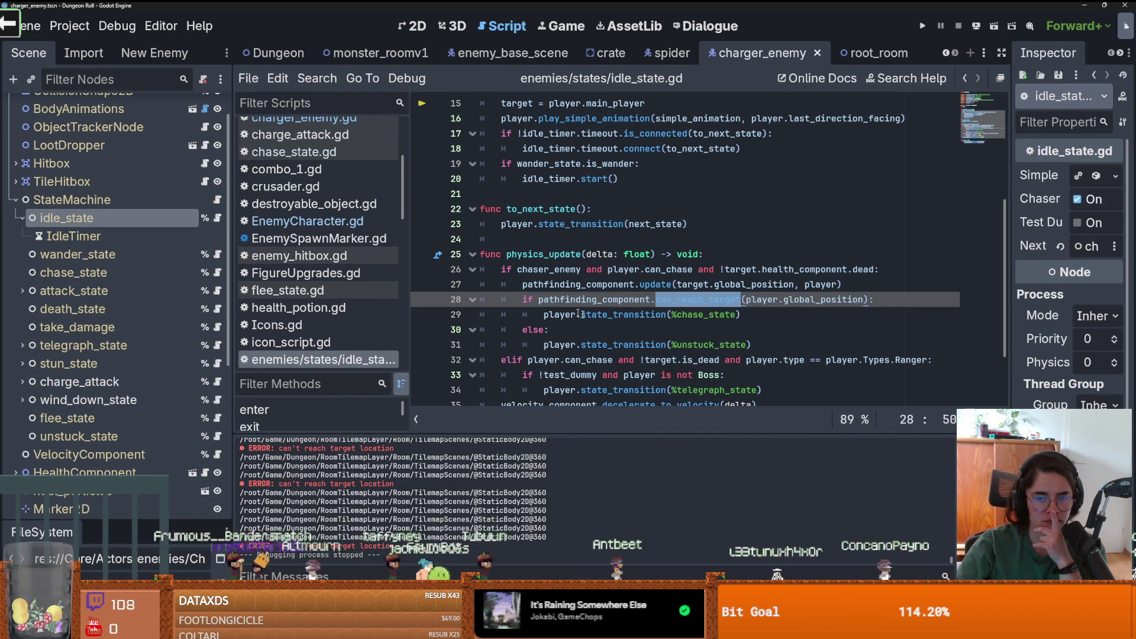
pyautogui.scroll(-1, 578, 314)
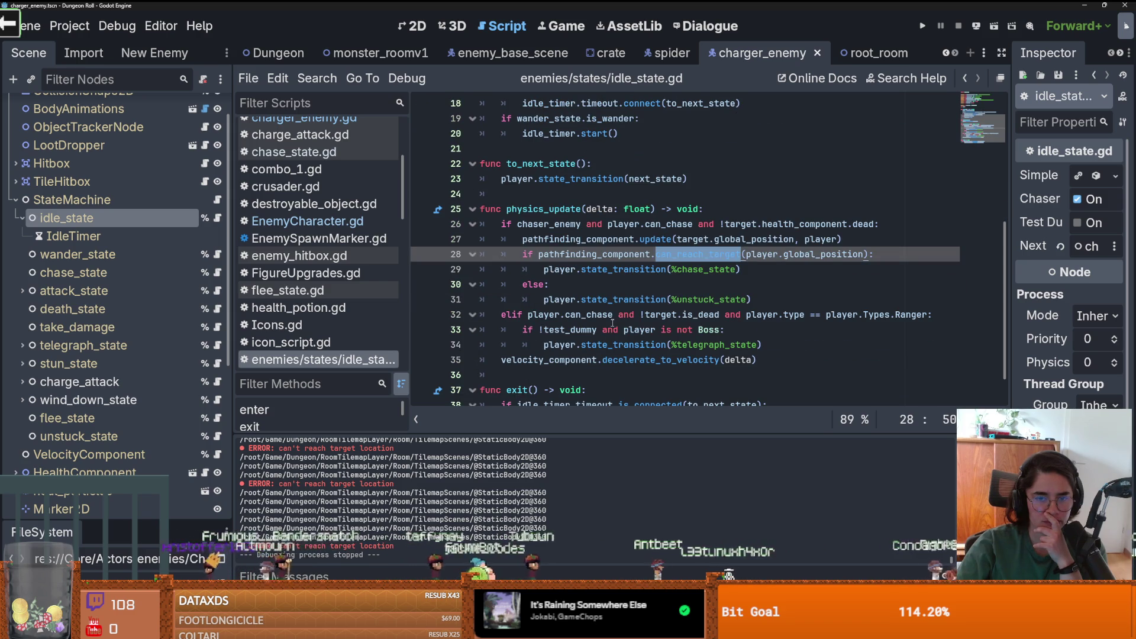
pyautogui.scroll(1, 612, 323)
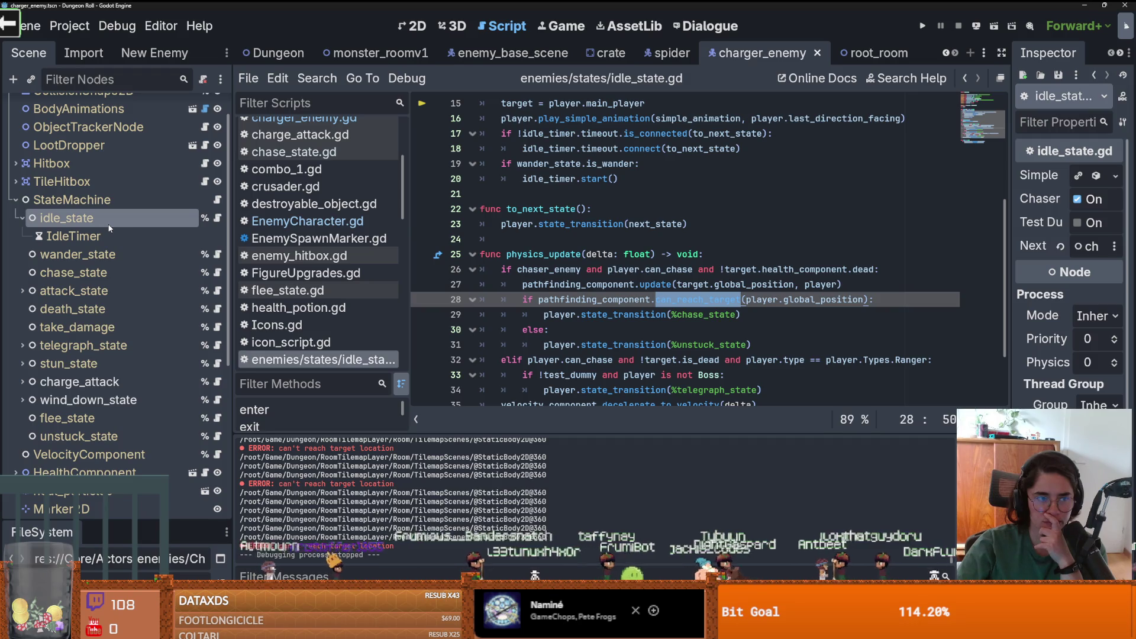
# - Review chase_state and idle_state properties, then select wander_state in line 19's is_wander check
pyautogui.click(103, 273)
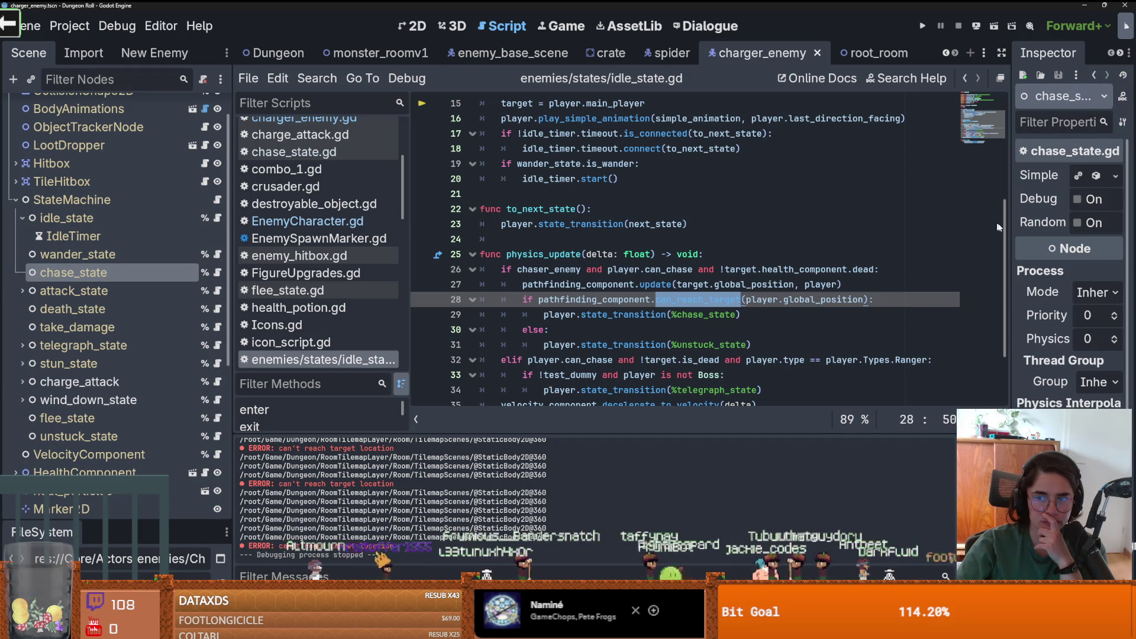
pyautogui.moveTo(1011, 223); pyautogui.dragTo(826, 223)
pyautogui.click(66, 218)
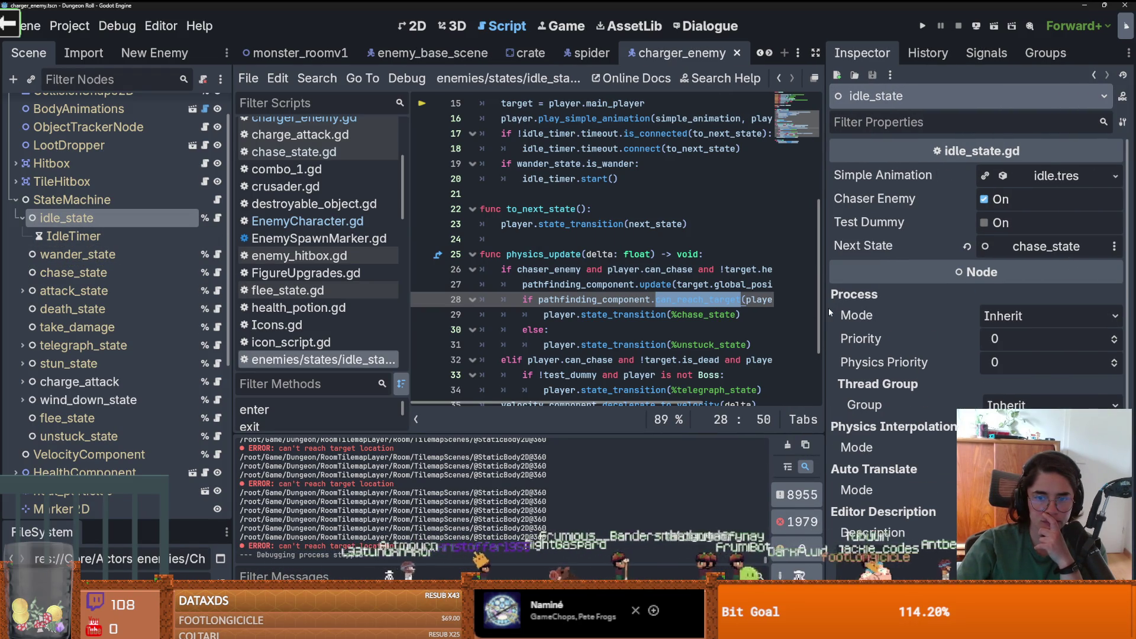
pyautogui.moveTo(834, 310); pyautogui.dragTo(917, 306)
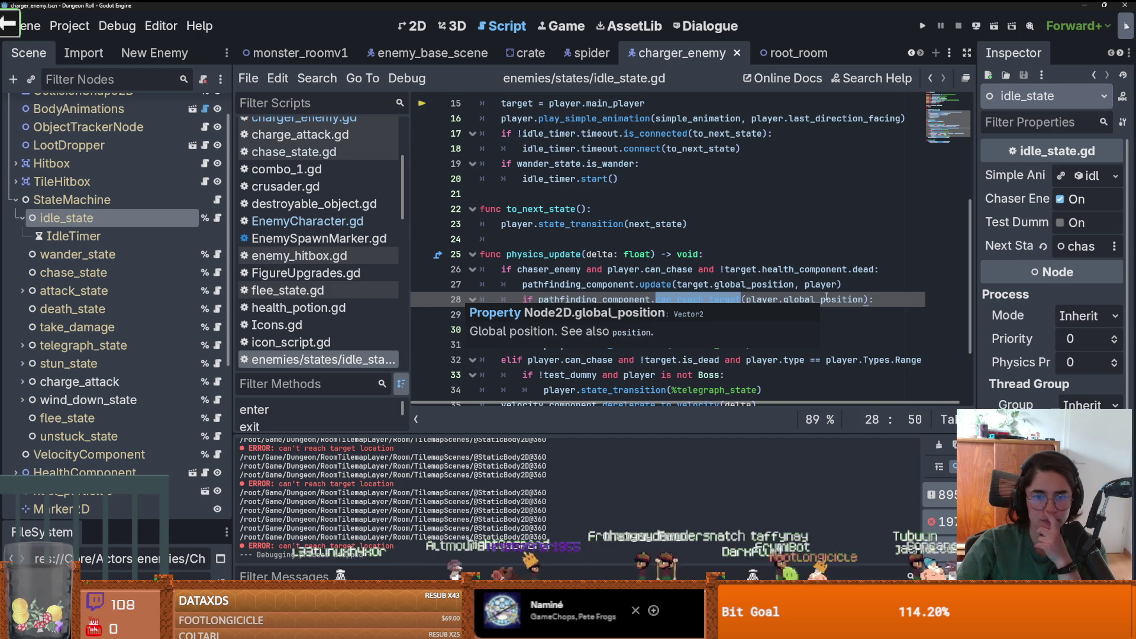
pyautogui.click(730, 270)
pyautogui.scroll(2, 644, 270)
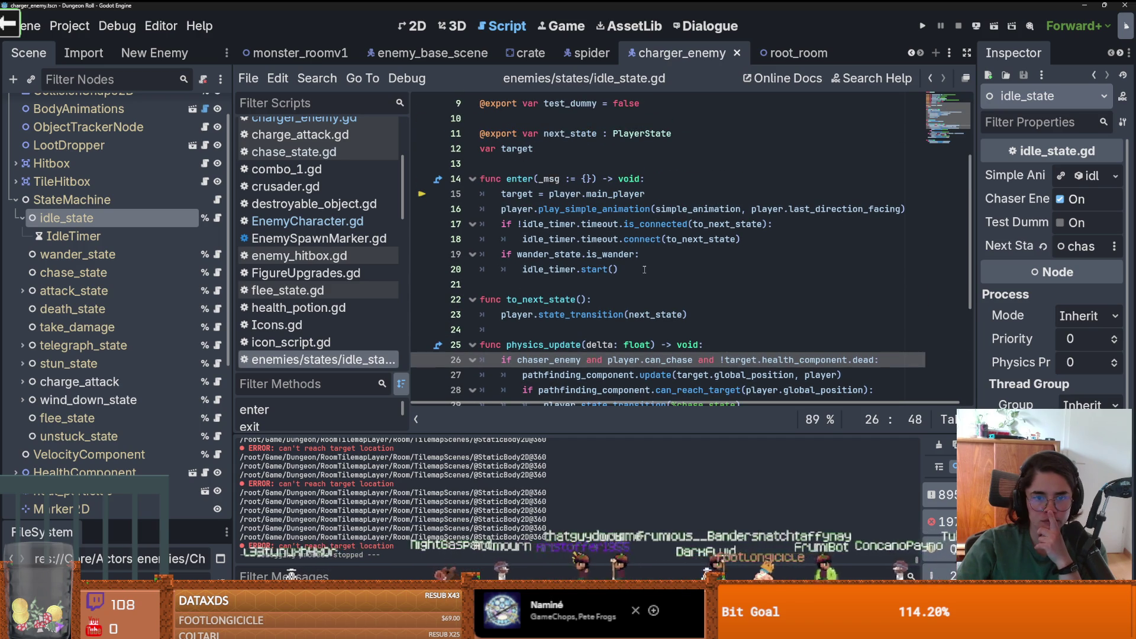
pyautogui.doubleClick(557, 258)
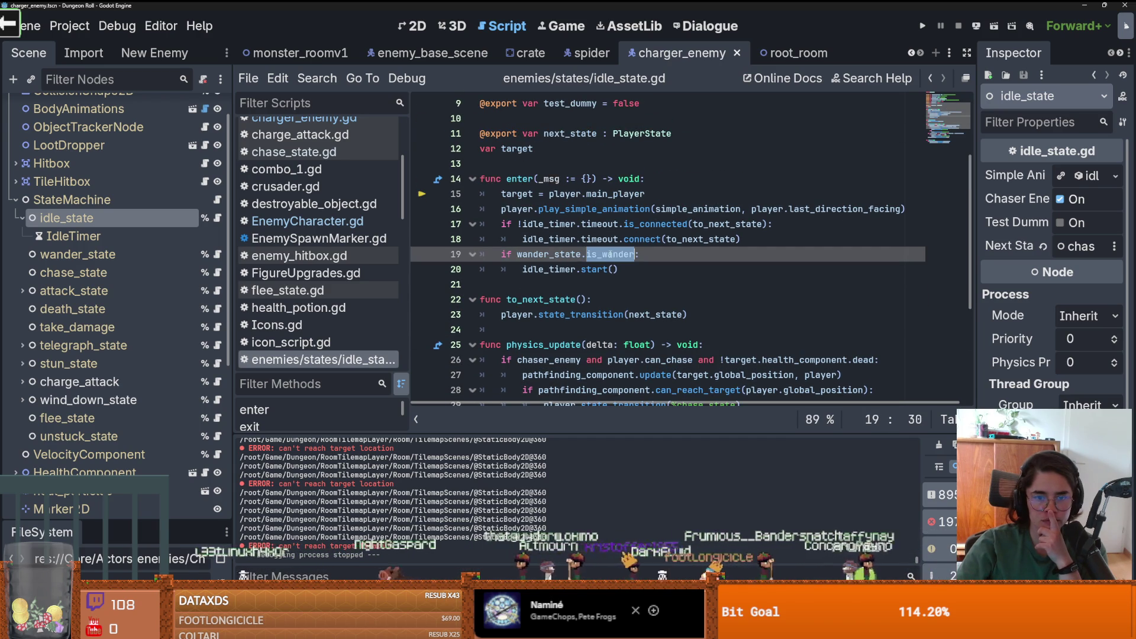
# - Look over the is_wander declaration in wander_state.gd and the wander_state node's properties
pyautogui.click(217, 254)
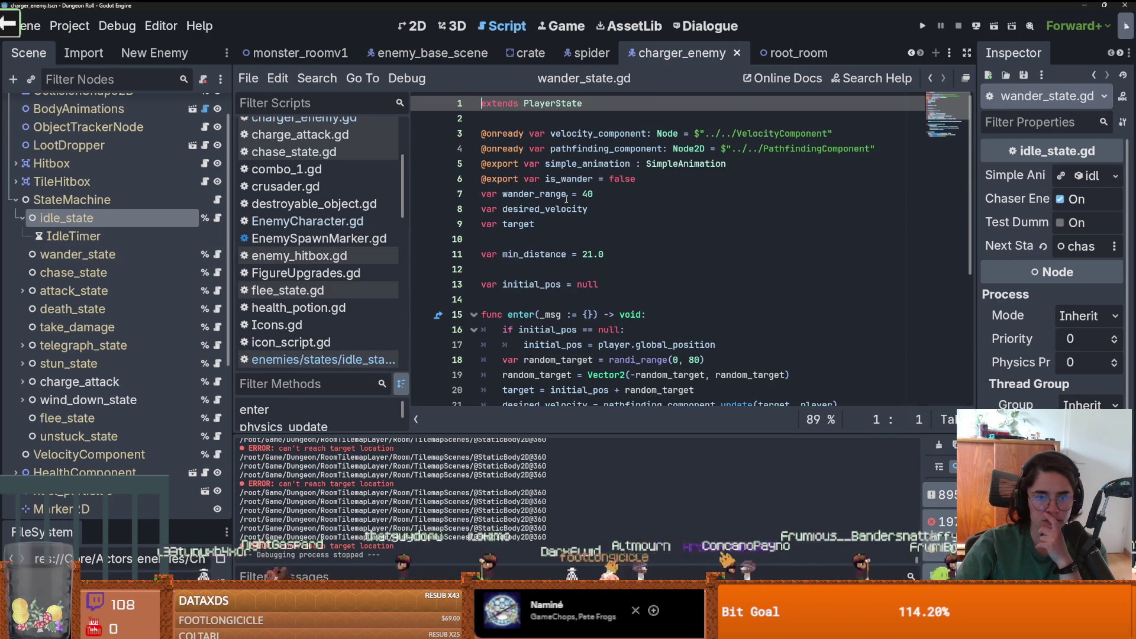
pyautogui.scroll(-3, 568, 225)
pyautogui.scroll(3, 569, 253)
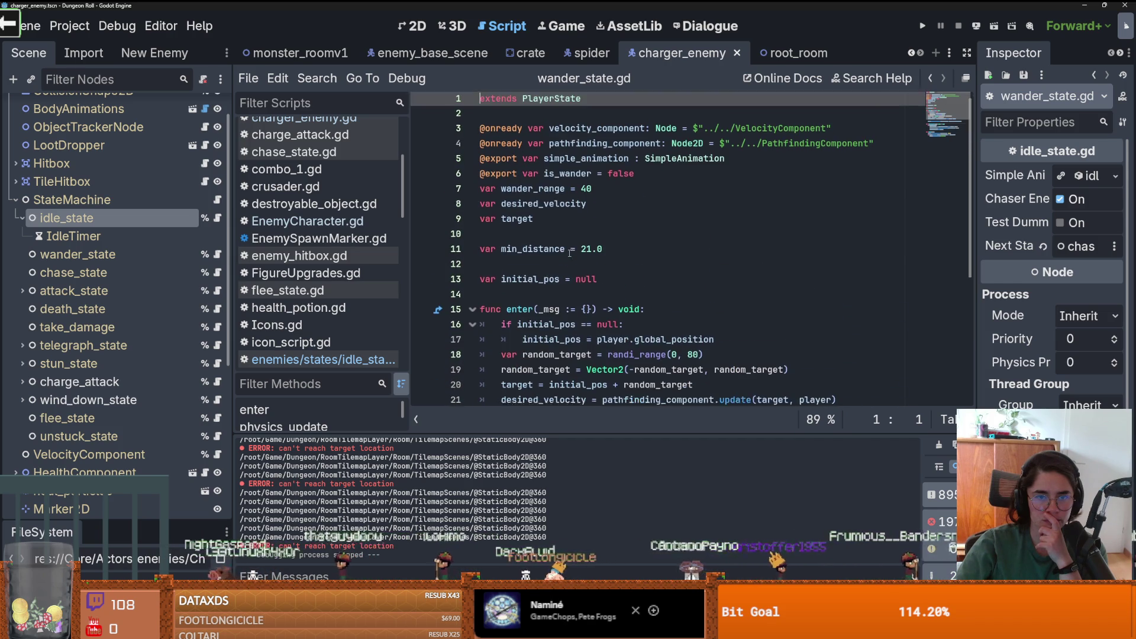
pyautogui.doubleClick(567, 178)
pyautogui.click(136, 254)
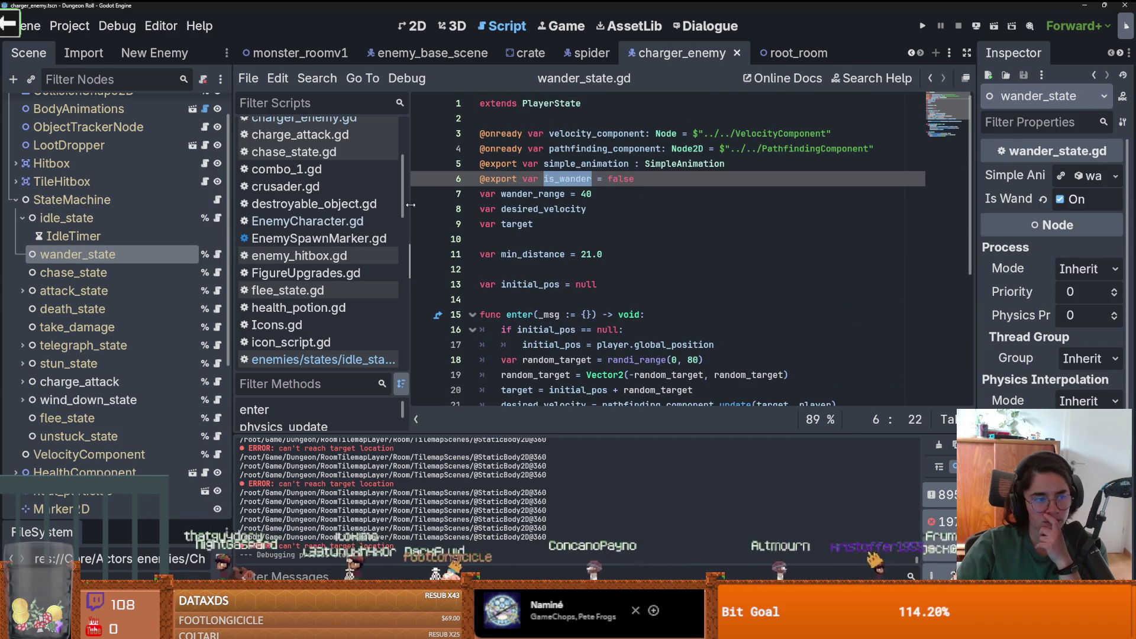
pyautogui.click(23, 217)
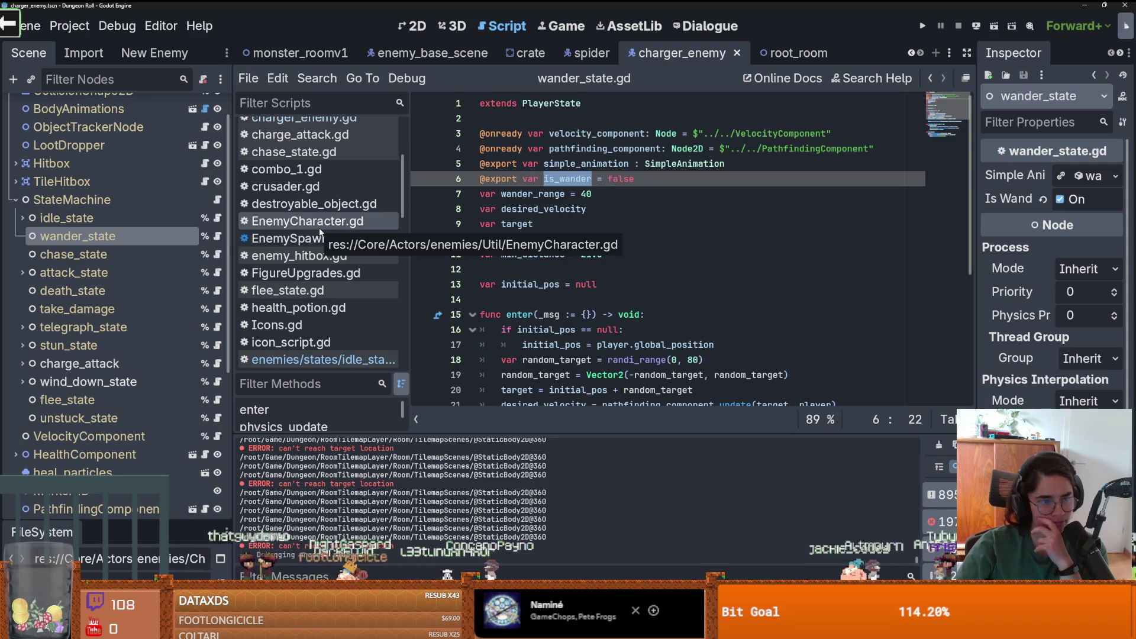
pyautogui.click(216, 236)
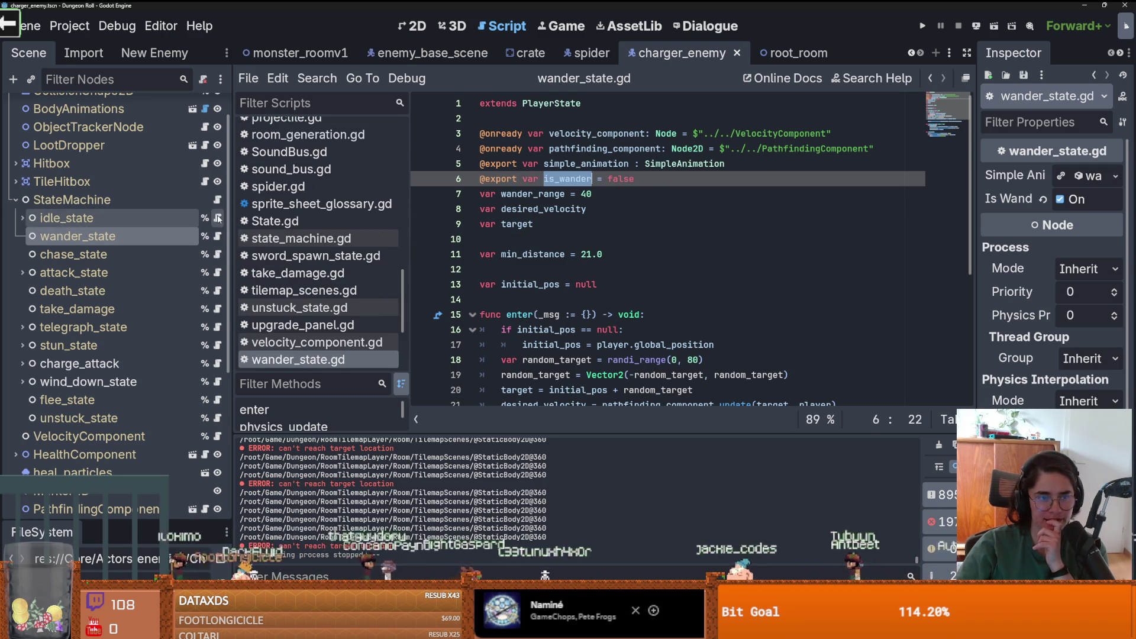
pyautogui.click(218, 218)
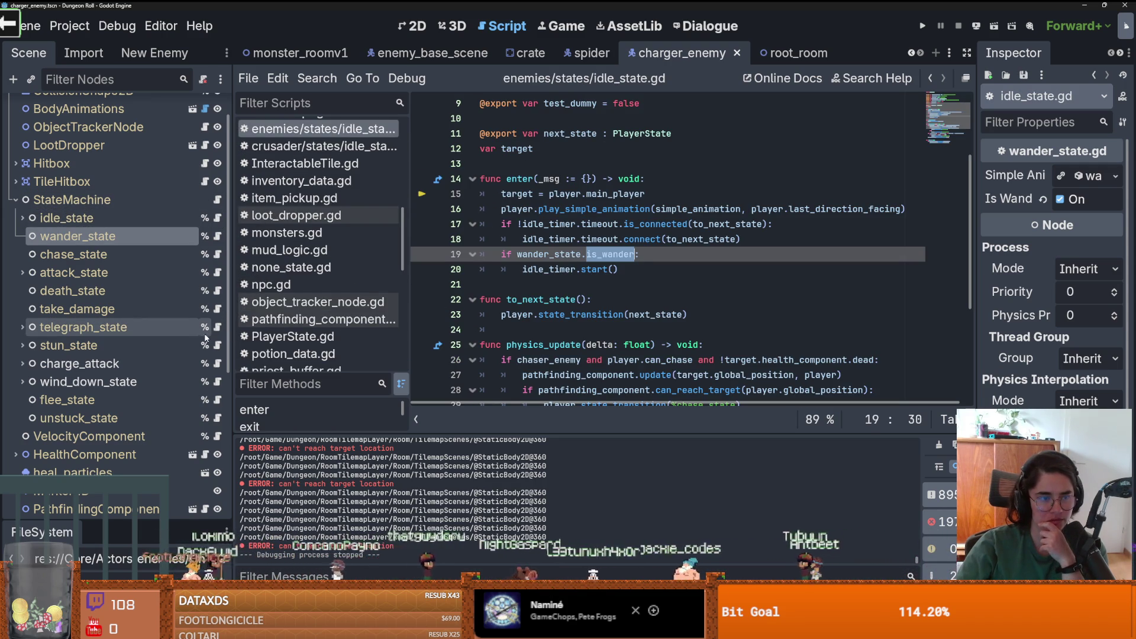
# - In wind_down_state.gd, replace %idle_state with %chase_state on line 13 and run the game
pyautogui.click(218, 381)
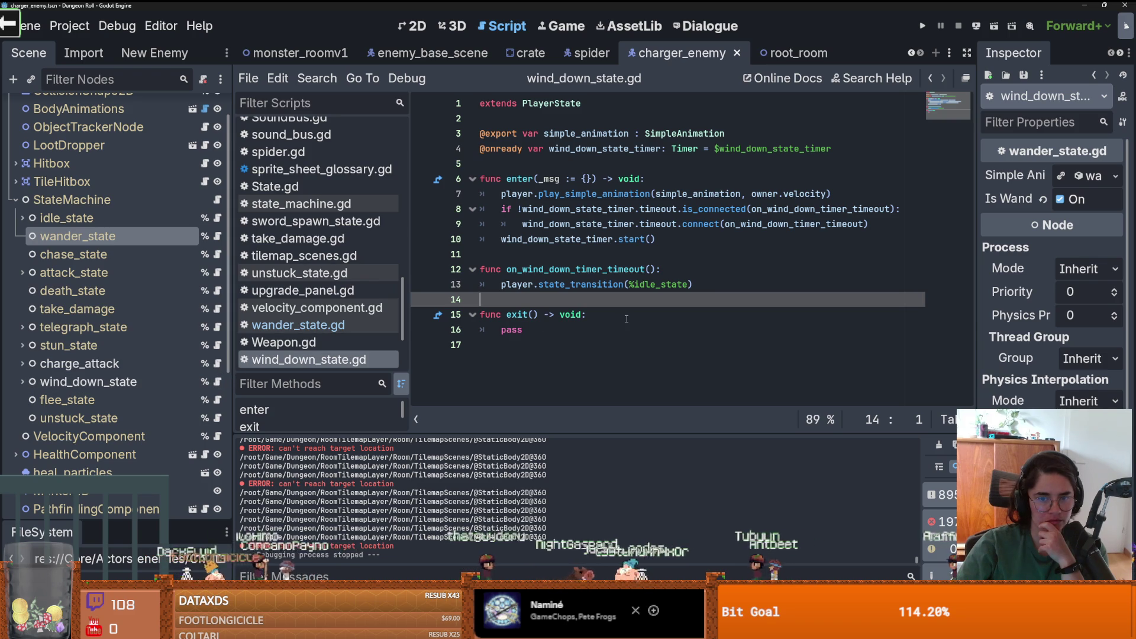
pyautogui.doubleClick(685, 283)
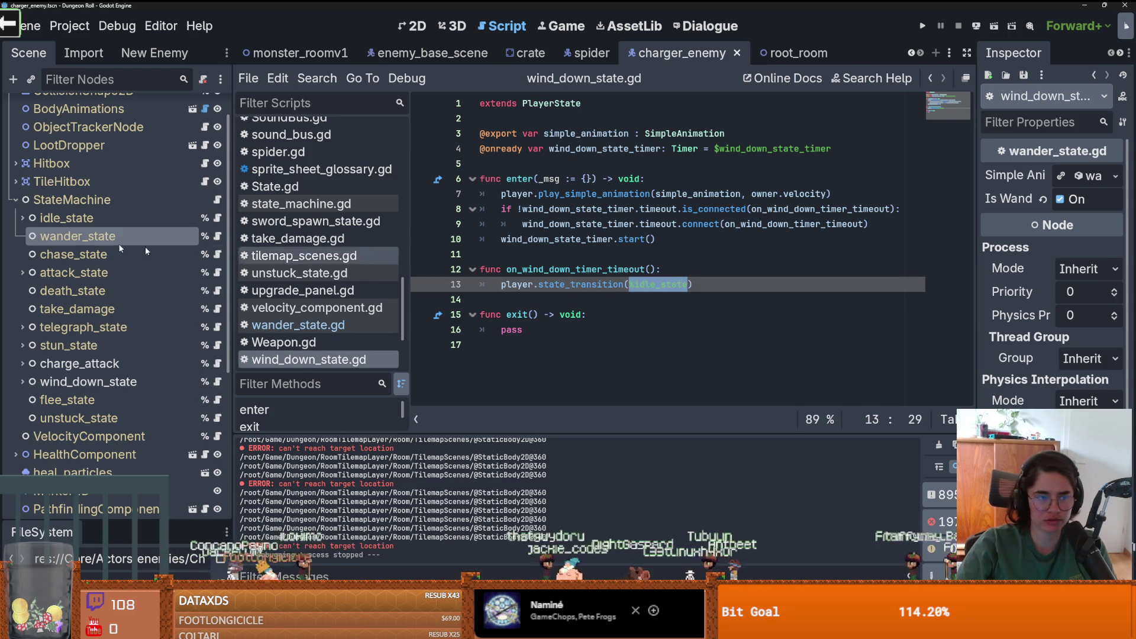
pyautogui.moveTo(81, 259); pyautogui.dragTo(631, 288)
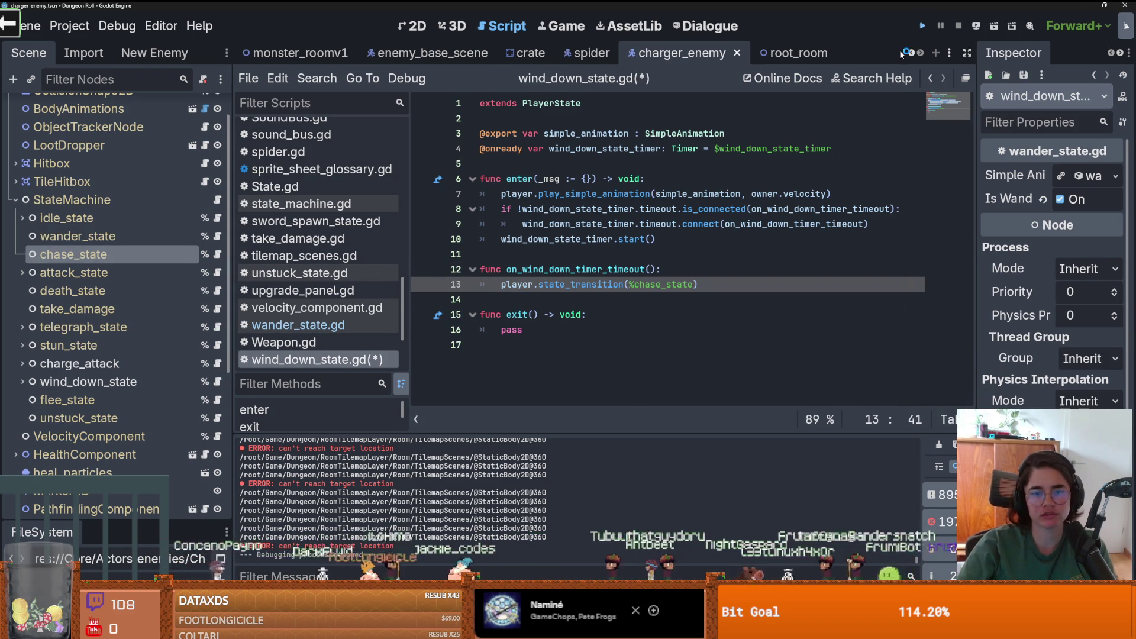
pyautogui.press('F5')
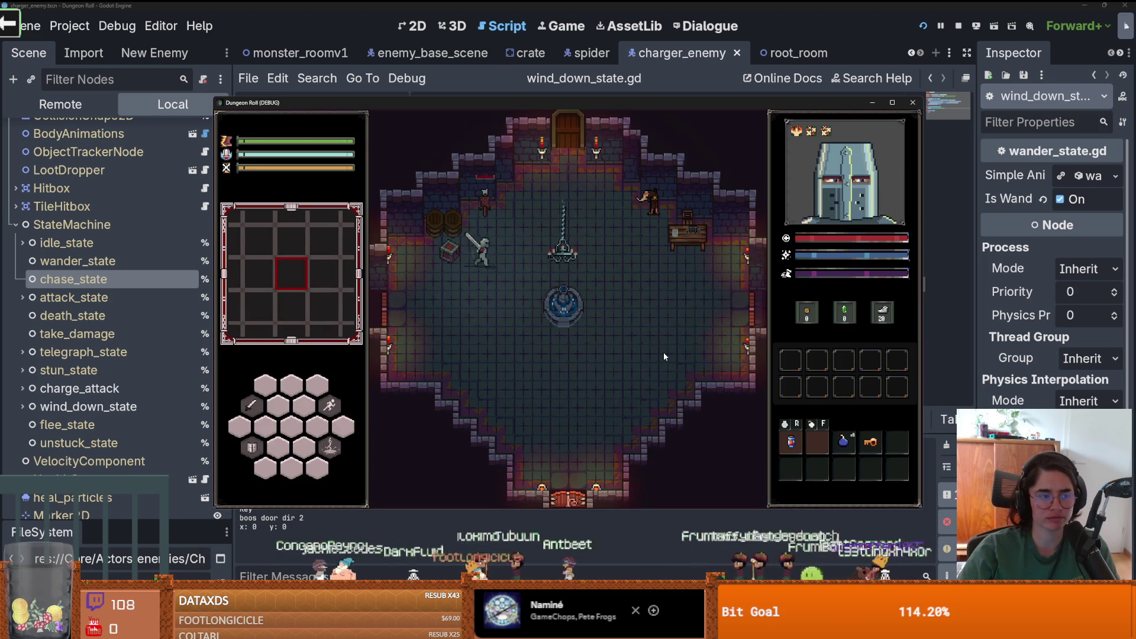
# - Walk the knight toward the top door and around the room to watch the enemies react
pyautogui.press('w')
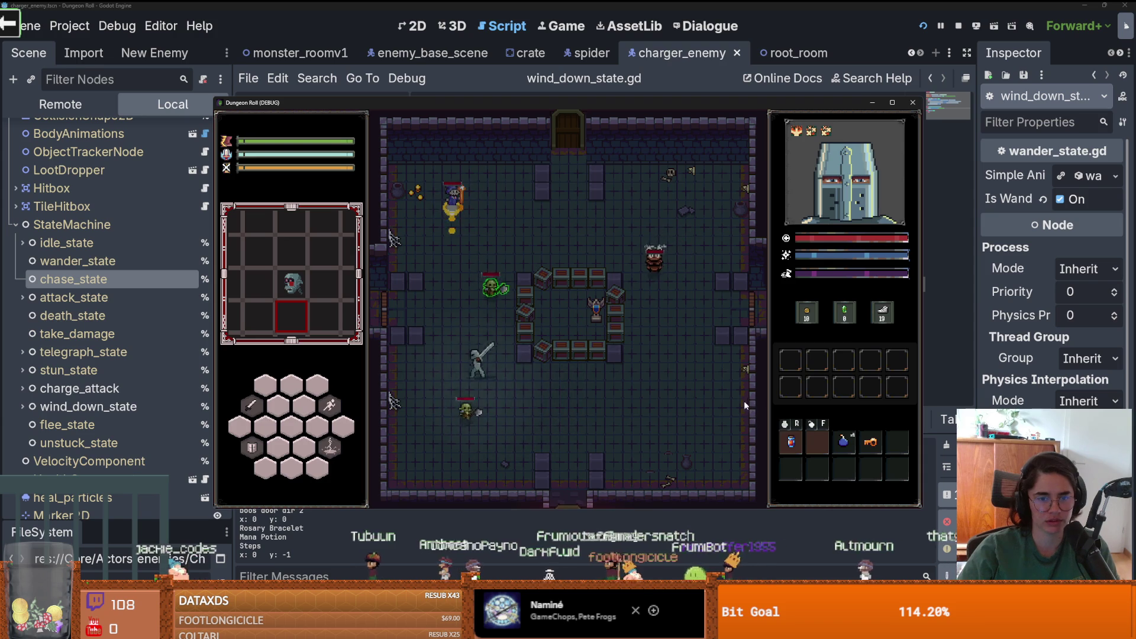
pyautogui.press('w')
pyautogui.press('d')
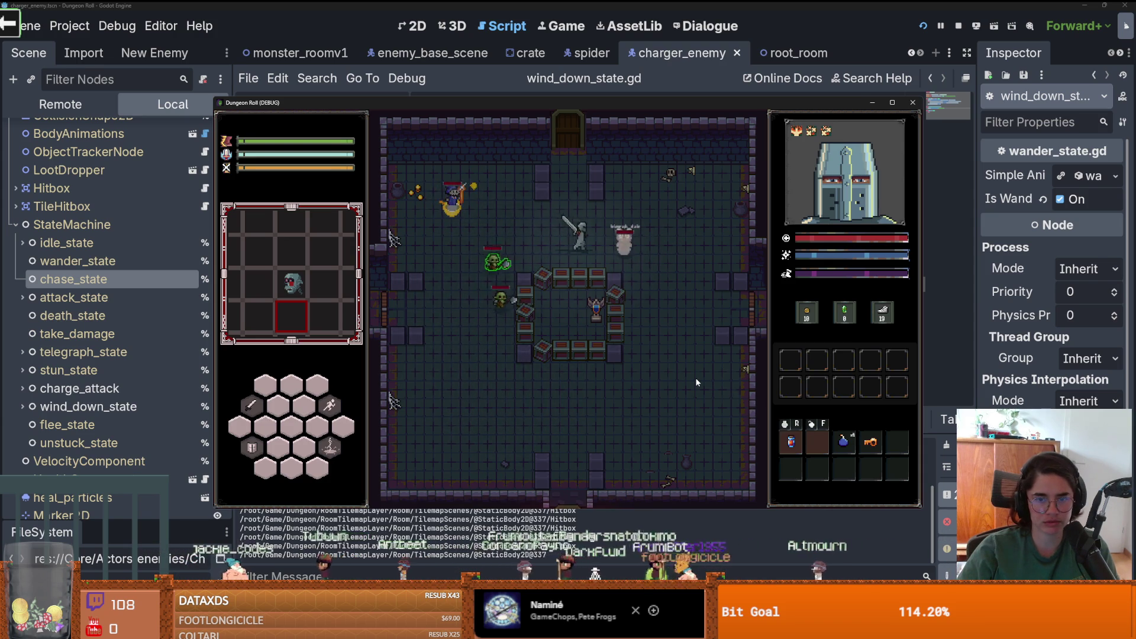
pyautogui.press('s')
pyautogui.press('d')
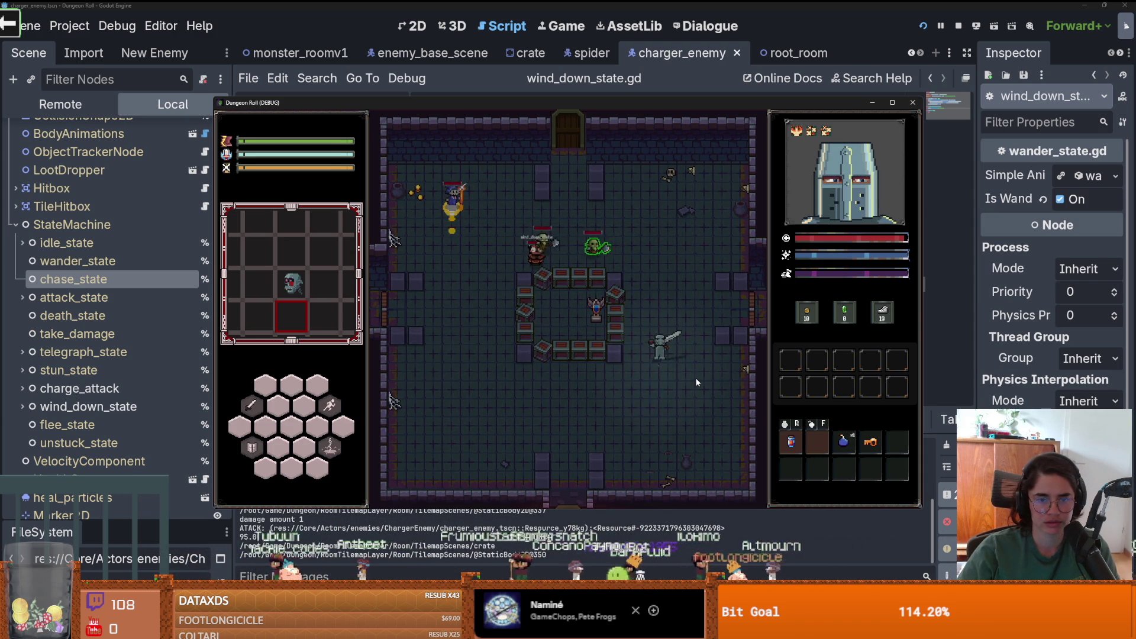
pyautogui.press('a')
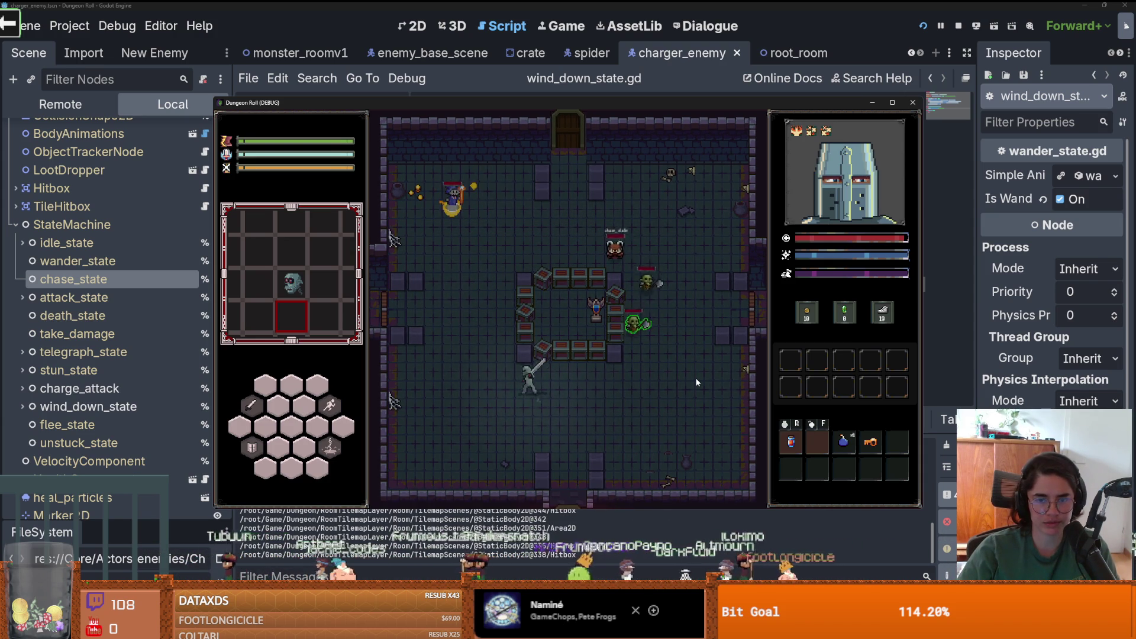
pyautogui.press('w')
pyautogui.press('a')
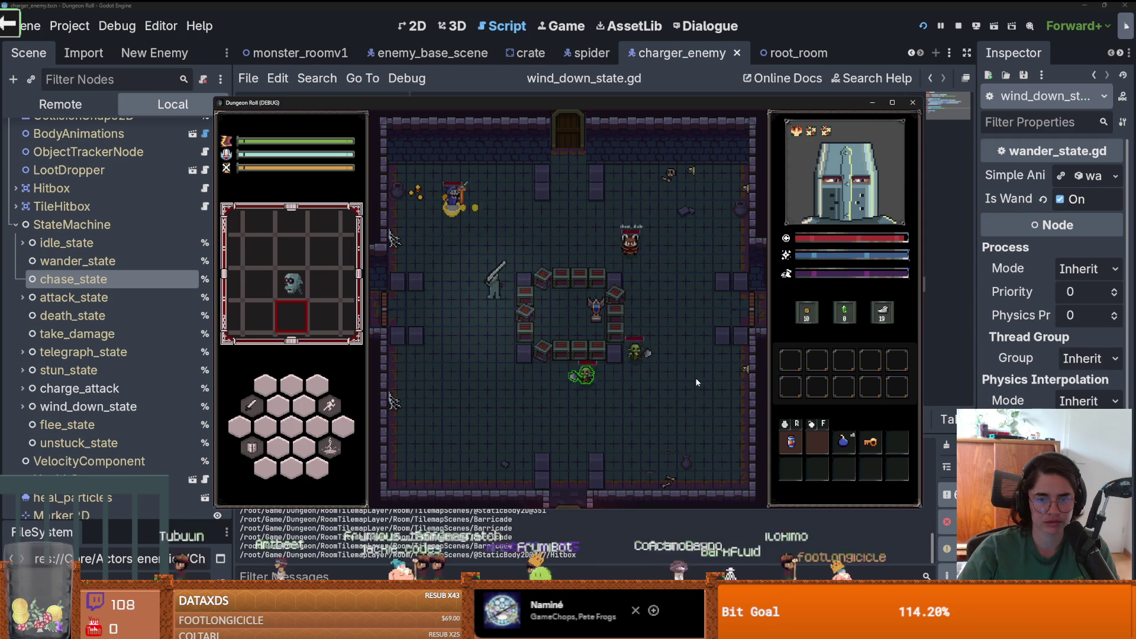
pyautogui.press('s')
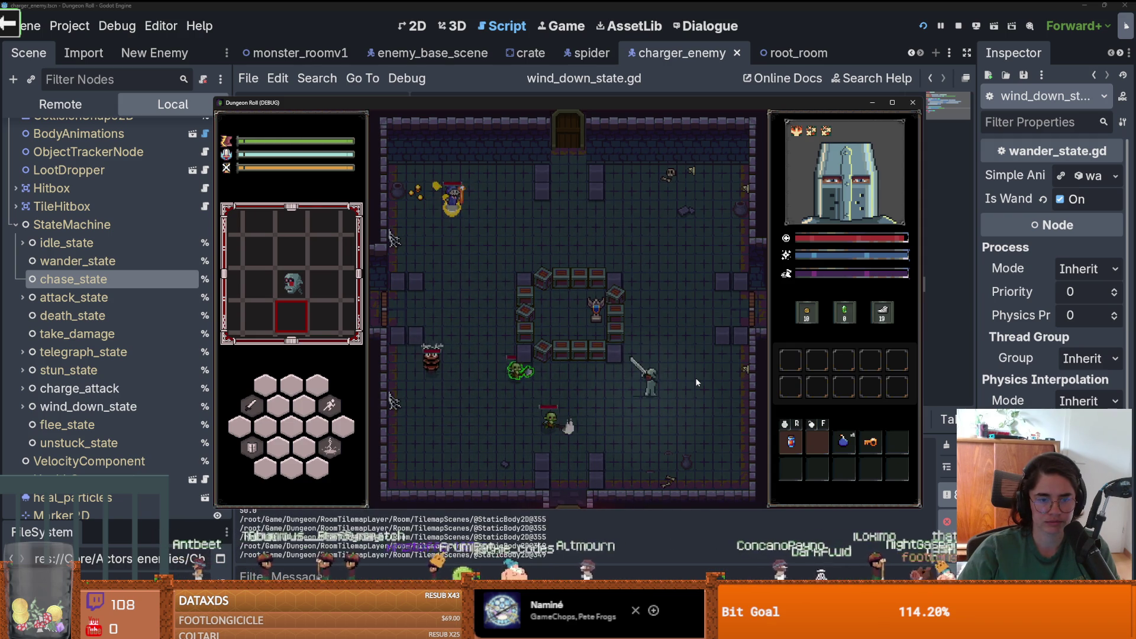
# - Move the knight a bit more, then stop the game and save the scene
pyautogui.press('w')
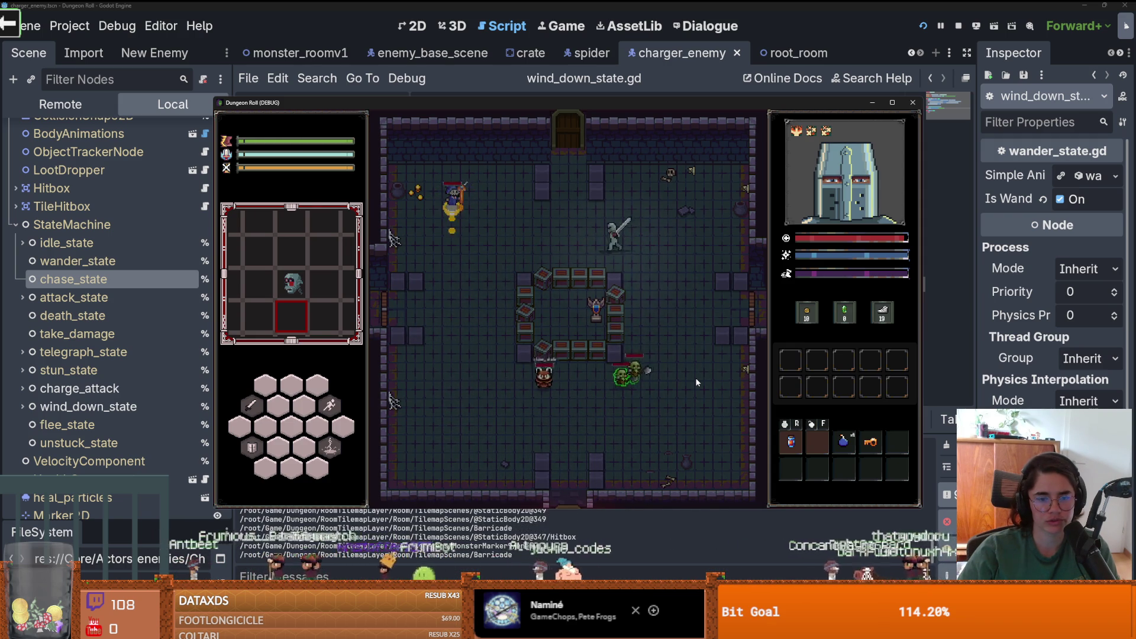
pyautogui.press('a')
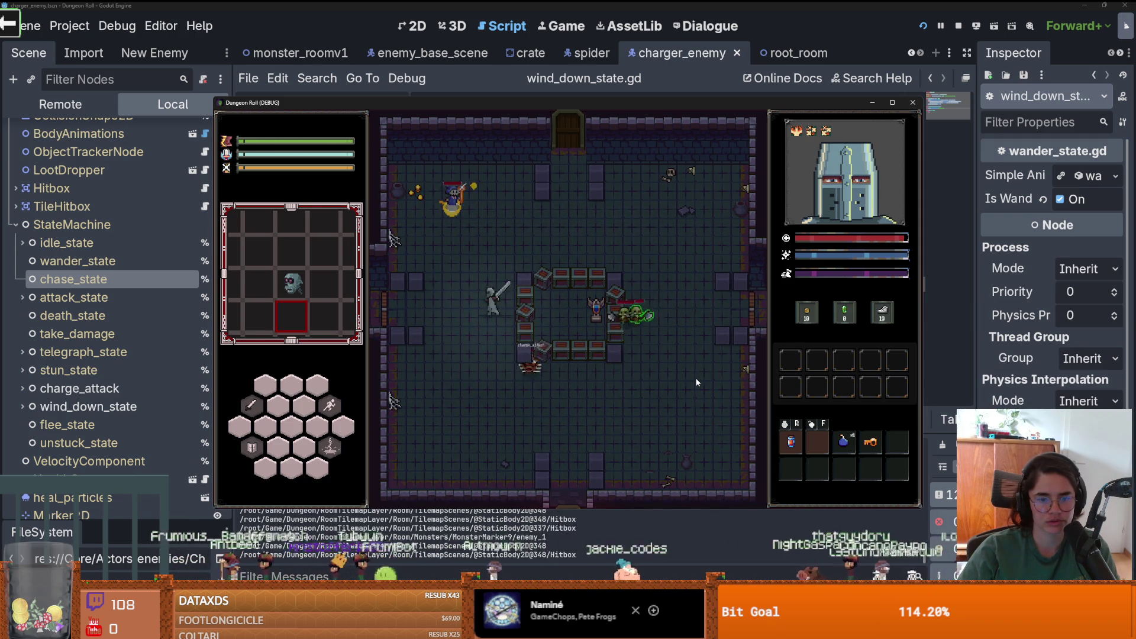
pyautogui.press('w')
pyautogui.click(915, 102)
pyautogui.hotkey('ctrl', 's')
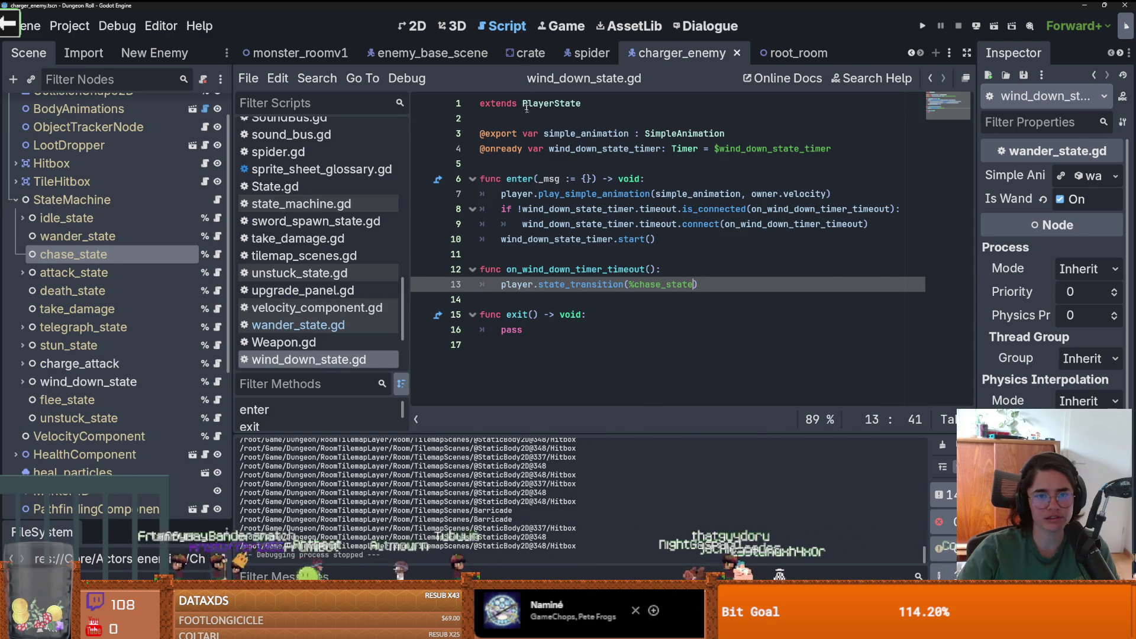
# - Switch to the crate scene and look through its Sprite2D's properties
pyautogui.click(527, 53)
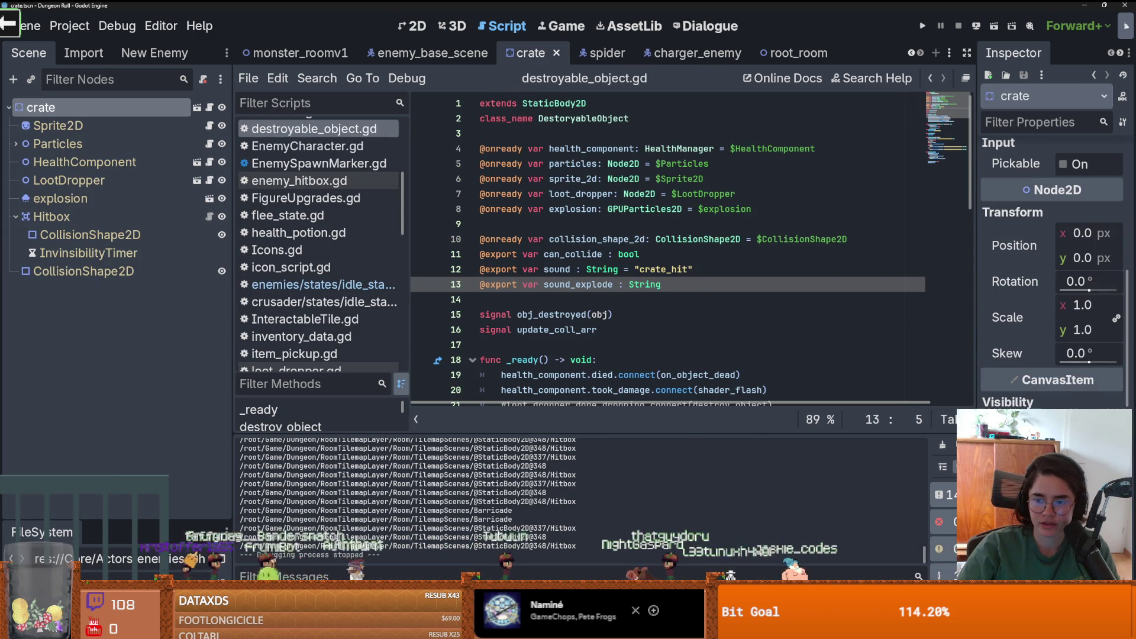
pyautogui.scroll(-5, 1052, 272)
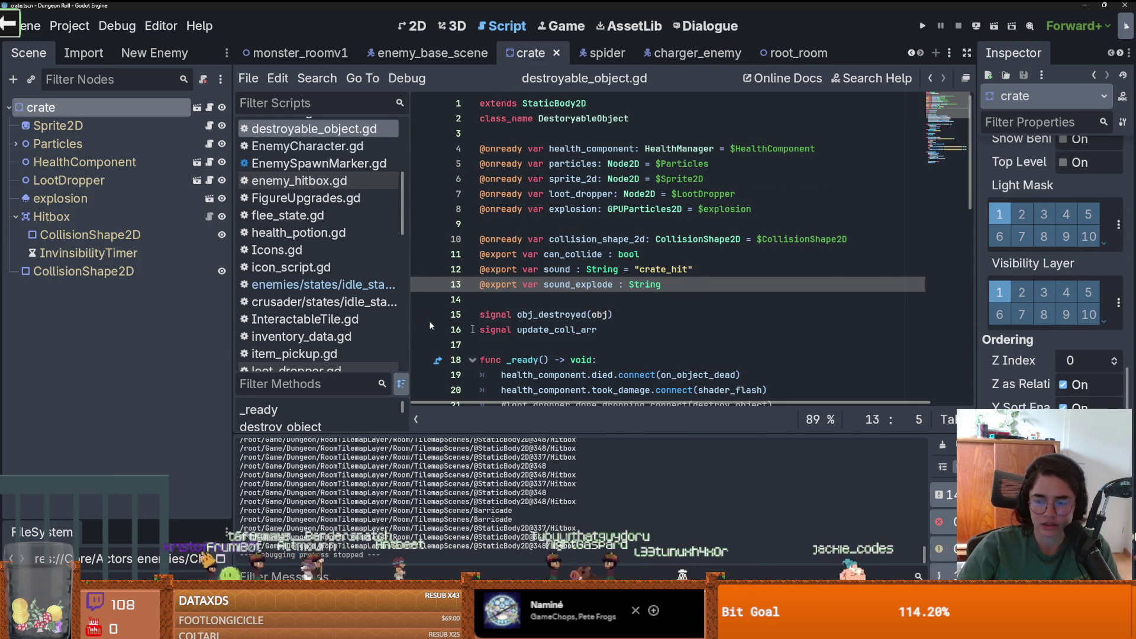
pyautogui.click(58, 125)
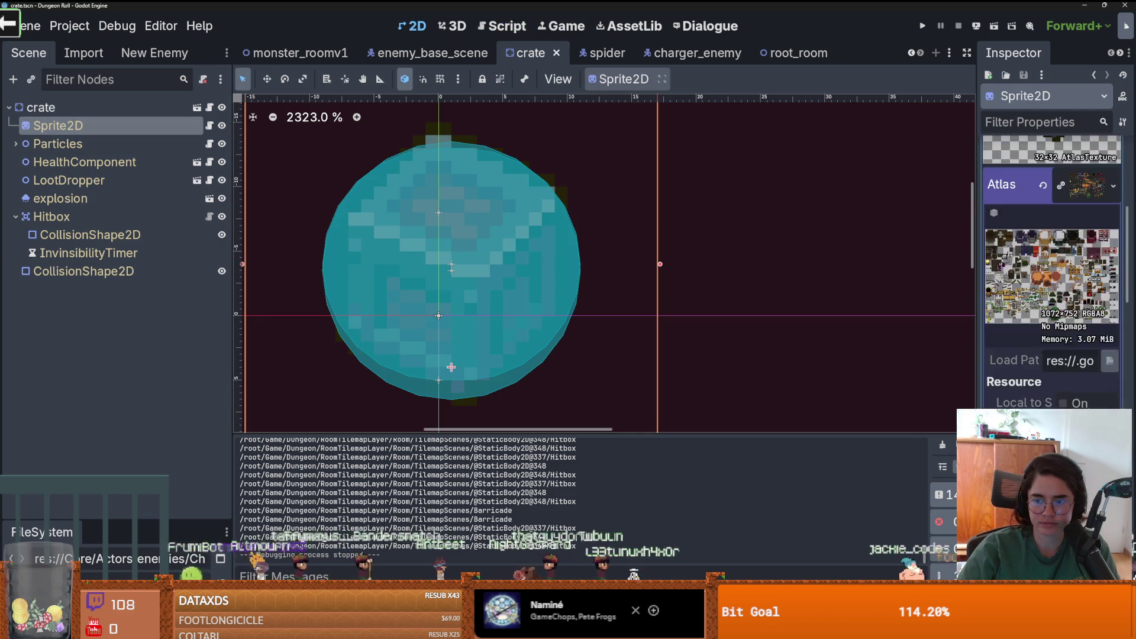
pyautogui.scroll(-15, 1052, 272)
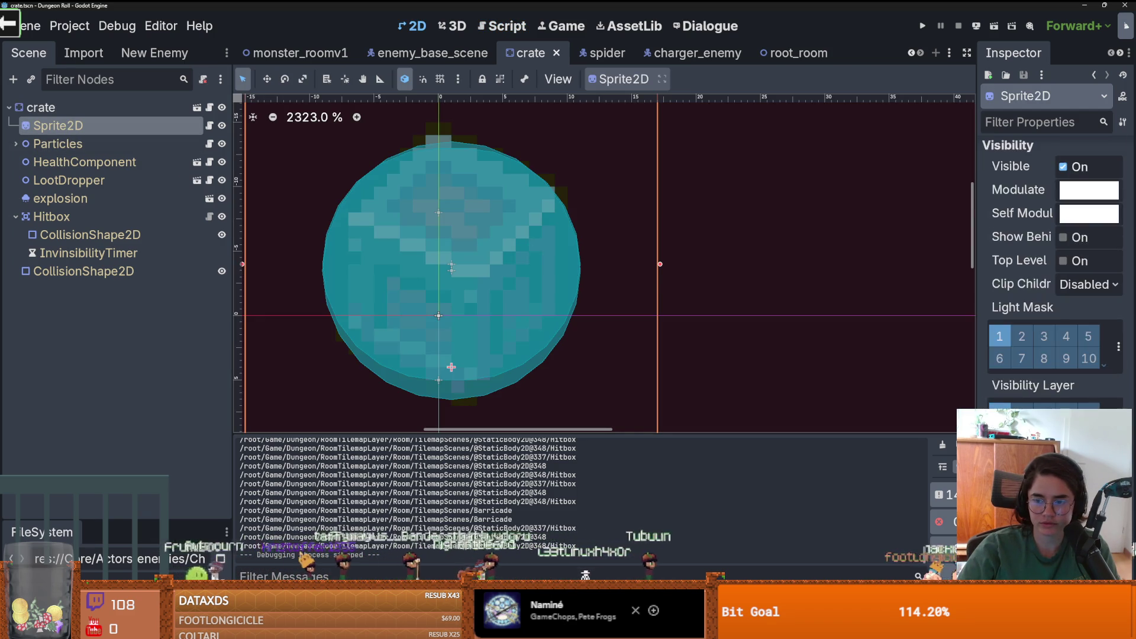
pyautogui.scroll(-3, 1092, 405)
pyautogui.scroll(-1, 673, 232)
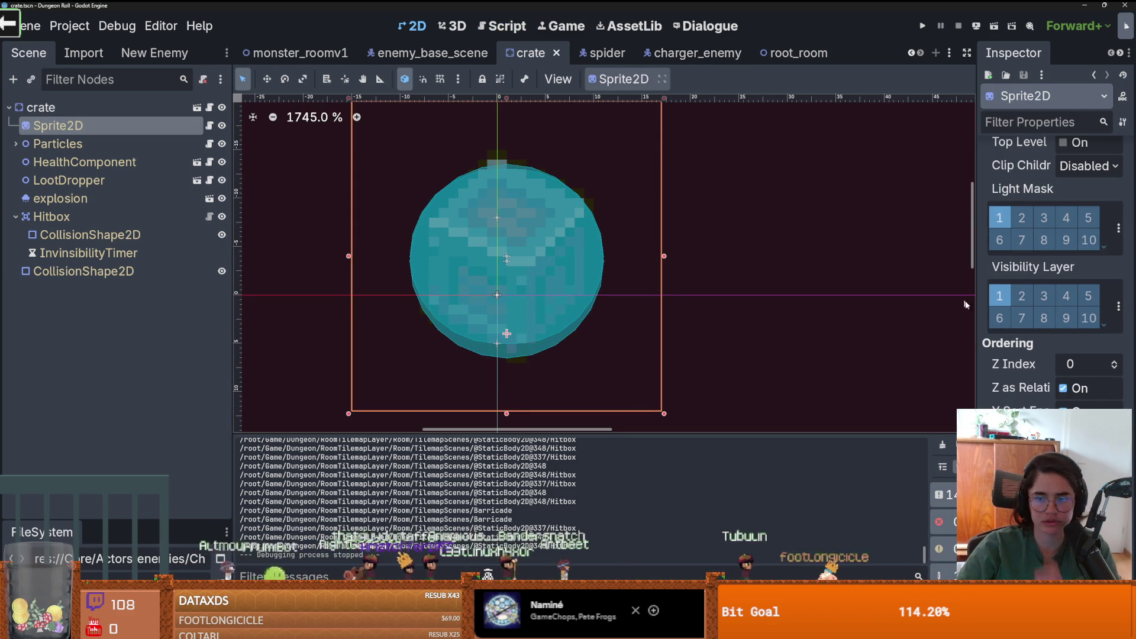
pyautogui.scroll(-2, 1027, 316)
pyautogui.scroll(10, 1027, 316)
pyautogui.scroll(5, 1027, 316)
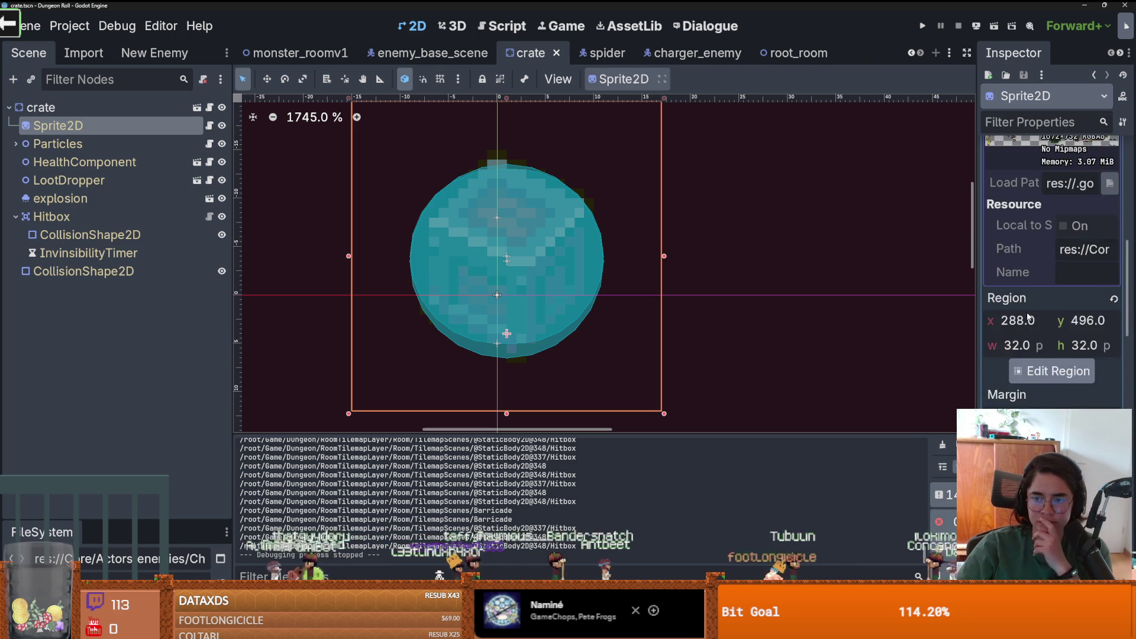
pyautogui.scroll(1, 905, 275)
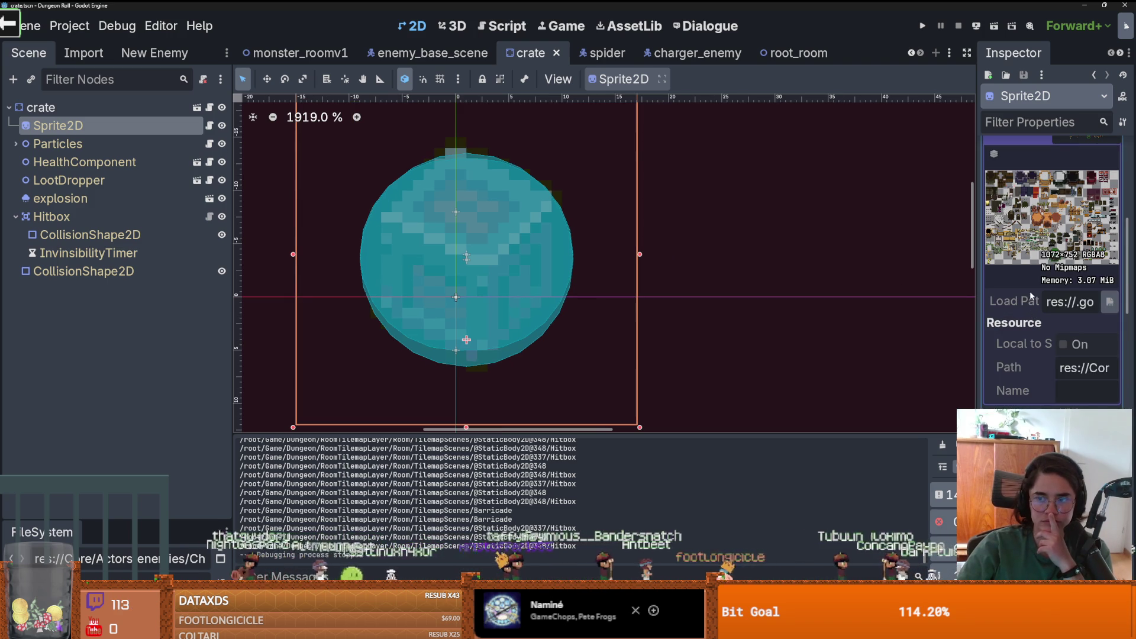
pyautogui.scroll(5, 1032, 298)
# - Set the crate sprite's vertical offset to -9.165, save, and enlarge the FileSystem dock
pyautogui.click(1075, 184)
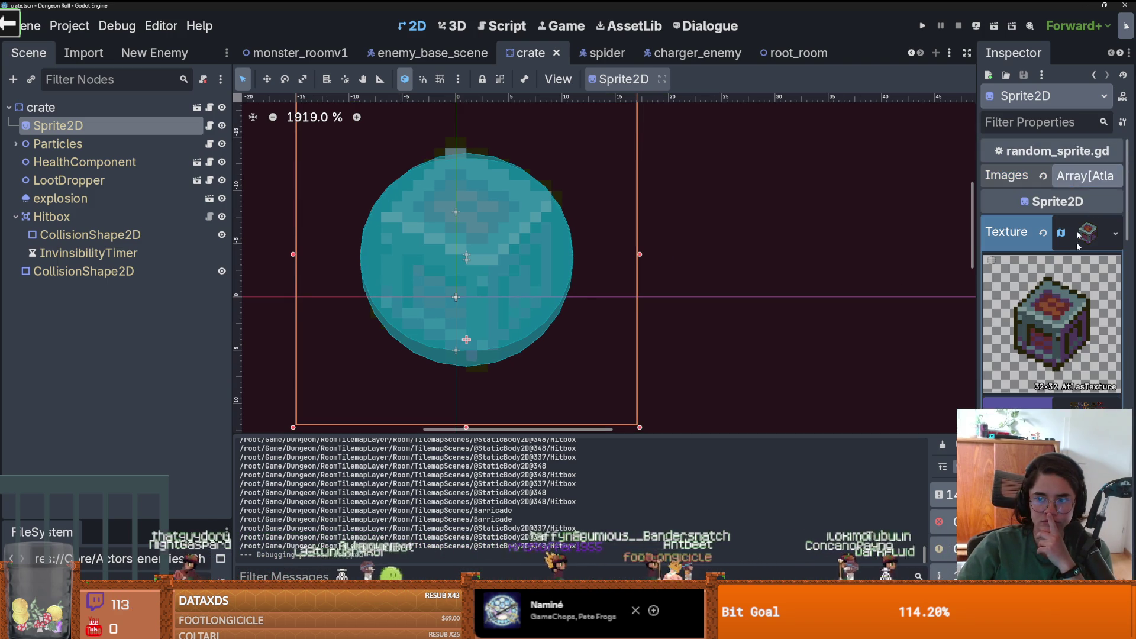
pyautogui.scroll(-3, 1077, 366)
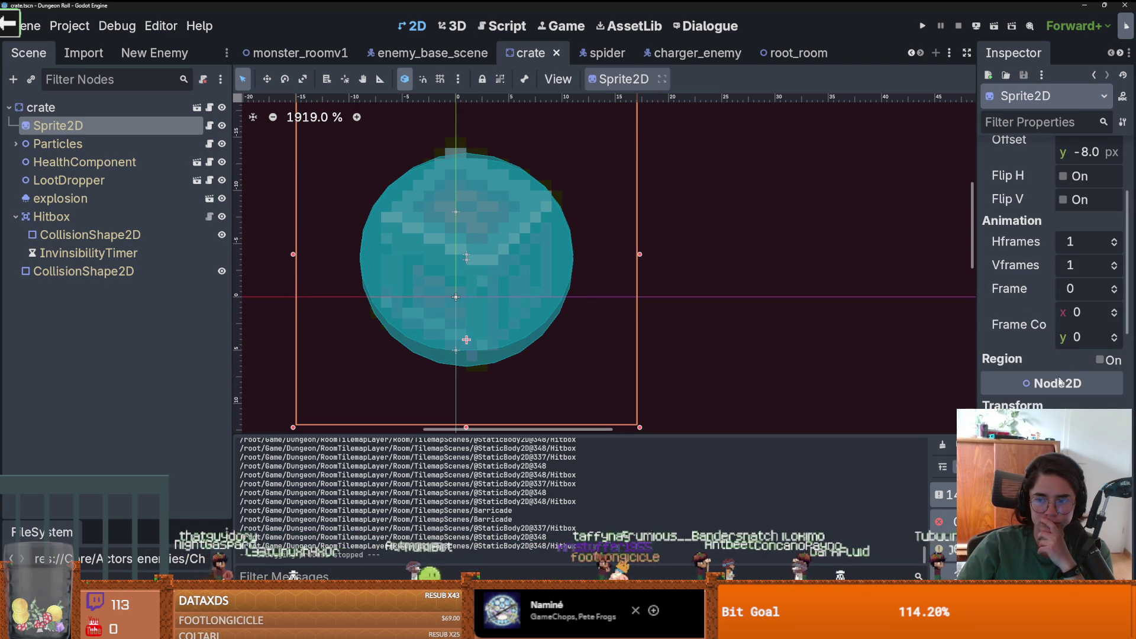
pyautogui.scroll(3, 1053, 266)
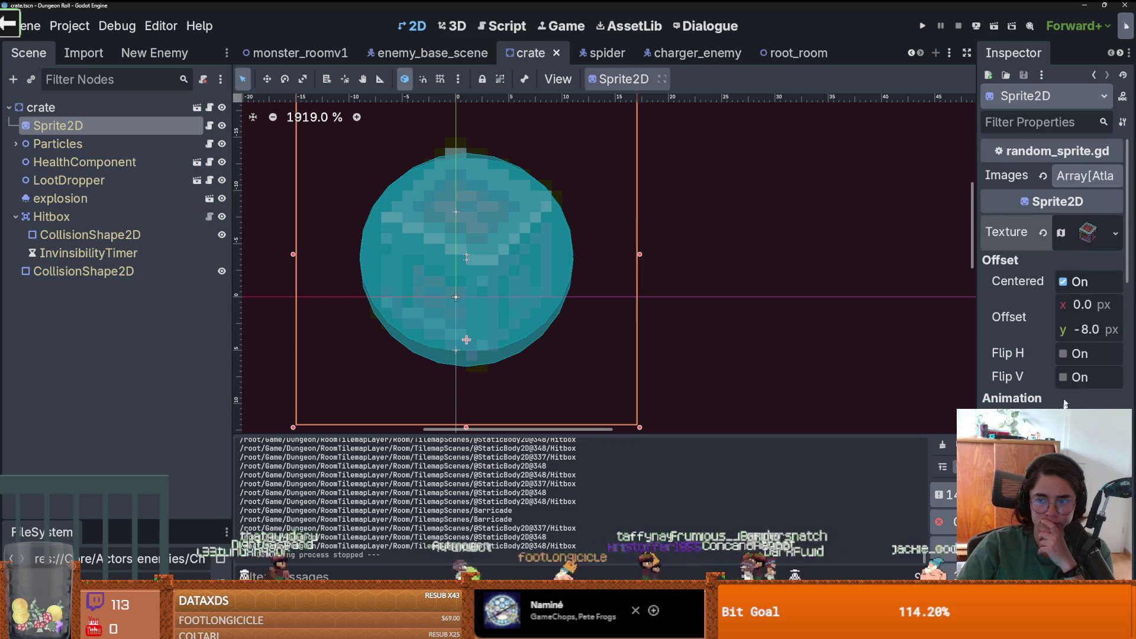
pyautogui.moveTo(1063, 333)
pyautogui.mouseDown()
pyautogui.moveTo(1041, 332)
pyautogui.moveTo(1057, 334)
pyautogui.mouseUp()
pyautogui.hotkey('ctrl', 's')
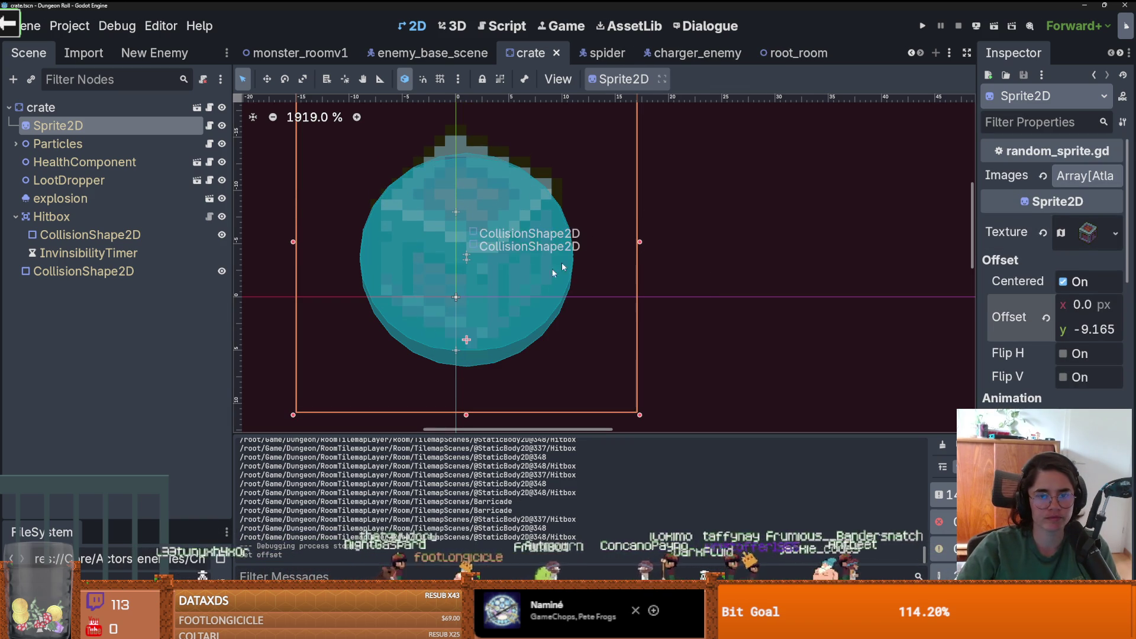
pyautogui.moveTo(126, 520); pyautogui.dragTo(126, 328)
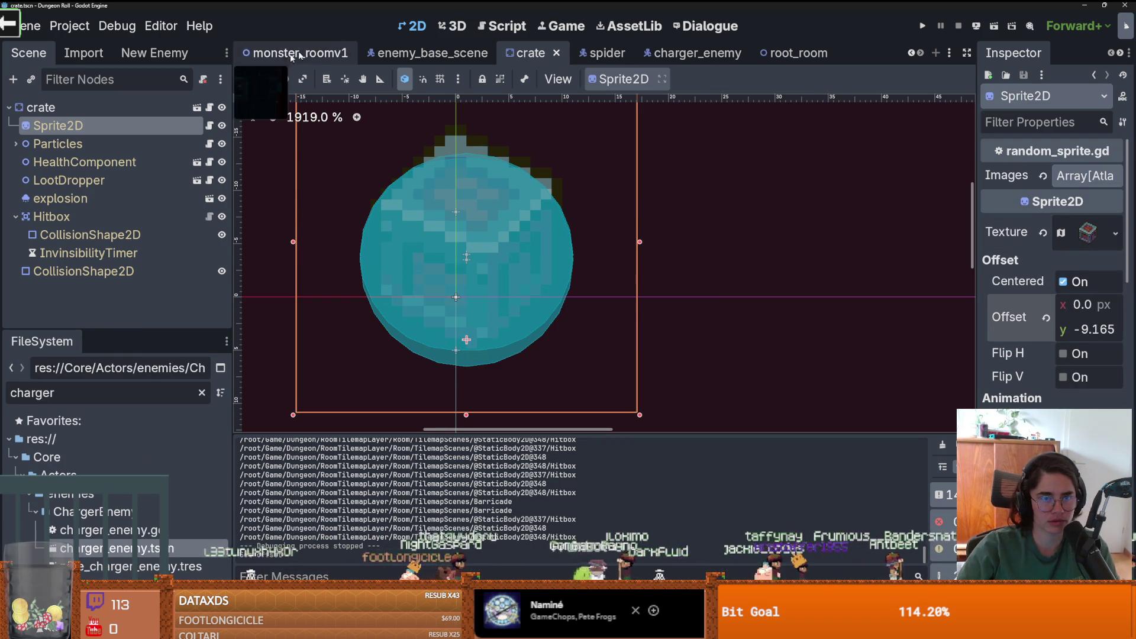
# - From monster_roomv1, open the Room scene in its own tab and inspect its items node
pyautogui.click(272, 56)
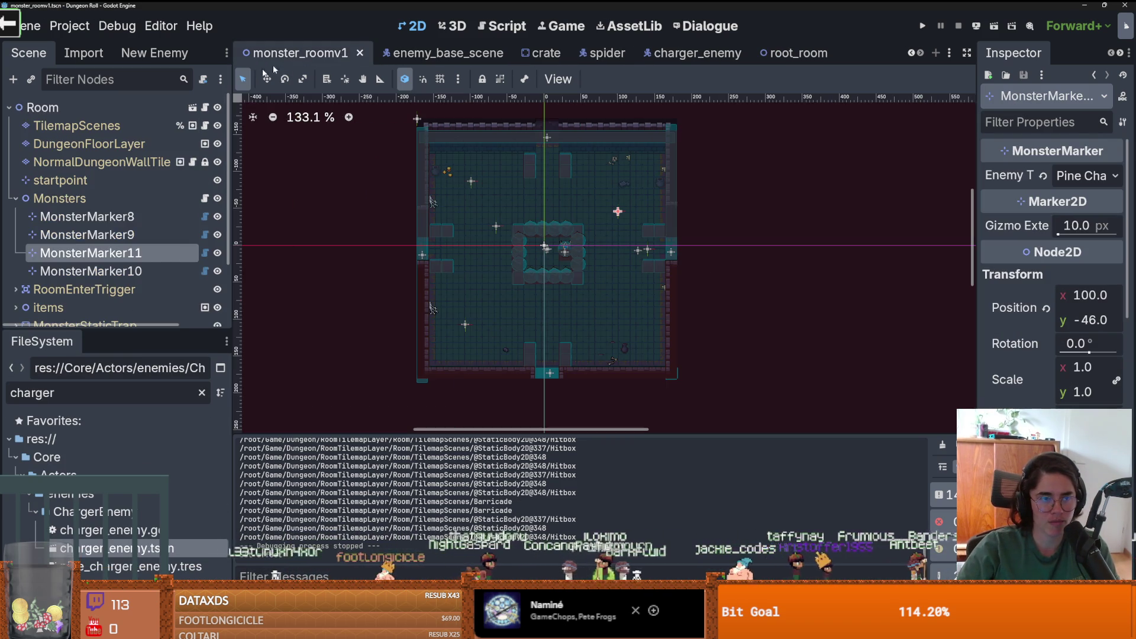
pyautogui.click(193, 108)
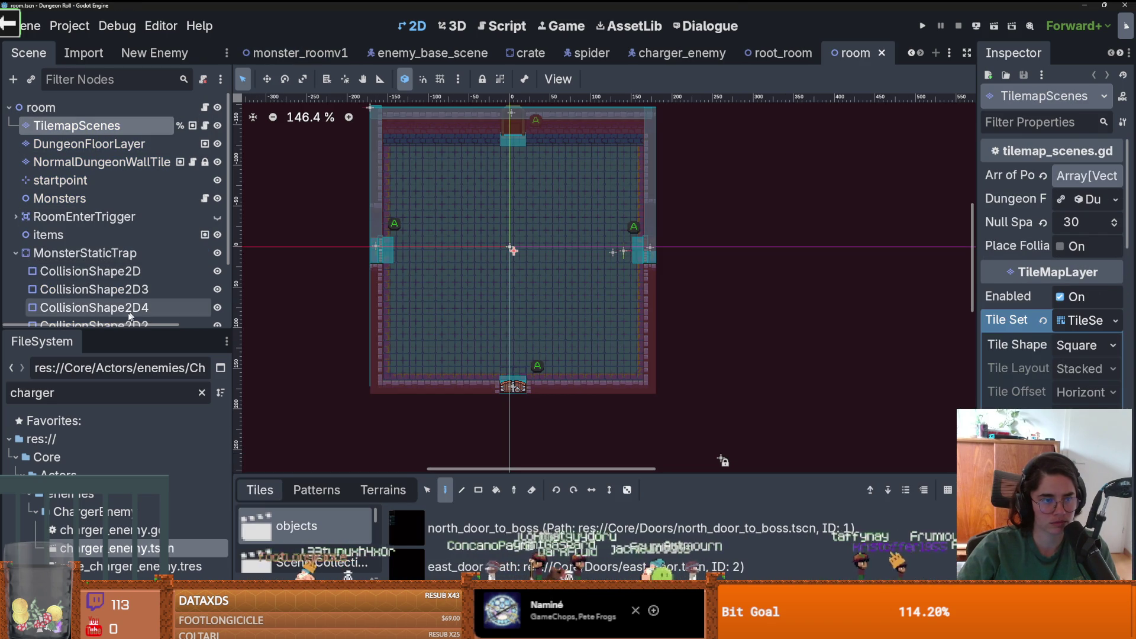
pyautogui.moveTo(100, 328); pyautogui.dragTo(100, 415)
pyautogui.click(49, 235)
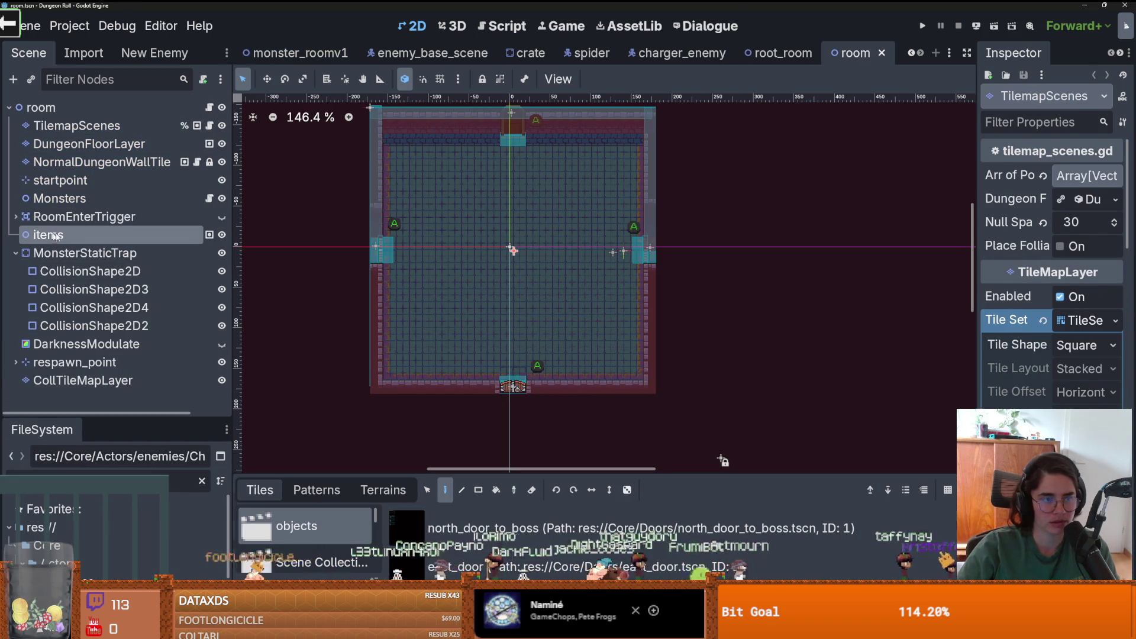
pyautogui.moveTo(974, 315); pyautogui.dragTo(802, 319)
pyautogui.scroll(-10, 900, 428)
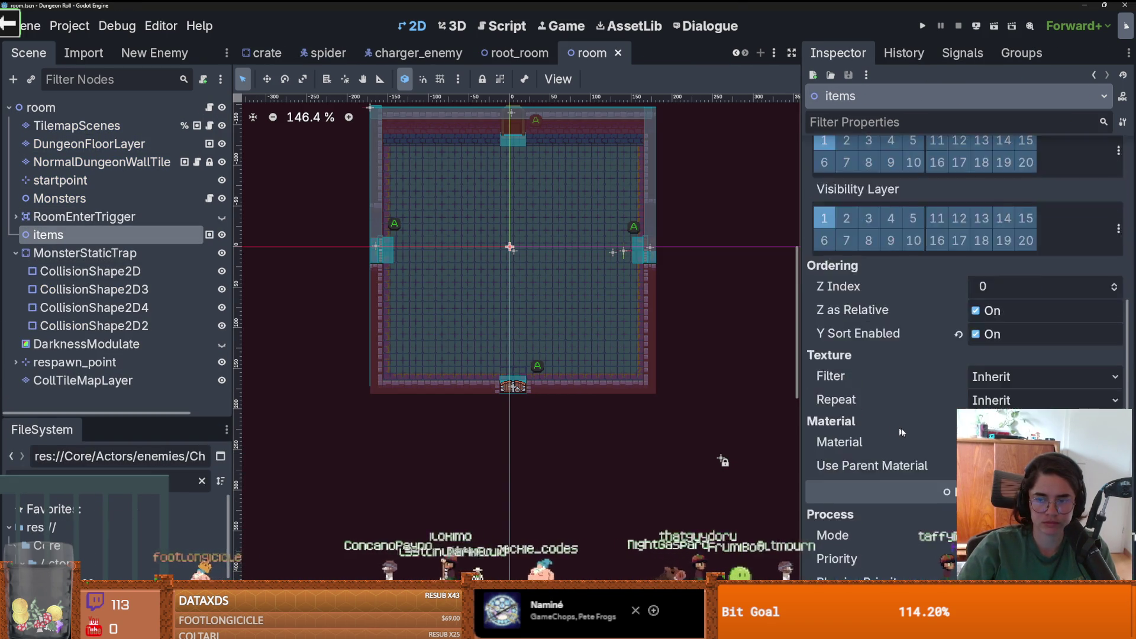
pyautogui.scroll(5, 926, 434)
pyautogui.scroll(2, 980, 373)
# - Inspect TilemapScenes, save the room scene, and enlarge the FileSystem dock
pyautogui.click(76, 126)
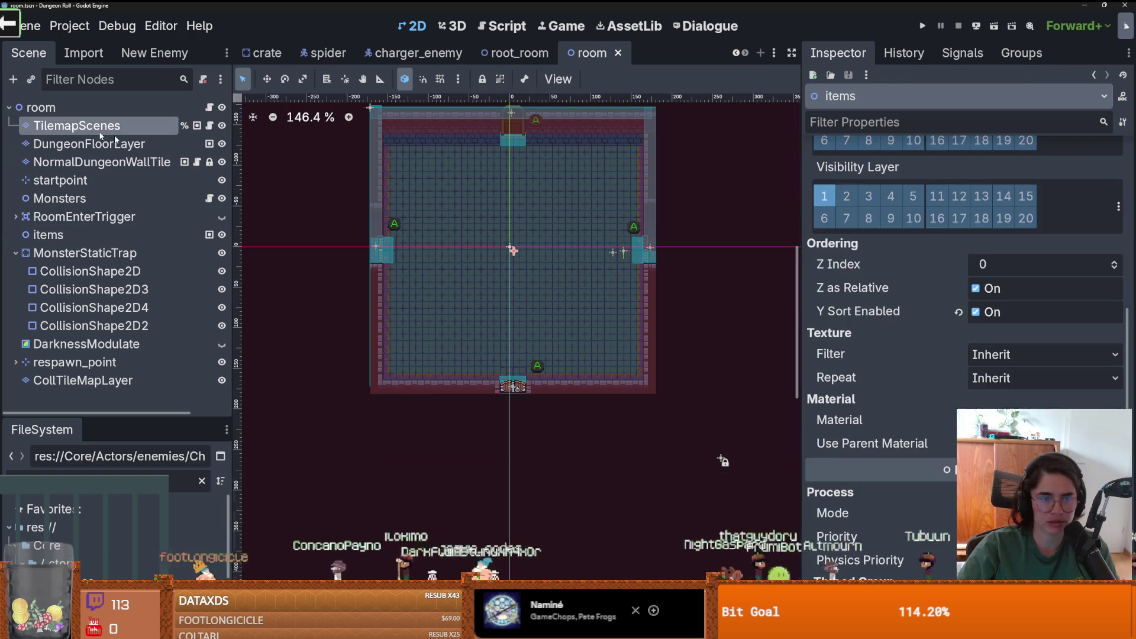
pyautogui.scroll(-5, 962, 307)
pyautogui.scroll(-15, 961, 303)
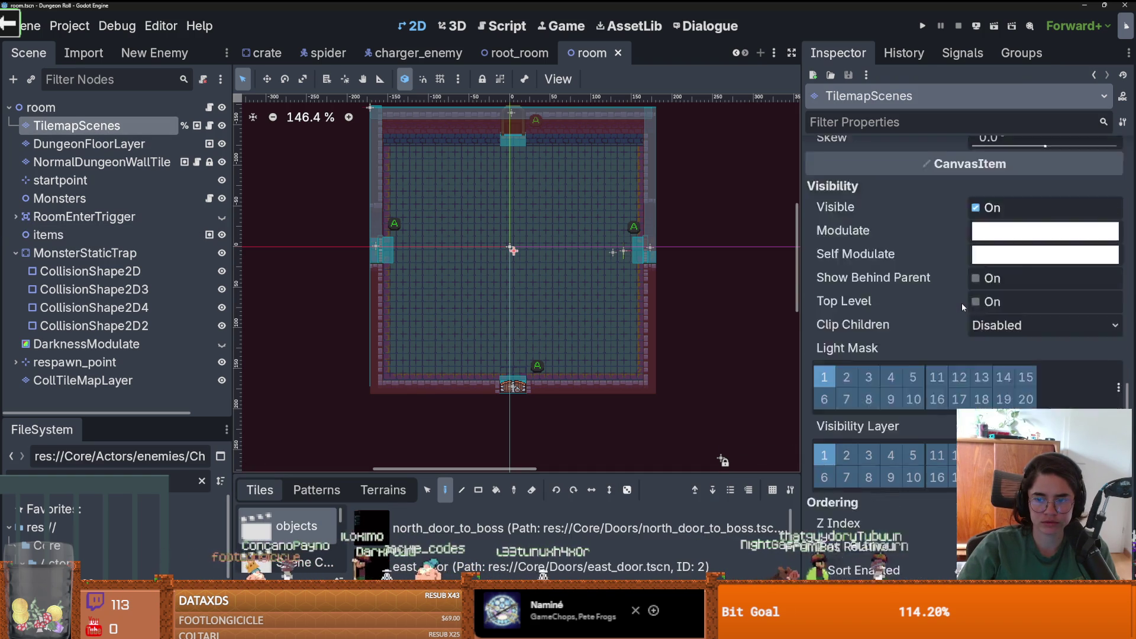
pyautogui.hotkey('ctrl', 's')
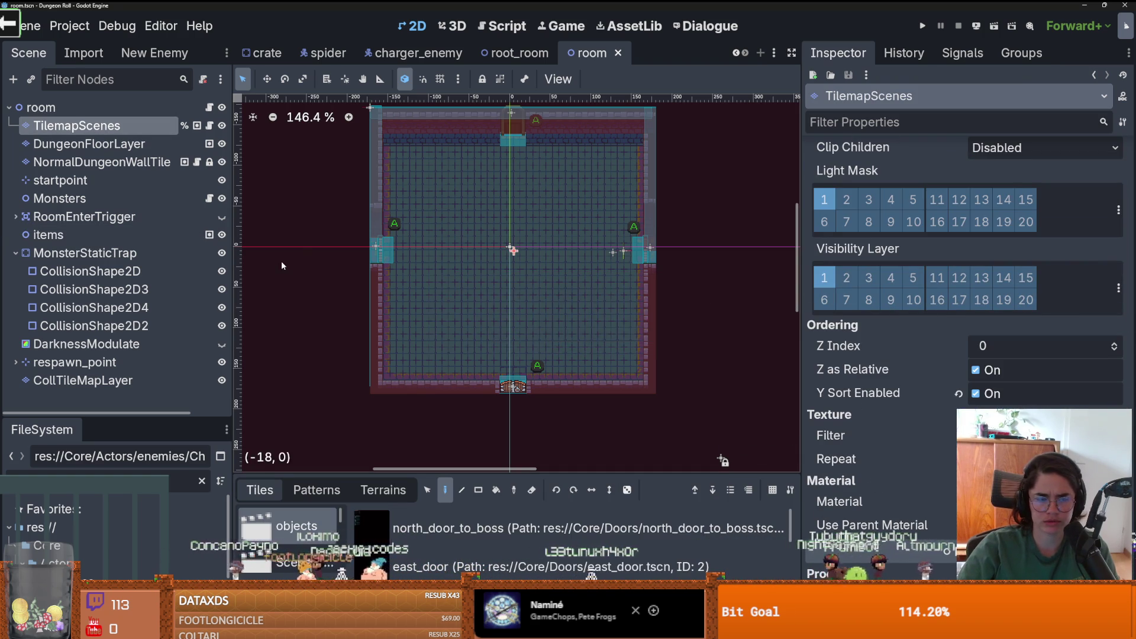
pyautogui.moveTo(118, 417); pyautogui.dragTo(119, 211)
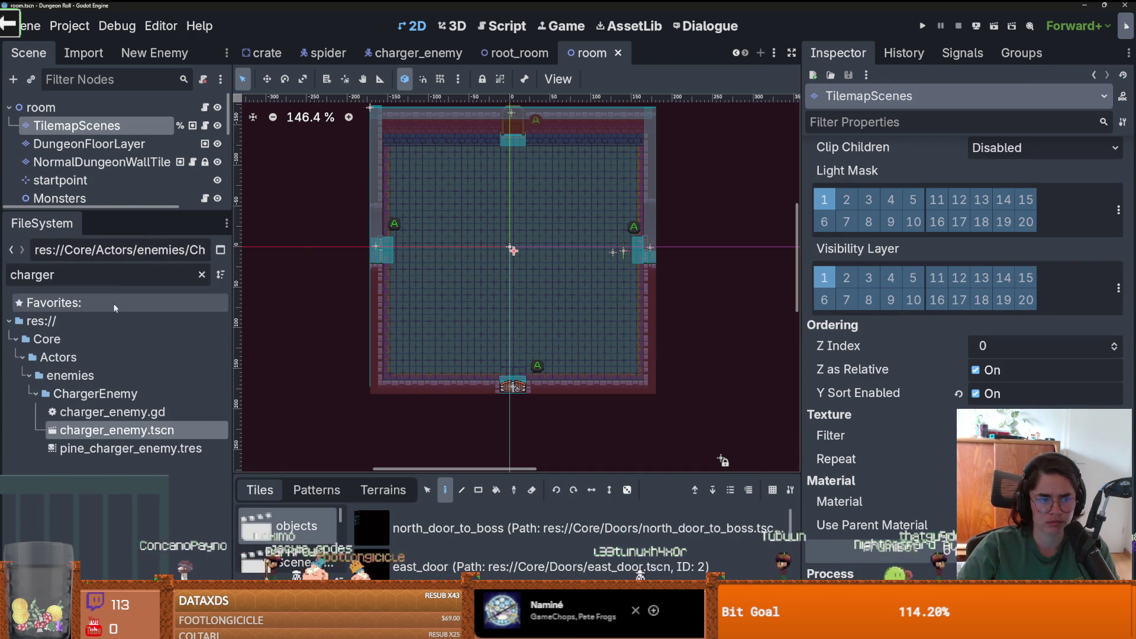
pyautogui.doubleClick(101, 275)
# - Filter FileSystem by 'charger' and open charger_enemy.tscn, collapsing its StateMachine children
pyautogui.write('charger')
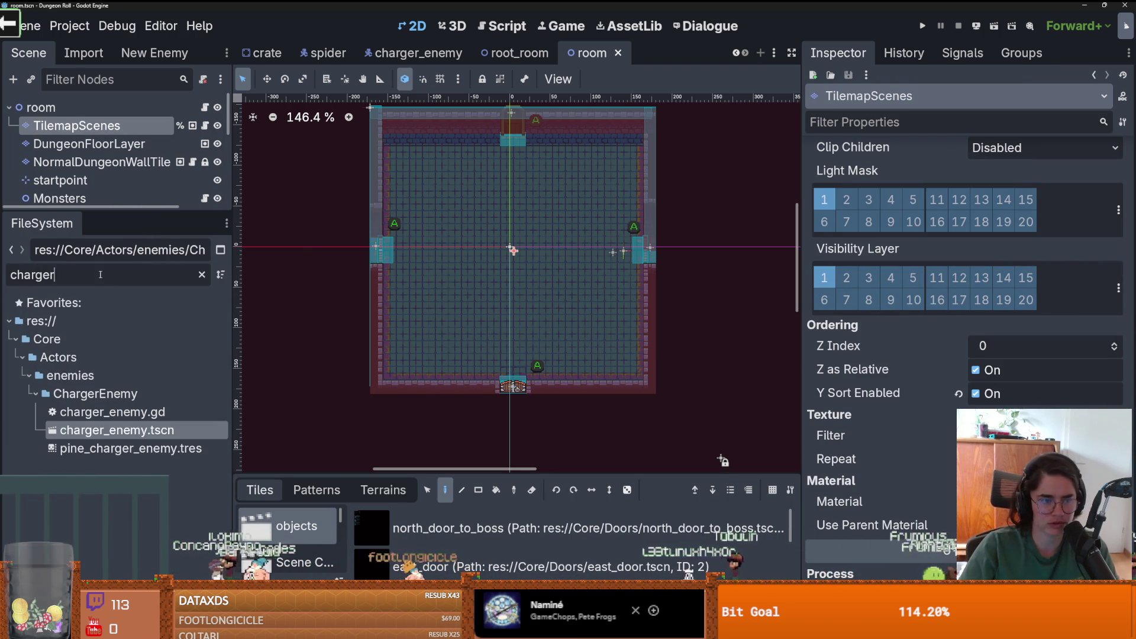
pyautogui.doubleClick(132, 432)
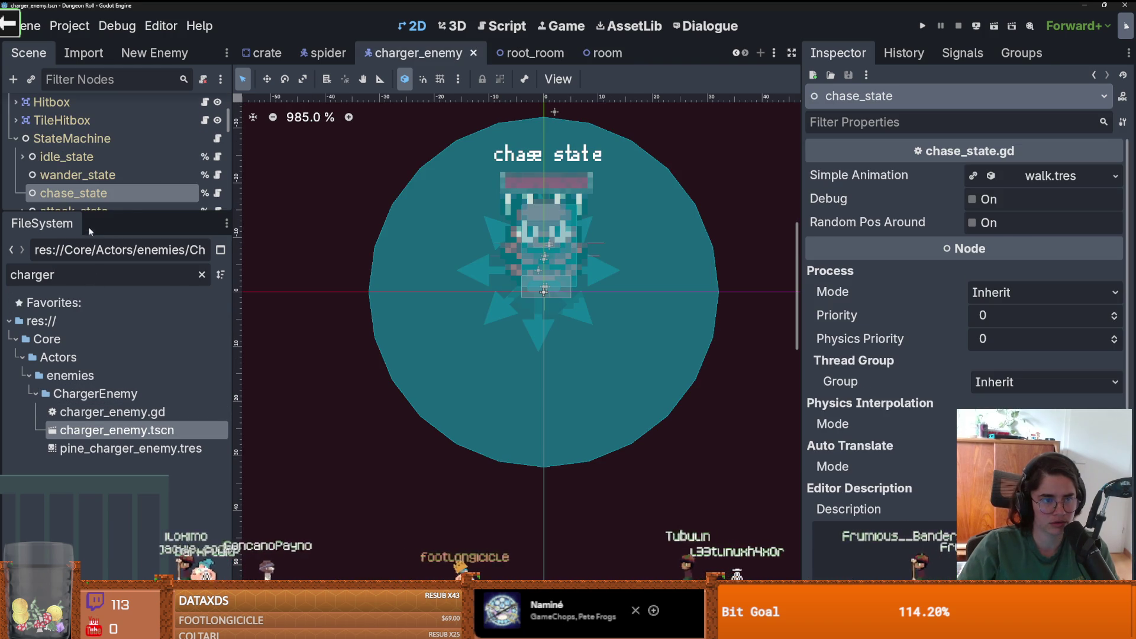
pyautogui.moveTo(92, 212); pyautogui.dragTo(106, 312)
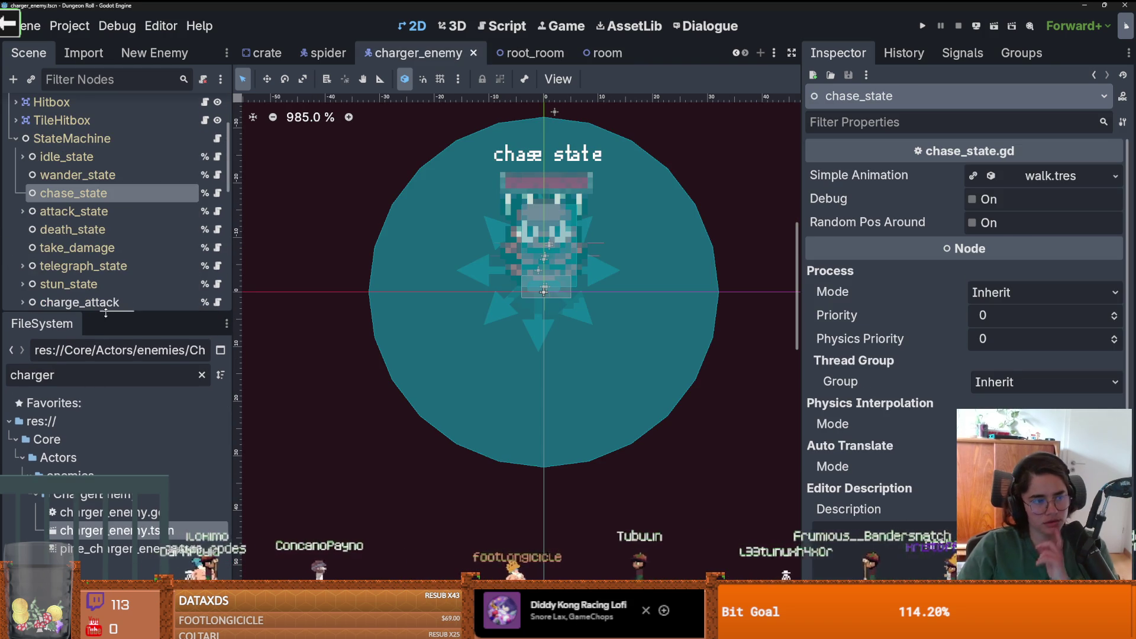
pyautogui.scroll(5, 89, 207)
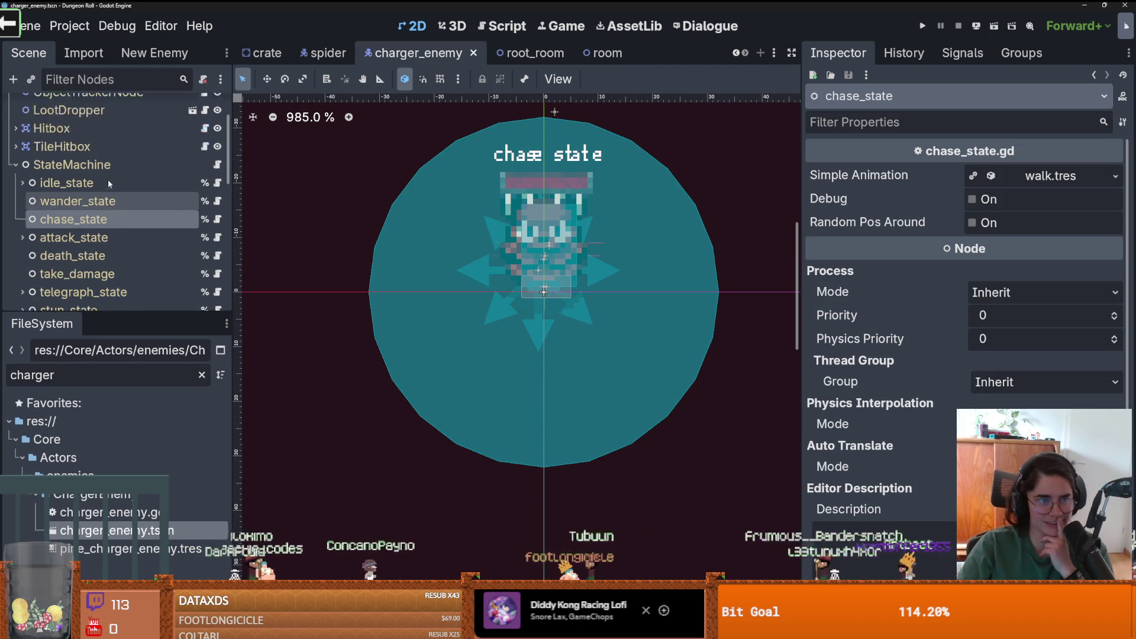
pyautogui.click(16, 234)
# - Inspect the root and BodyAnimations nodes, then open enemy_body_animations in its own tab
pyautogui.click(70, 107)
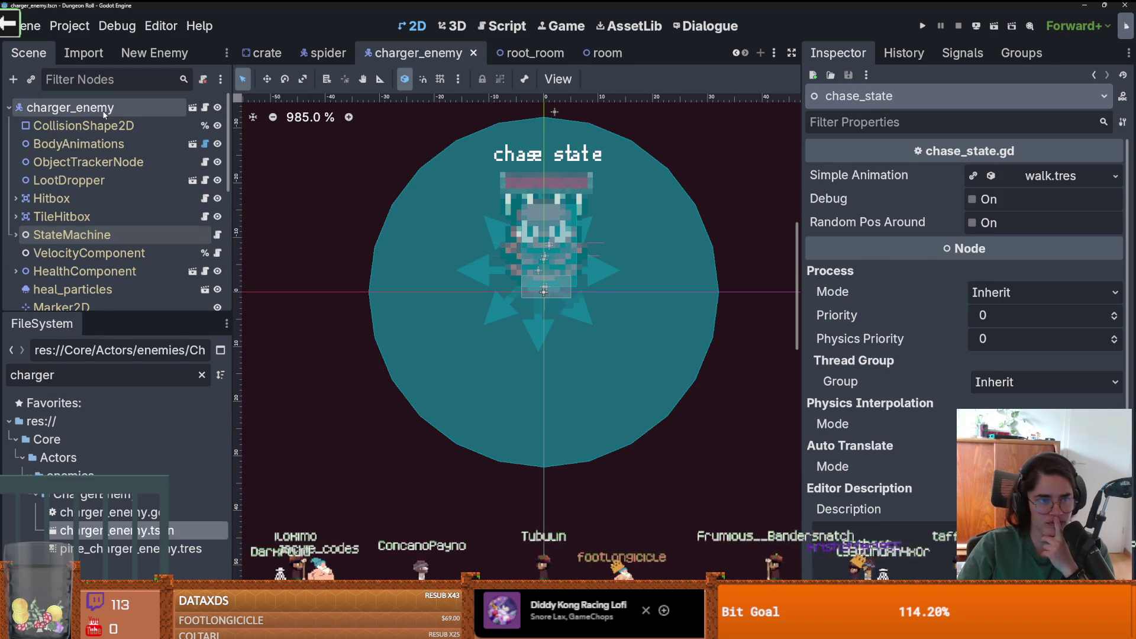
pyautogui.scroll(-5, 863, 400)
pyautogui.scroll(-10, 862, 400)
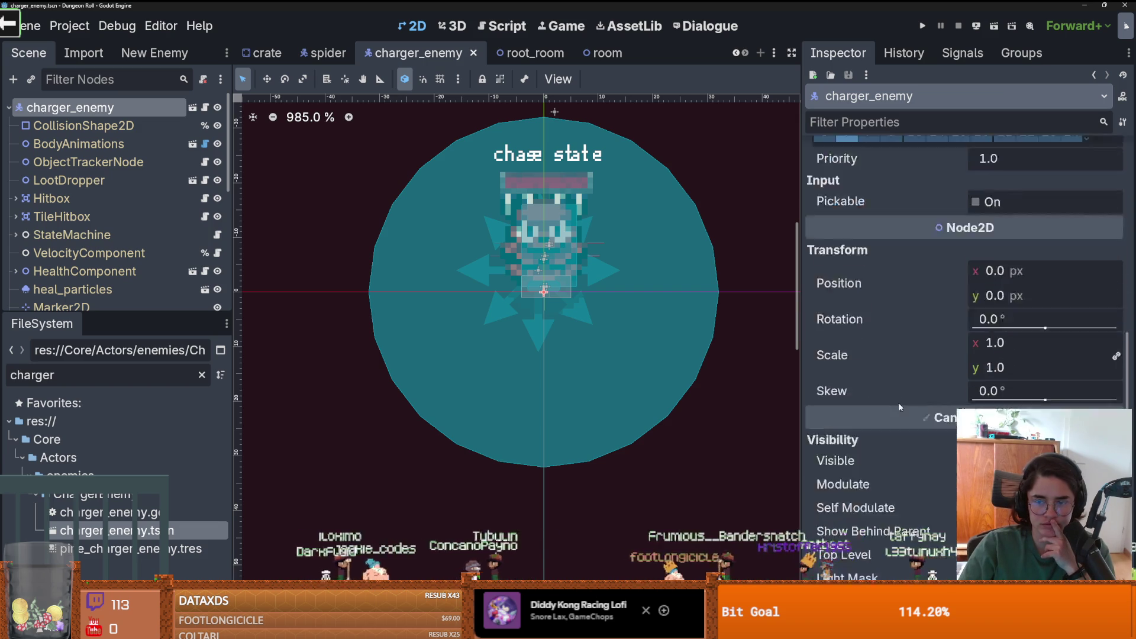
pyautogui.click(79, 144)
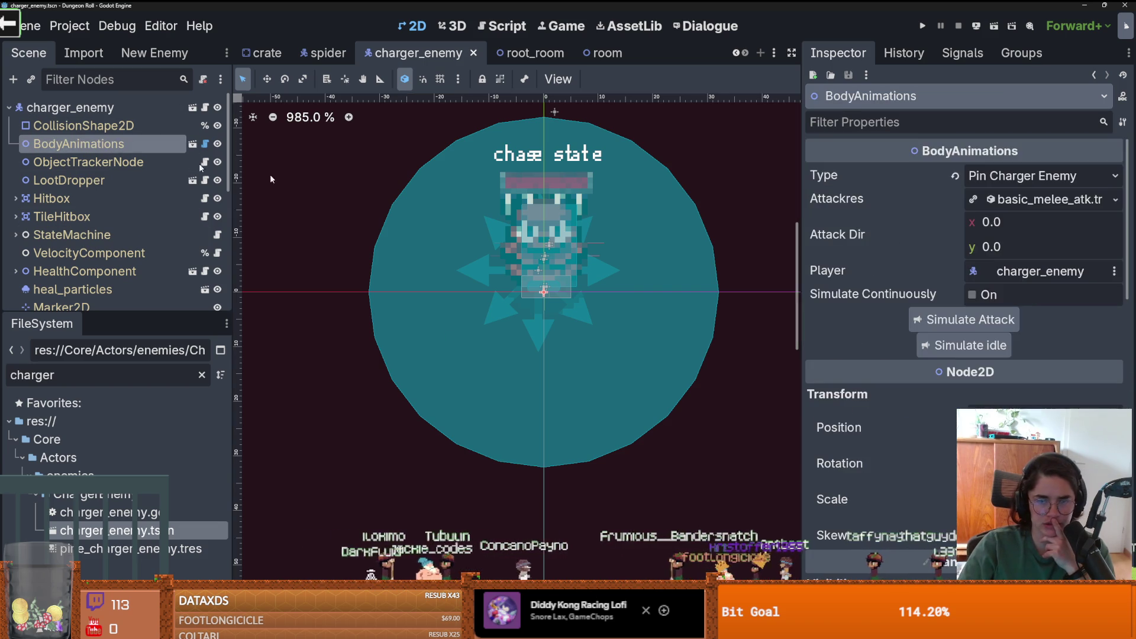
pyautogui.scroll(-10, 947, 349)
pyautogui.scroll(-2, 948, 359)
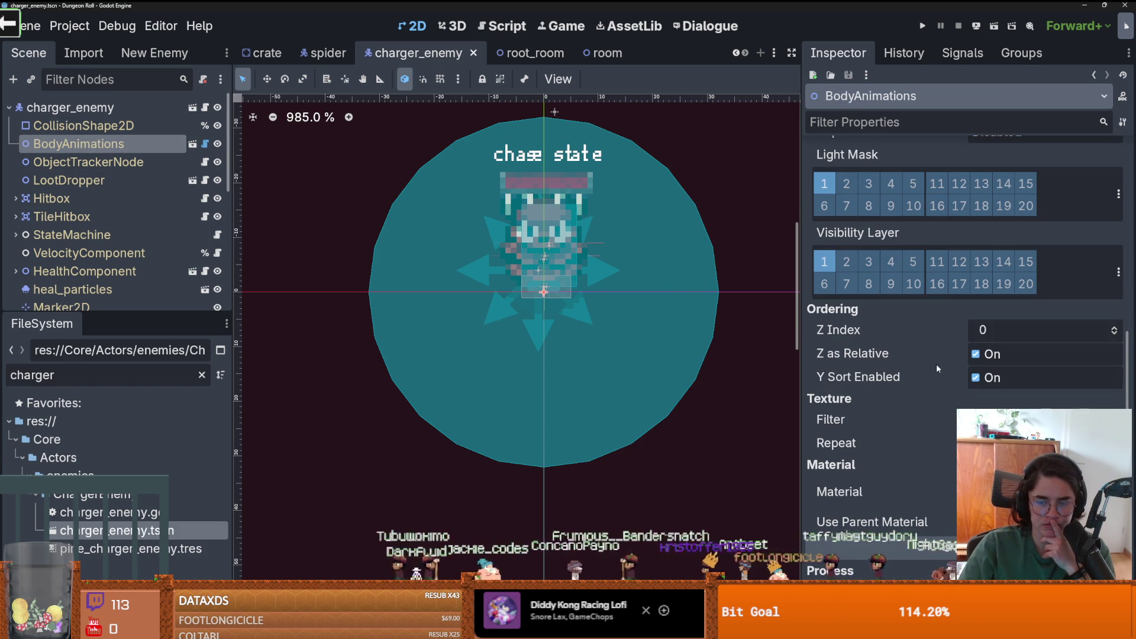
pyautogui.click(193, 144)
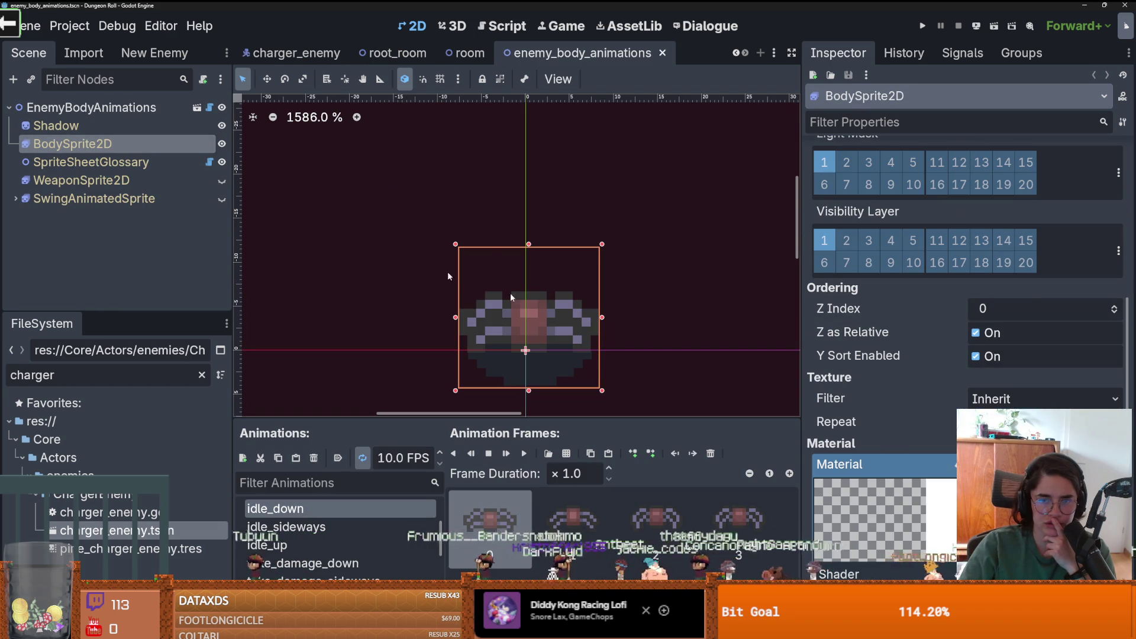
# - Inspect the EnemyBodyAnimations root node and clear the 'charger' FileSystem filter
pyautogui.click(89, 107)
pyautogui.scroll(-5, 889, 361)
pyautogui.scroll(-3, 890, 360)
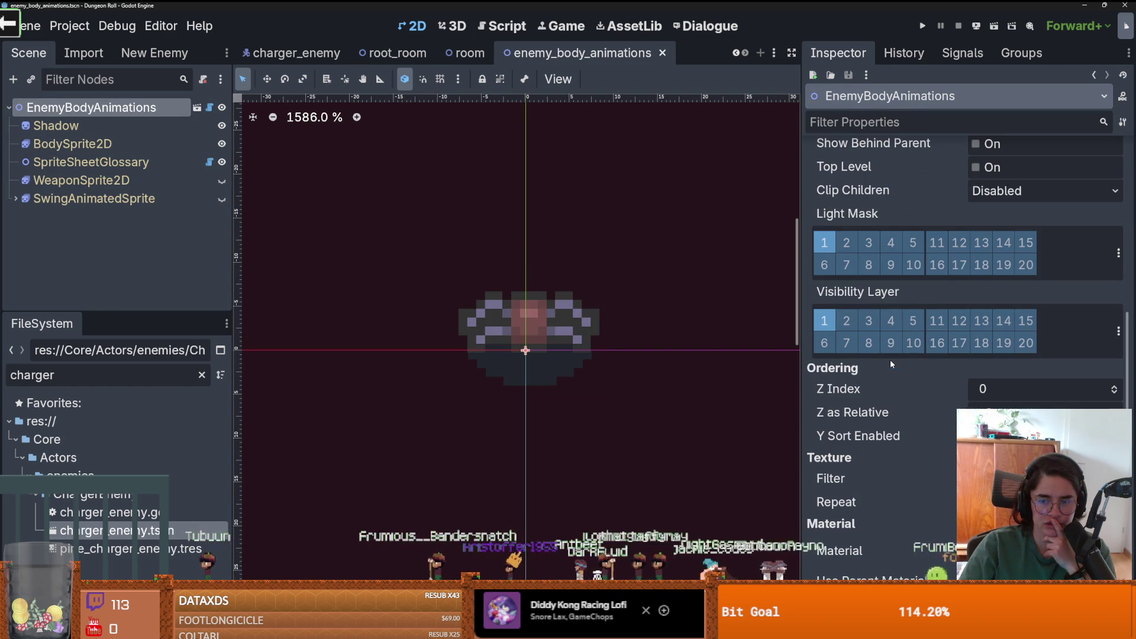
pyautogui.click(201, 375)
pyautogui.scroll(10, 118, 432)
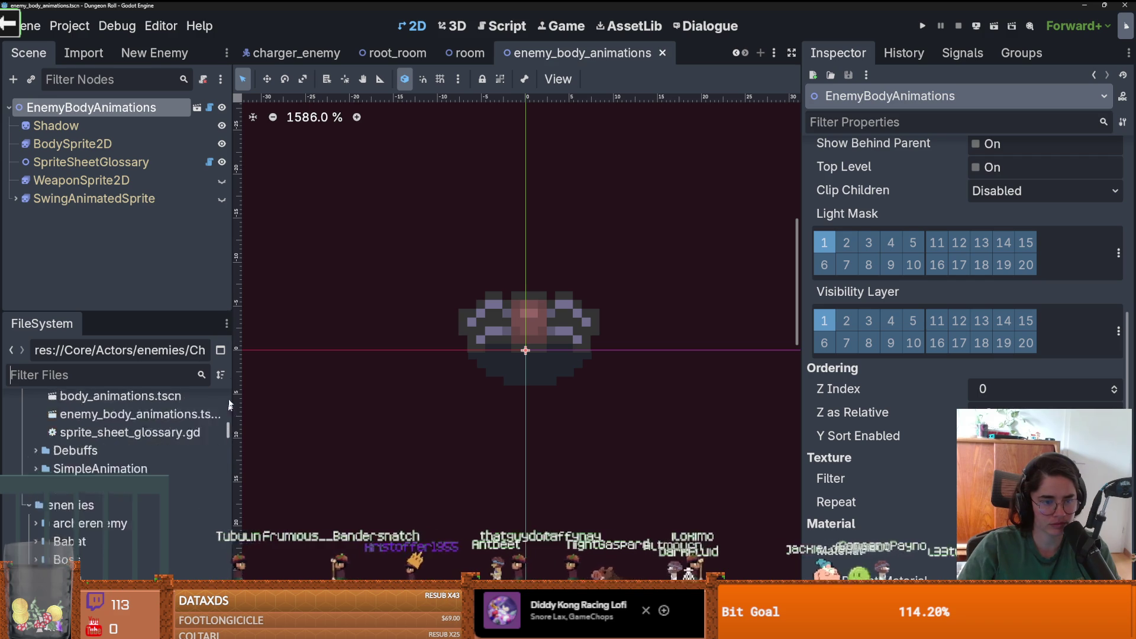
# - Open Dungeon.tscn, inspect its root and RoomTilemapLayer, and expand ItemContainer to show TestDummy
pyautogui.doubleClick(72, 449)
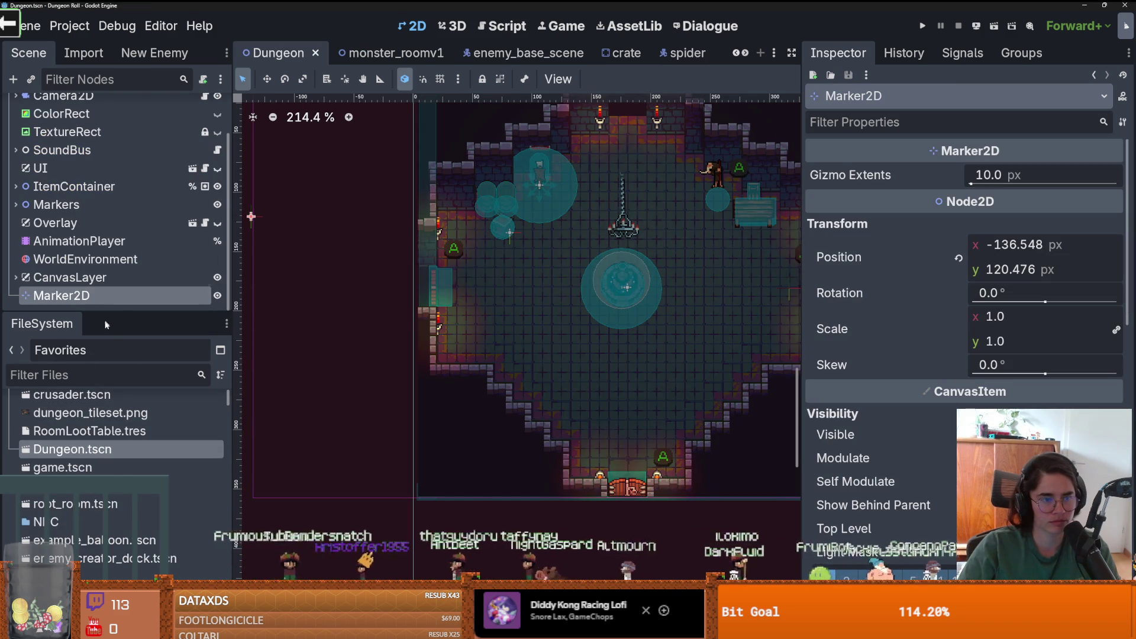
pyautogui.moveTo(113, 318); pyautogui.dragTo(113, 513)
pyautogui.click(52, 107)
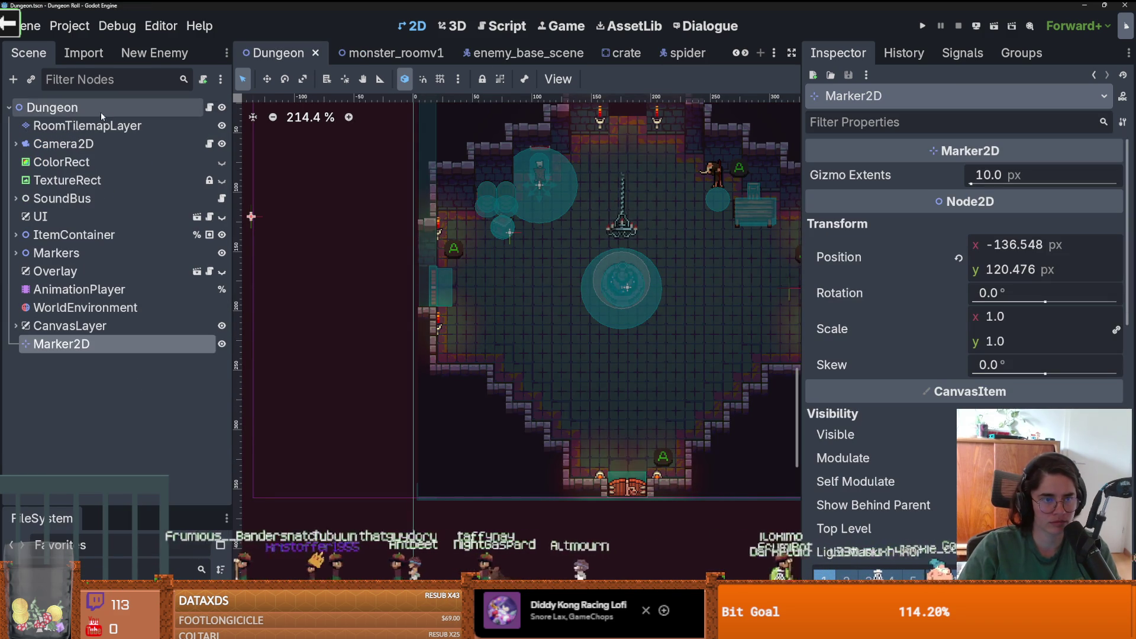
pyautogui.scroll(-7, 965, 295)
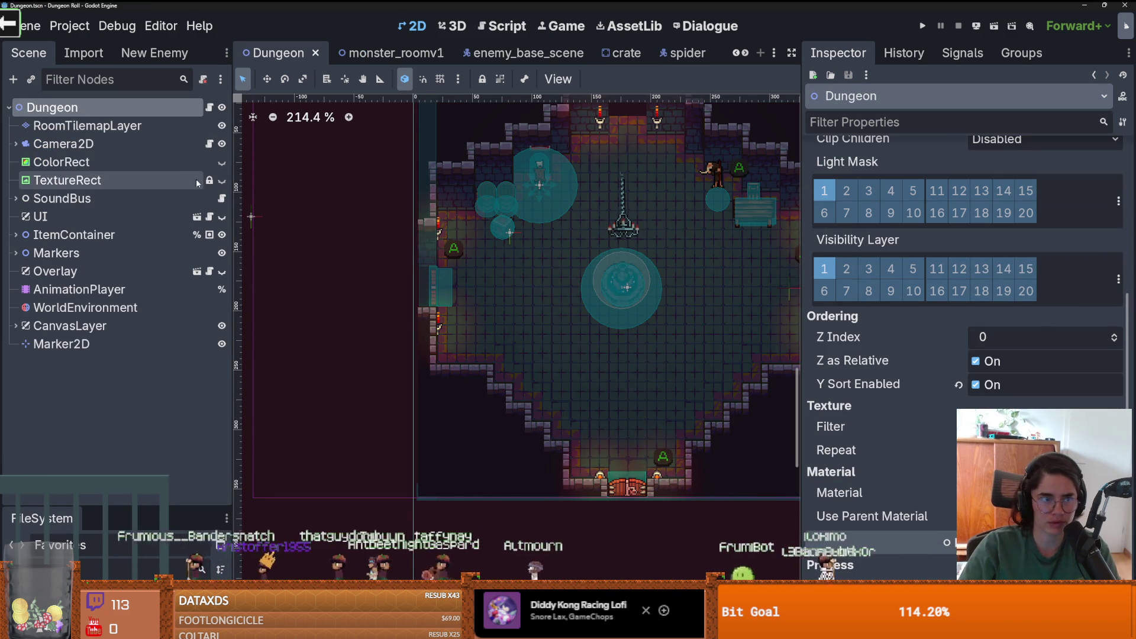
pyautogui.click(87, 129)
pyautogui.scroll(-10, 926, 370)
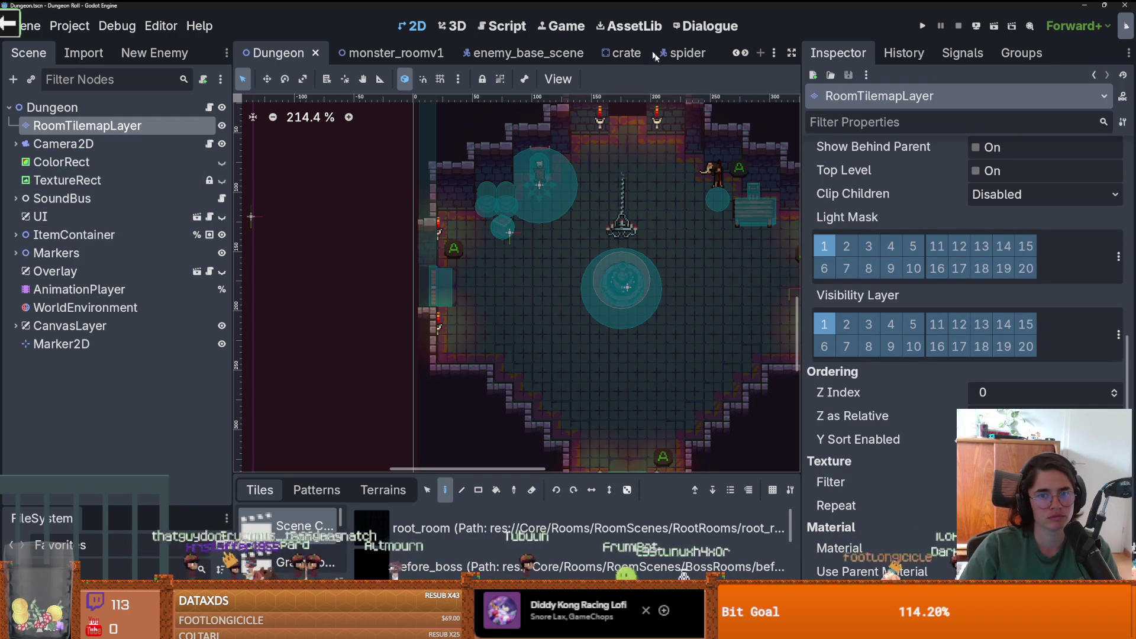
pyautogui.scroll(4, 640, 133)
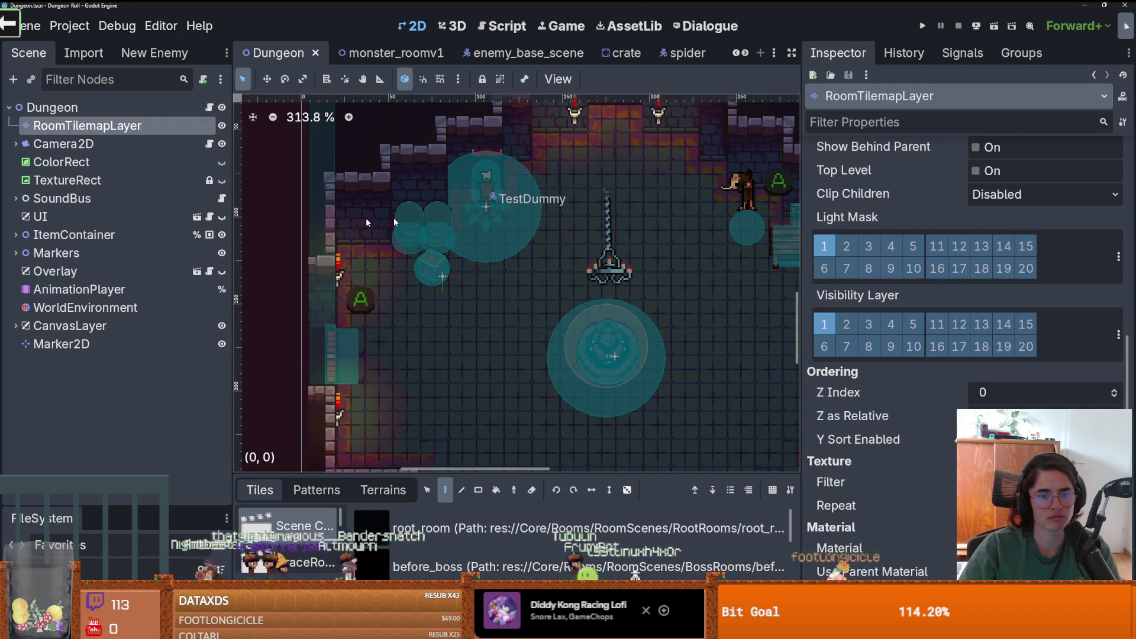
pyautogui.click(15, 237)
# - Instance the charger_enemy scene into the Dungeon and place it in the room
pyautogui.click(33, 80)
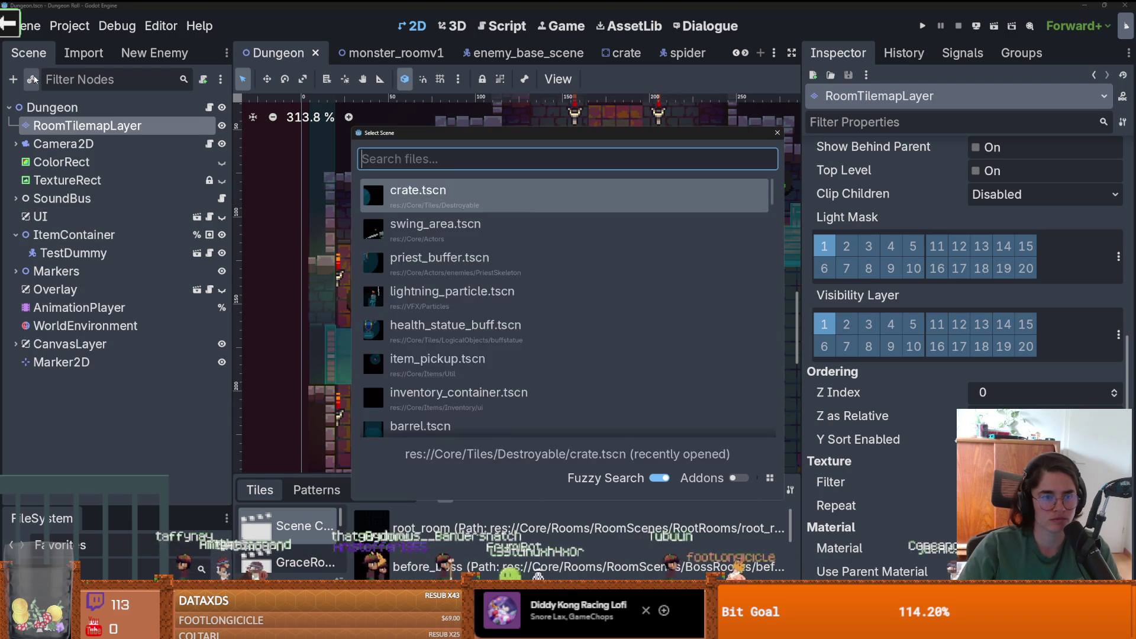
pyautogui.write('char')
pyautogui.press('Return')
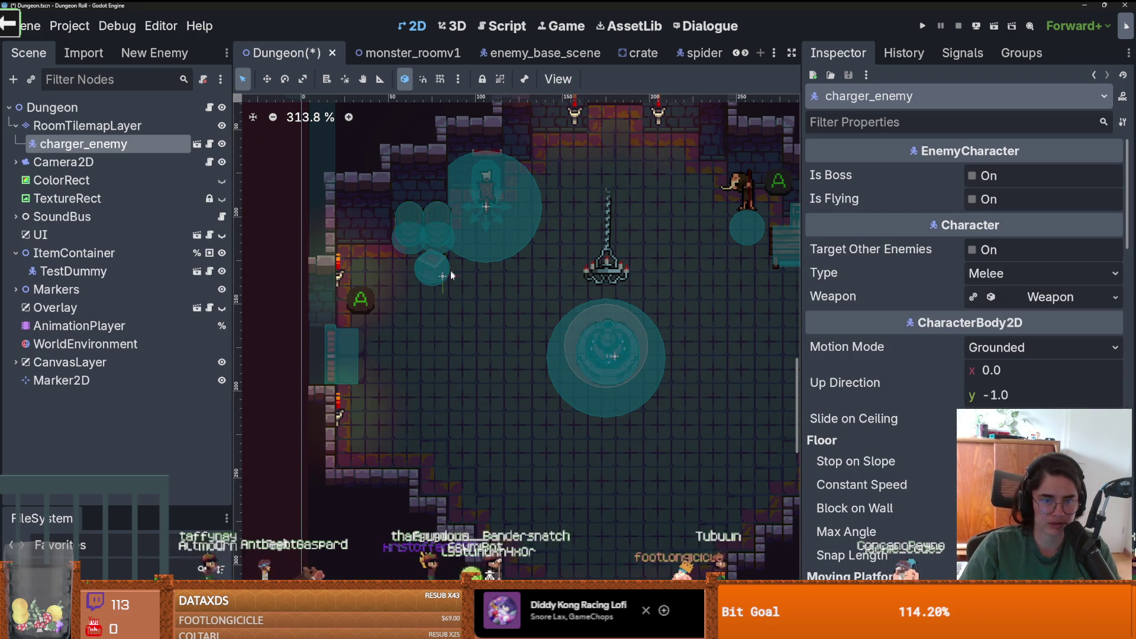
pyautogui.rightClick(448, 296)
pyautogui.click(479, 363)
pyautogui.scroll(8, 431, 269)
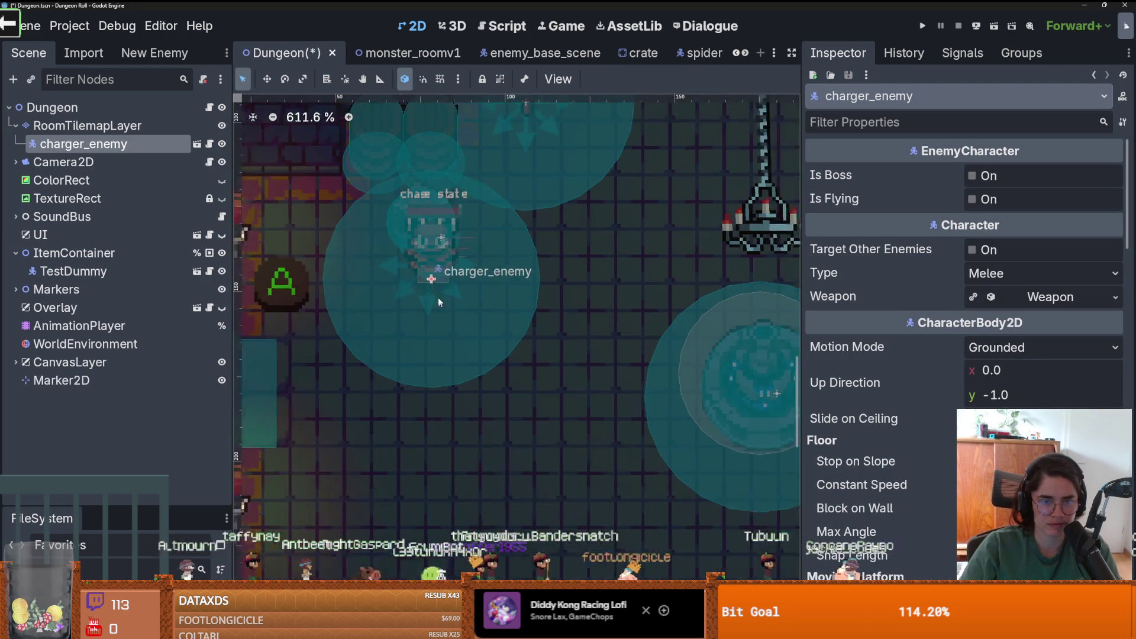
pyautogui.moveTo(432, 269)
pyautogui.mouseDown()
pyautogui.moveTo(434, 259)
pyautogui.moveTo(434, 271)
pyautogui.mouseUp()
pyautogui.click(433, 271)
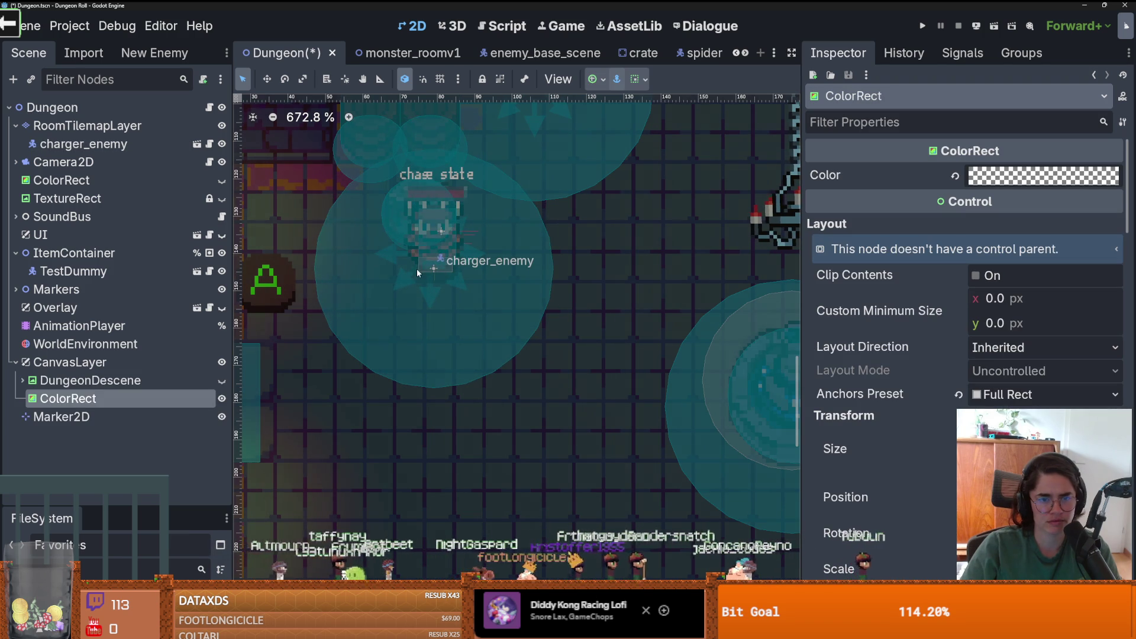
# - Delete the charger_enemy node again and return to the monster_roomv1 scene
pyautogui.rightClick(66, 144)
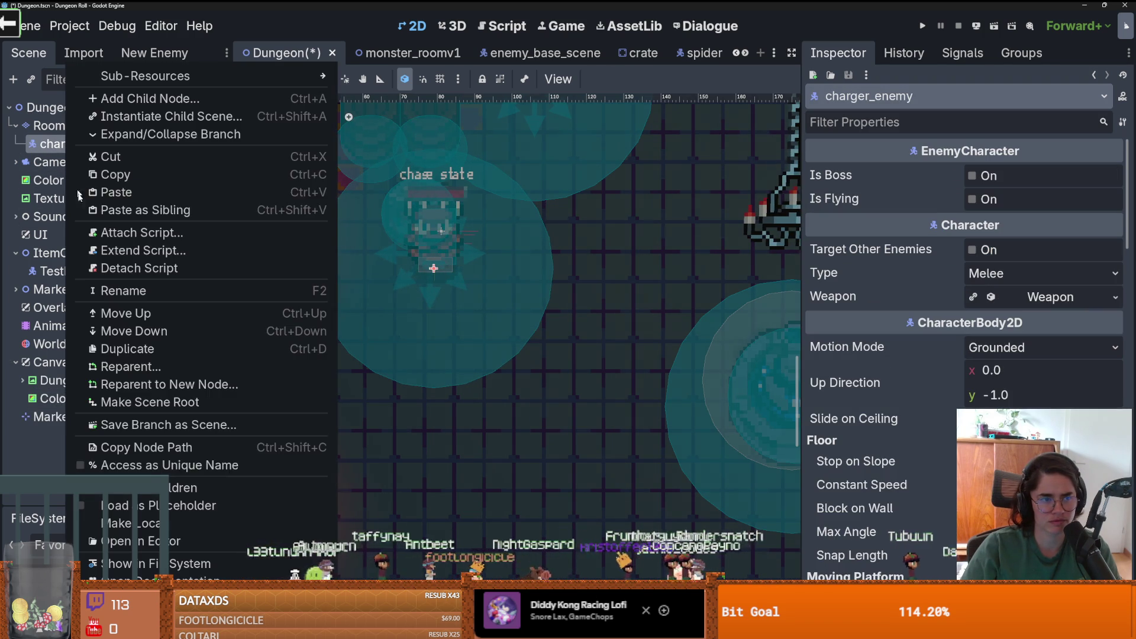
pyautogui.press('Delete')
pyautogui.click(526, 333)
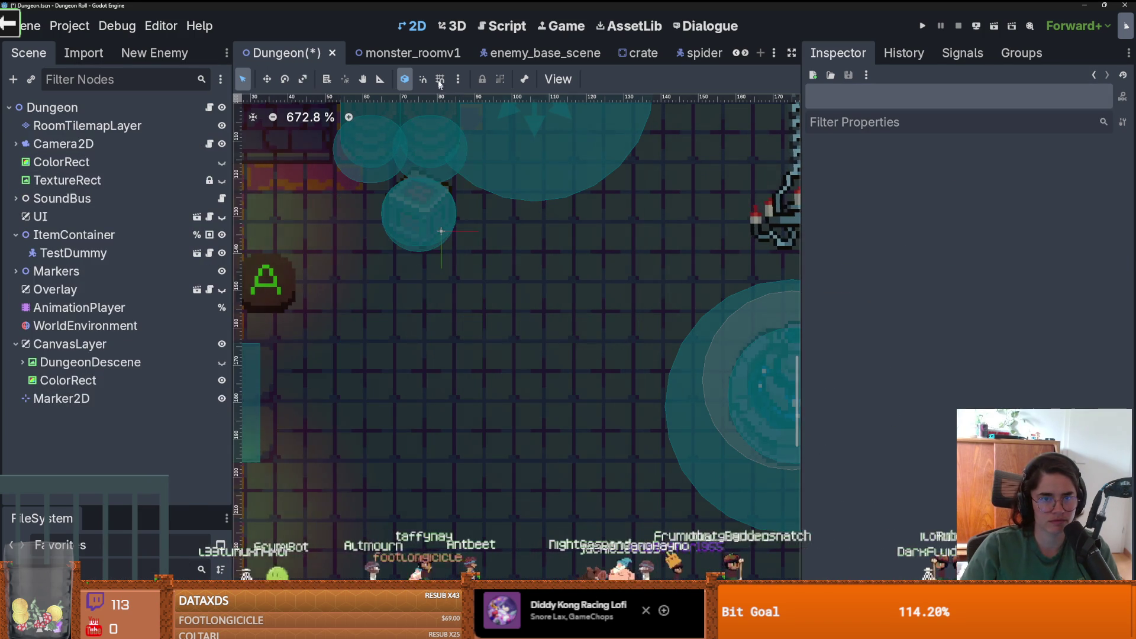
pyautogui.click(408, 53)
# - Turn on Y Sort Enabled for MonsterMarker8 in the Monsters group
pyautogui.click(13, 201)
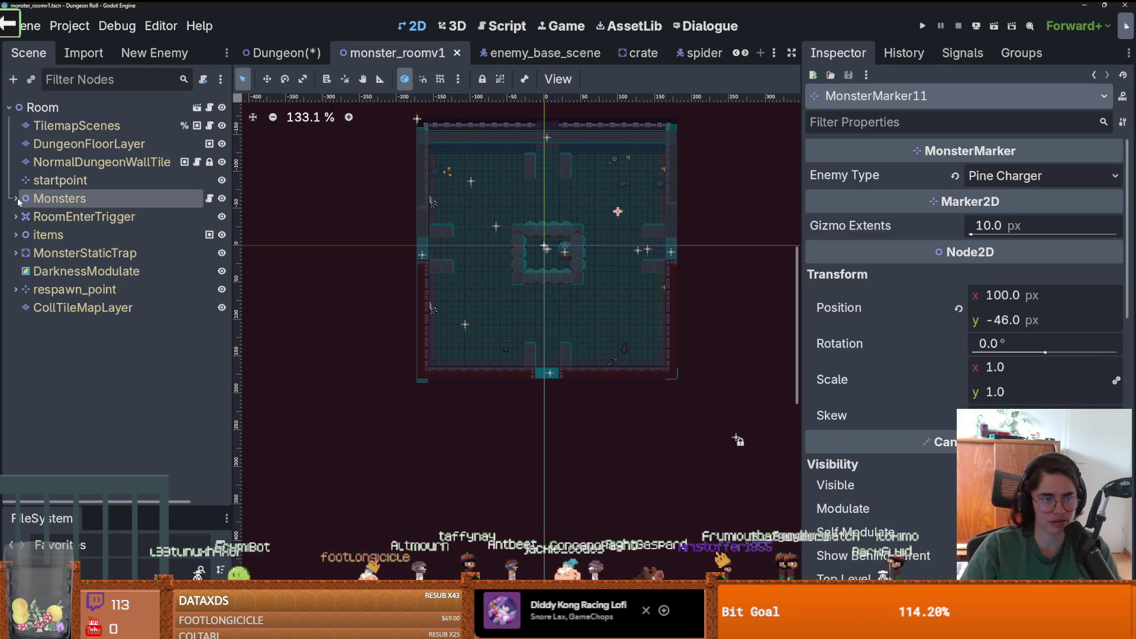
pyautogui.click(14, 200)
pyautogui.click(87, 217)
pyautogui.scroll(-5, 921, 363)
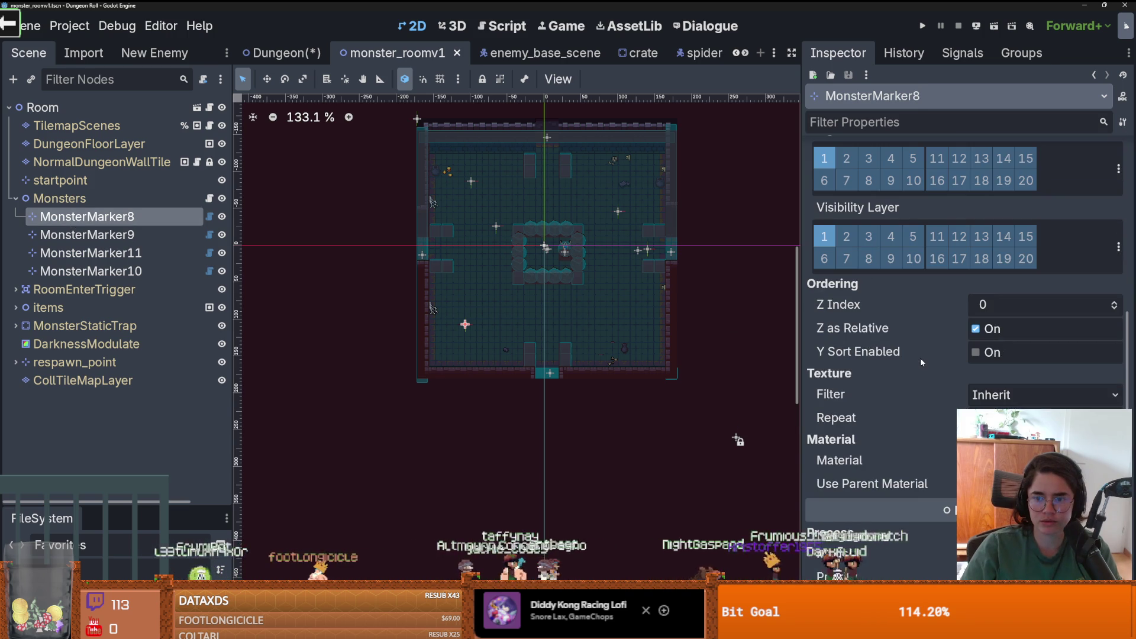
pyautogui.click(982, 353)
pyautogui.moveTo(269, 281)
pyautogui.mouseDown()
pyautogui.moveTo(769, 124)
pyautogui.moveTo(512, 326)
pyautogui.mouseUp()
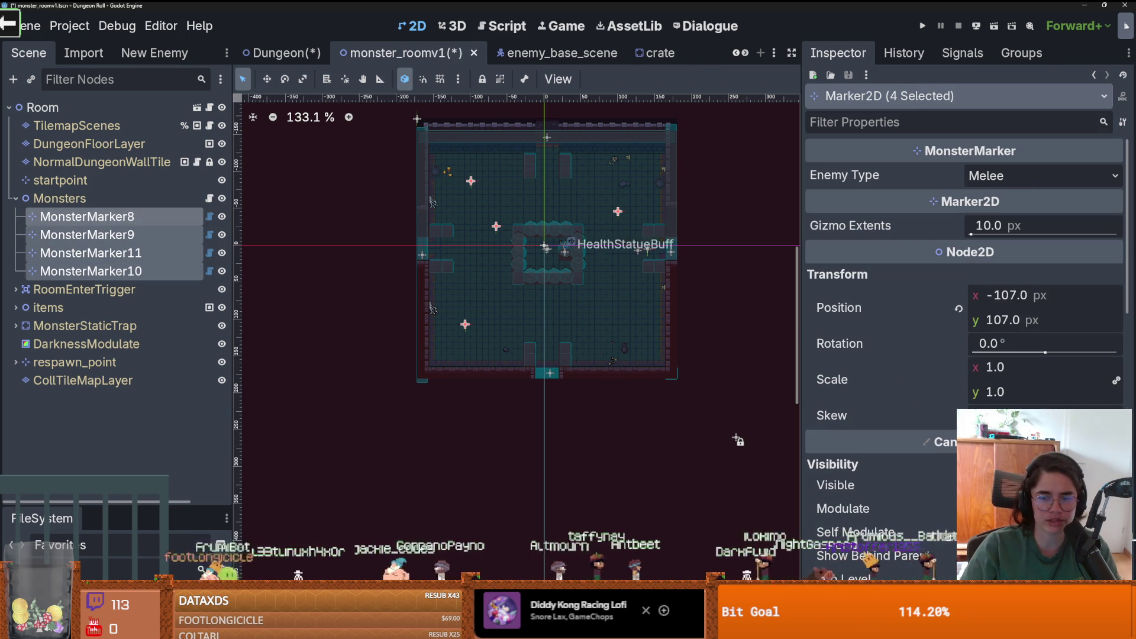
pyautogui.scroll(-6, 953, 374)
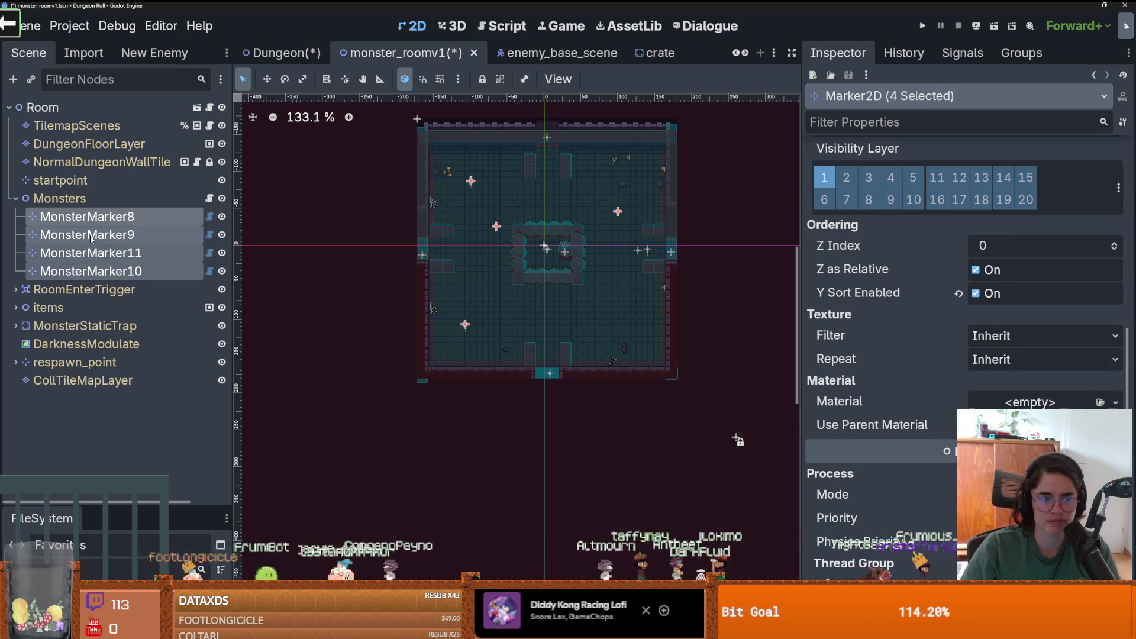
# - Enable Y Sort on MonsterMarker9, 11, 10 and the Monsters node, then save monster_roomv1
pyautogui.click(92, 235)
pyautogui.scroll(-8, 945, 358)
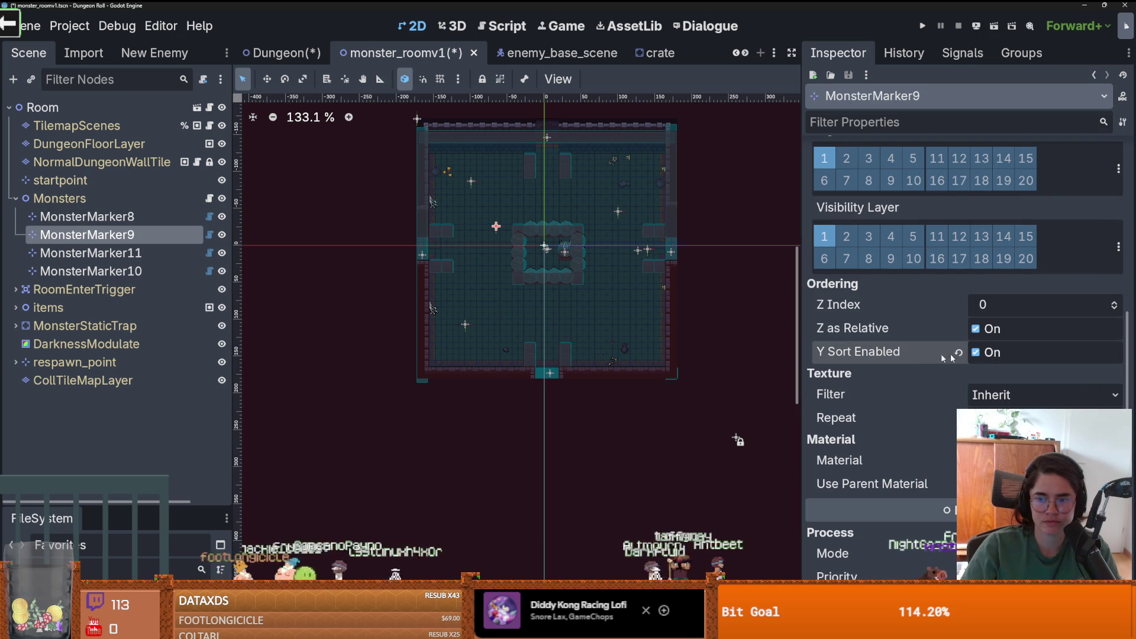
pyautogui.click(92, 252)
pyautogui.scroll(-7, 1047, 377)
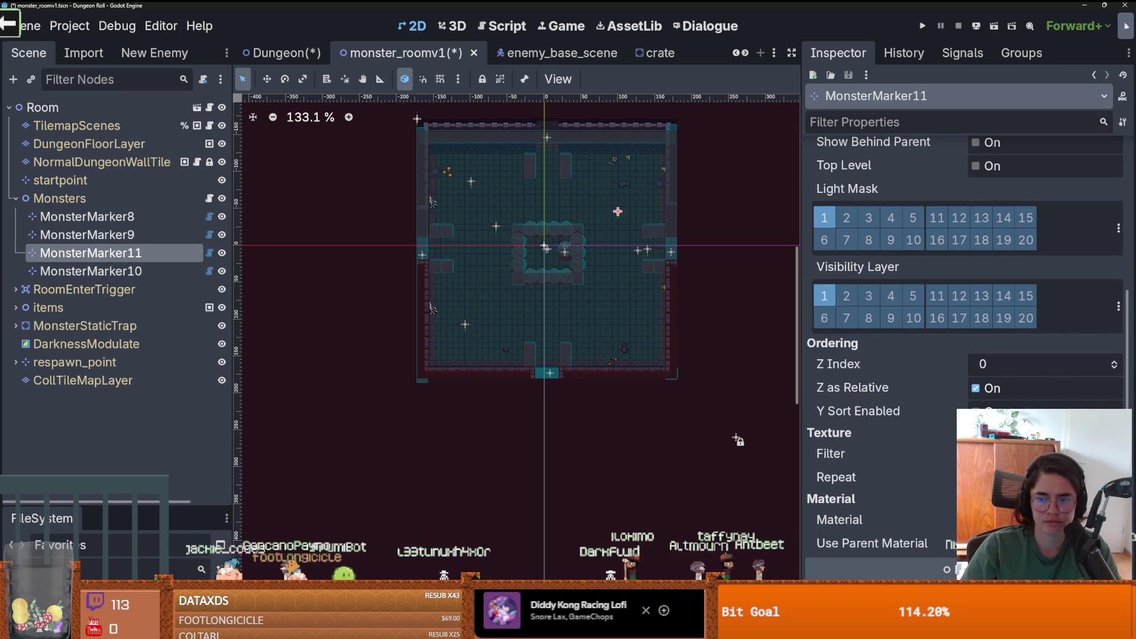
pyautogui.click(92, 271)
pyautogui.scroll(-7, 964, 295)
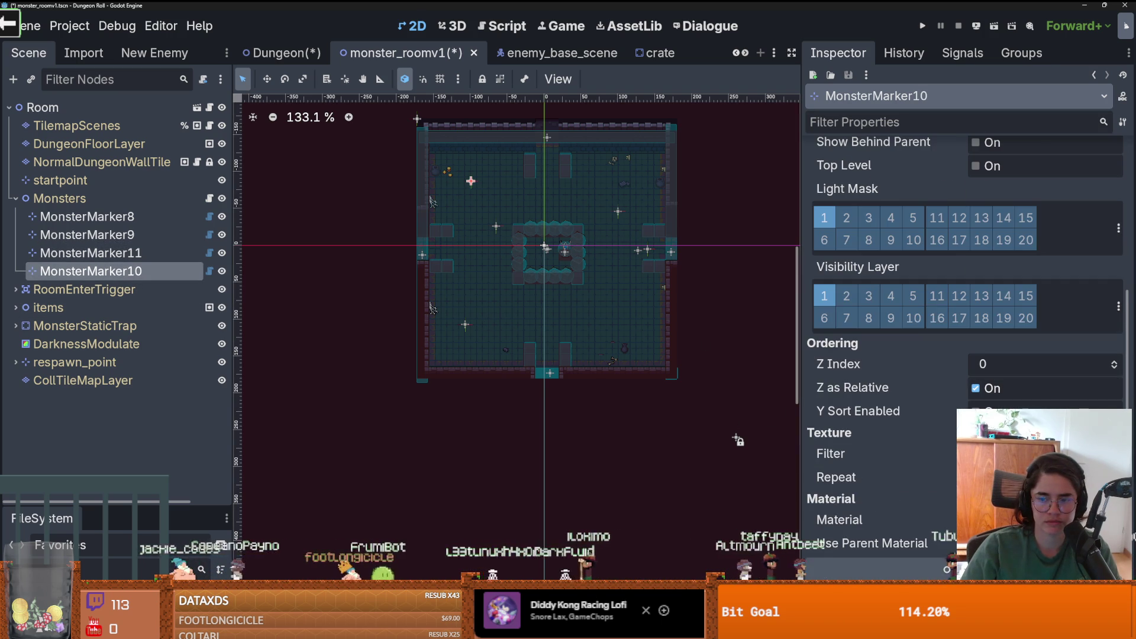
pyautogui.click(59, 198)
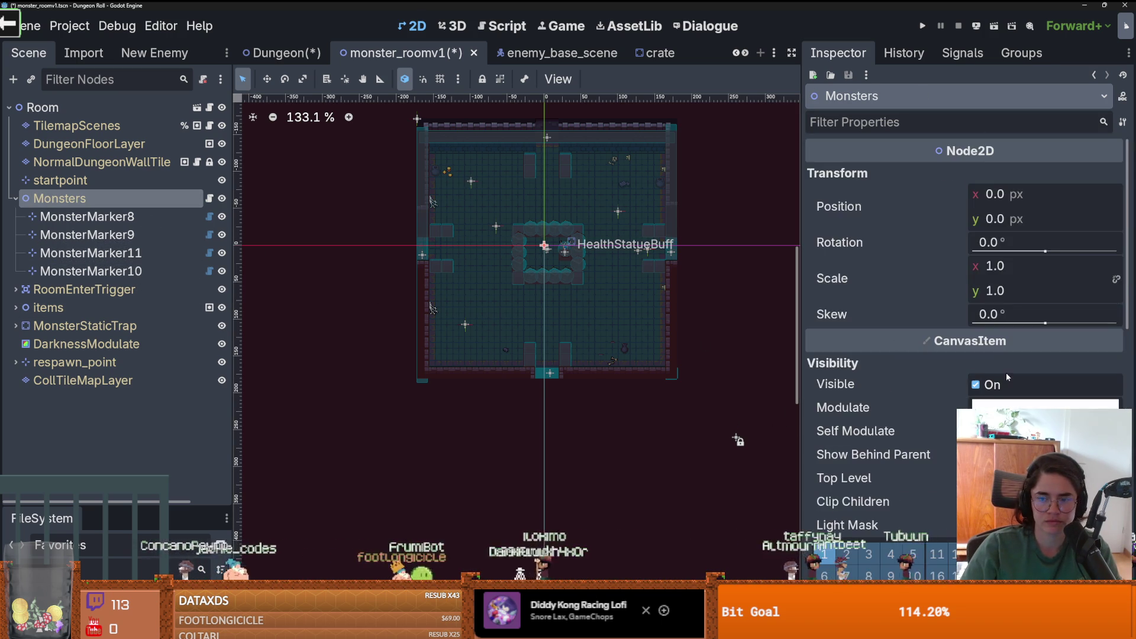
pyautogui.scroll(-7, 1005, 371)
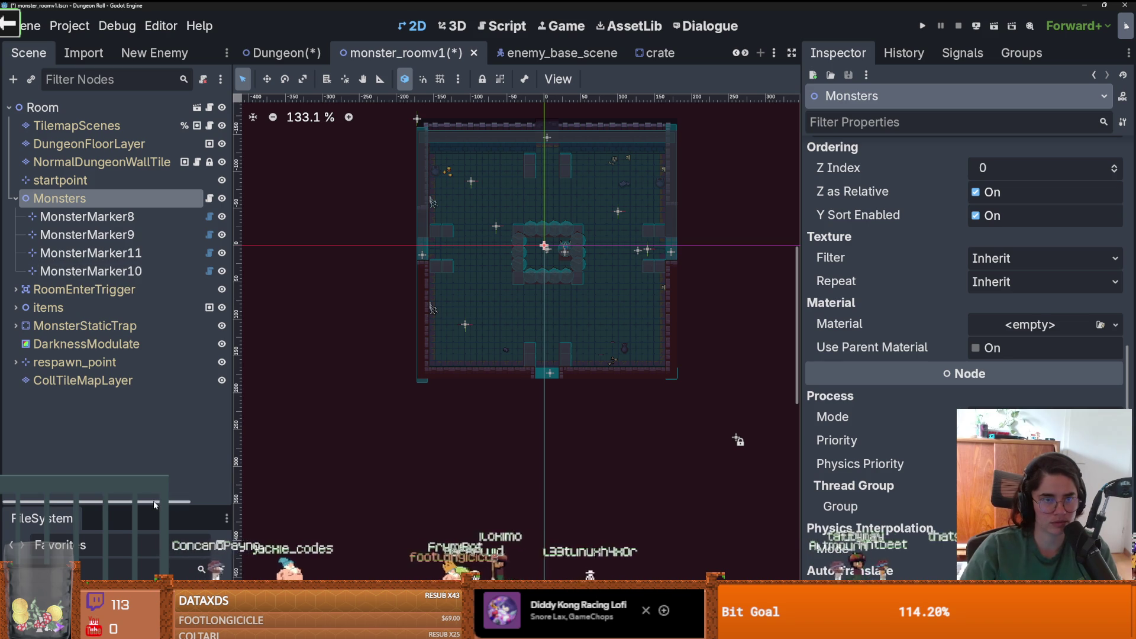
pyautogui.hotkey('ctrl', 's')
# - Open the monster_marker scene from the FileSystem and save it with Y Sort enabled
pyautogui.moveTo(153, 504)
pyautogui.mouseDown()
pyautogui.moveTo(136, 324)
pyautogui.moveTo(122, 305)
pyautogui.mouseUp()
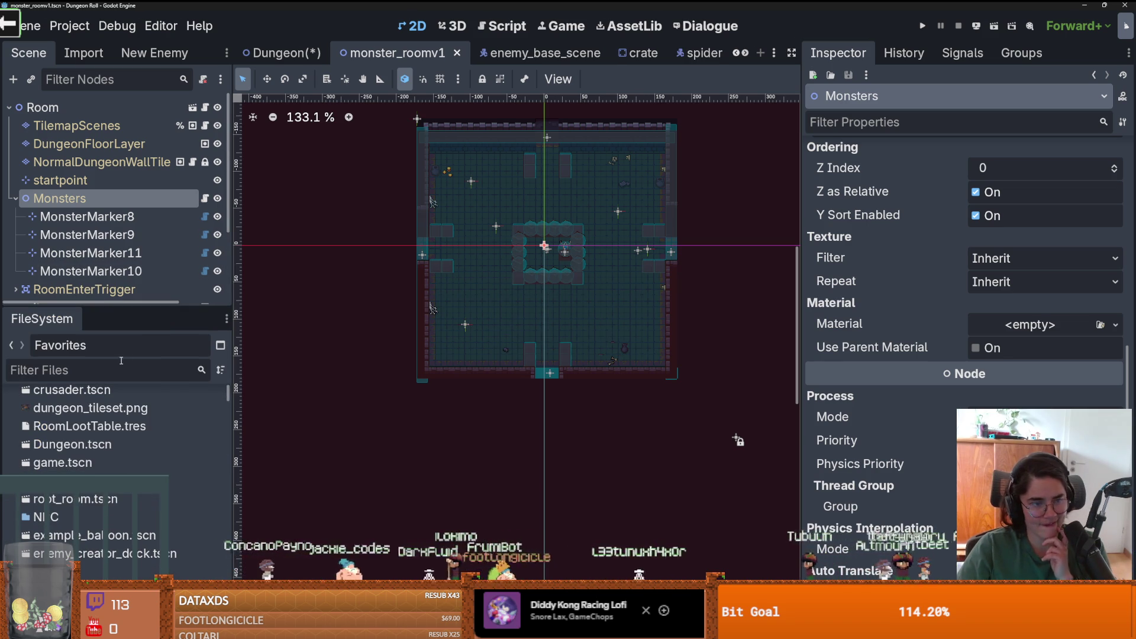
pyautogui.write('monster_')
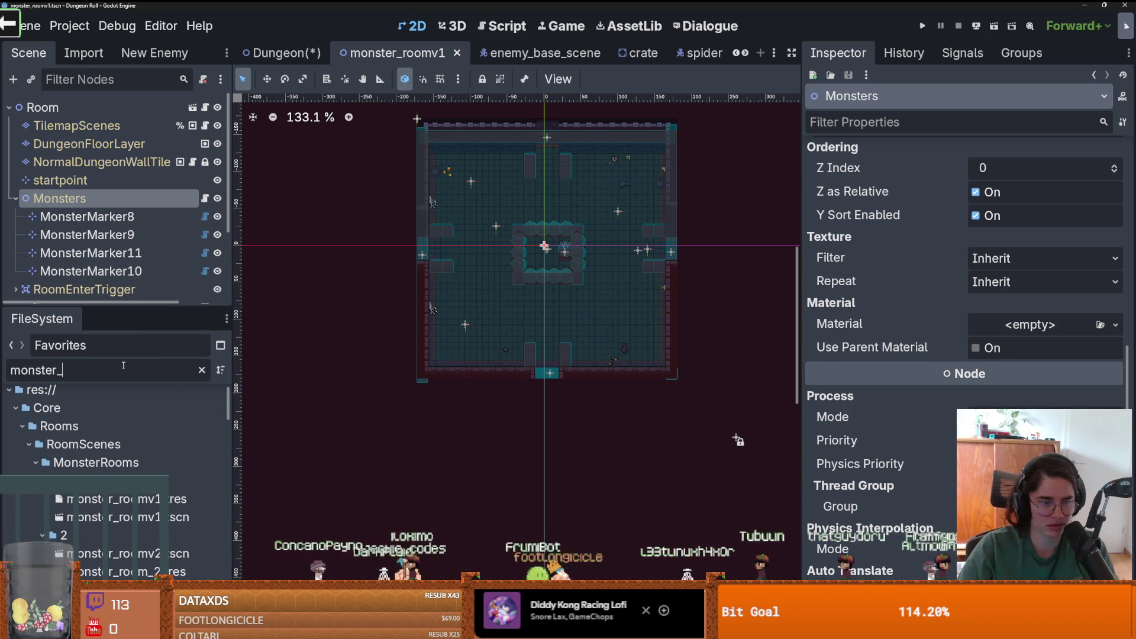
pyautogui.write('mar')
pyautogui.doubleClick(195, 490)
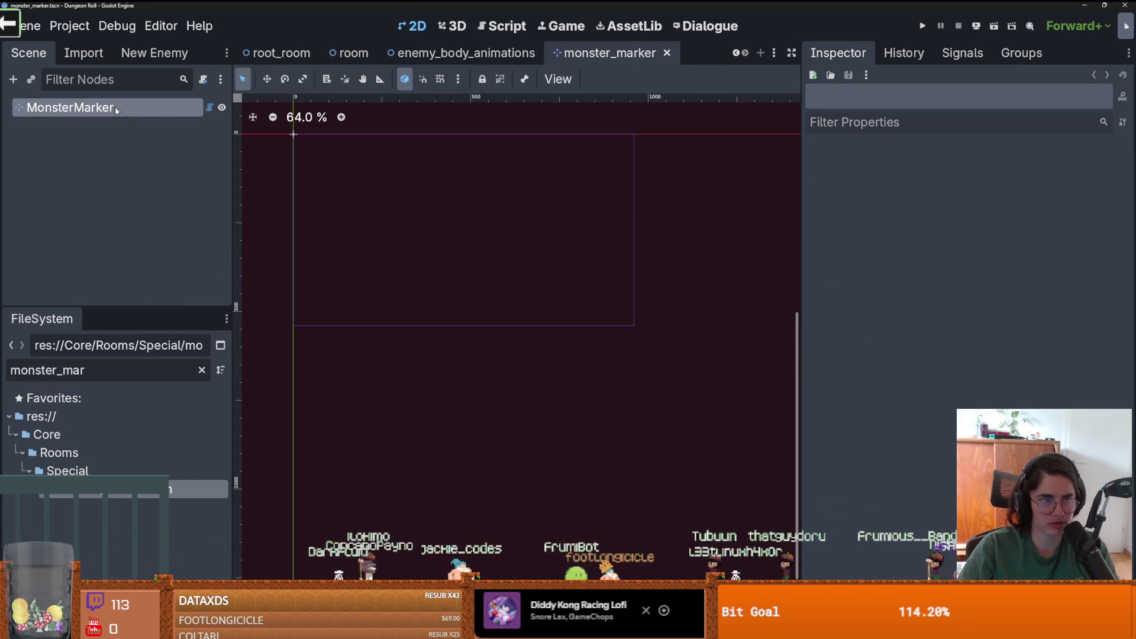
pyautogui.hotkey('ctrl', 's')
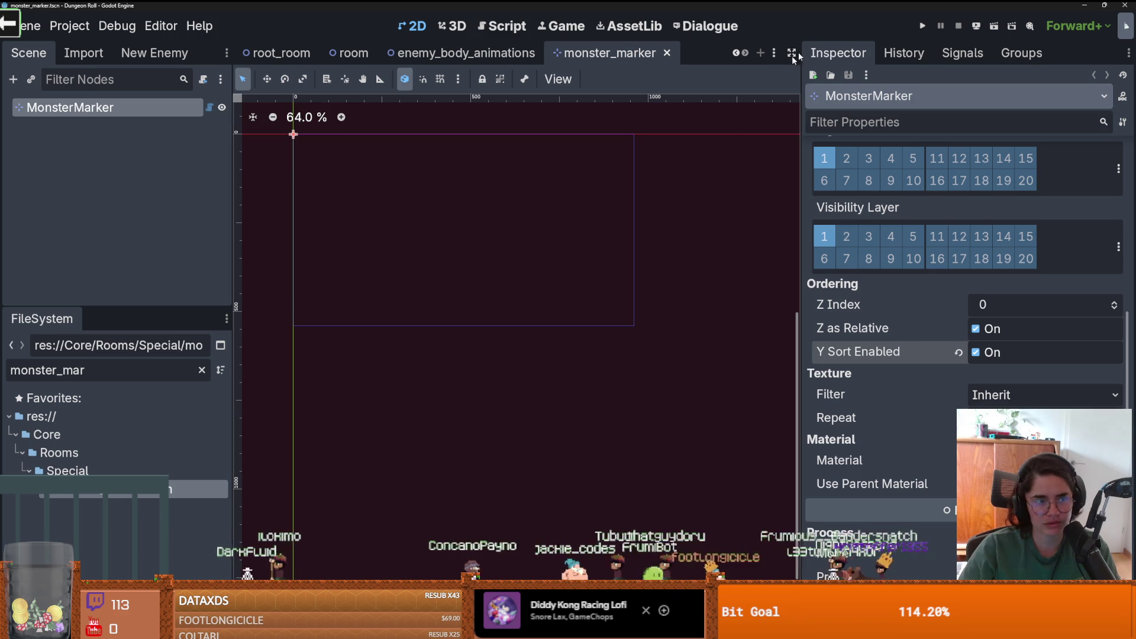
# - Run the game, swing at a crate and go through the top door into the middle zombie room
pyautogui.click(921, 34)
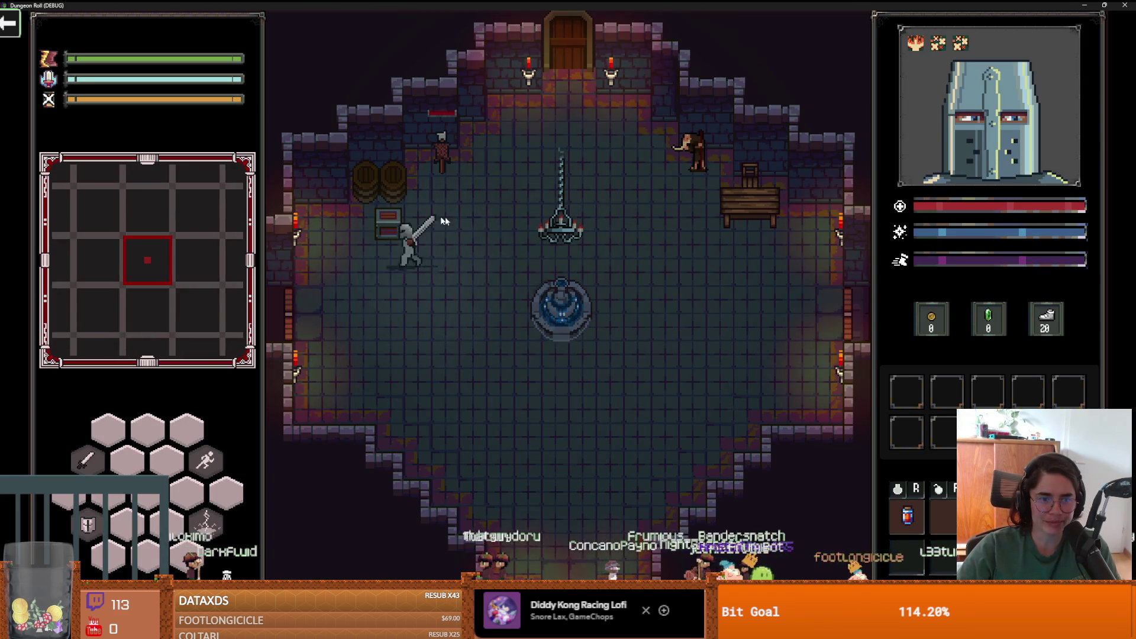
pyautogui.click(447, 216)
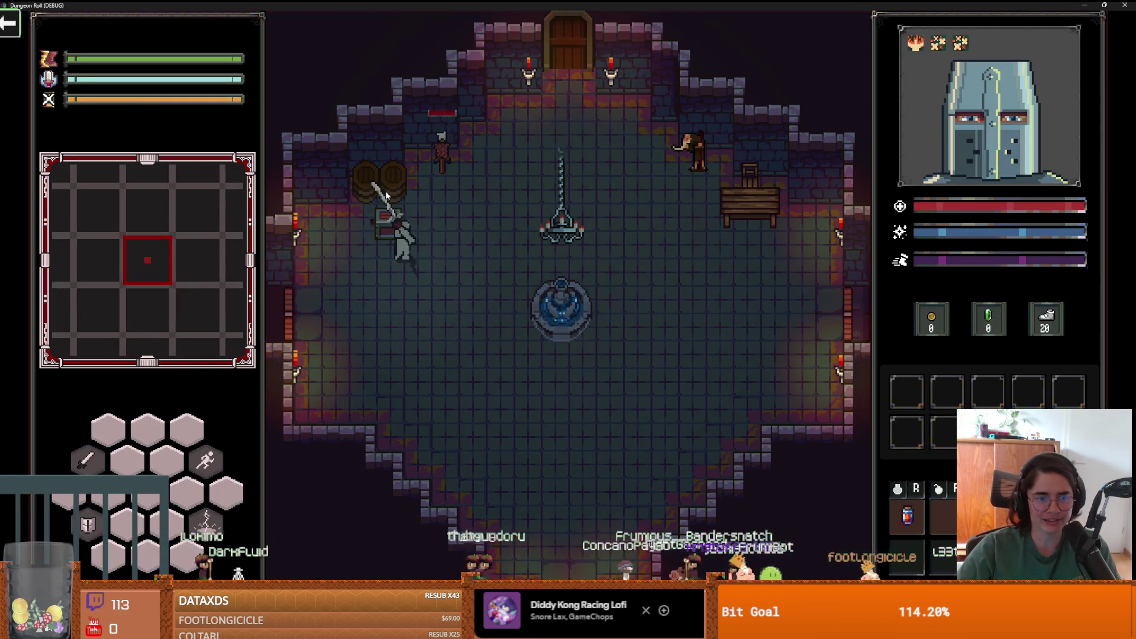
pyautogui.press('w')
pyautogui.press('d')
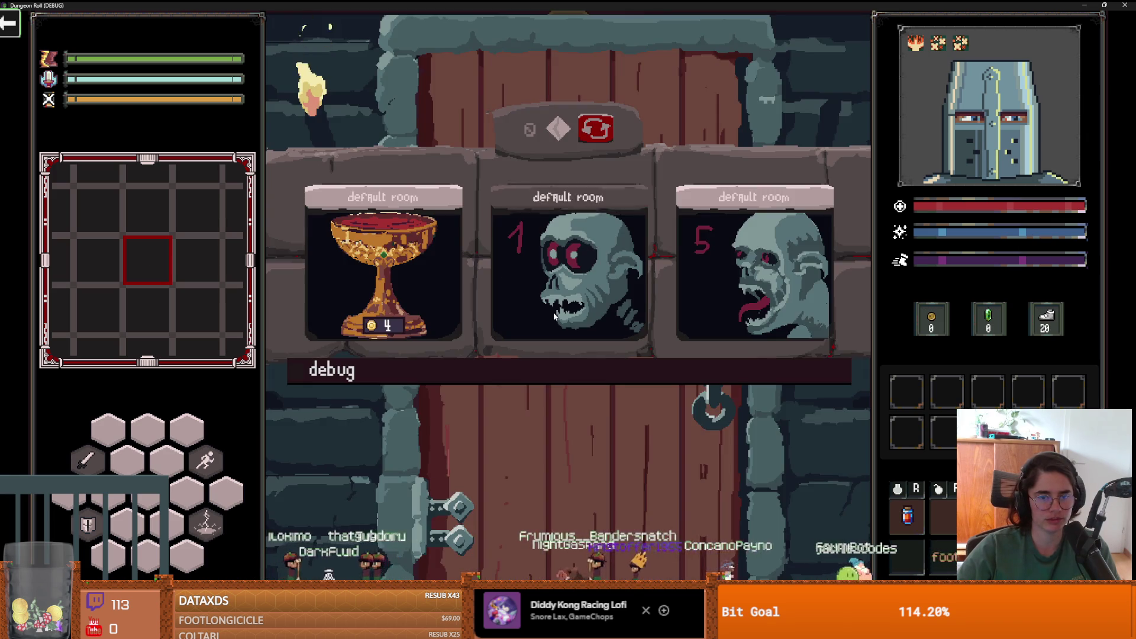
pyautogui.click(550, 214)
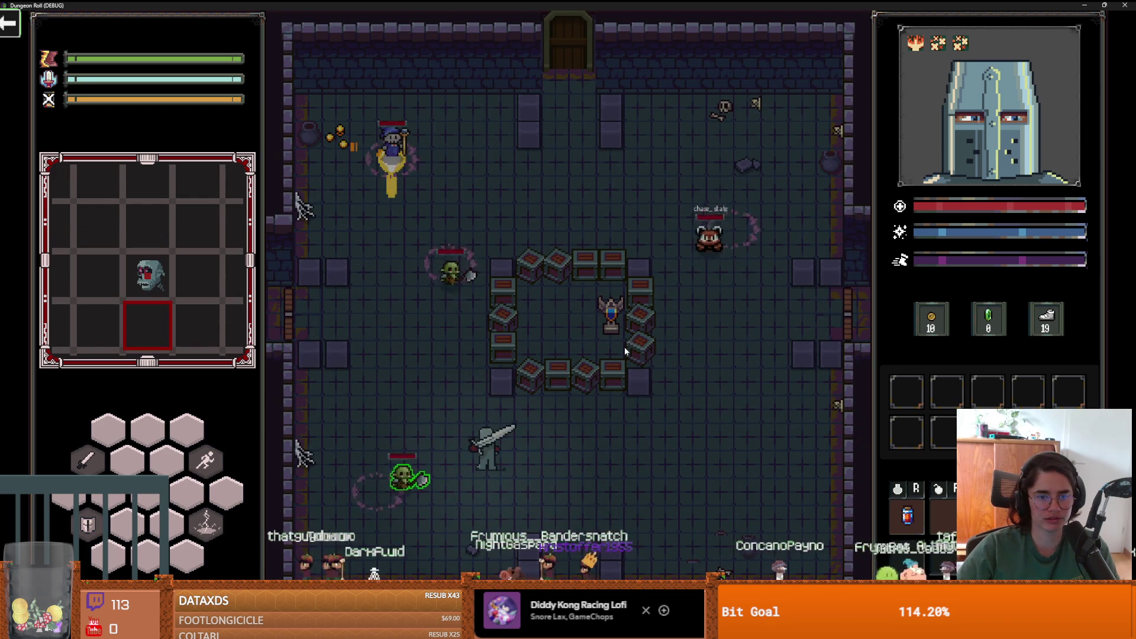
# - Circle the knight around the crate ring so the enemies follow
pyautogui.press('w')
pyautogui.press('a')
pyautogui.press('w')
pyautogui.press('d')
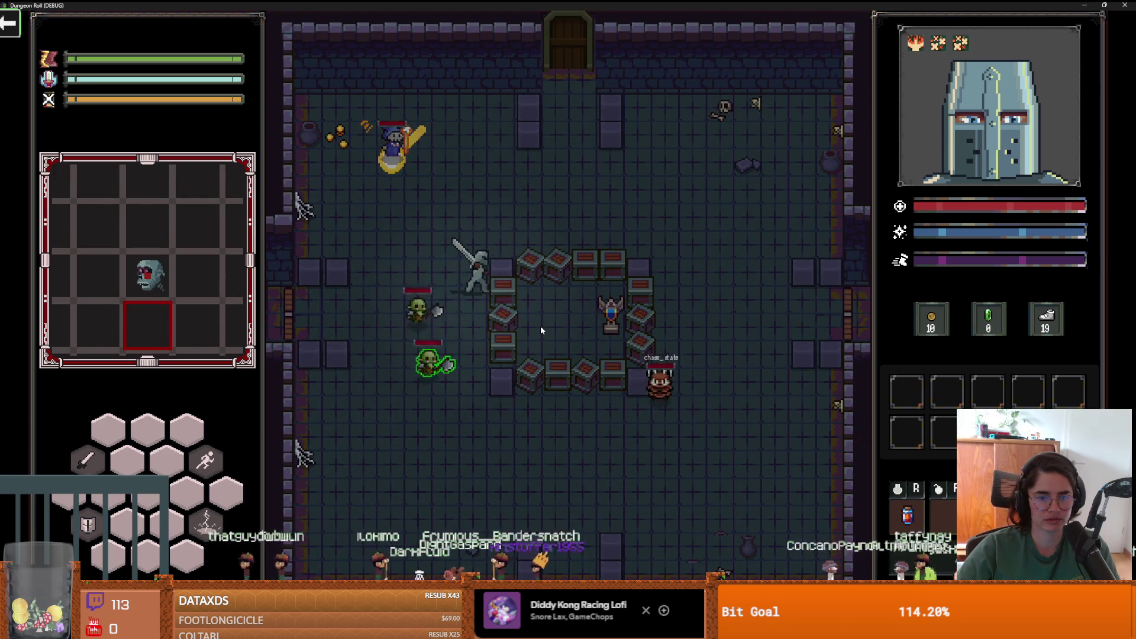
pyautogui.press('d')
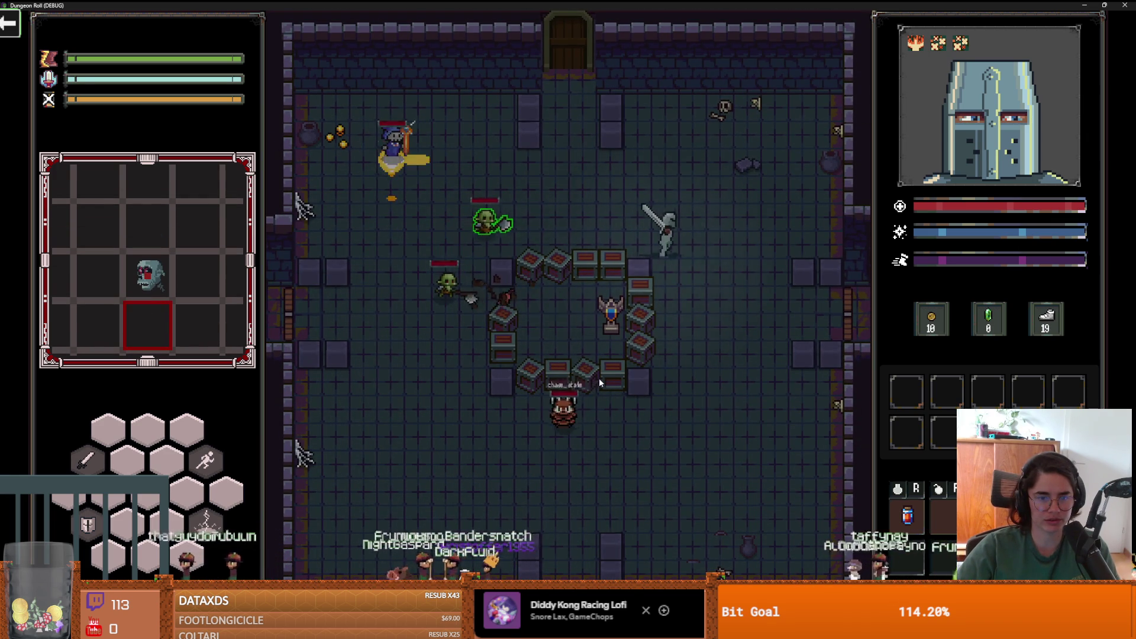
pyautogui.press('s')
pyautogui.press('a')
pyautogui.press('s')
pyautogui.press('a')
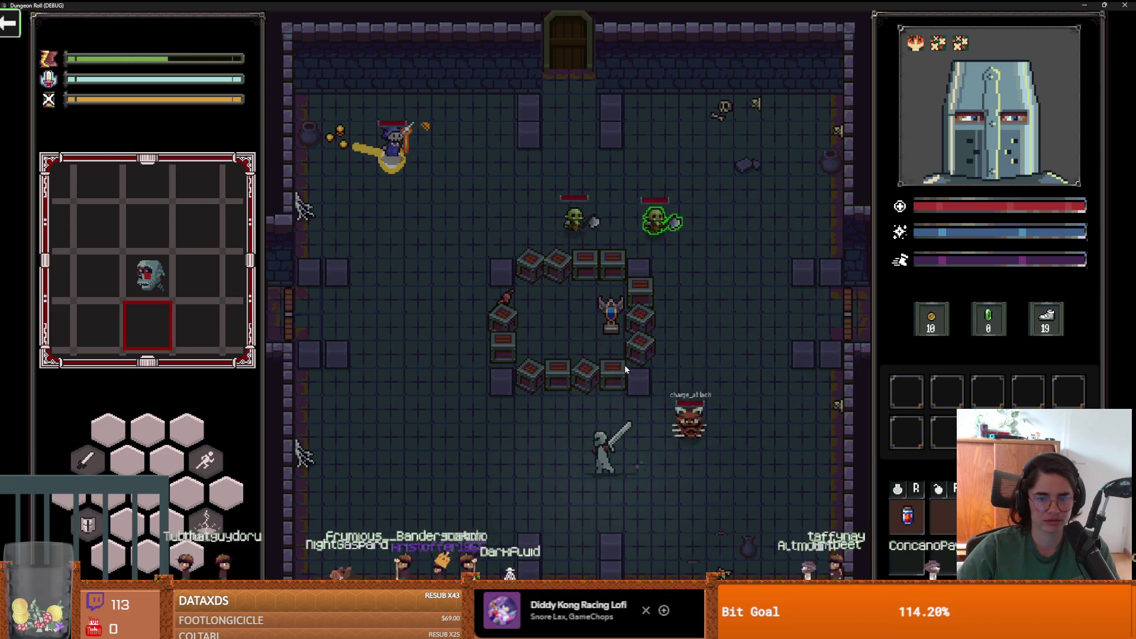
pyautogui.press('w')
pyautogui.press('a')
pyautogui.press('w')
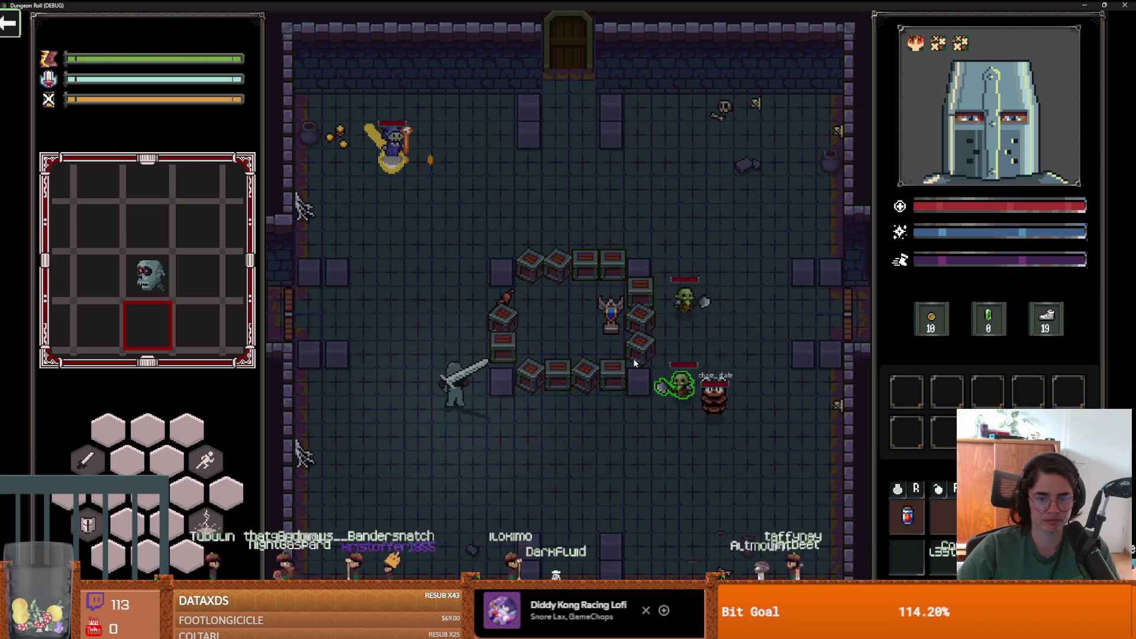
pyautogui.press('w')
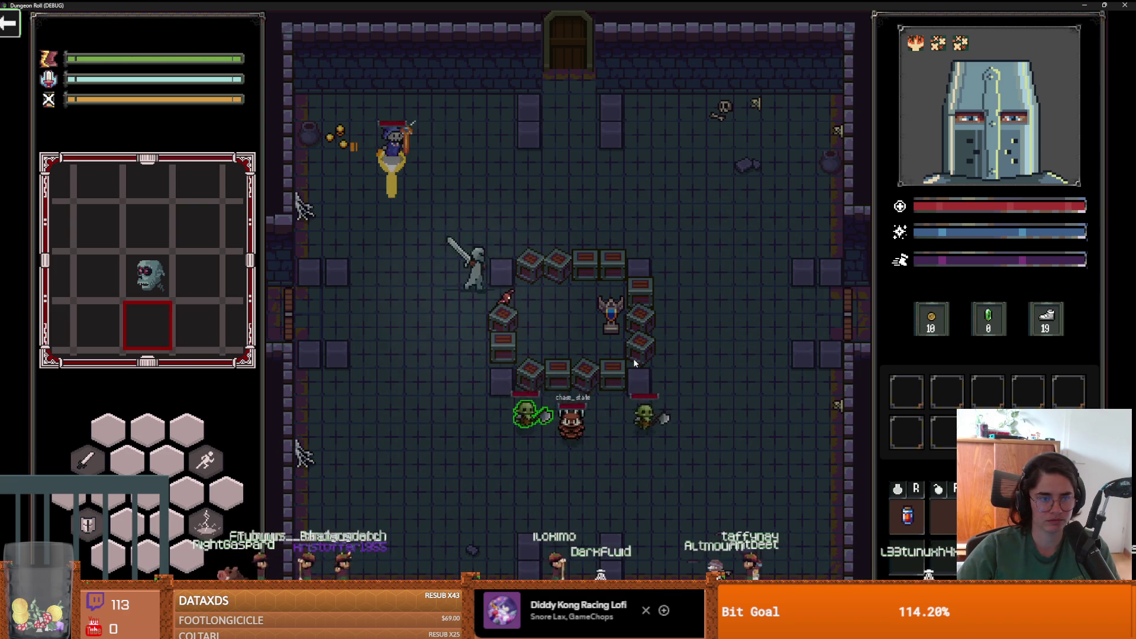
pyautogui.press('d')
pyautogui.press('w')
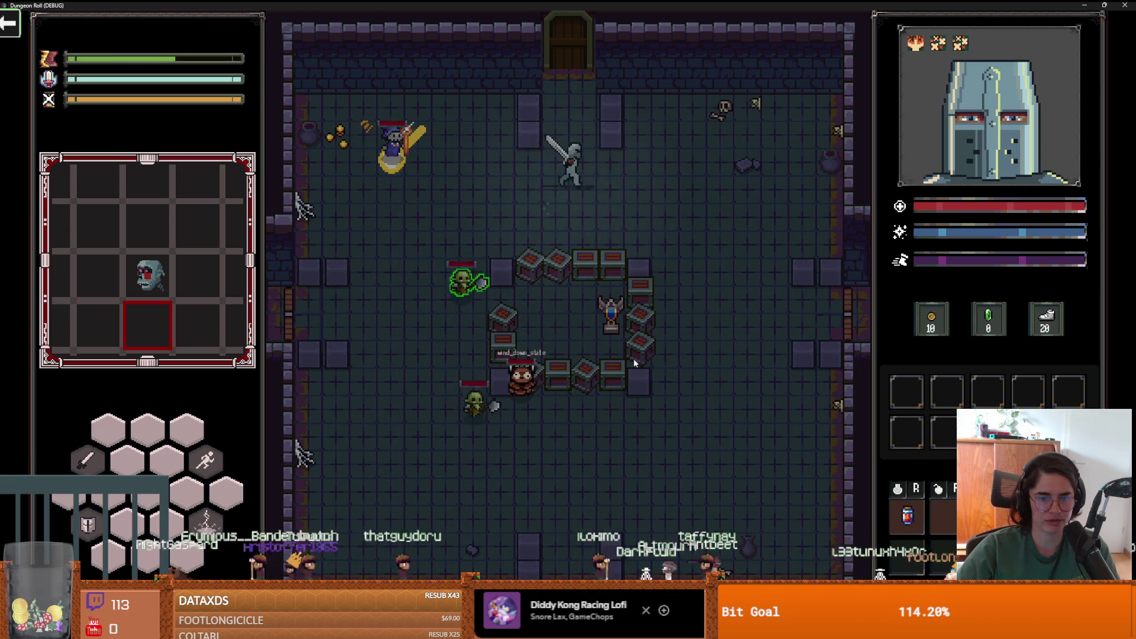
pyautogui.press('s')
pyautogui.press('s')
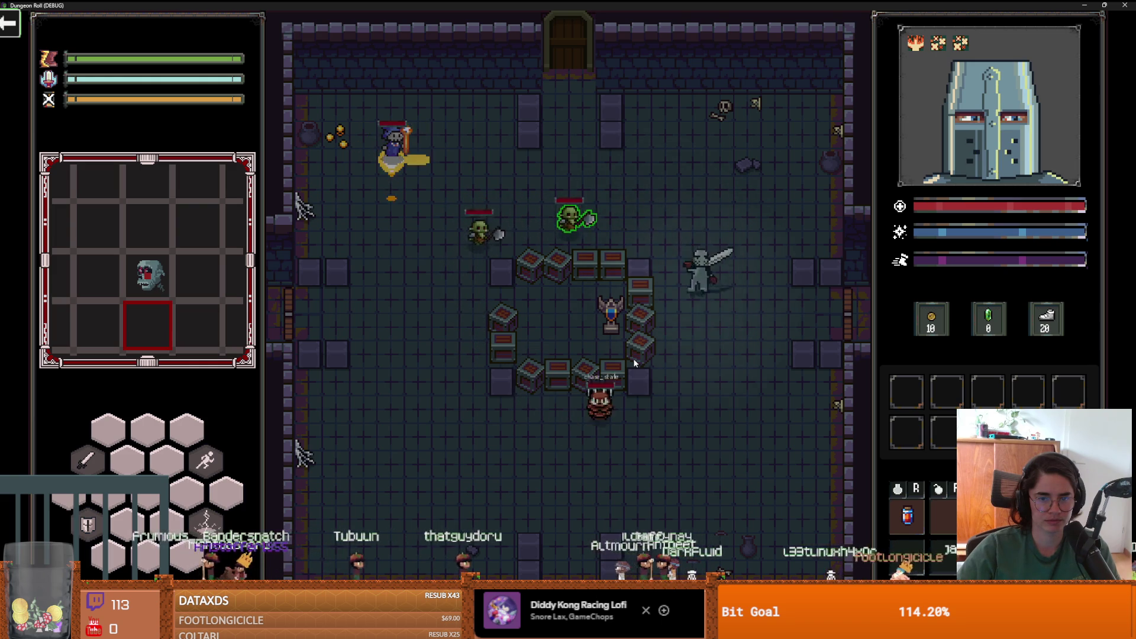
pyautogui.press('a')
pyautogui.press('a')
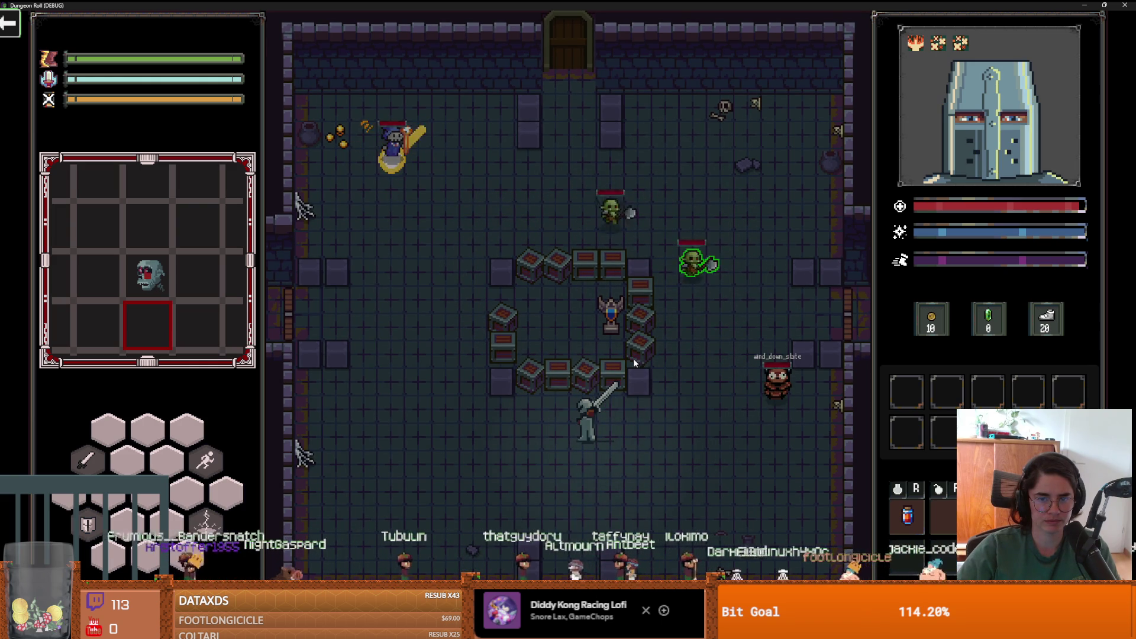
pyautogui.press('a')
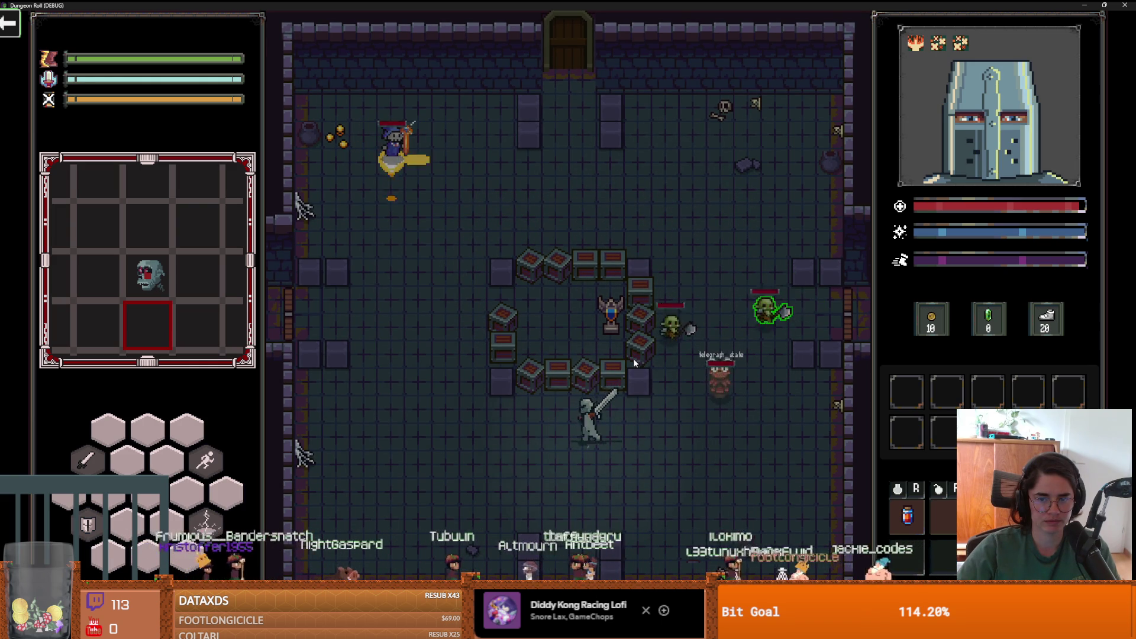
pyautogui.press('a')
pyautogui.press('w')
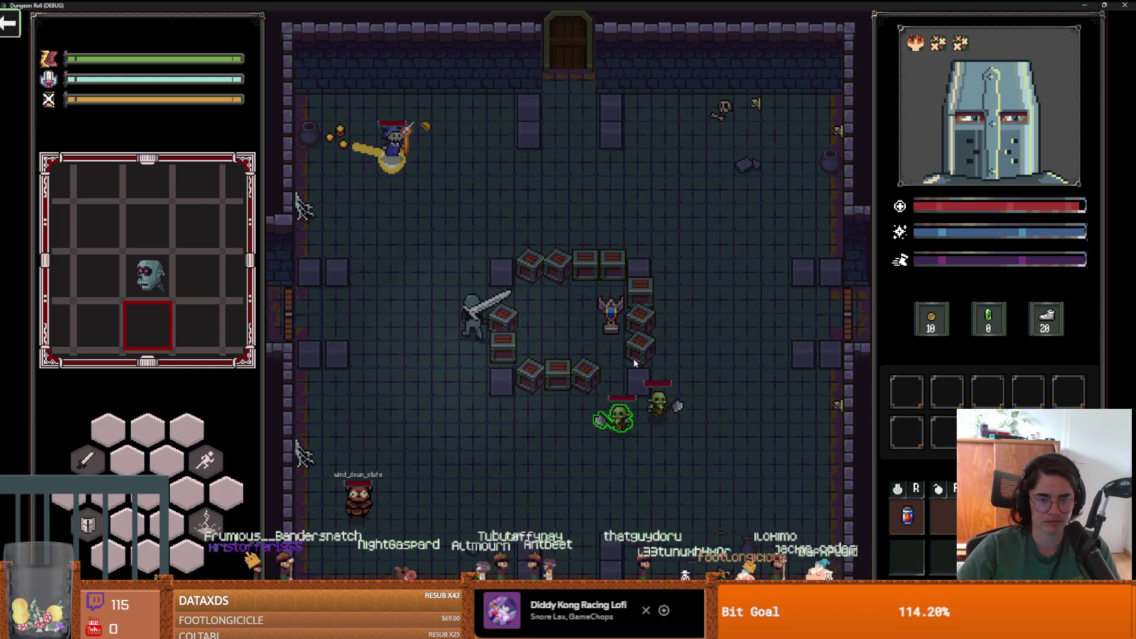
pyautogui.press('w')
pyautogui.press('d')
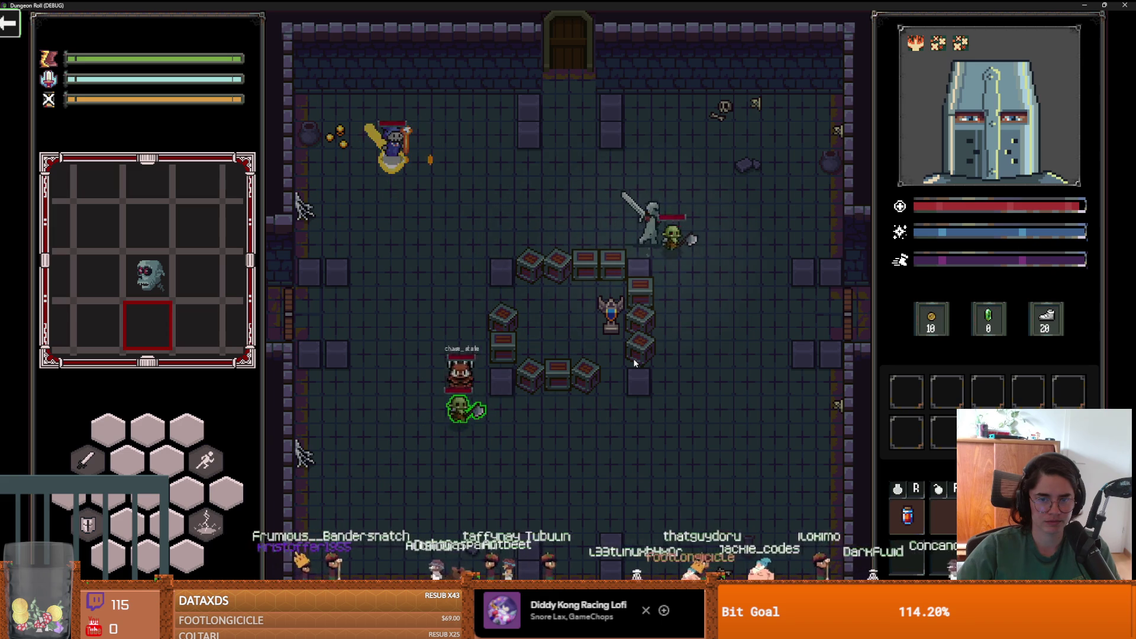
pyautogui.press('d')
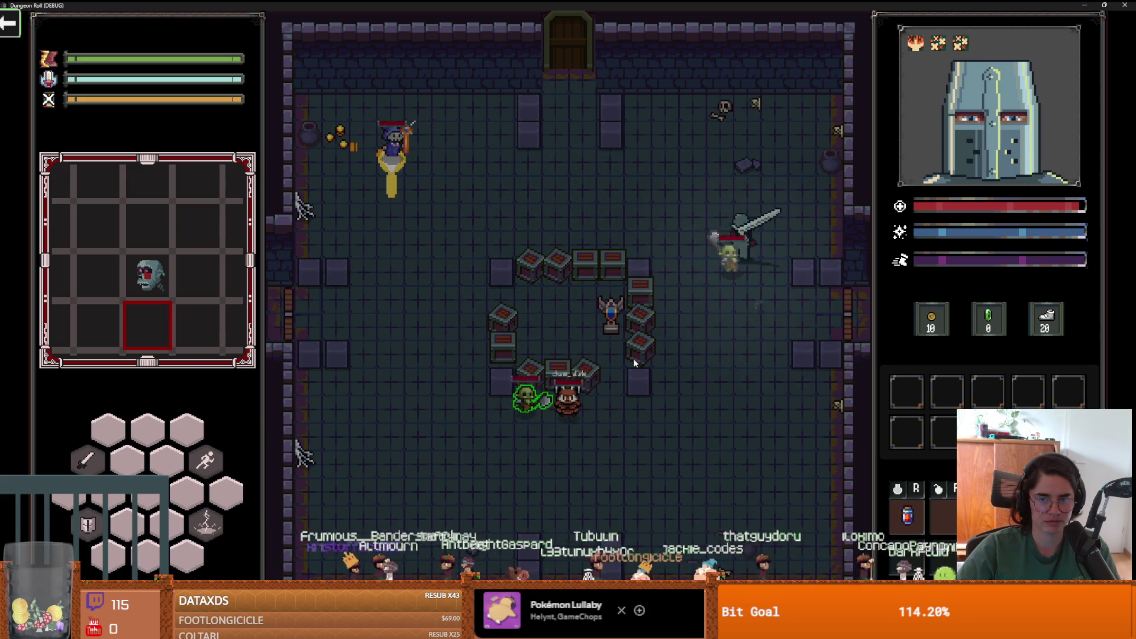
# - Keep leading the knight along the top, sides and bottom of the crate ring
pyautogui.press('w')
pyautogui.press('a')
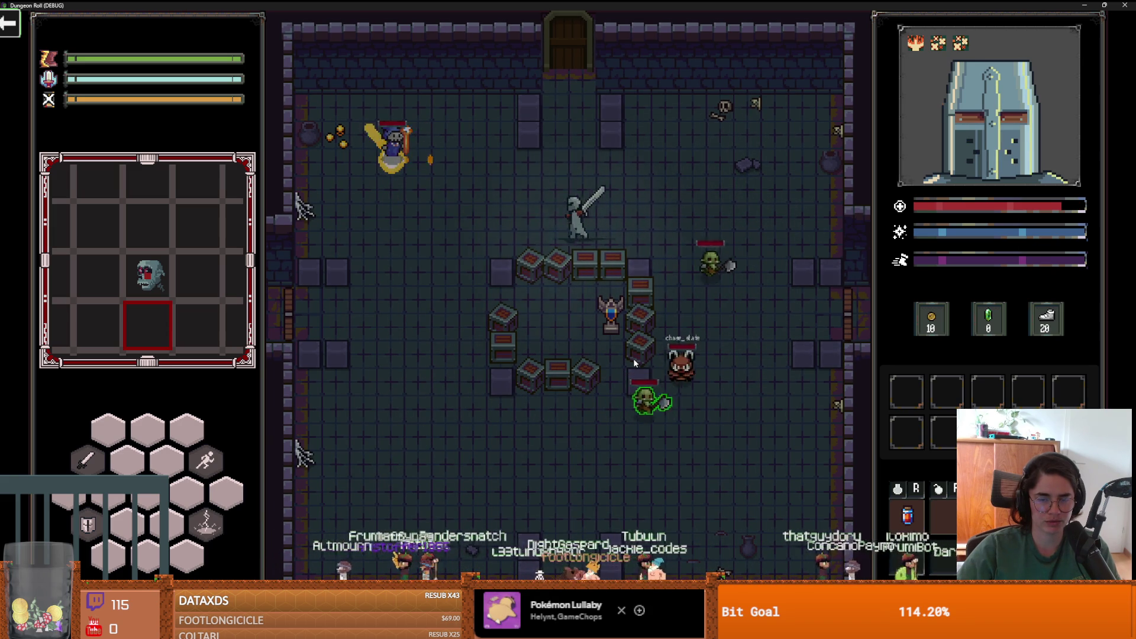
pyautogui.press('a')
pyautogui.press('s')
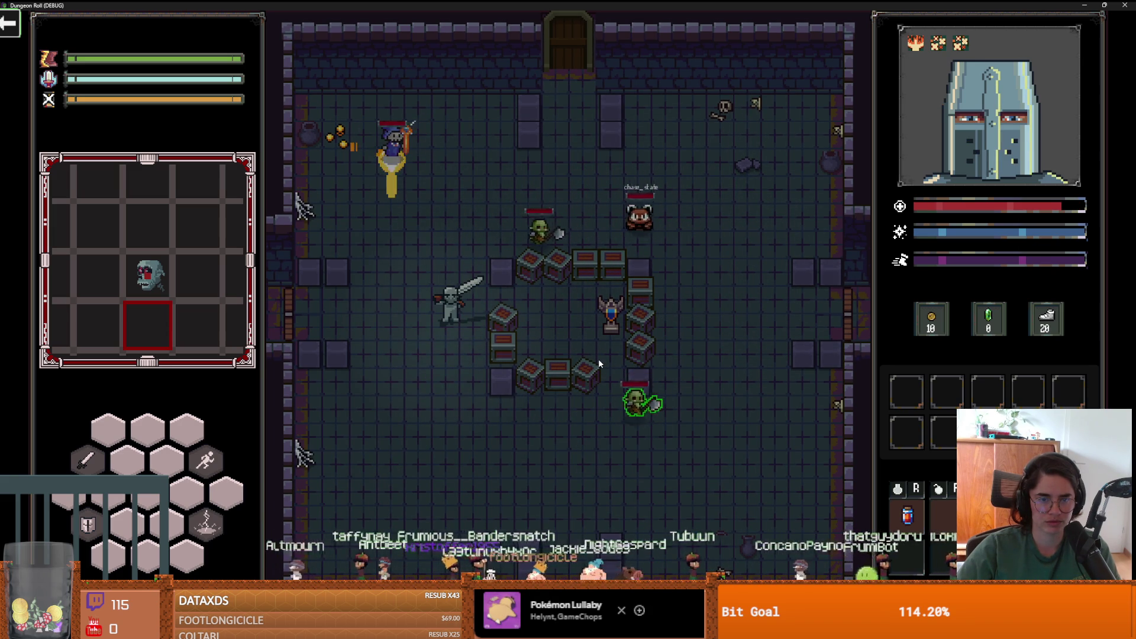
pyautogui.press('s')
pyautogui.press('d')
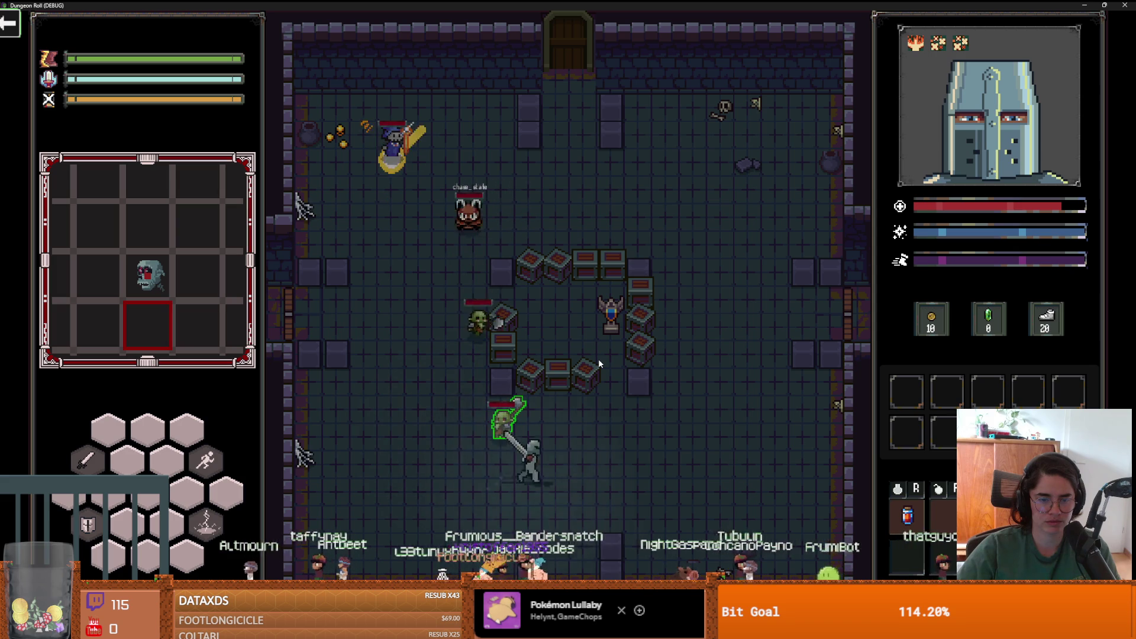
pyautogui.press('d')
pyautogui.press('w')
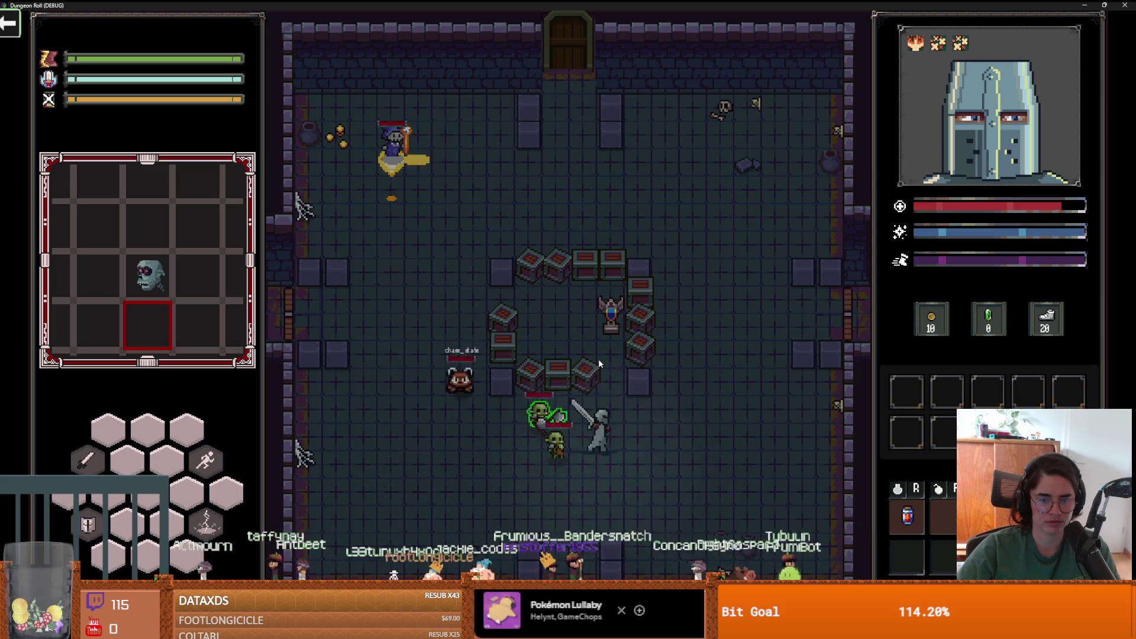
pyautogui.press('d')
pyautogui.press('w')
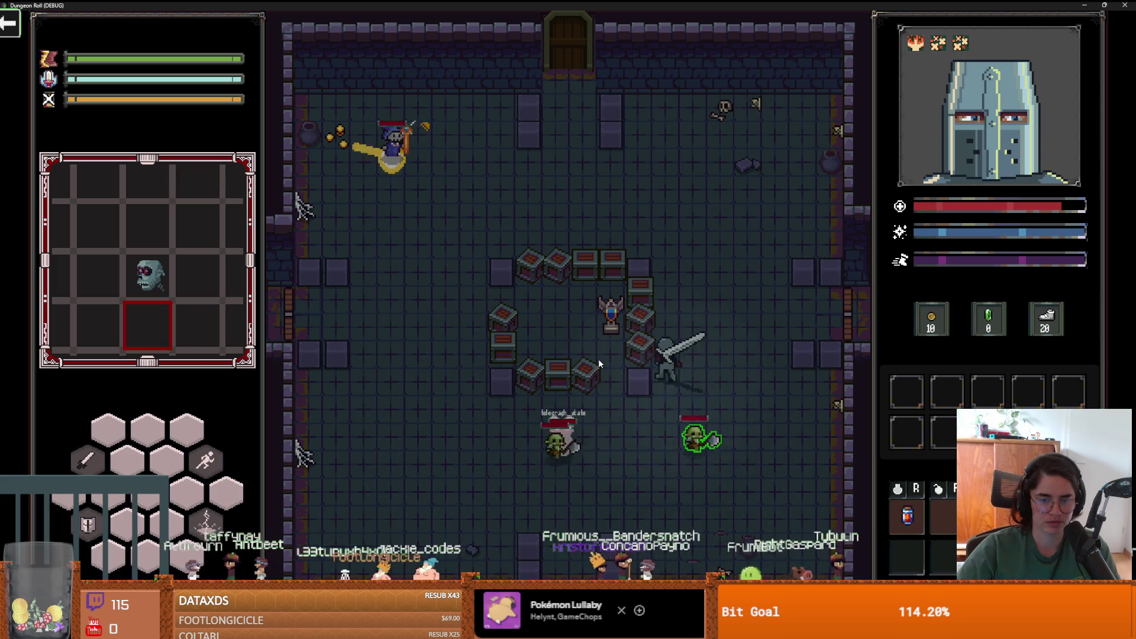
pyautogui.press('w')
pyautogui.press('a')
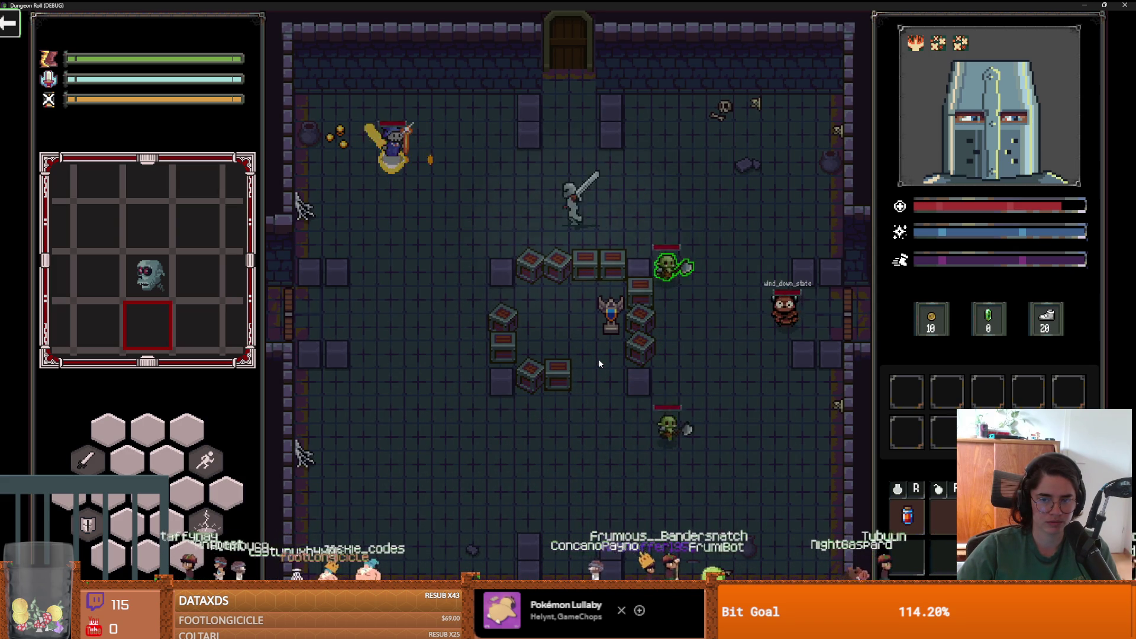
pyautogui.press('a')
pyautogui.press('w')
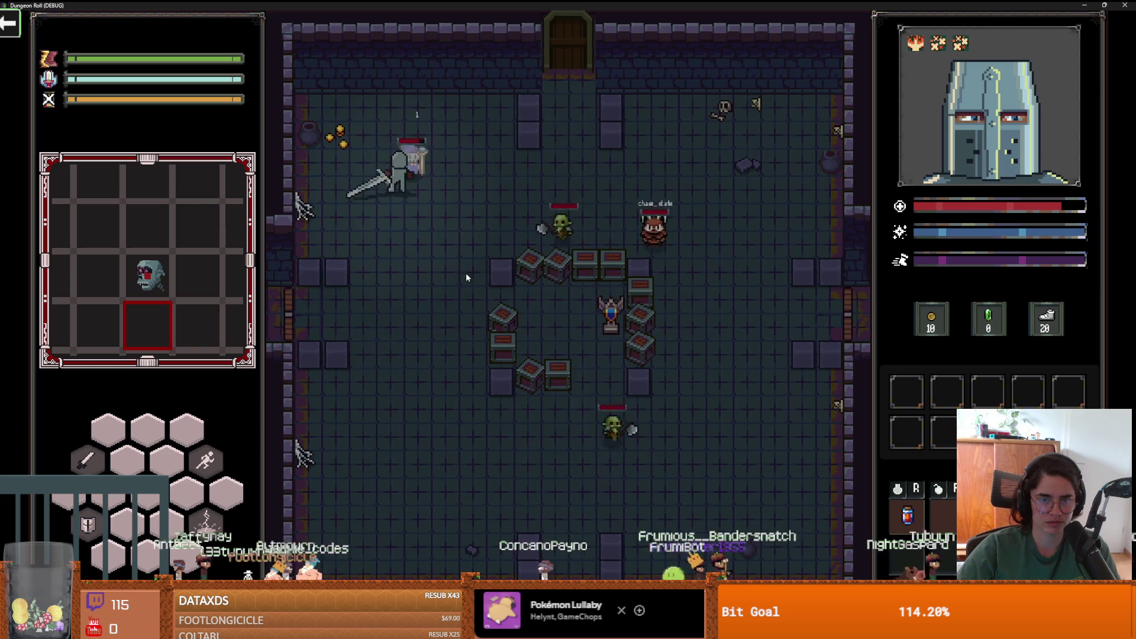
pyautogui.press('s')
pyautogui.press('d')
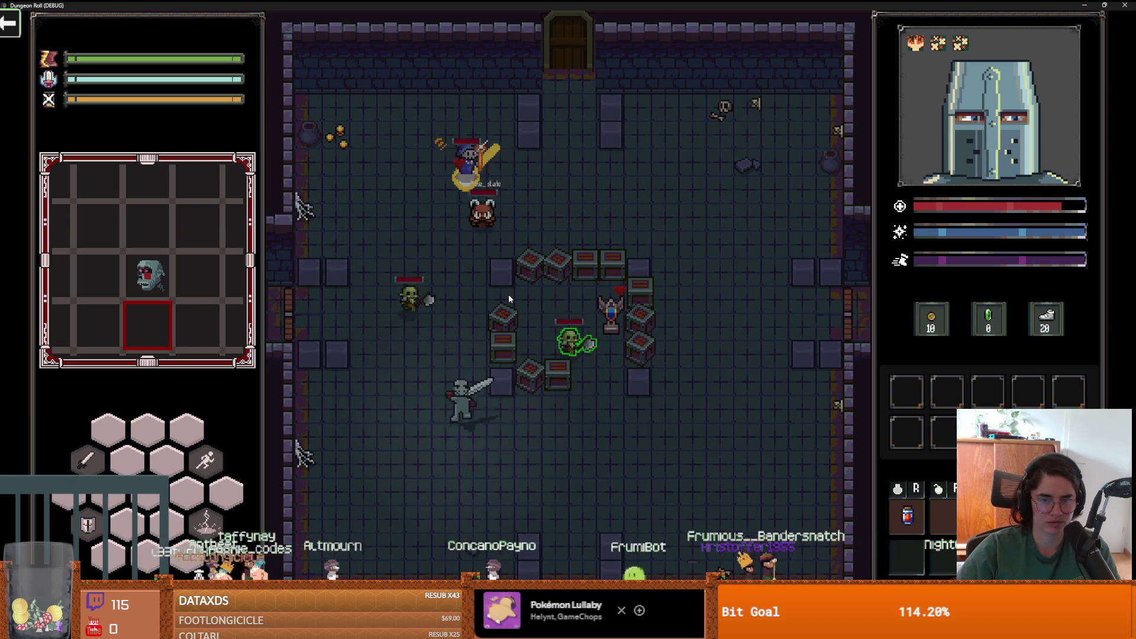
pyautogui.press('d')
pyautogui.press('s')
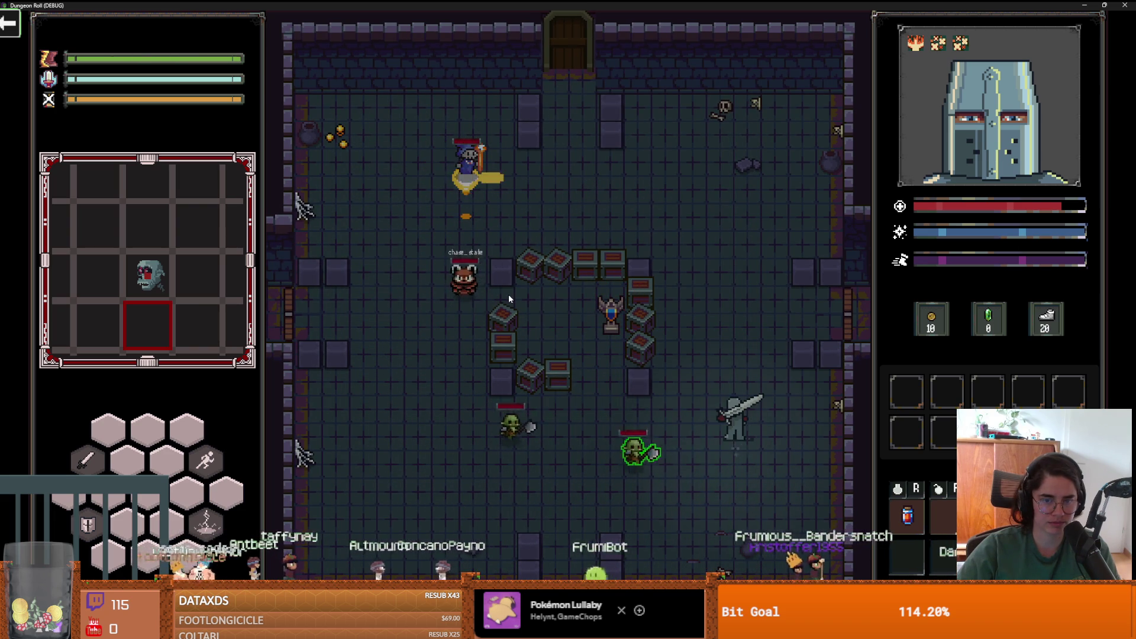
pyautogui.press('w')
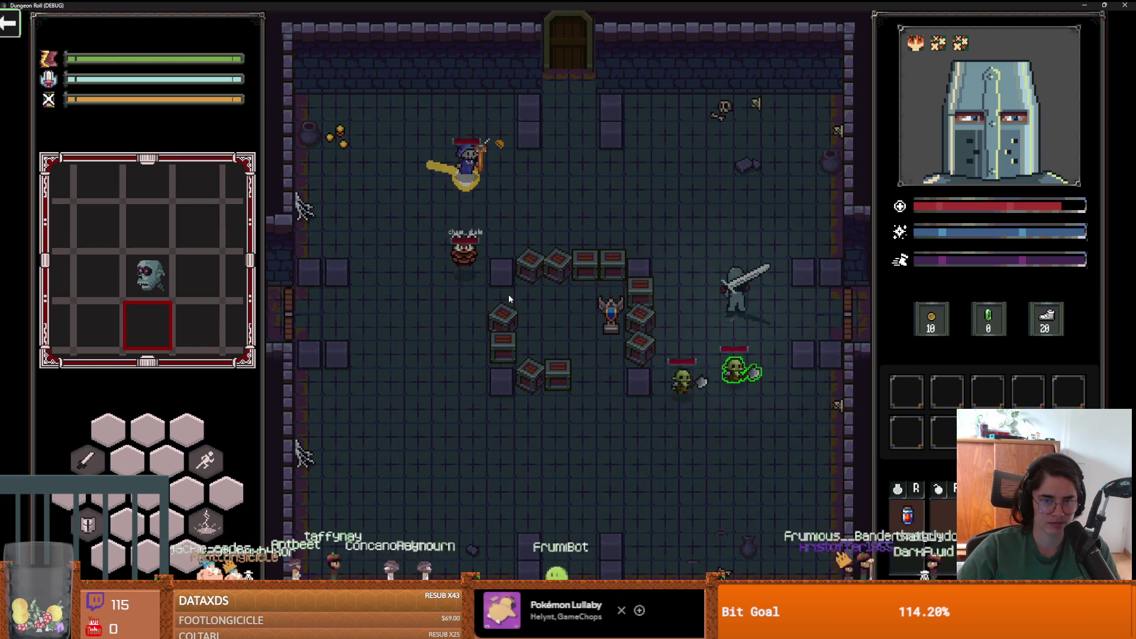
pyautogui.press('w')
pyautogui.press('s')
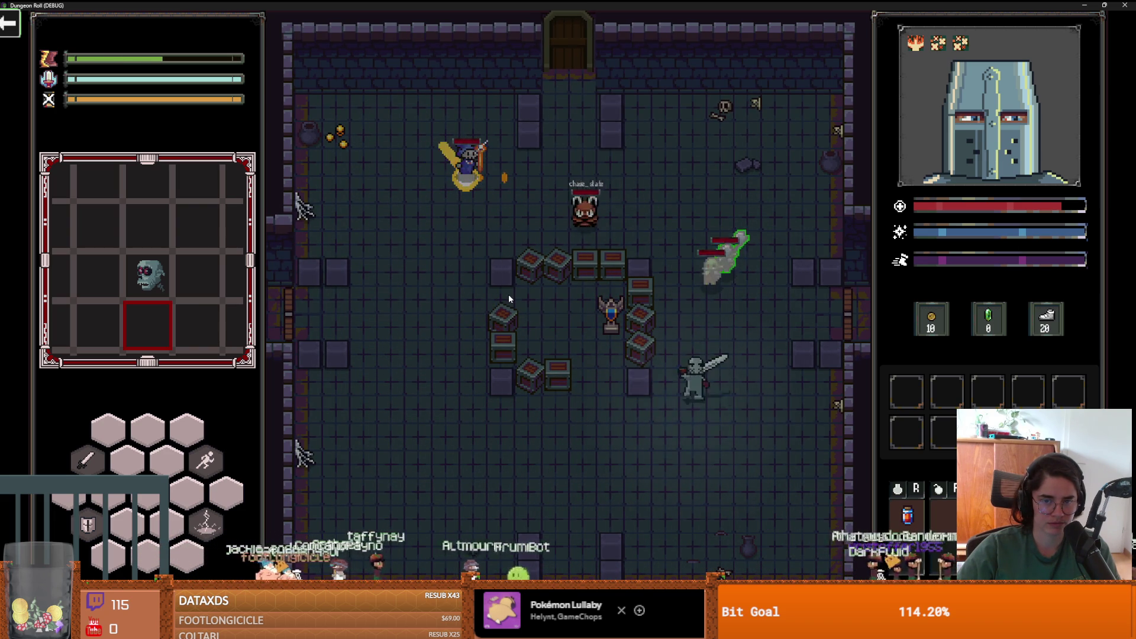
pyautogui.press('s')
pyautogui.press('a')
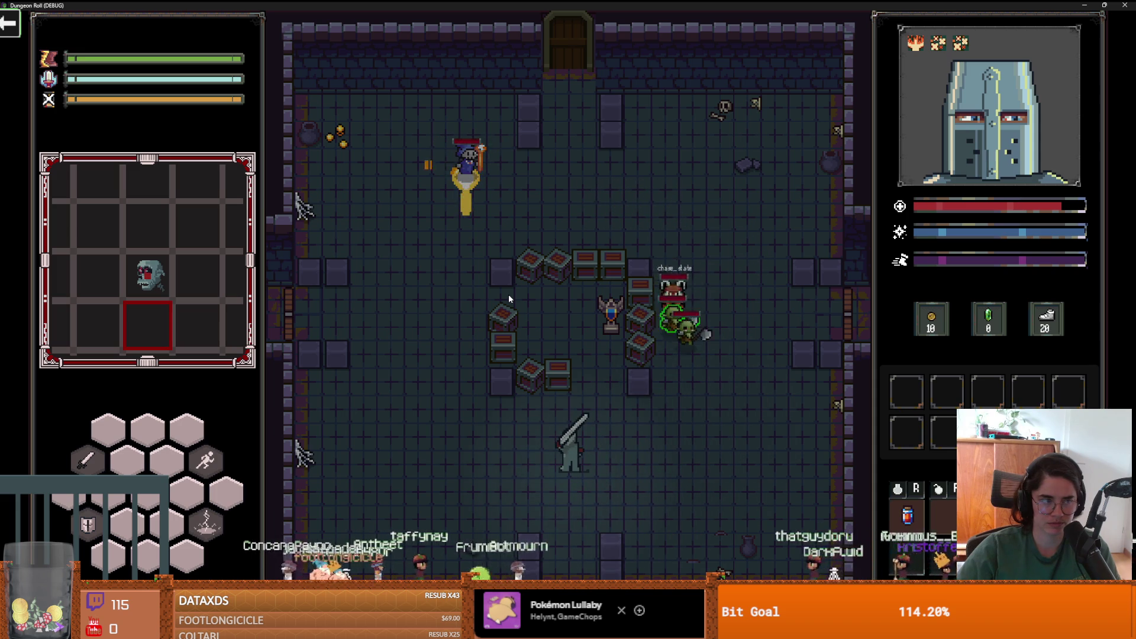
pyautogui.press('w')
pyautogui.press('a')
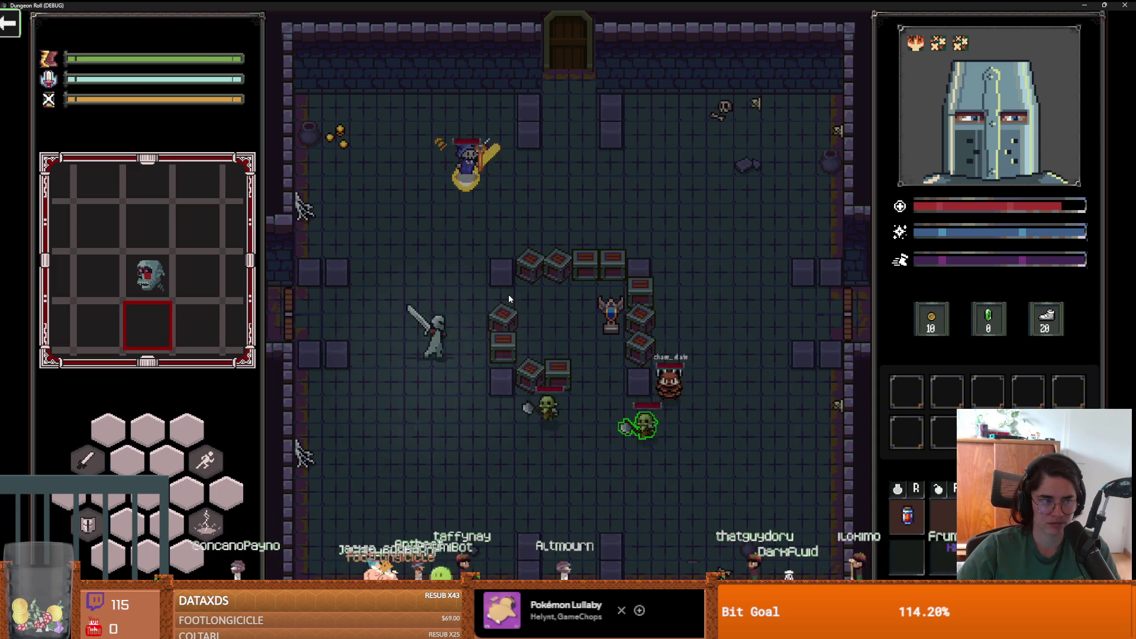
pyautogui.press('d')
pyautogui.press('w')
pyautogui.press('d')
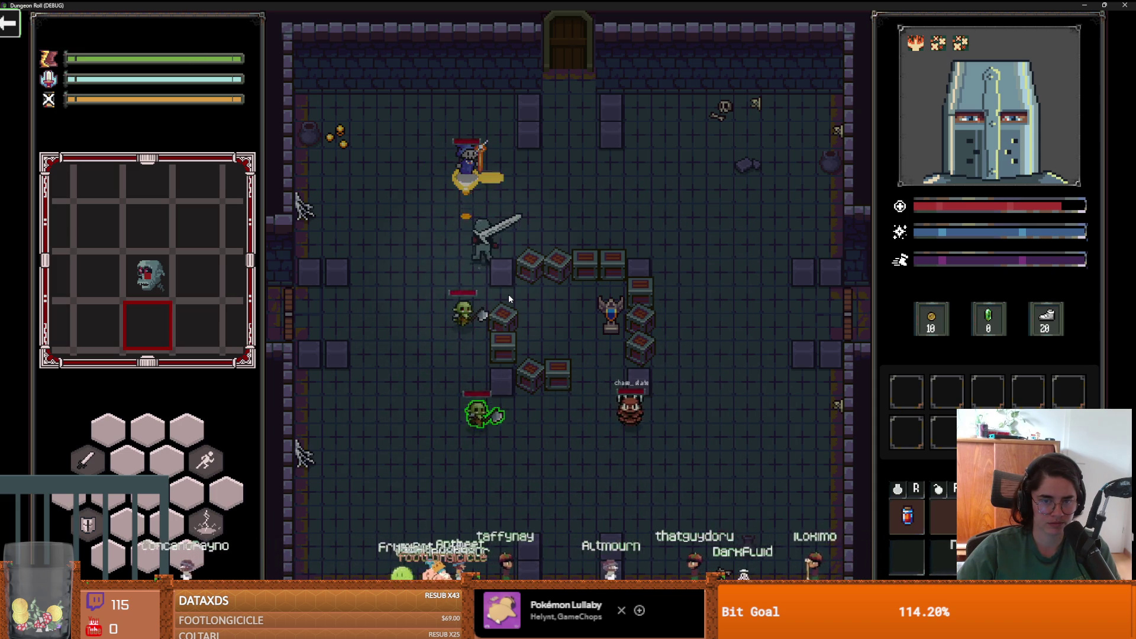
pyautogui.press('d')
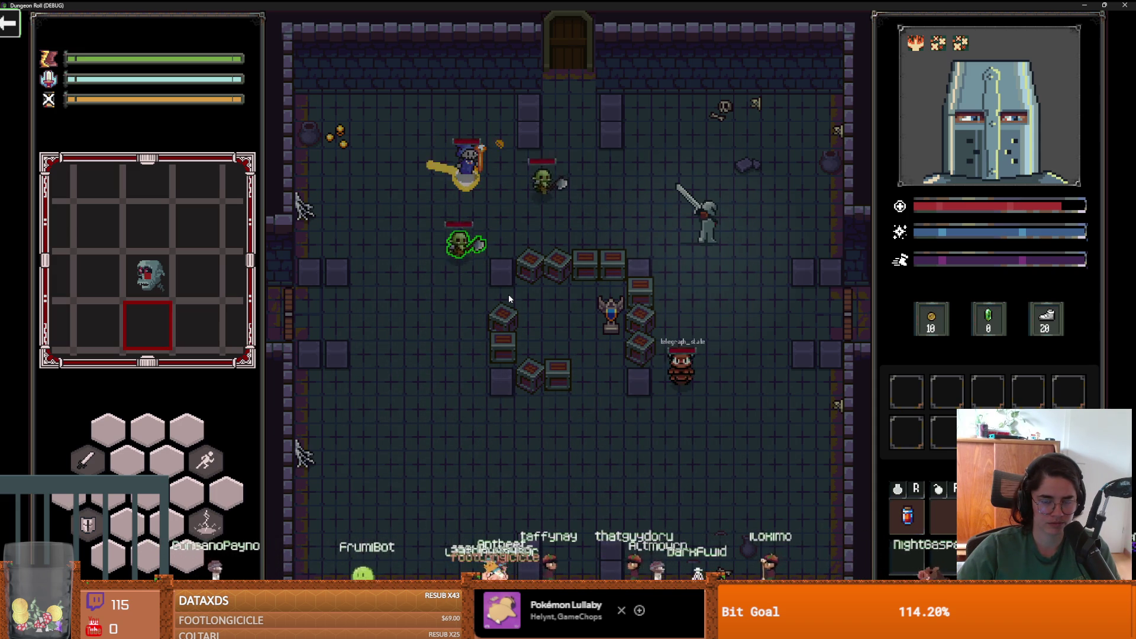
pyautogui.press('s')
pyautogui.press('a')
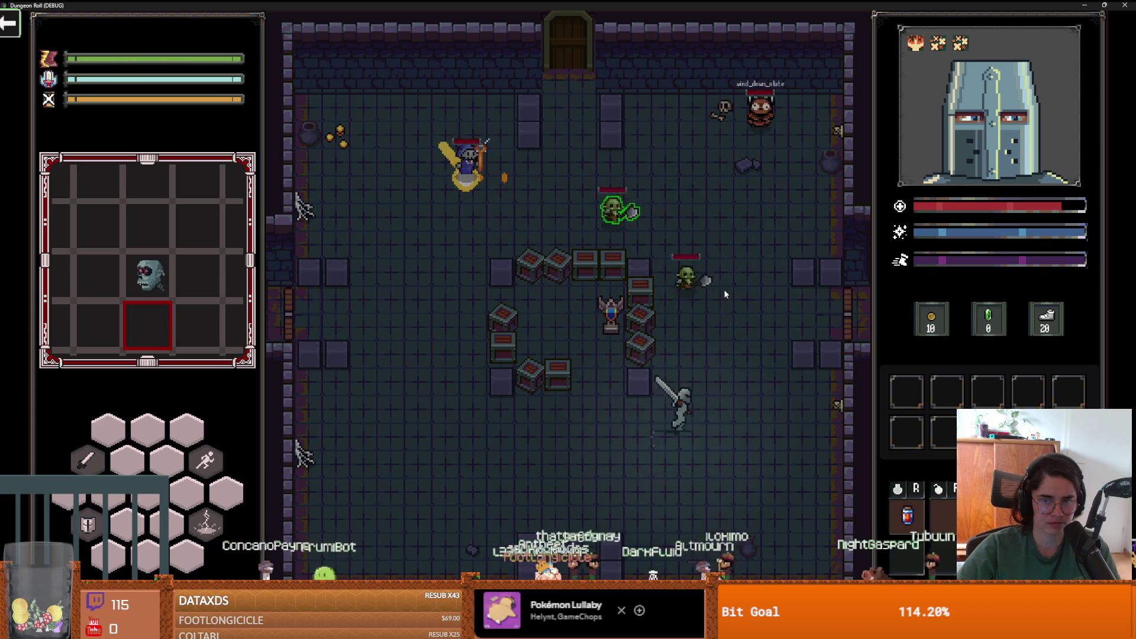
pyautogui.press('d')
# - Dash past the goblins, strike them with the sword, then lure them around the crates
pyautogui.press('space')
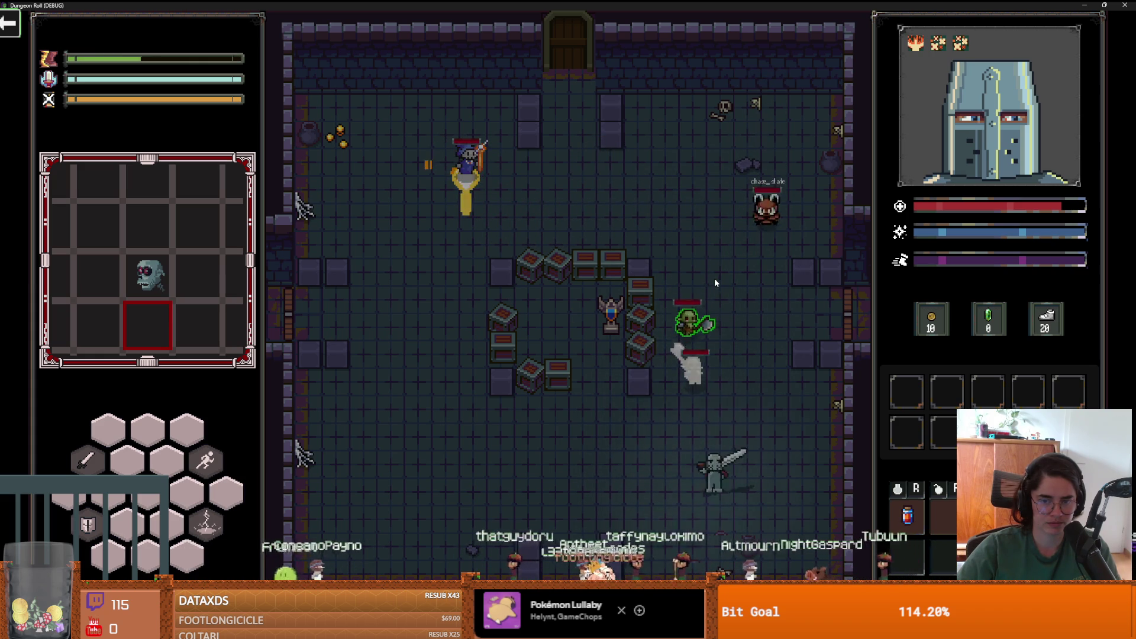
pyautogui.press('a')
pyautogui.press('w')
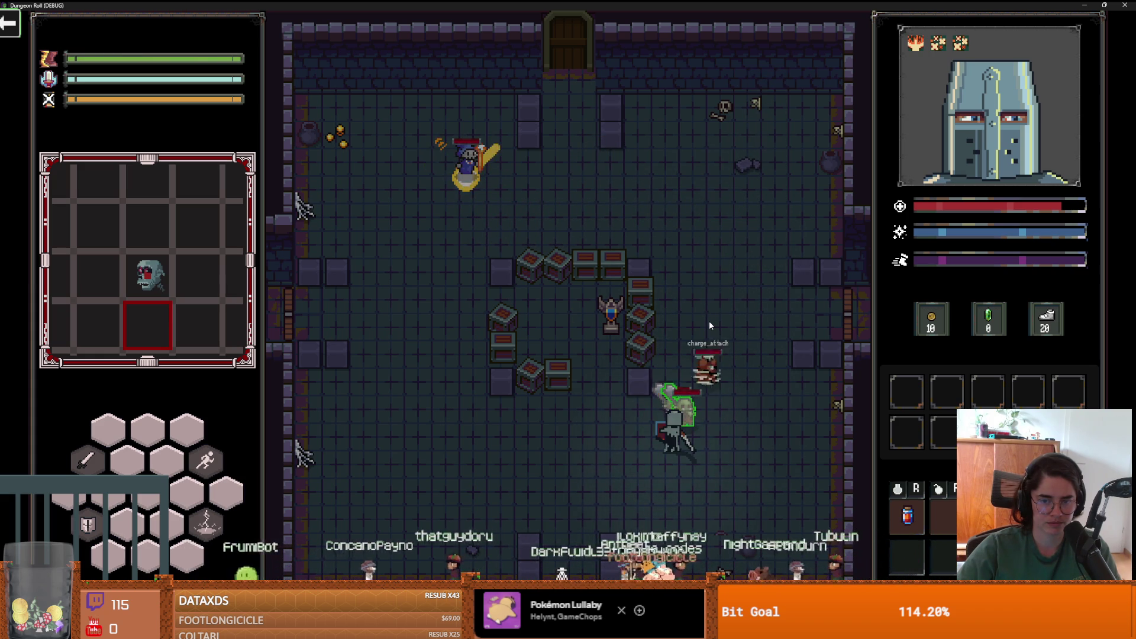
pyautogui.press('a')
pyautogui.press('space')
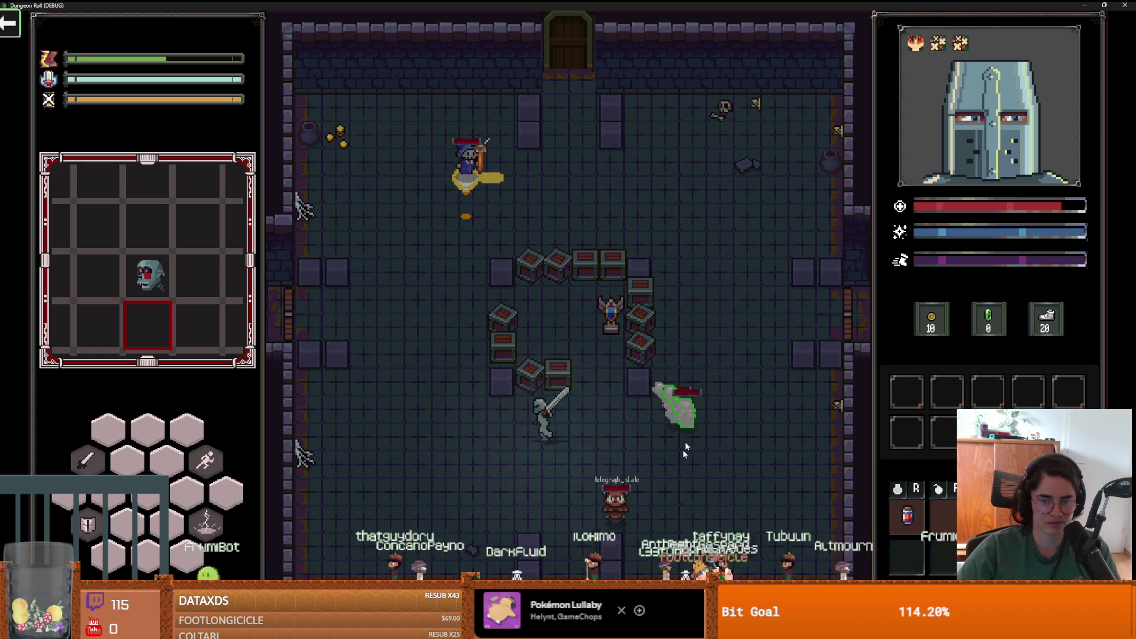
pyautogui.press('a')
pyautogui.press('s')
pyautogui.press('d')
pyautogui.press('space')
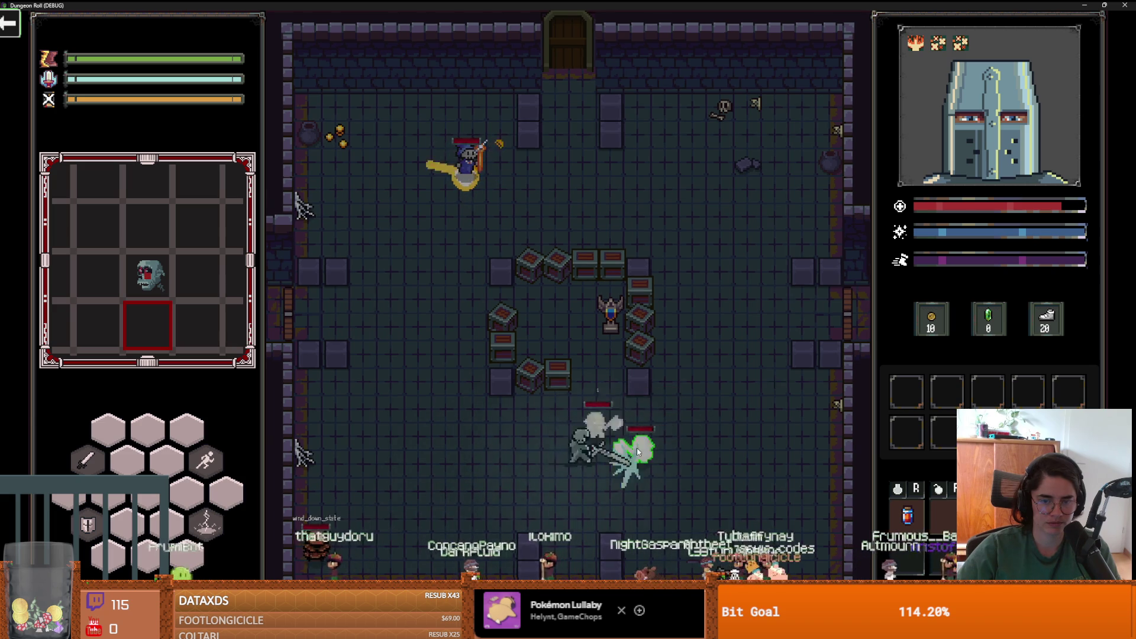
pyautogui.press('w')
pyautogui.press('d')
pyautogui.click(648, 443)
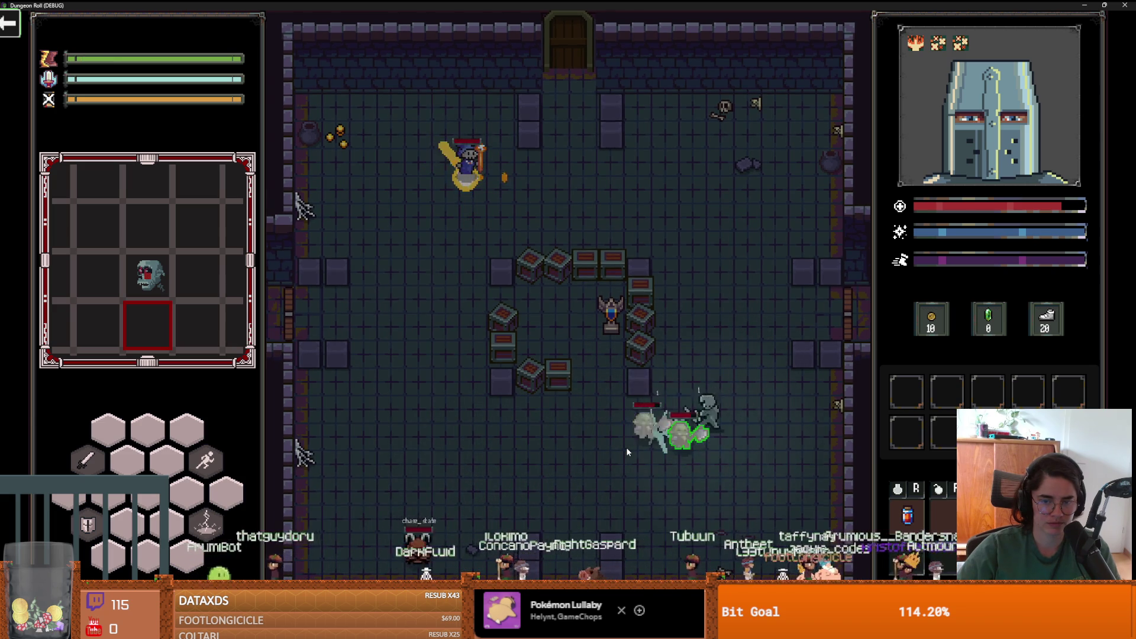
pyautogui.press('w')
pyautogui.press('a')
pyautogui.press('w')
pyautogui.click(693, 457)
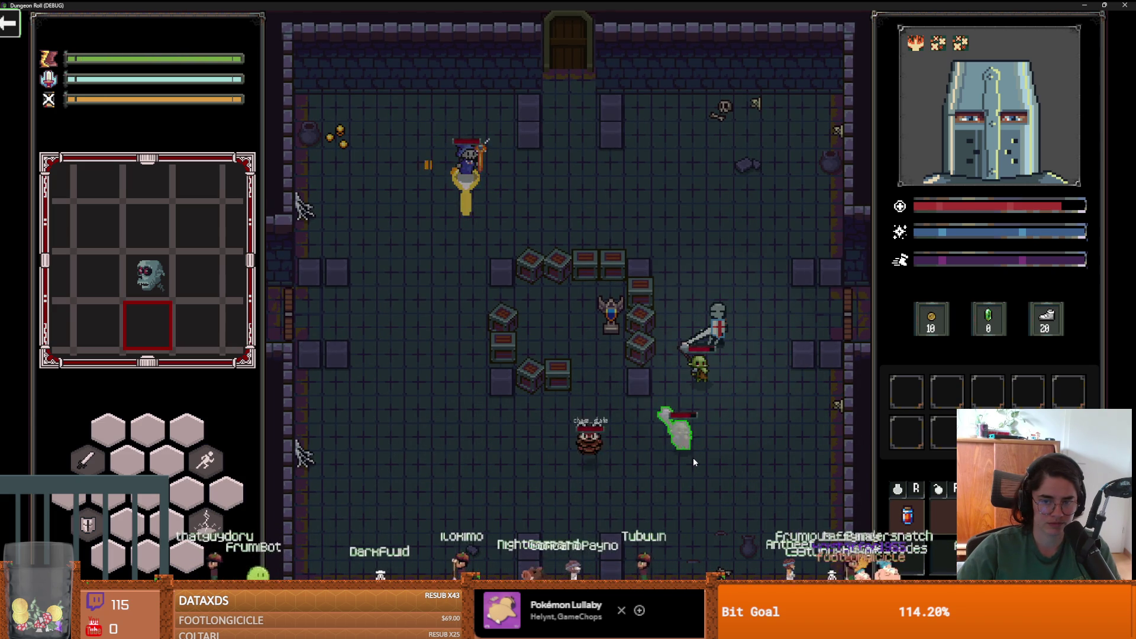
pyautogui.press('w')
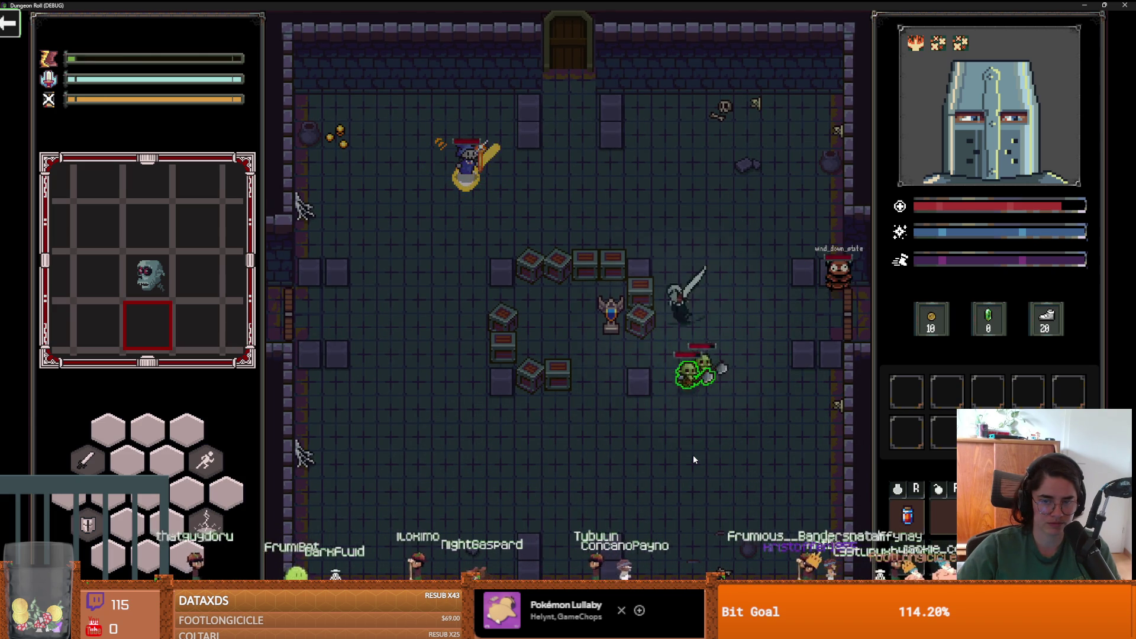
pyautogui.press('a')
pyautogui.press('a')
pyautogui.press('s')
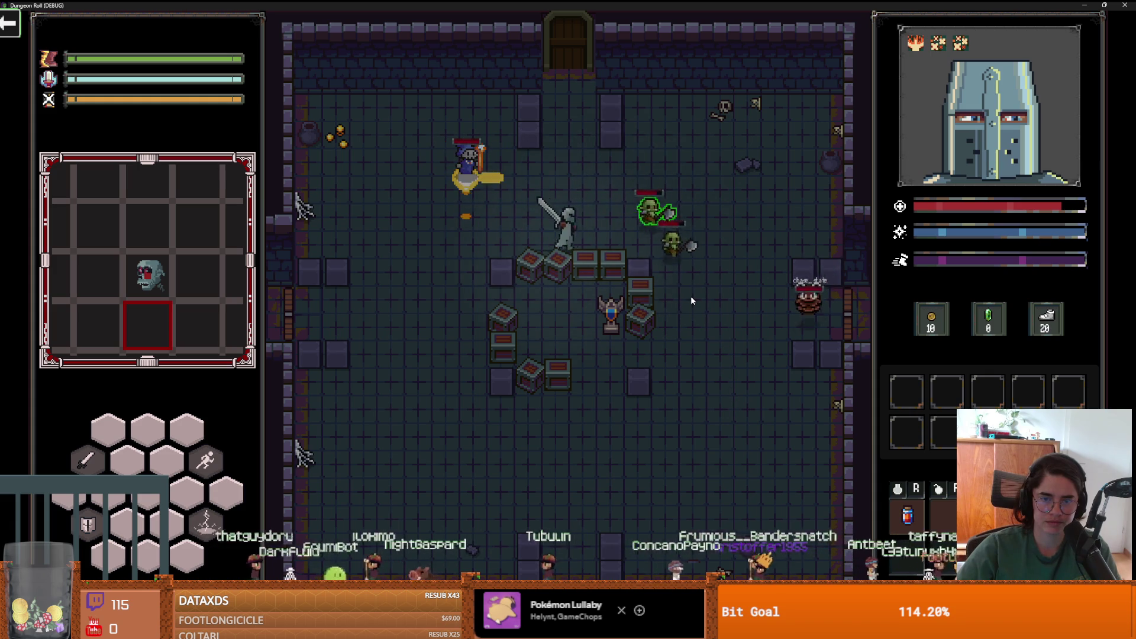
pyautogui.press('w')
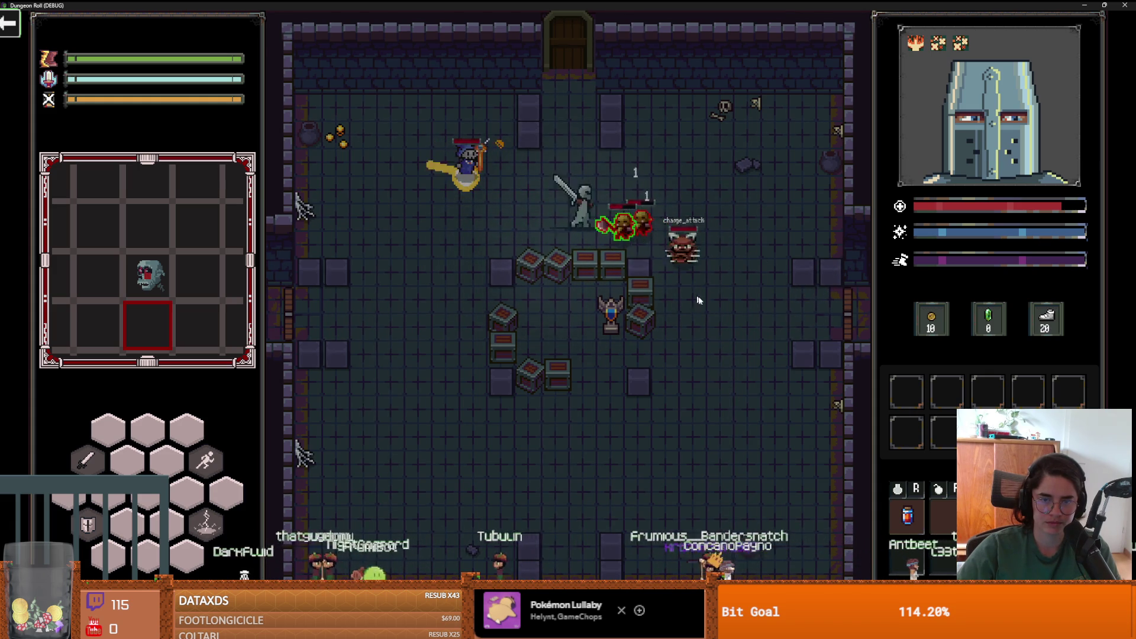
pyautogui.press('a')
pyautogui.press('s')
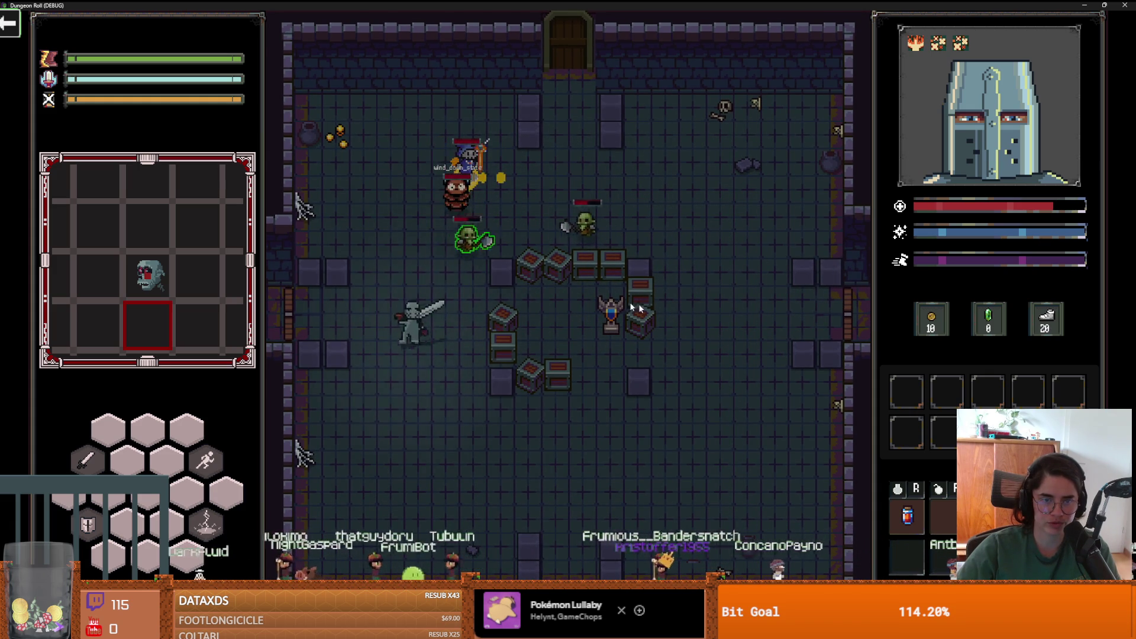
pyautogui.press('d')
pyautogui.press('s')
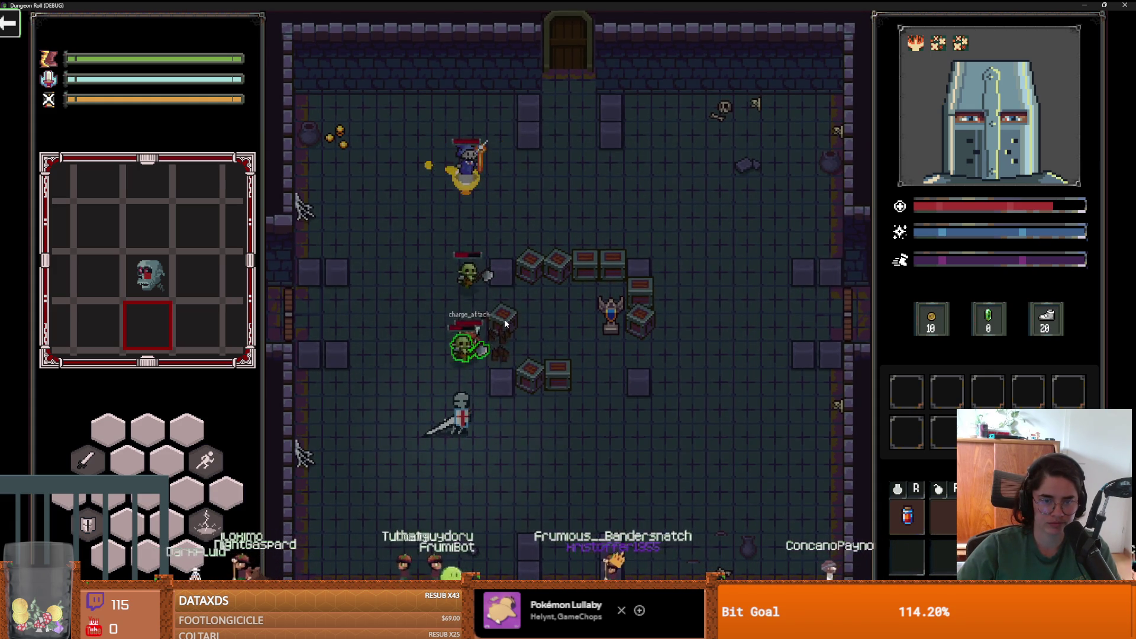
pyautogui.press('a')
pyautogui.press('s')
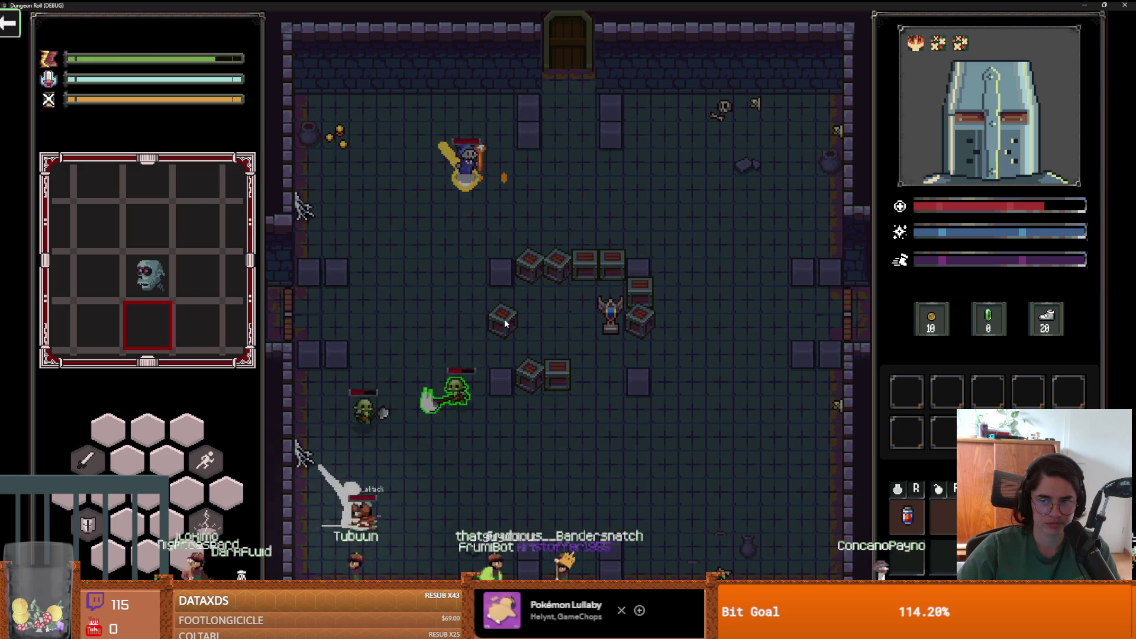
pyautogui.press('d')
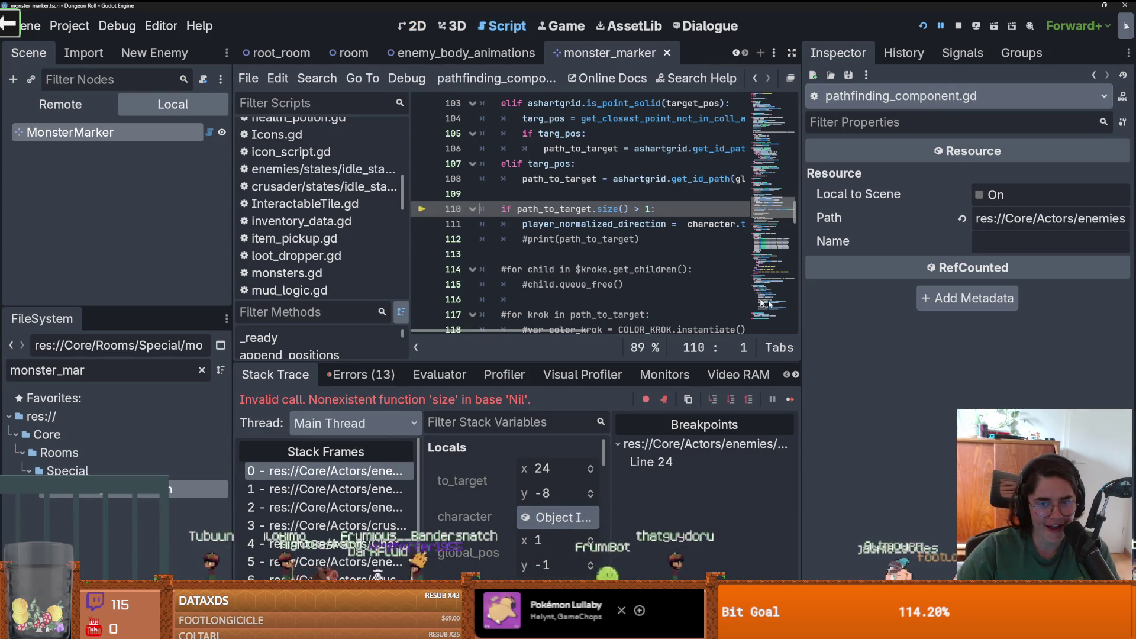
# - Resume the game and, at the size() break, follow stack frames 1 and 2 to unstuck_state.gd line 25
pyautogui.moveTo(801, 300); pyautogui.dragTo(1012, 300)
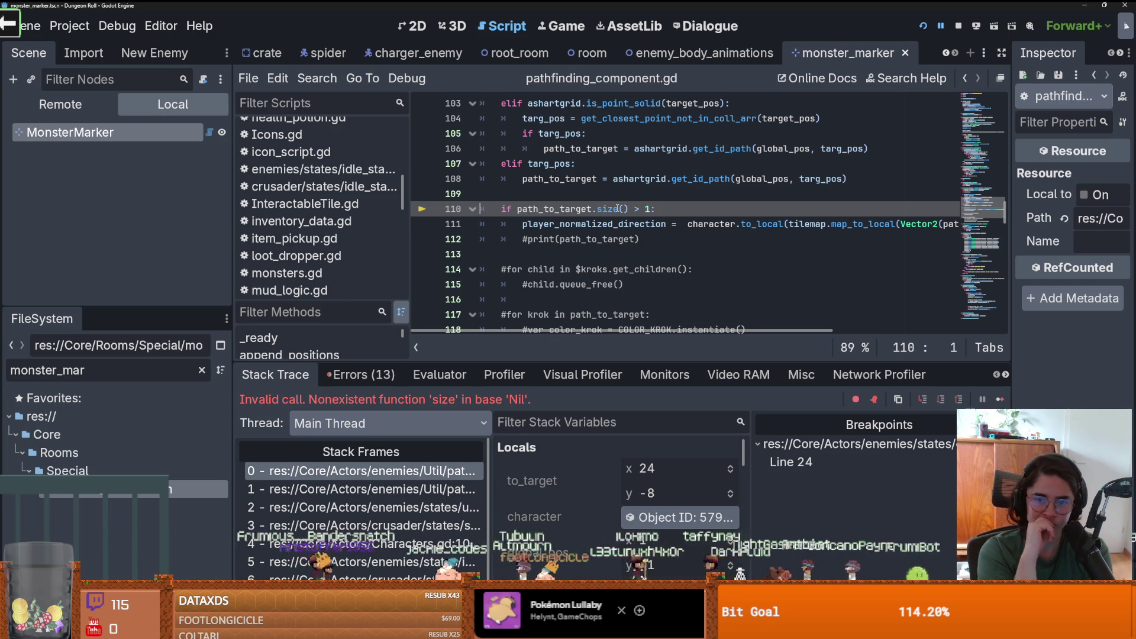
pyautogui.hotkey('alt', 'Tab')
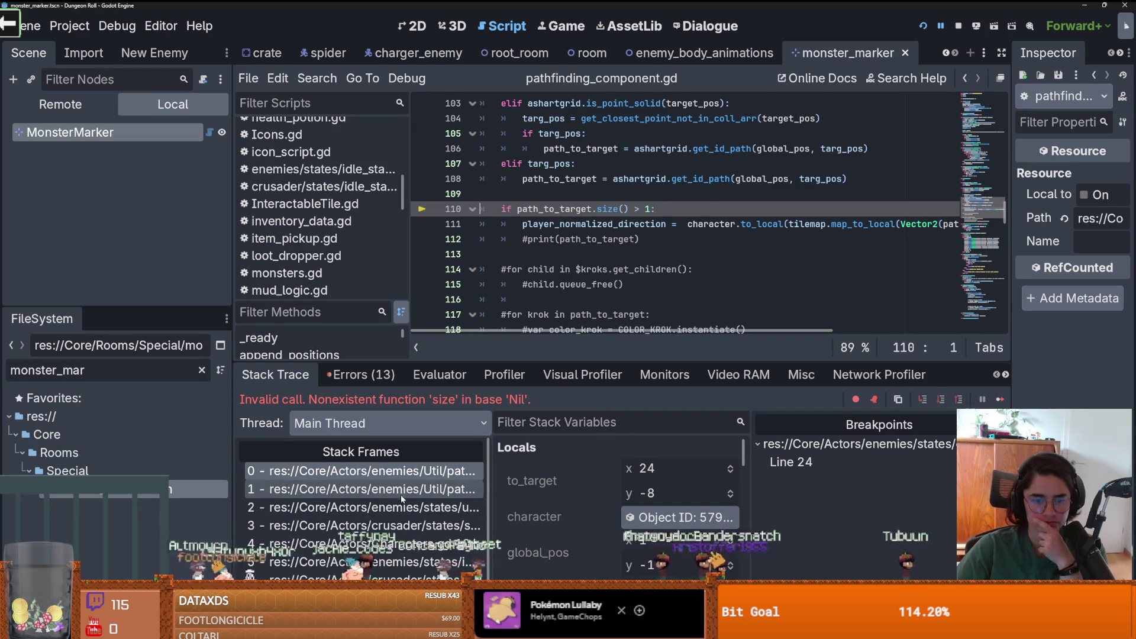
pyautogui.click(402, 491)
pyautogui.click(402, 507)
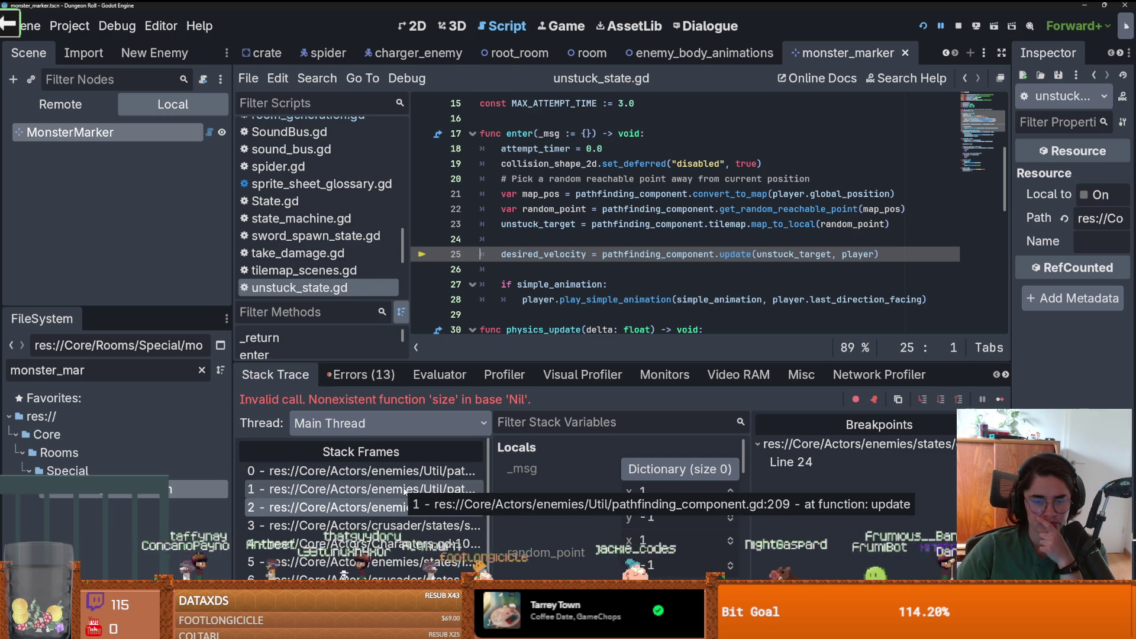
pyautogui.click(405, 490)
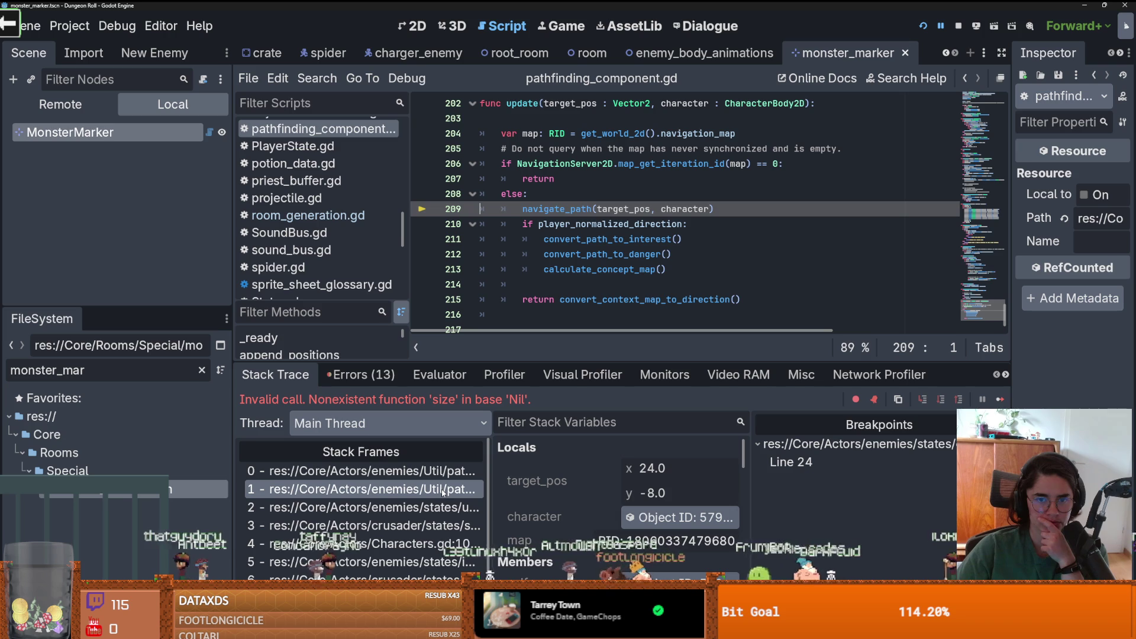
pyautogui.click(422, 473)
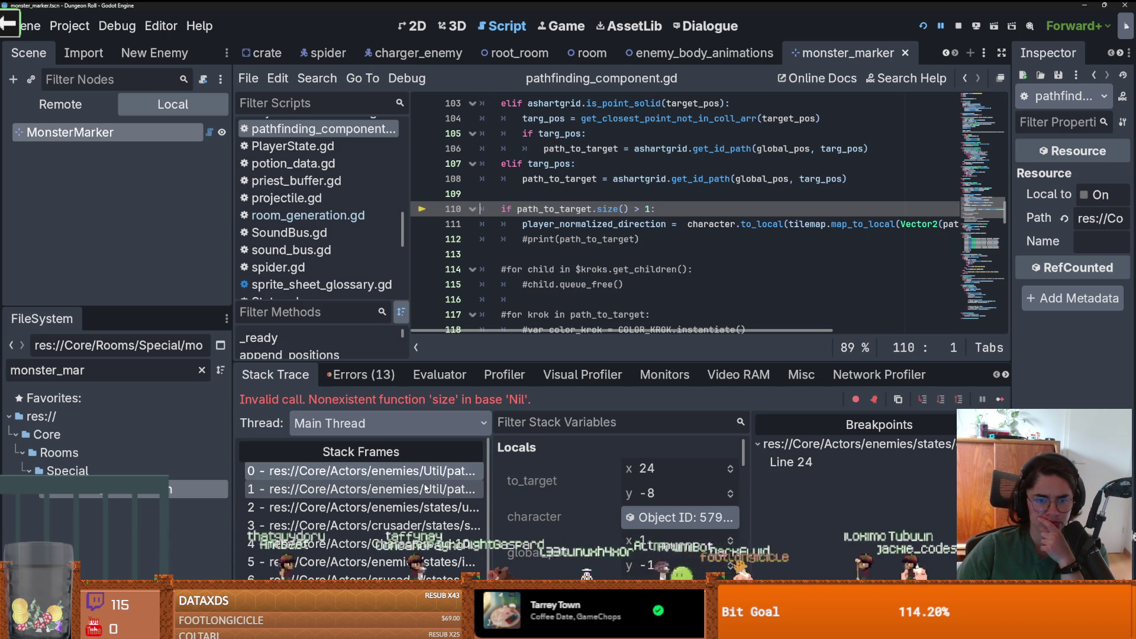
pyautogui.scroll(-2, 542, 559)
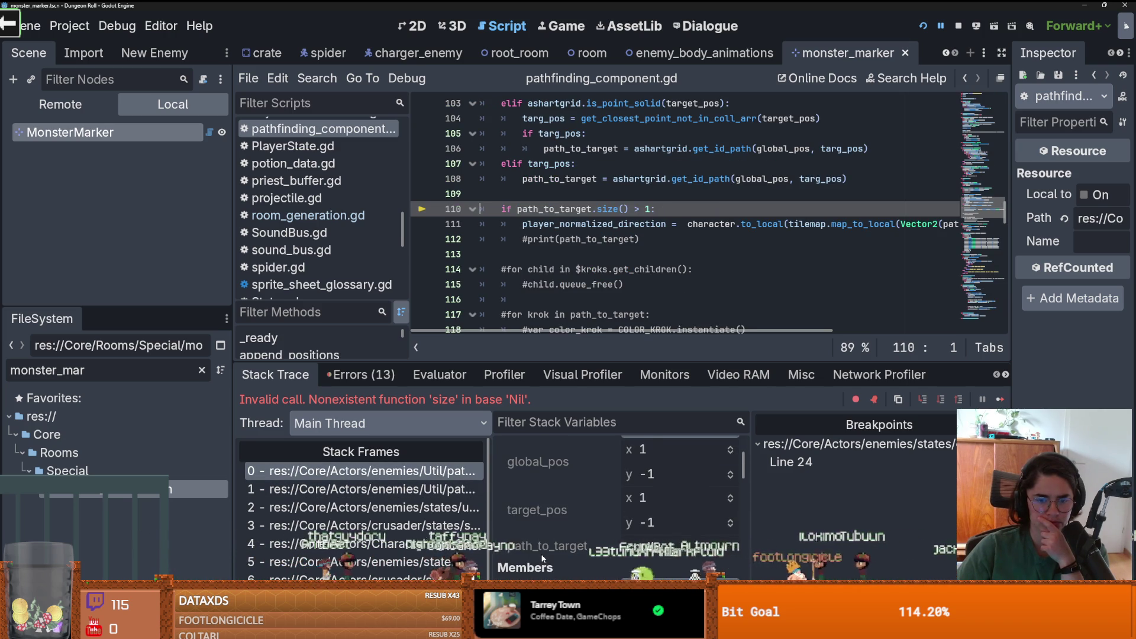
pyautogui.scroll(1, 542, 558)
pyautogui.scroll(-2, 622, 310)
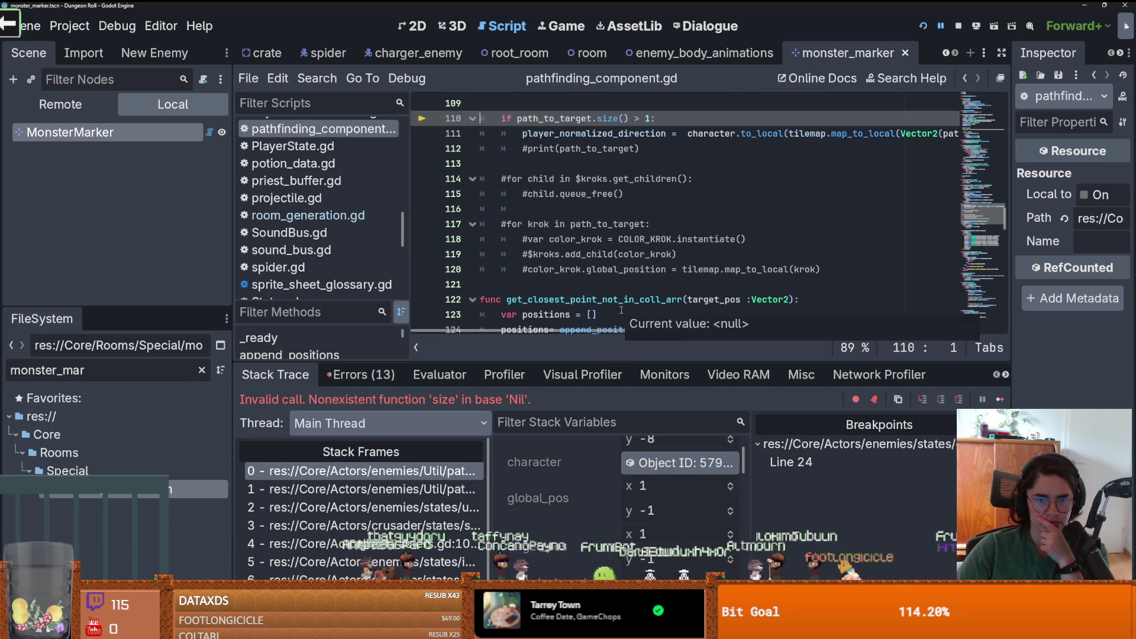
pyautogui.scroll(2, 621, 310)
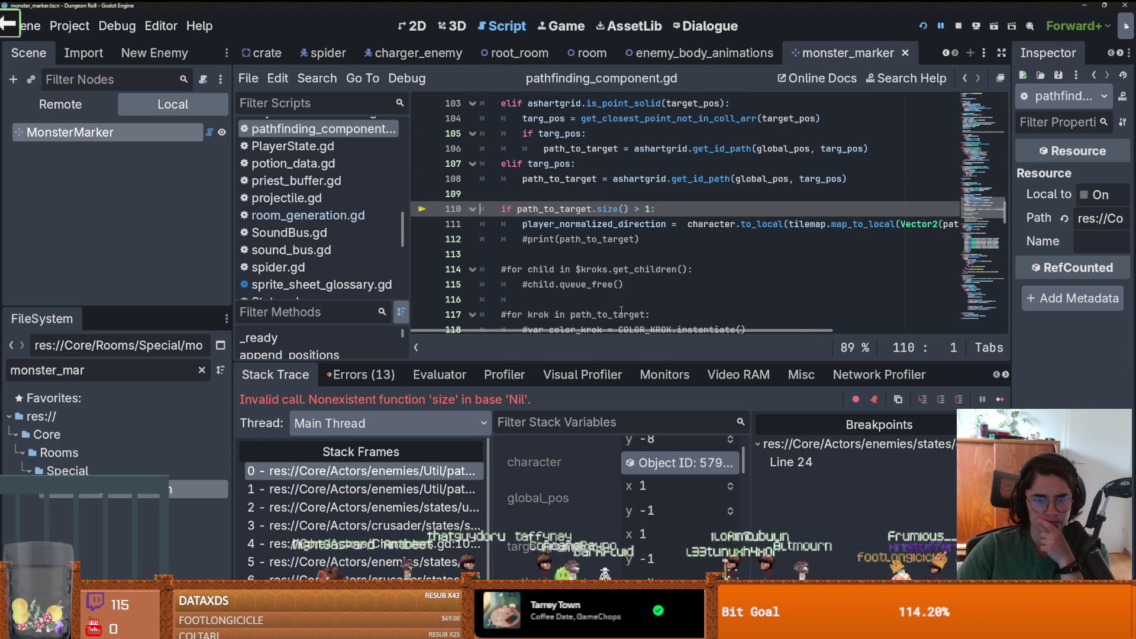
pyautogui.moveTo(619, 312)
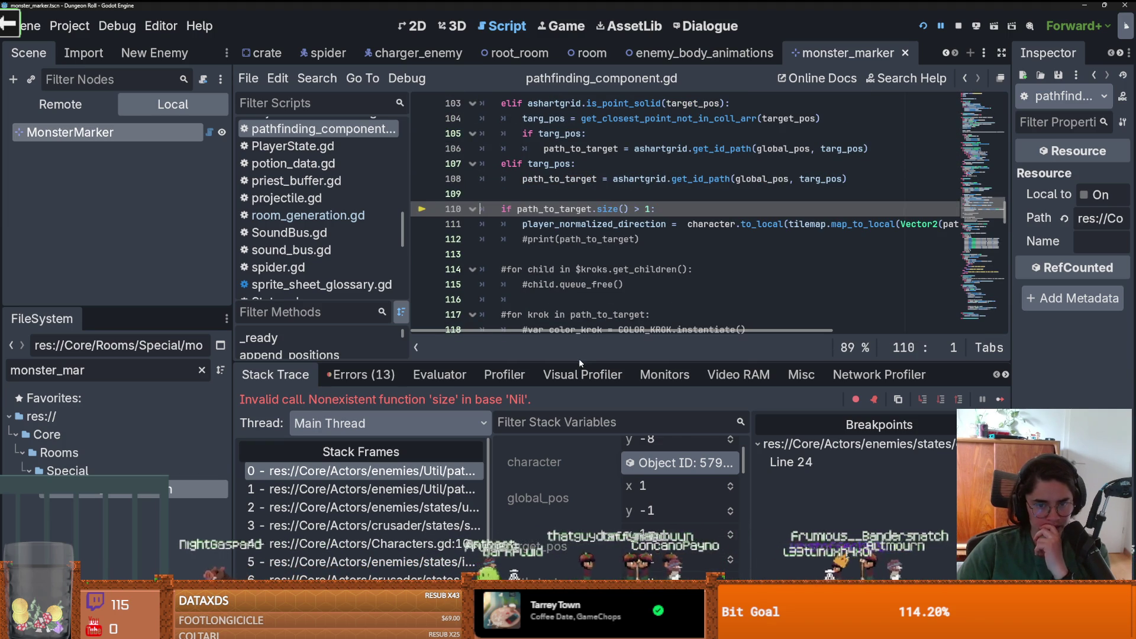
pyautogui.moveTo(578, 360); pyautogui.dragTo(554, 510)
pyautogui.scroll(1, 585, 344)
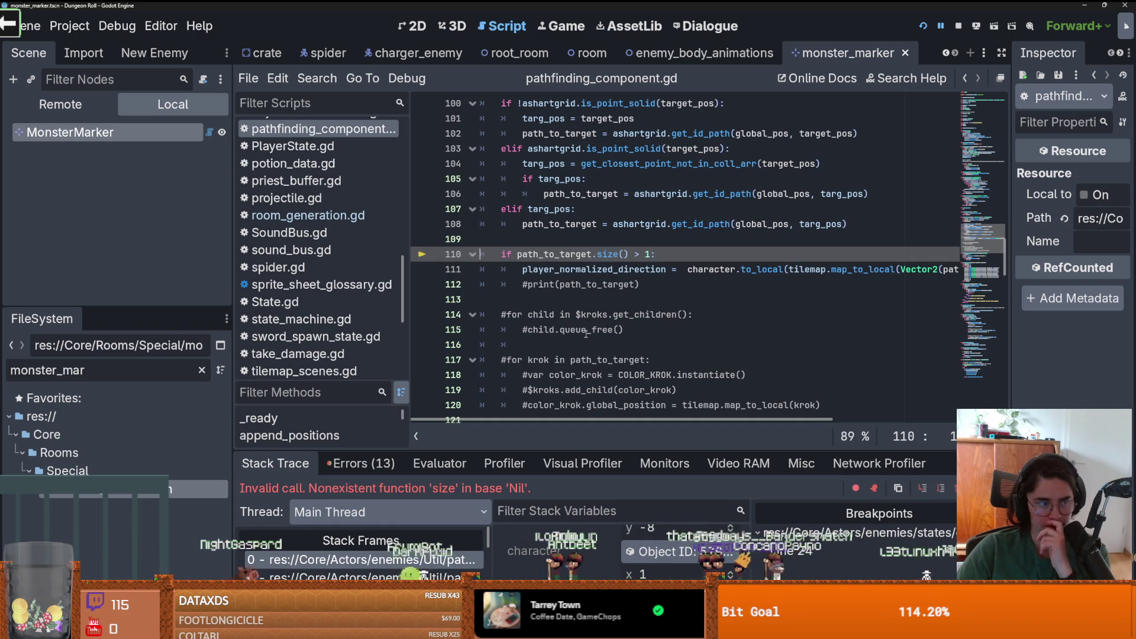
pyautogui.scroll(2, 586, 334)
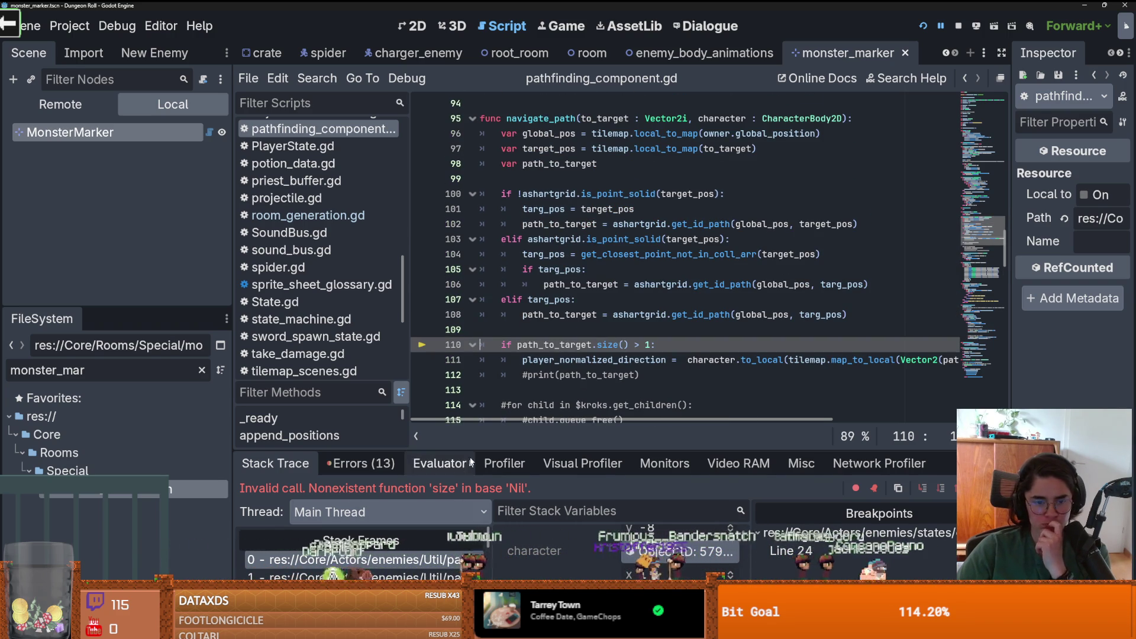
pyautogui.moveTo(472, 450); pyautogui.dragTo(450, 382)
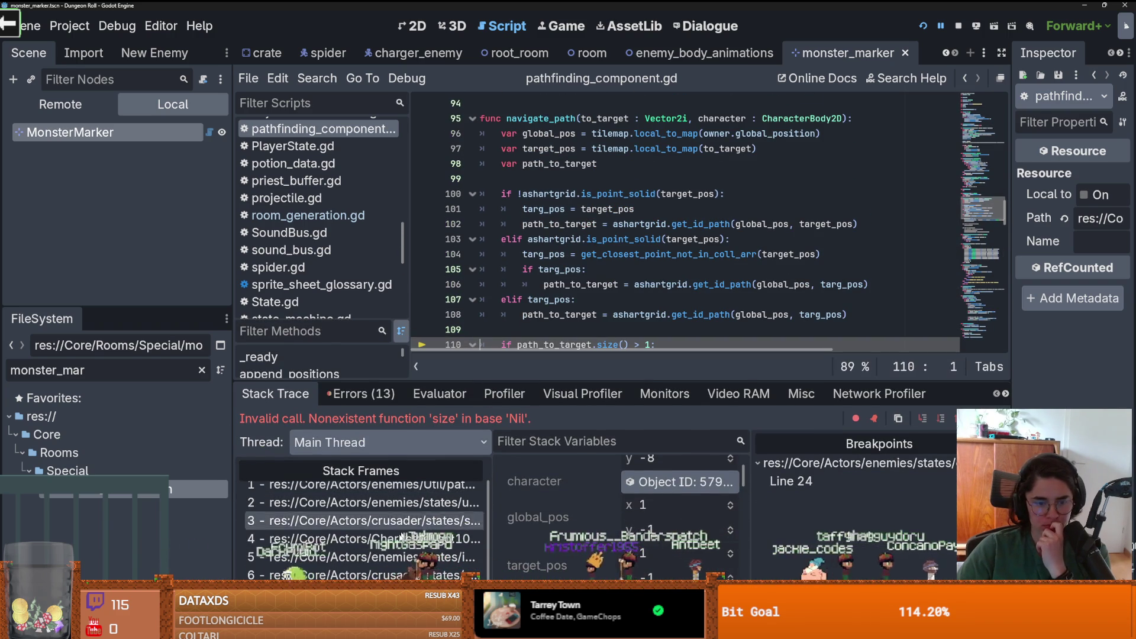
pyautogui.scroll(2, 618, 515)
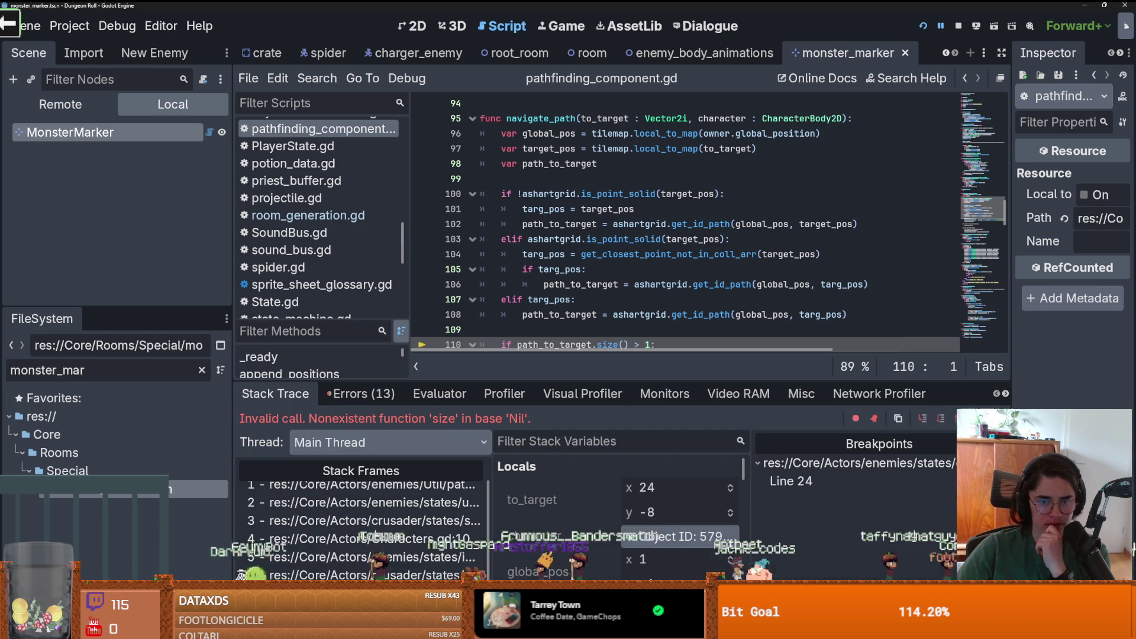
pyautogui.click(400, 509)
pyautogui.click(400, 526)
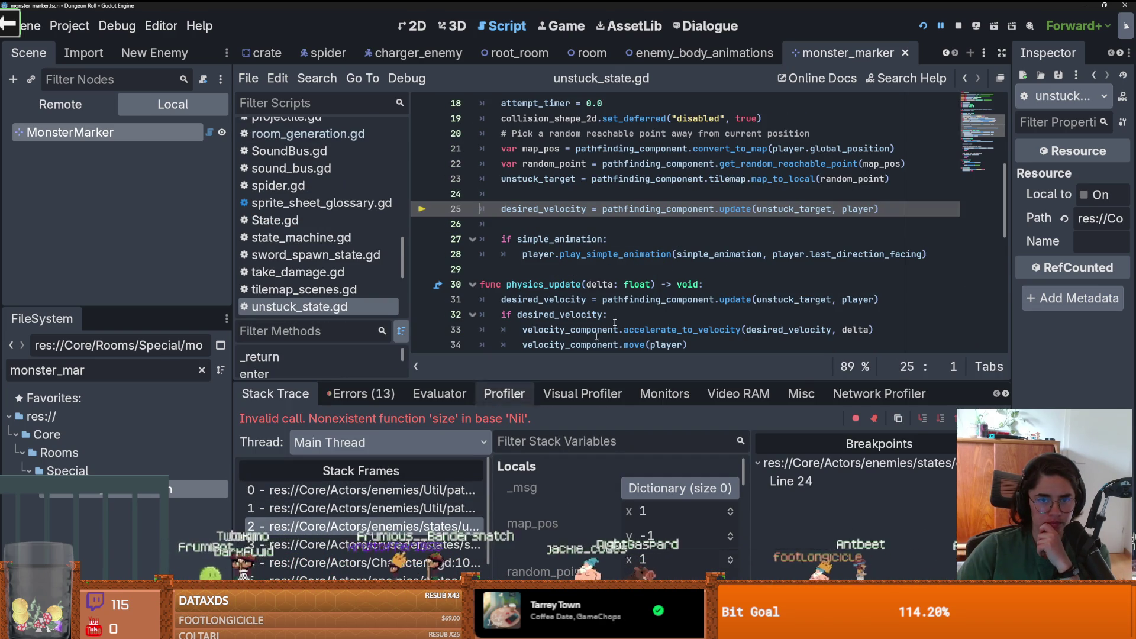
# - Inspect random_point, unstuck_target and map_pos in unstuck_state.gd, then open the update() frame at line 209
pyautogui.doubleClick(866, 178)
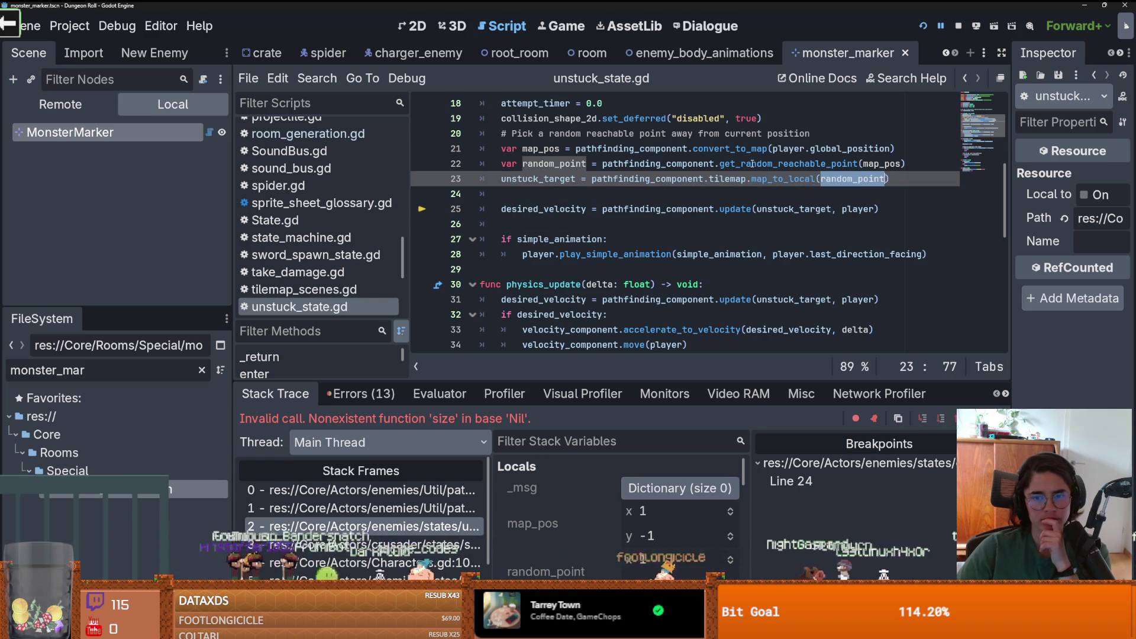
pyautogui.doubleClick(792, 209)
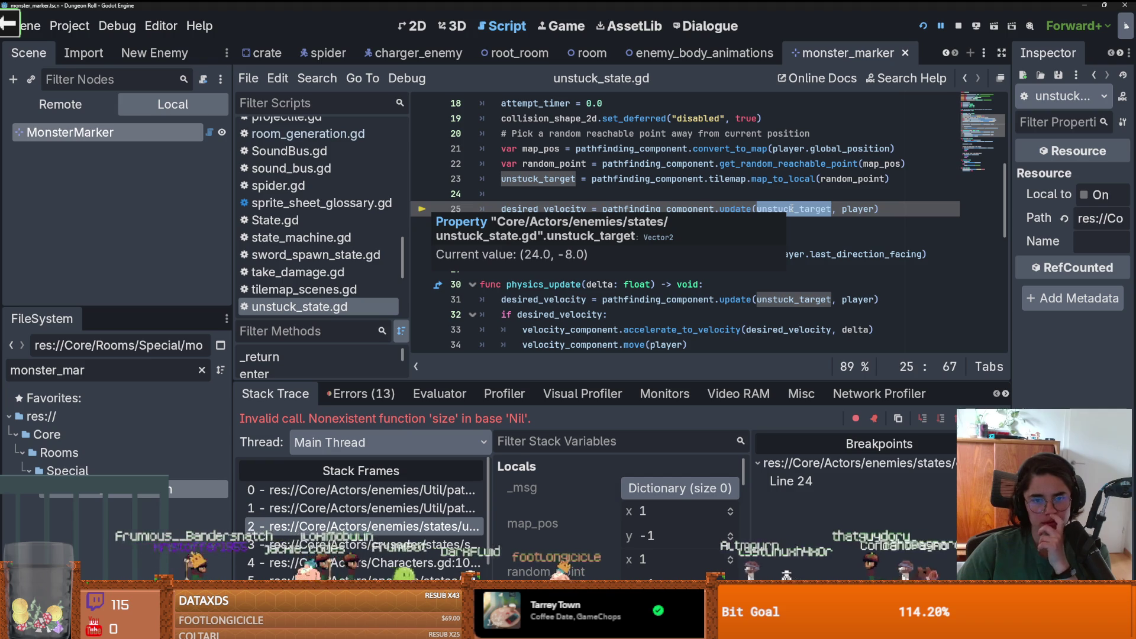
pyautogui.doubleClick(552, 178)
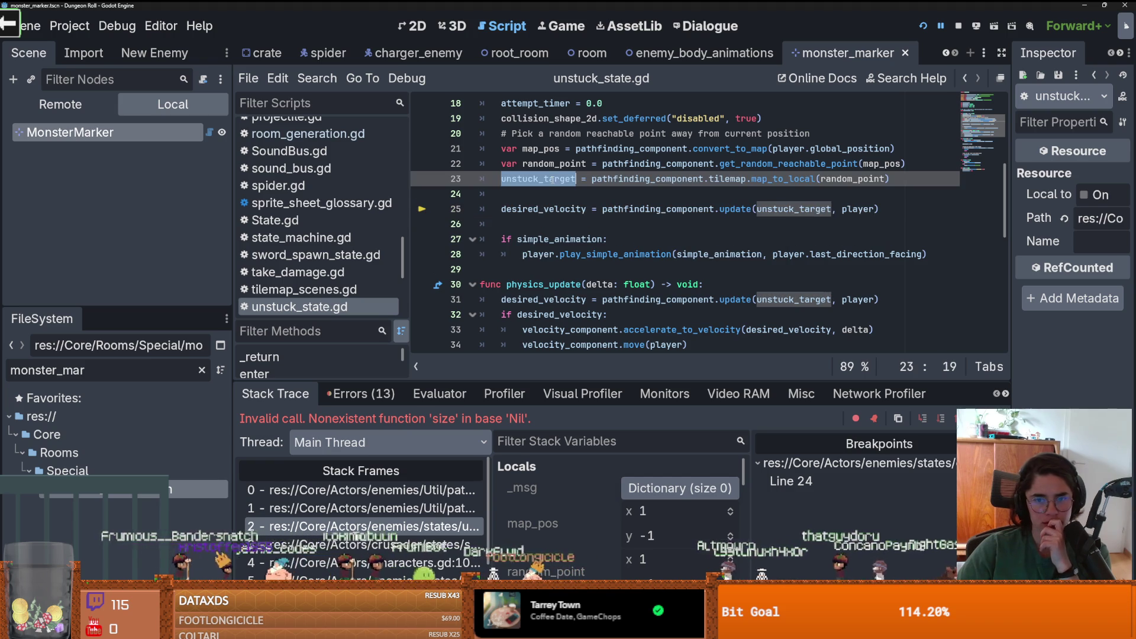
pyautogui.click(779, 210)
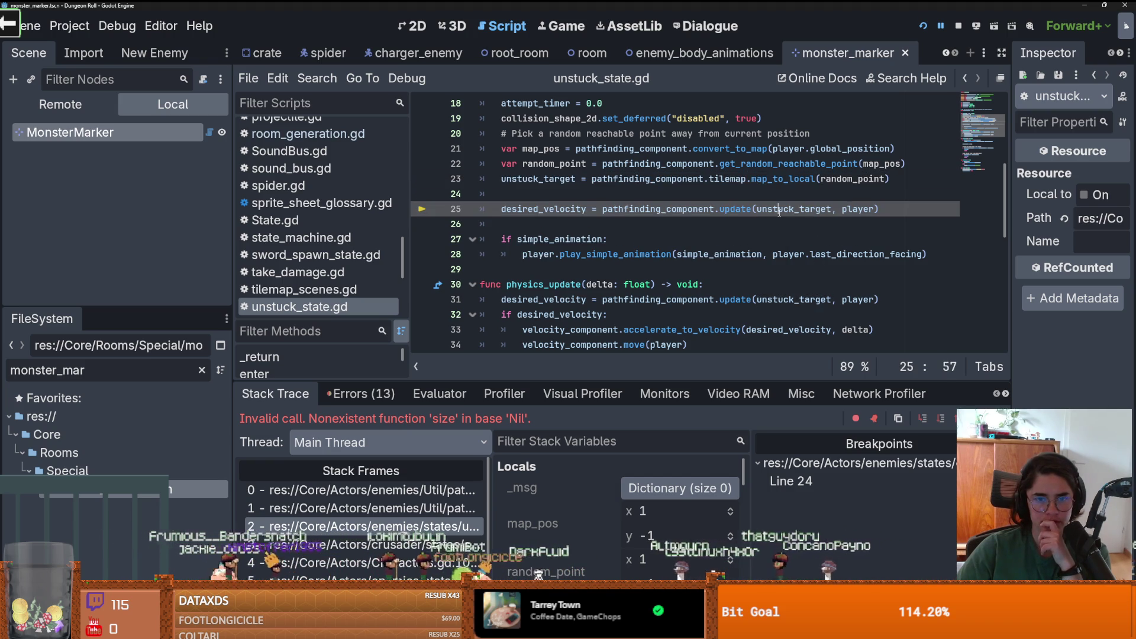
pyautogui.doubleClick(541, 149)
pyautogui.click(555, 163)
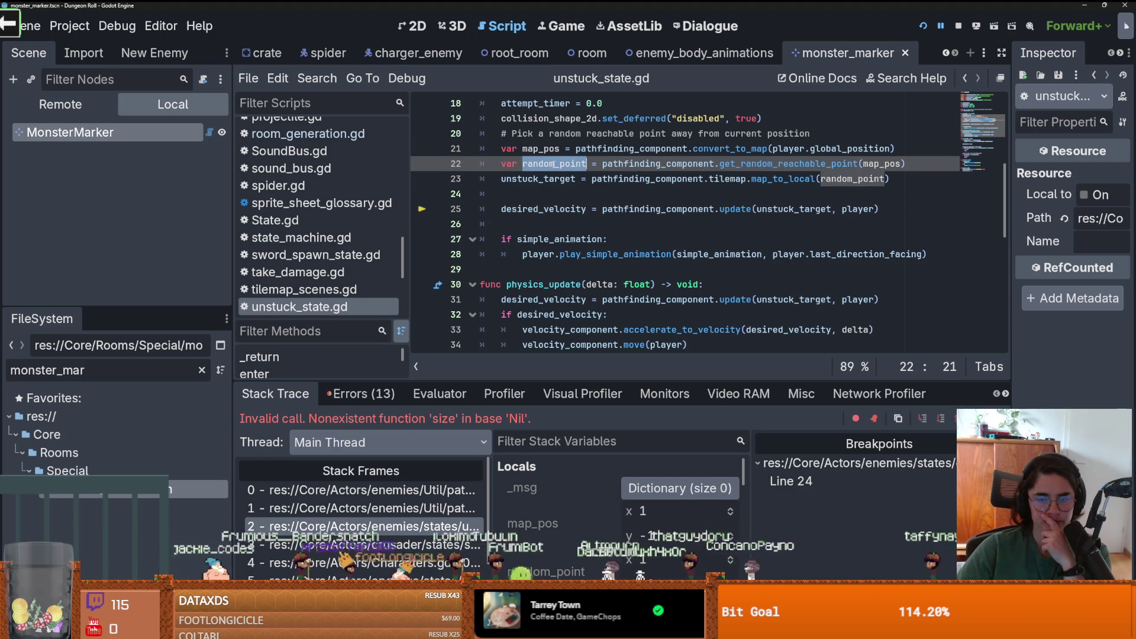
pyautogui.doubleClick(539, 178)
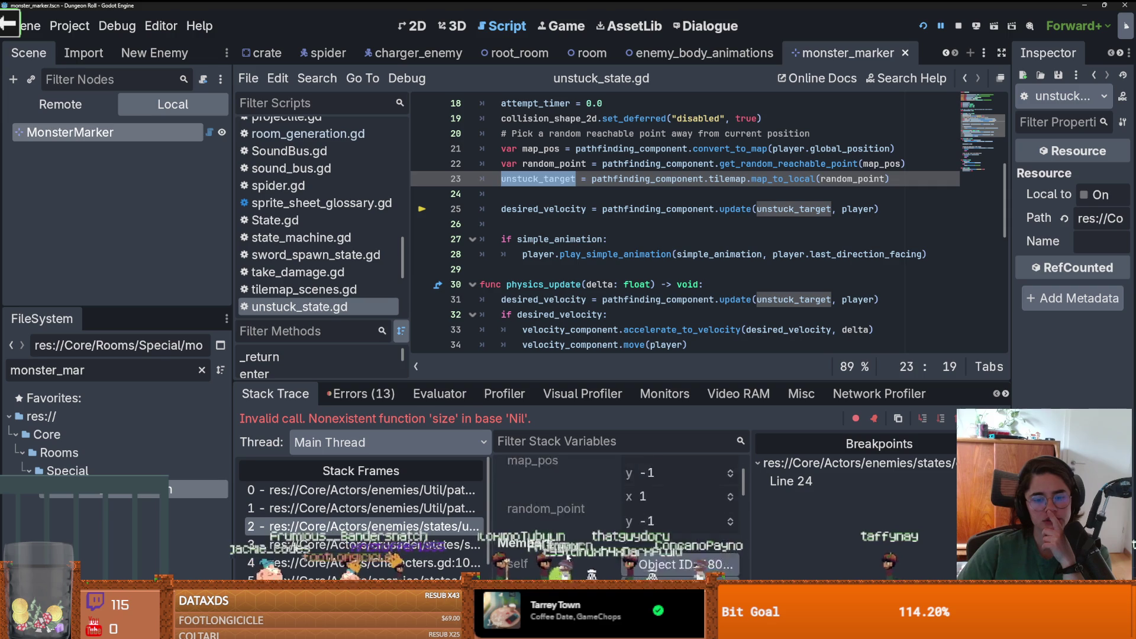
pyautogui.scroll(-5, 567, 556)
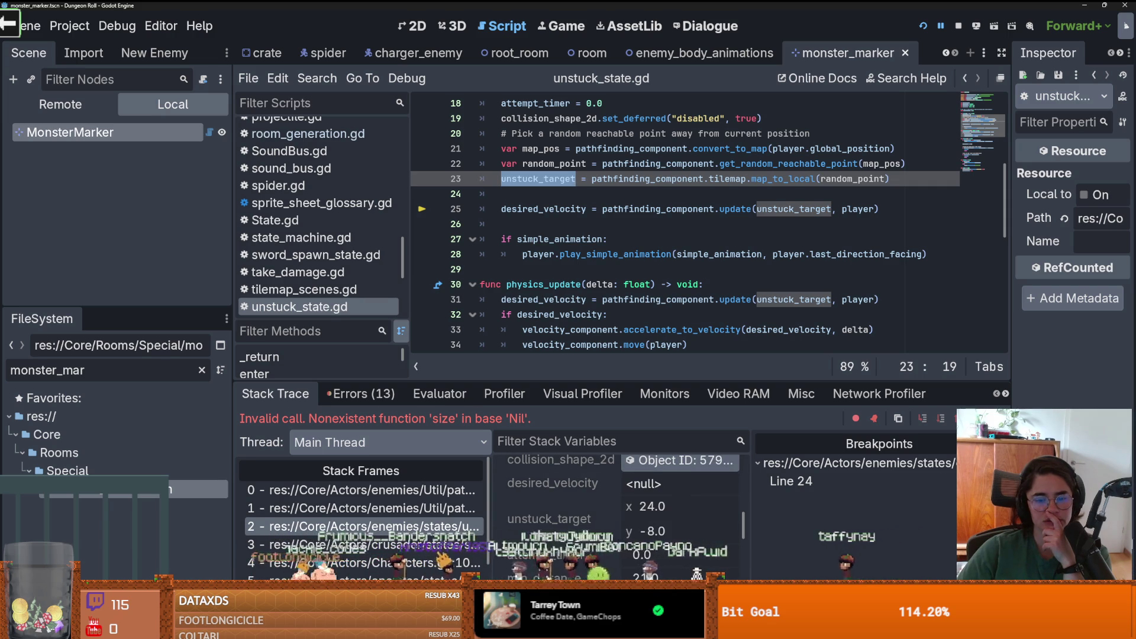
pyautogui.scroll(6, 573, 547)
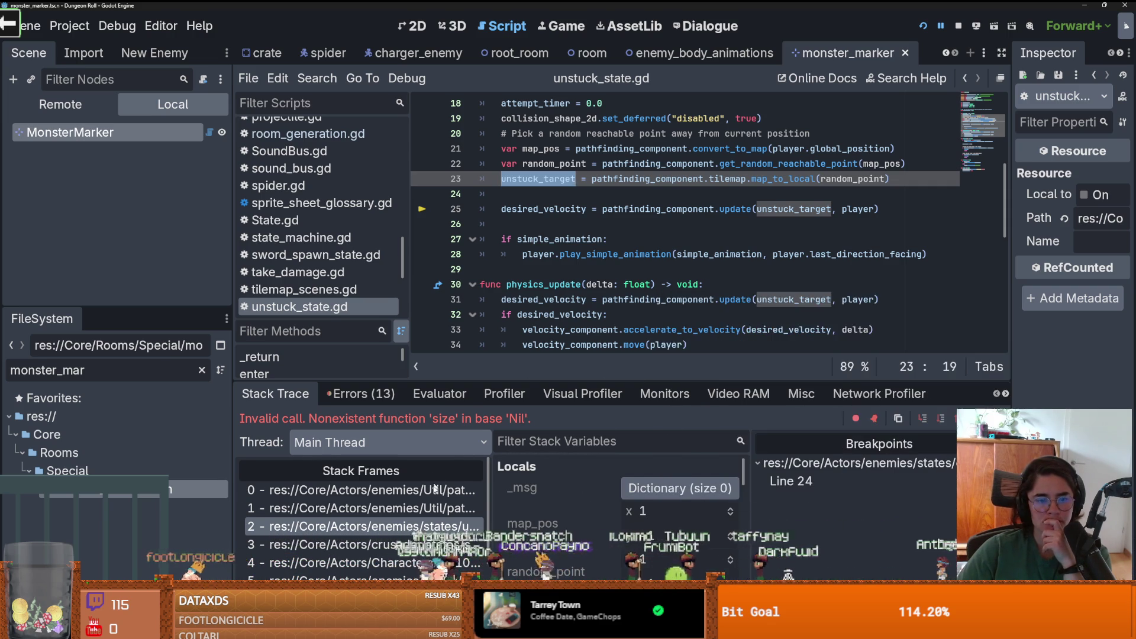
pyautogui.click(432, 509)
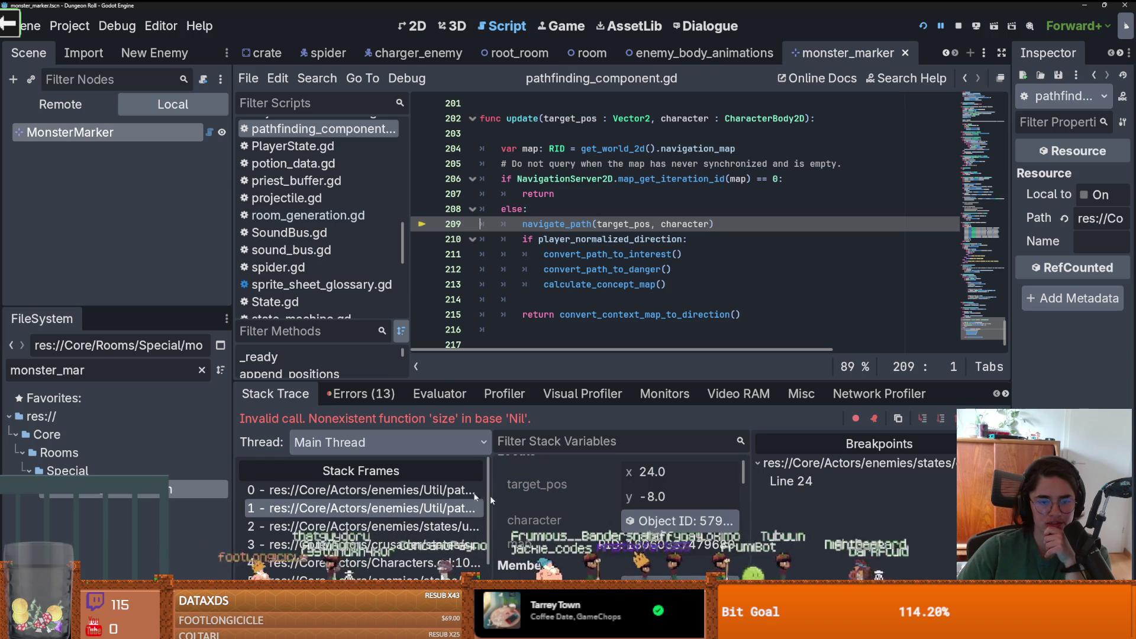
# - Select the crashing line 110 frame and enlarge the debugger panel to show more variables
pyautogui.press('Up')
pyautogui.scroll(2, 535, 312)
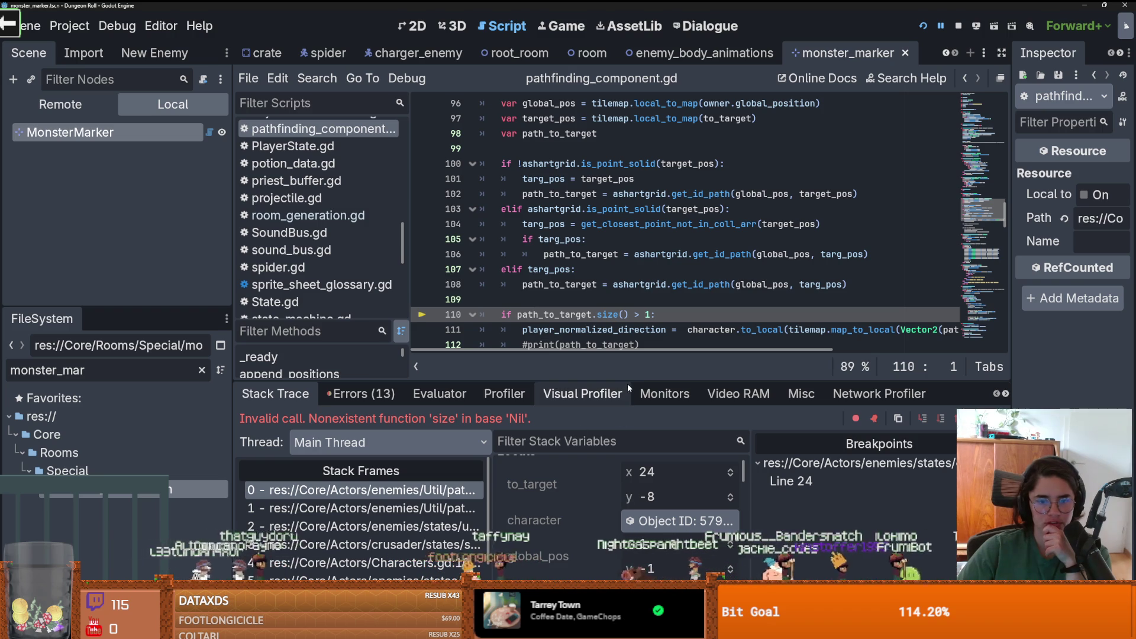
pyautogui.moveTo(627, 383); pyautogui.dragTo(615, 216)
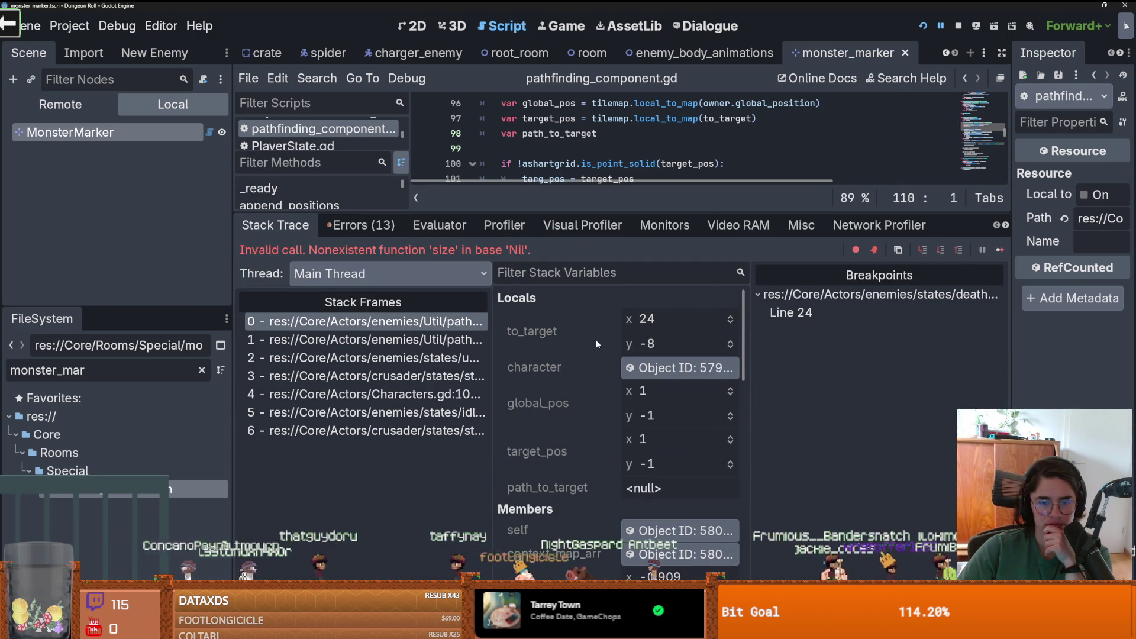
pyautogui.scroll(-4, 587, 417)
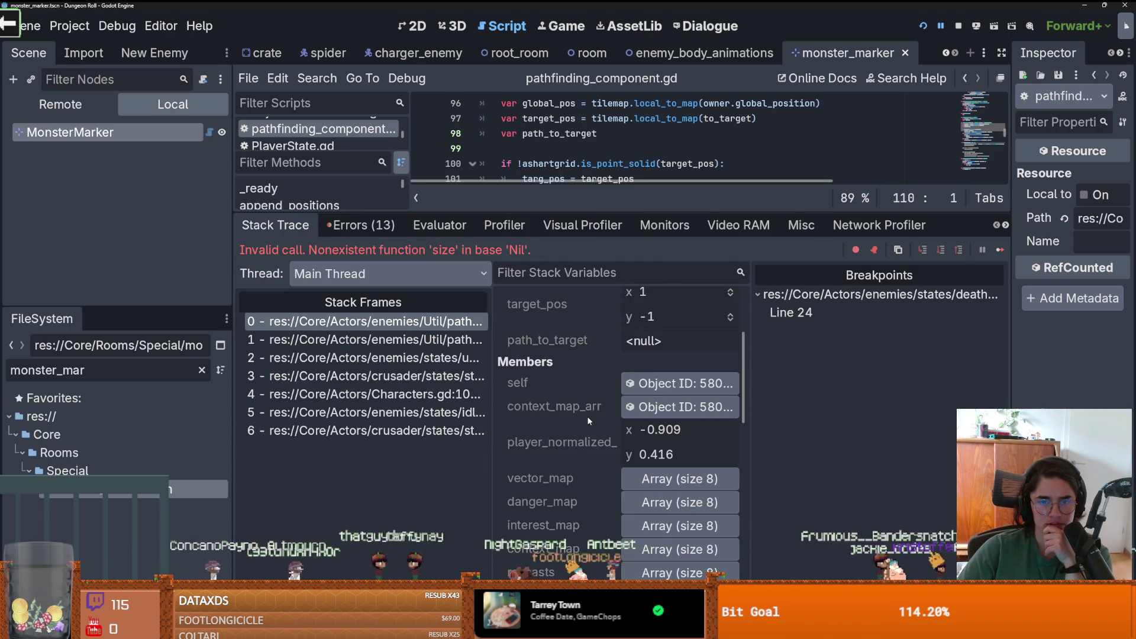
pyautogui.scroll(-5, 586, 416)
pyautogui.scroll(-5, 587, 417)
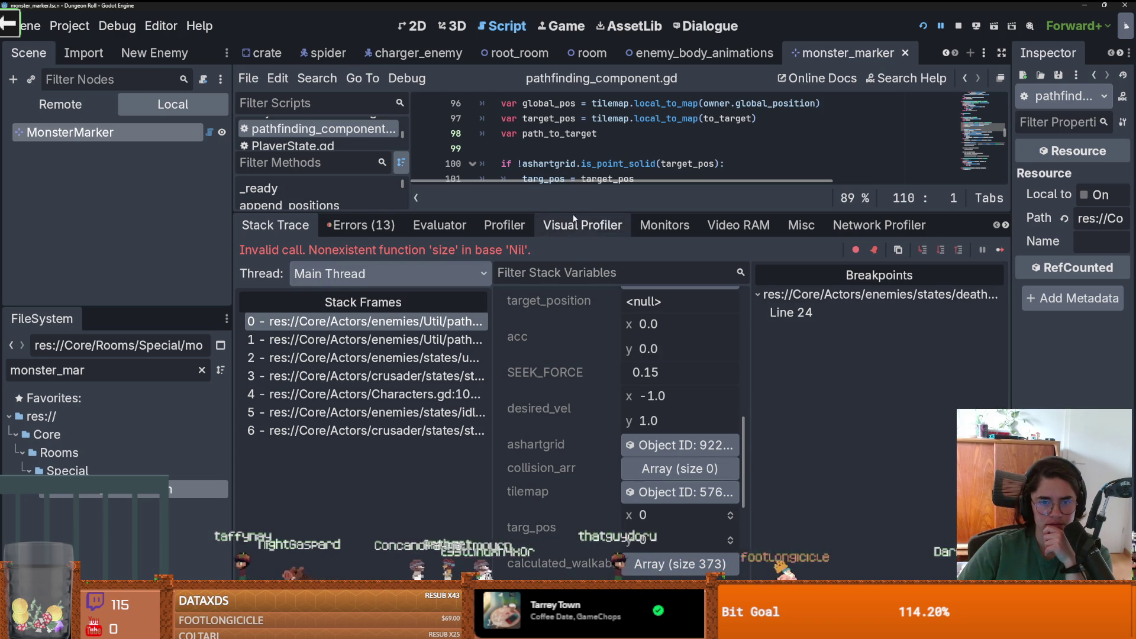
# - Rebalance the code/debugger split and scroll up to the navigate_path function header
pyautogui.moveTo(583, 213)
pyautogui.mouseDown()
pyautogui.moveTo(583, 516)
pyautogui.moveTo(582, 230)
pyautogui.moveTo(577, 255)
pyautogui.moveTo(567, 211)
pyautogui.mouseUp()
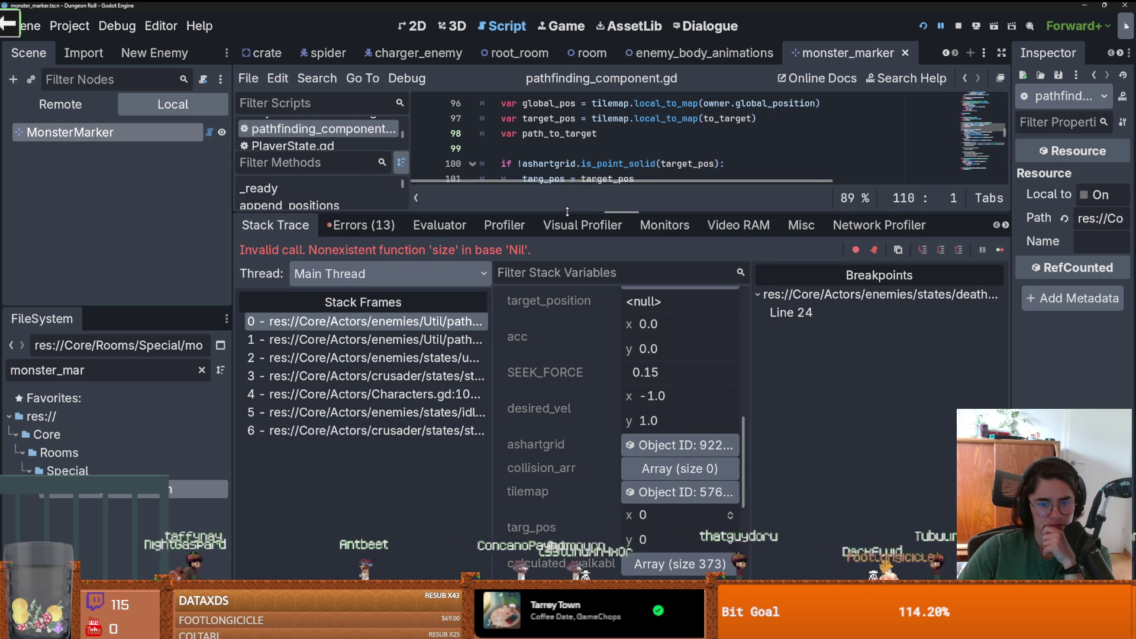
pyautogui.scroll(3, 566, 406)
pyautogui.scroll(2, 566, 406)
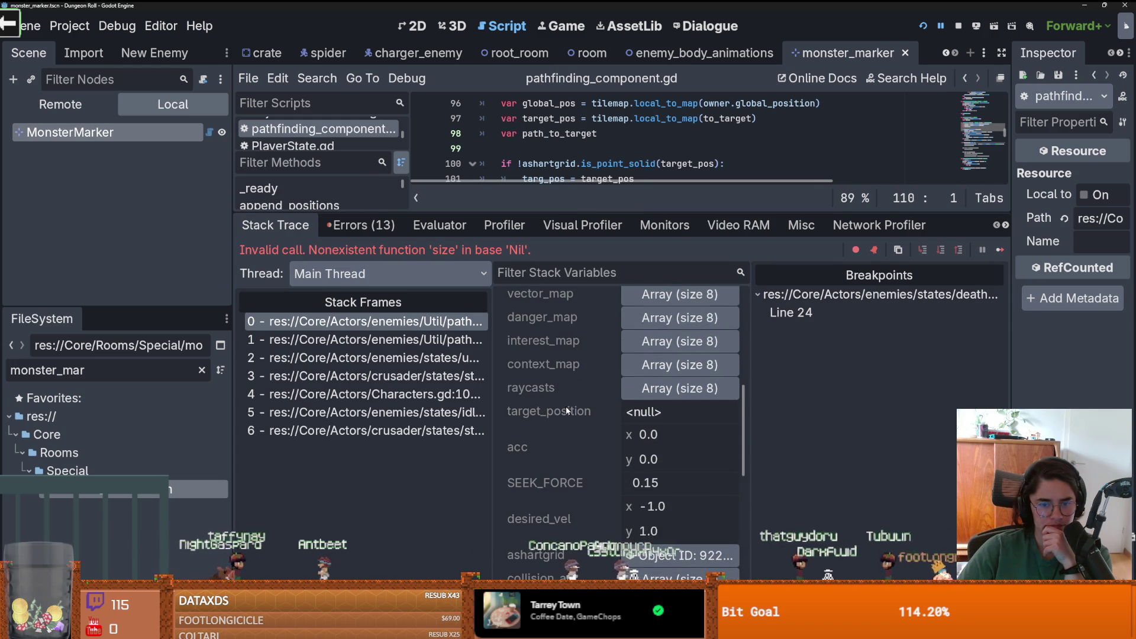
pyautogui.scroll(-1, 566, 406)
pyautogui.scroll(2, 565, 406)
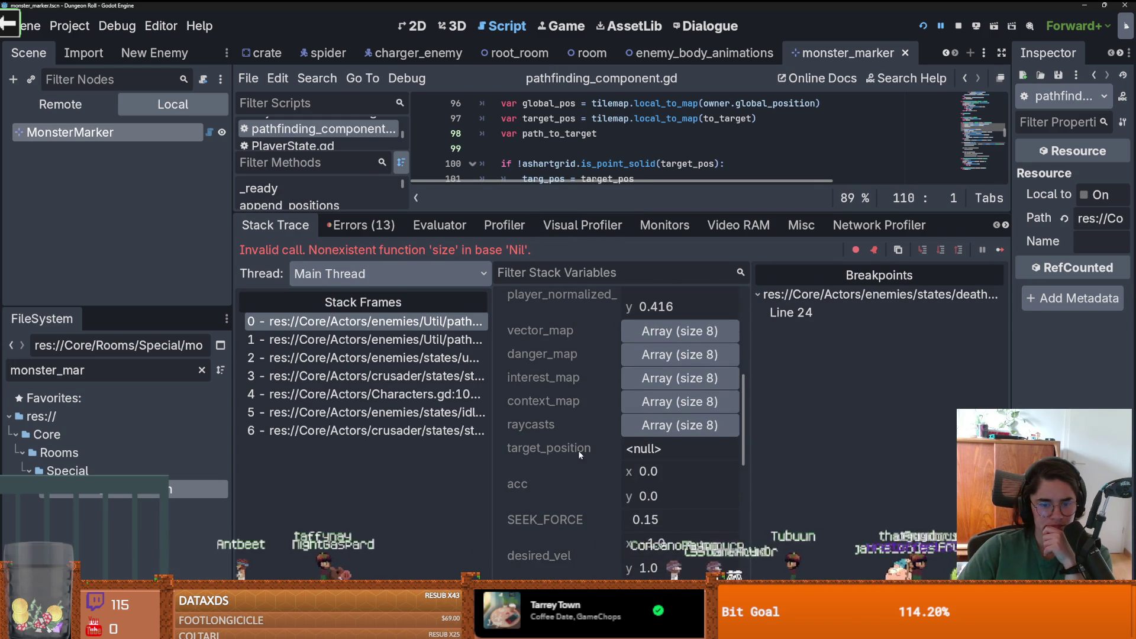
pyautogui.moveTo(596, 213); pyautogui.dragTo(602, 336)
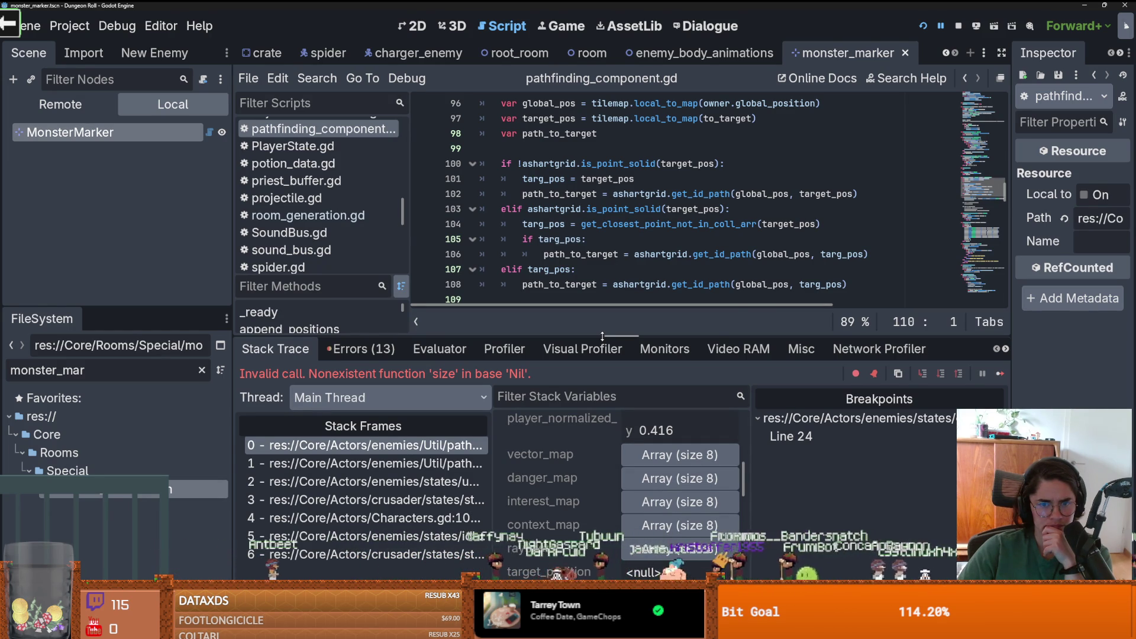
pyautogui.moveTo(602, 336); pyautogui.dragTo(604, 327)
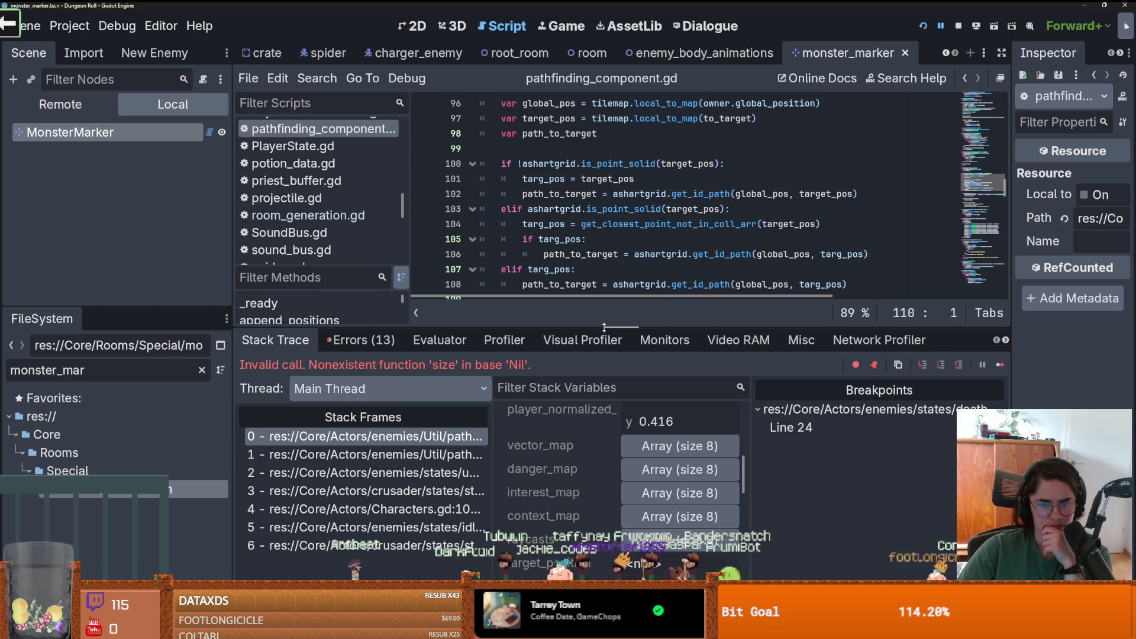
pyautogui.moveTo(604, 327)
pyautogui.mouseDown()
pyautogui.moveTo(608, 304)
pyautogui.moveTo(596, 332)
pyautogui.moveTo(600, 407)
pyautogui.mouseUp()
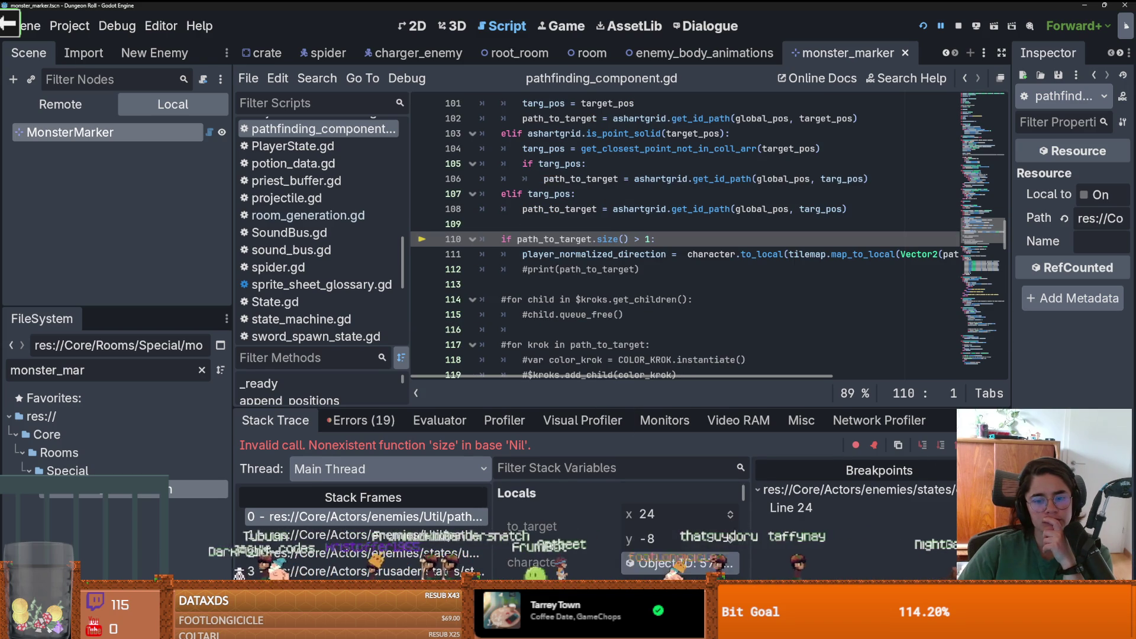
pyautogui.scroll(2, 626, 280)
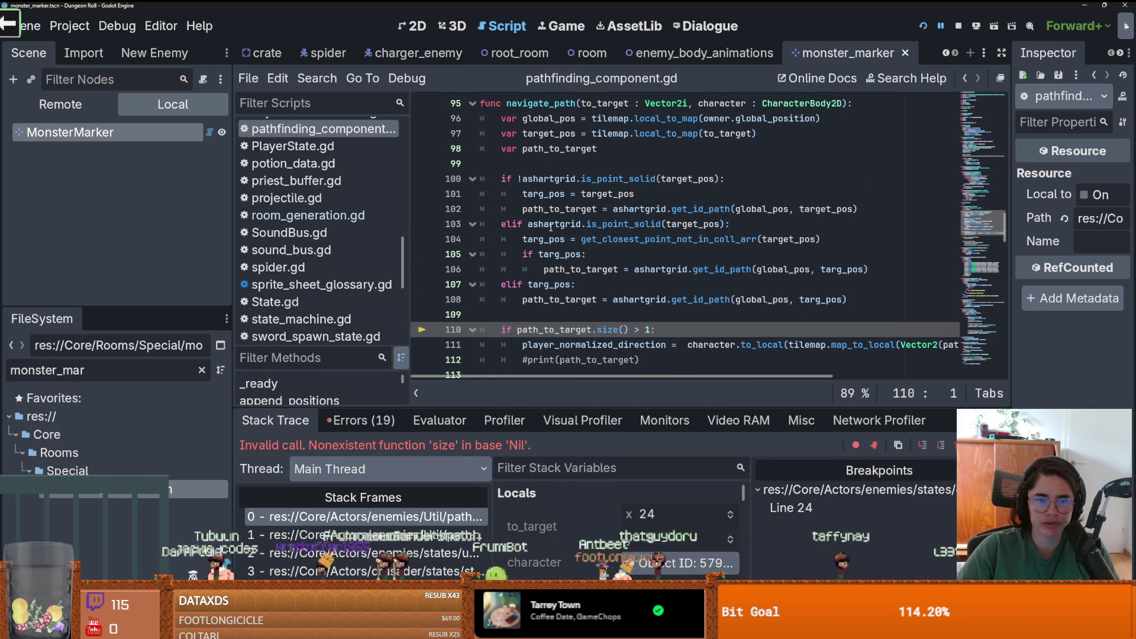
# - Set a breakpoint at line 100 and resume execution until it pauses there
pyautogui.click(422, 178)
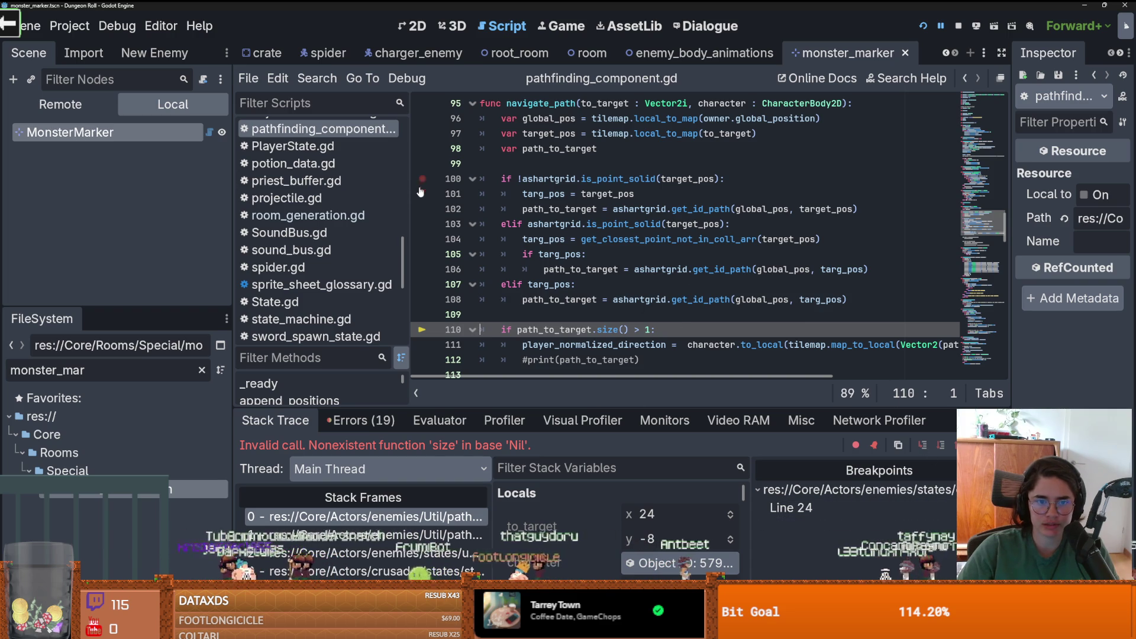
pyautogui.press('F12')
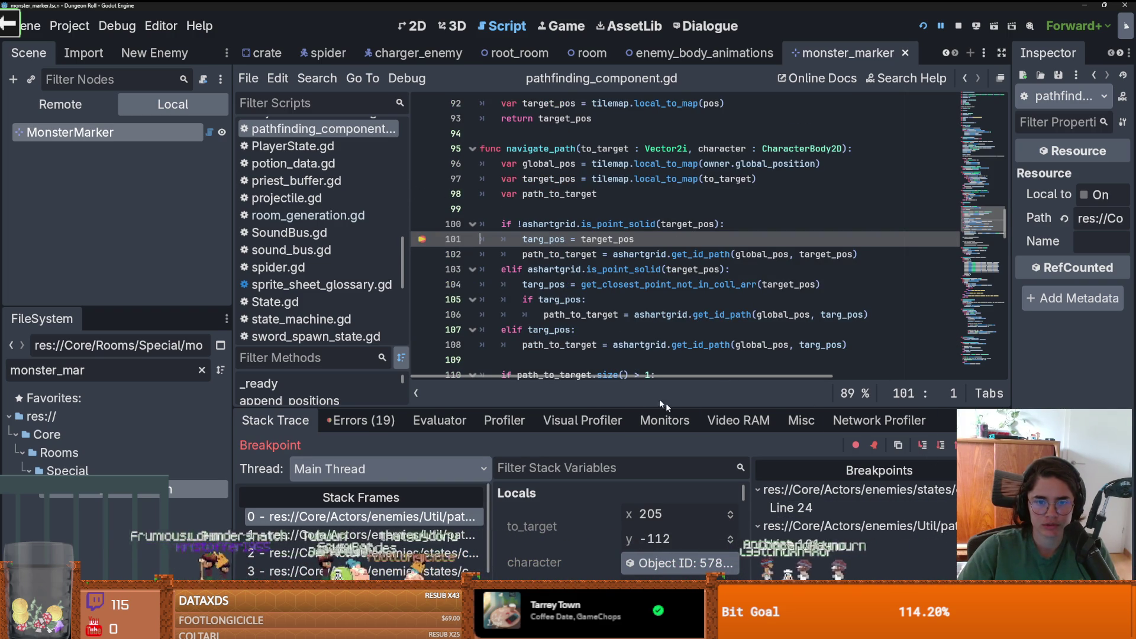
pyautogui.moveTo(742, 407)
pyautogui.mouseDown()
pyautogui.moveTo(751, 312)
pyautogui.moveTo(751, 409)
pyautogui.mouseUp()
pyautogui.press('F12')
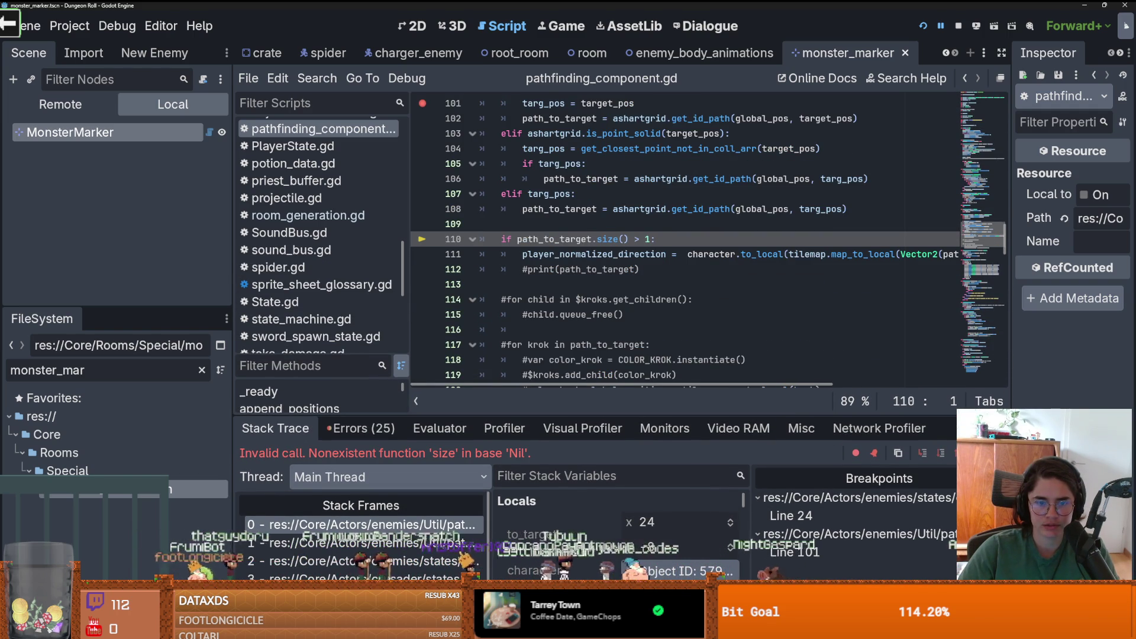
# - Move the breakpoint from line 101 to line 104 and continue until it halts there
pyautogui.click(422, 103)
pyautogui.click(423, 148)
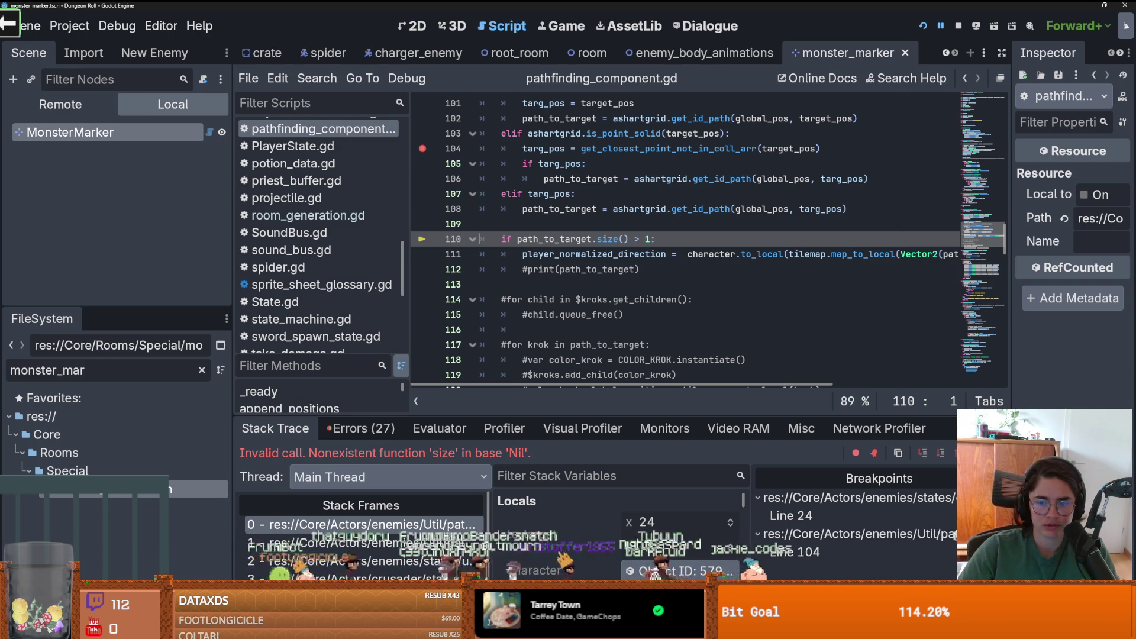
pyautogui.press('F12')
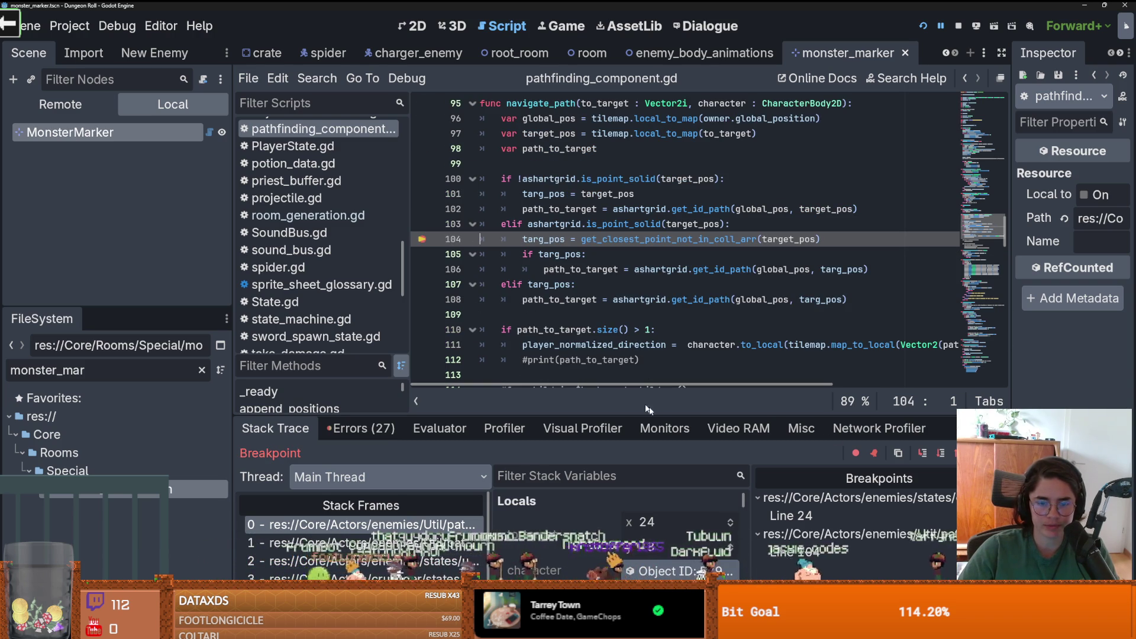
pyautogui.scroll(-1, 664, 514)
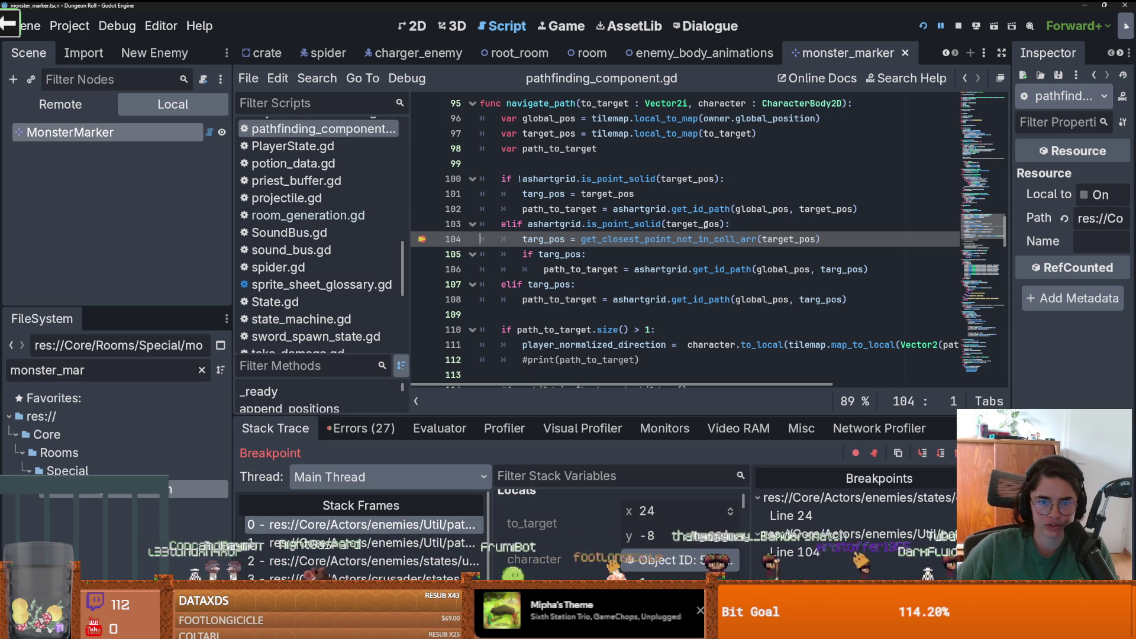
# - Step into get_closest_point_not_in_coll_arr and through the append_positions loop
pyautogui.click(922, 453)
pyautogui.click(921, 453)
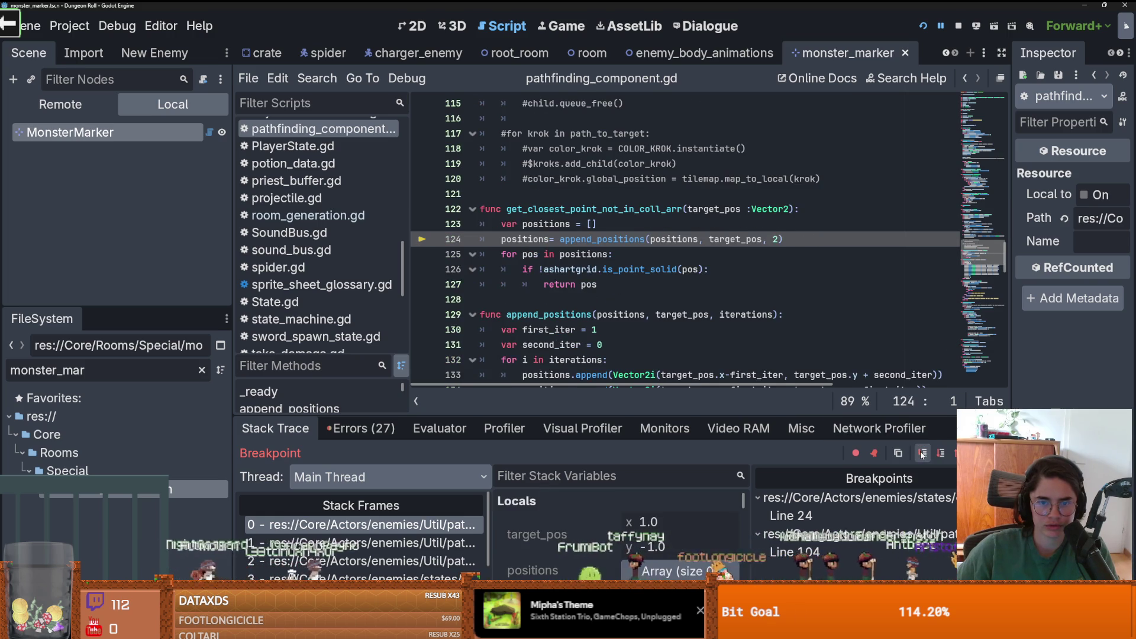
pyautogui.click(922, 453)
pyautogui.click(922, 453)
pyautogui.click(922, 453)
pyautogui.click(922, 453)
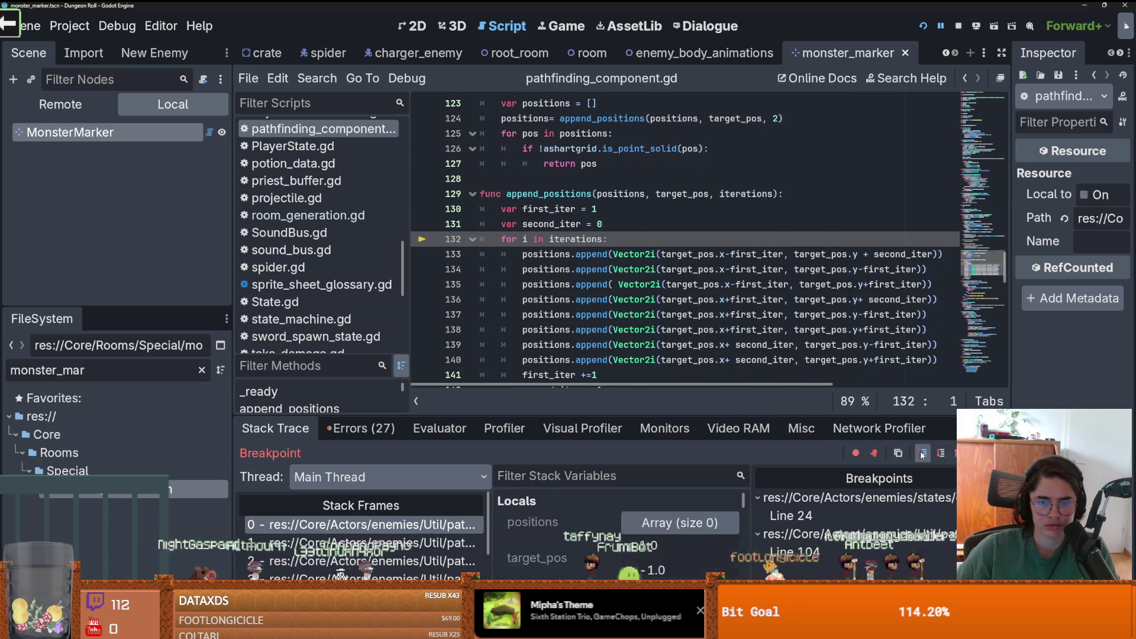
pyautogui.click(921, 453)
pyautogui.click(921, 453)
pyautogui.click(922, 453)
pyautogui.click(922, 453)
pyautogui.click(922, 453)
pyautogui.click(921, 453)
pyautogui.click(922, 453)
pyautogui.click(921, 453)
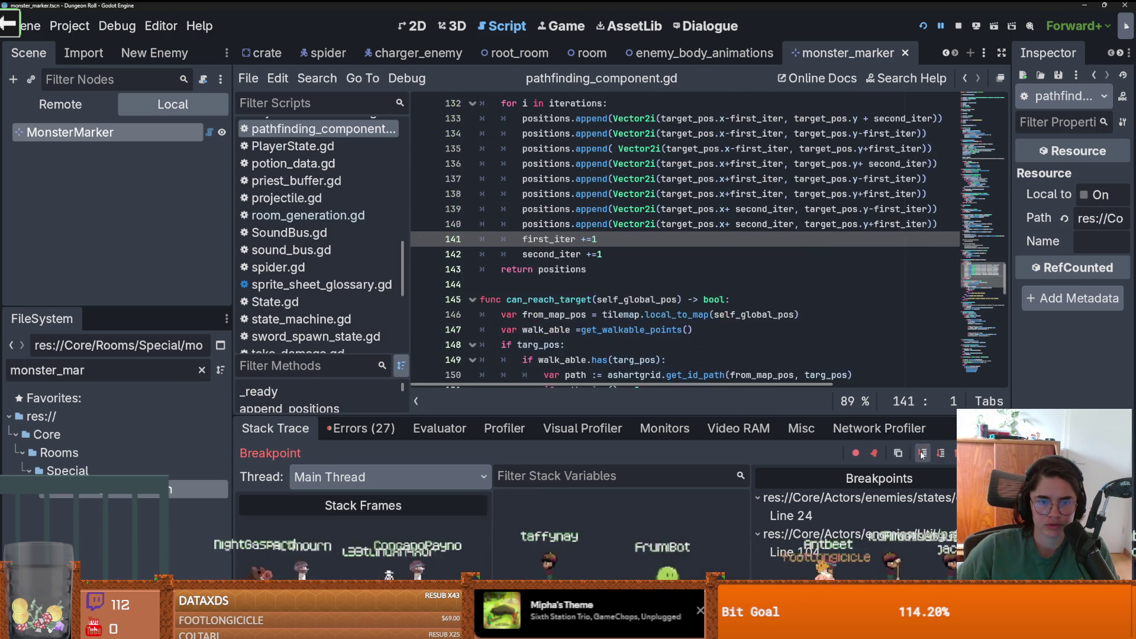
pyautogui.click(922, 454)
pyautogui.click(922, 453)
pyautogui.click(922, 453)
pyautogui.click(921, 453)
pyautogui.click(921, 453)
pyautogui.click(922, 454)
pyautogui.click(922, 453)
pyautogui.click(922, 453)
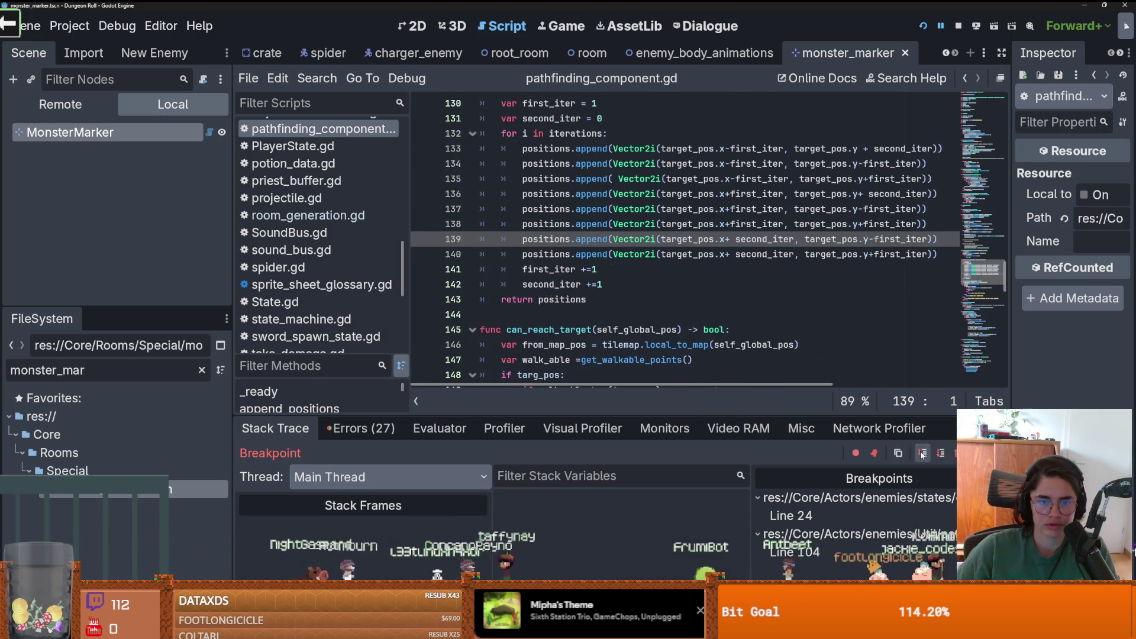
pyautogui.click(922, 453)
pyautogui.click(922, 453)
pyautogui.click(922, 454)
pyautogui.click(922, 453)
pyautogui.click(921, 454)
pyautogui.click(922, 453)
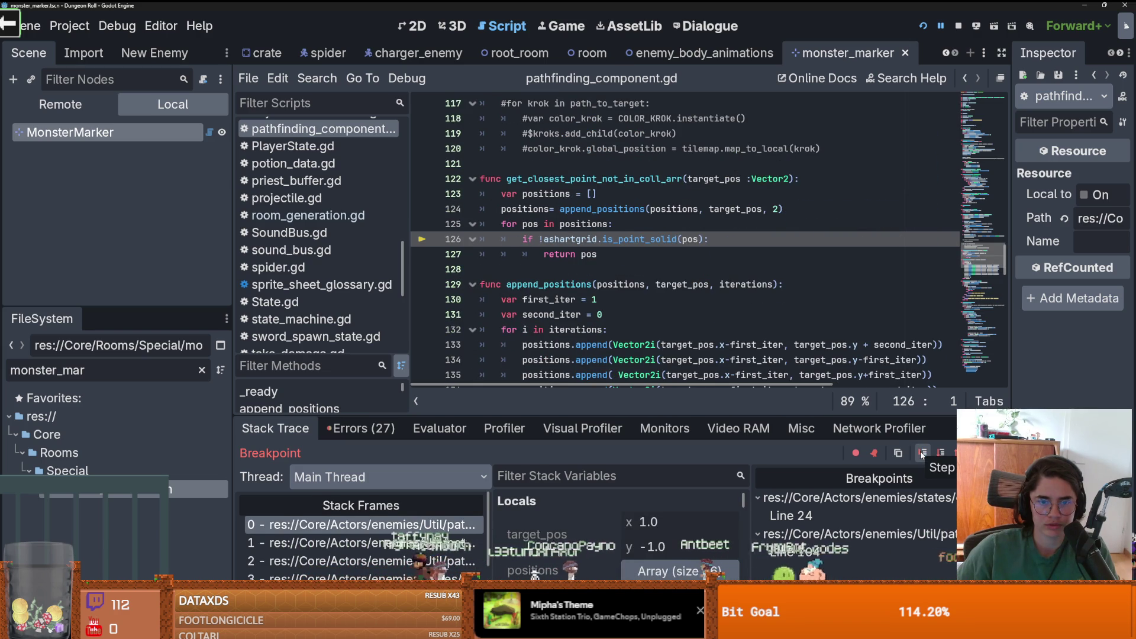
# - Step back out to navigate_path and on to the path size check at line 110
pyautogui.click(922, 453)
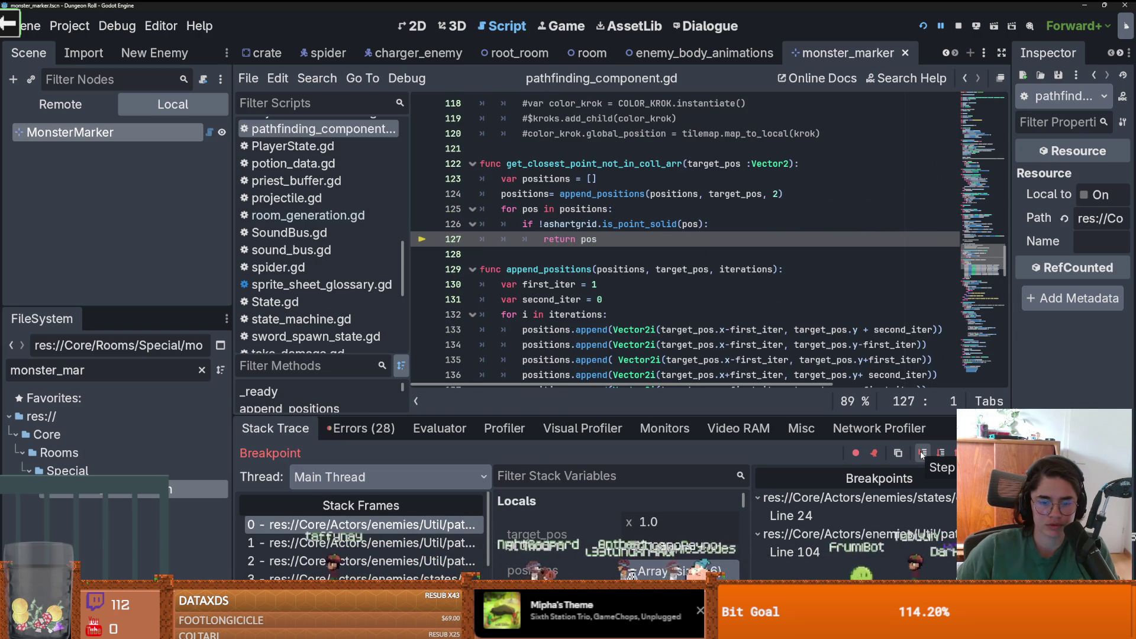
pyautogui.click(922, 453)
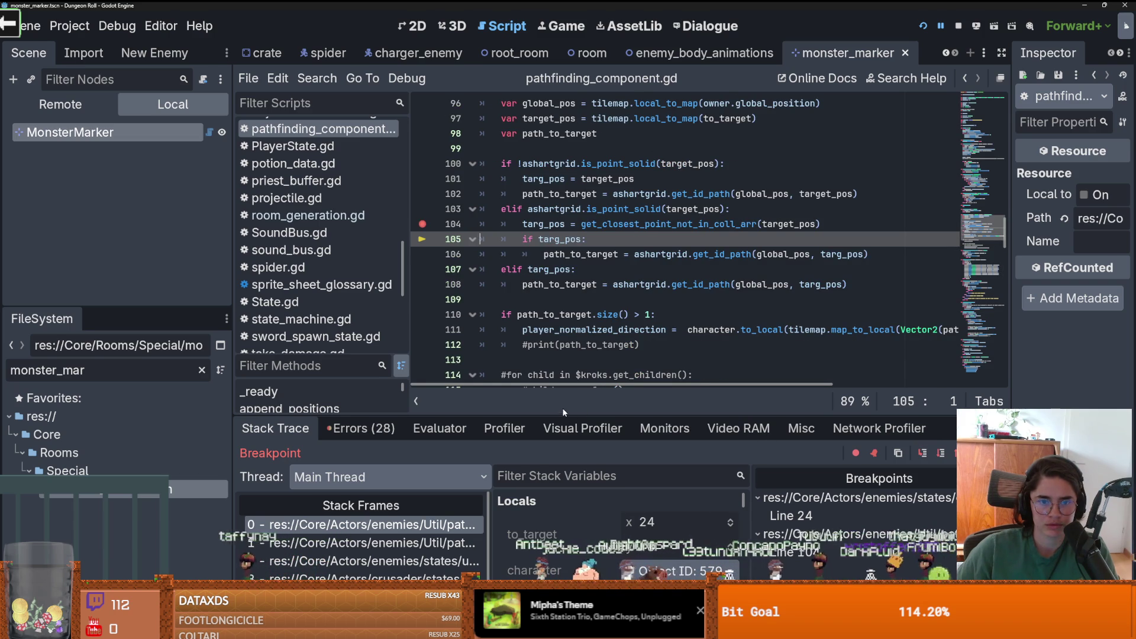
pyautogui.scroll(-4, 572, 535)
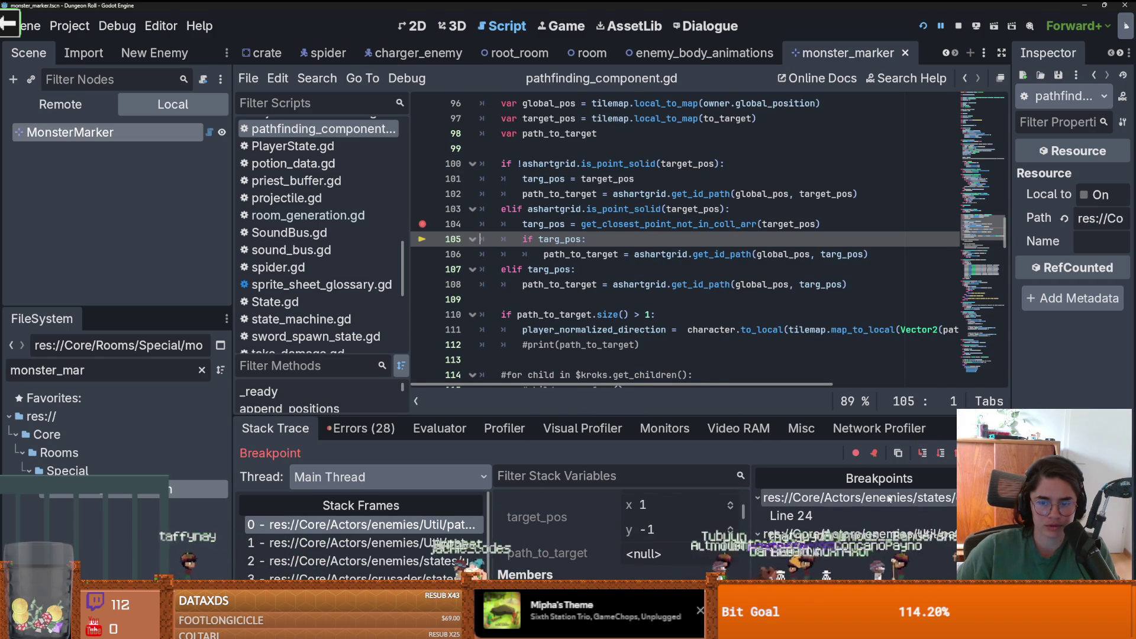
pyautogui.click(923, 453)
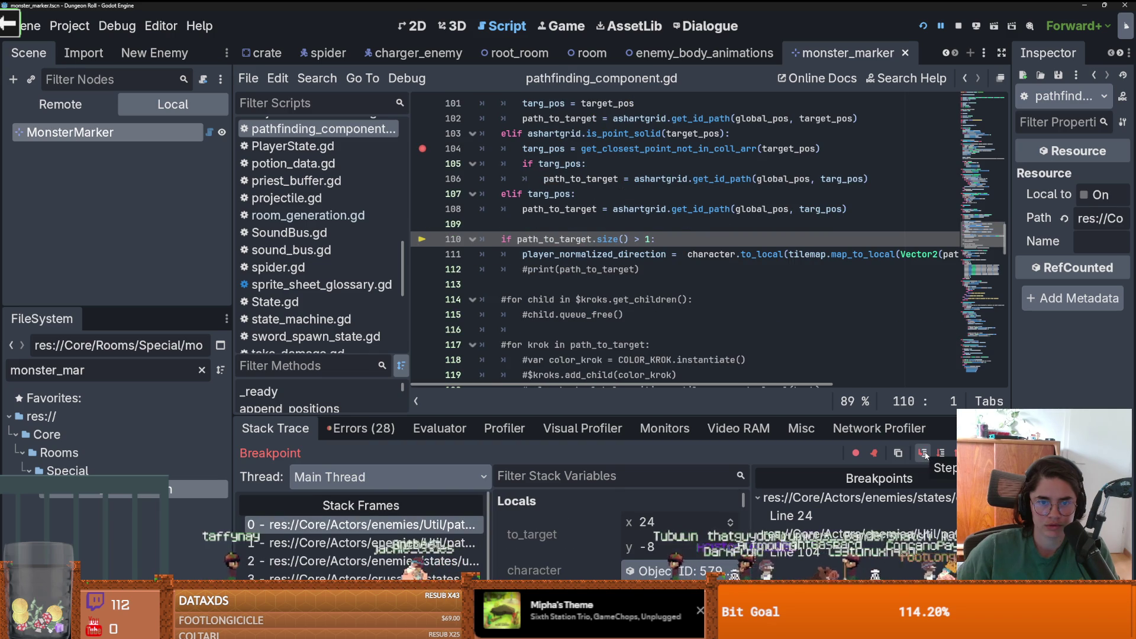
# - Enlarge the debugger panel to read the Stack Variables, then restore more code space
pyautogui.scroll(-3, 589, 495)
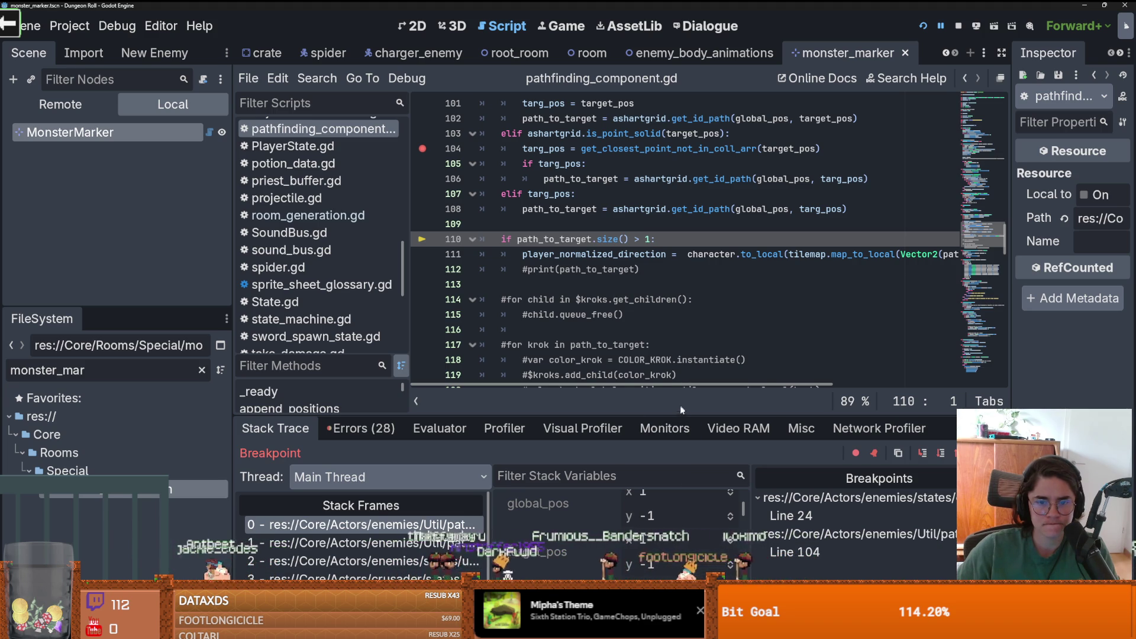
pyautogui.moveTo(683, 413); pyautogui.dragTo(690, 221)
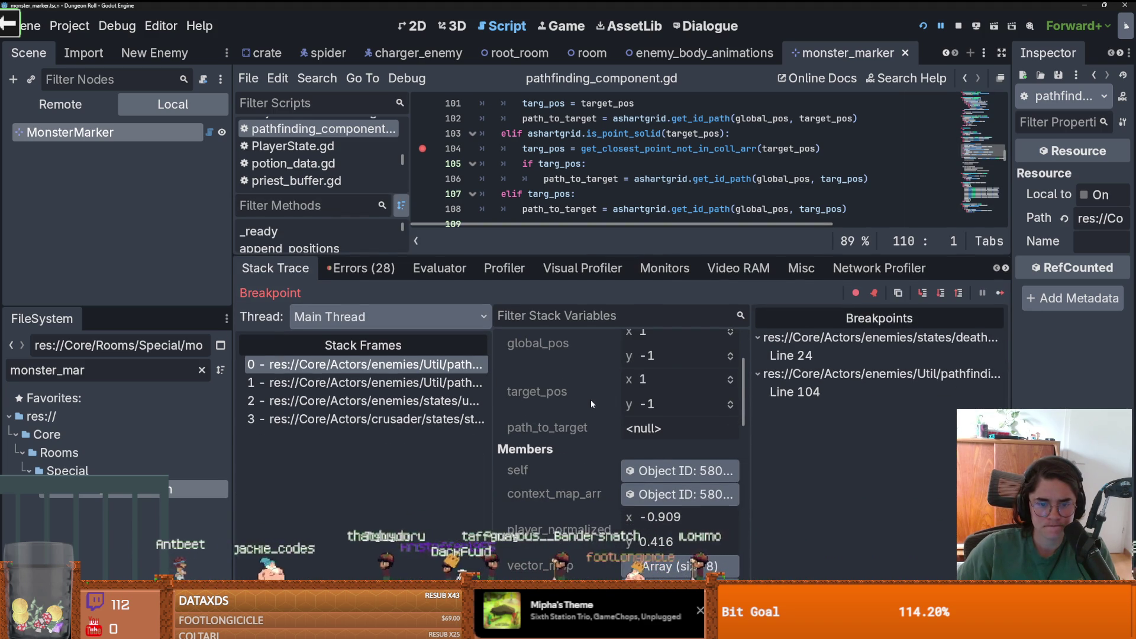
pyautogui.scroll(-5, 590, 402)
pyautogui.scroll(-10, 590, 407)
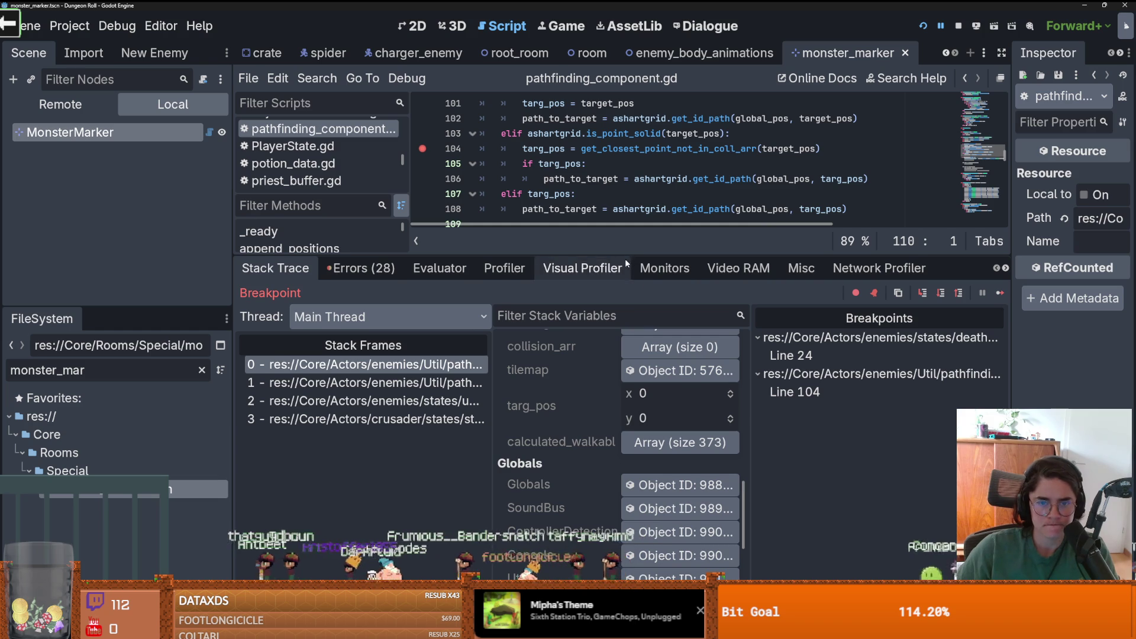
pyautogui.moveTo(625, 258); pyautogui.dragTo(645, 460)
pyautogui.scroll(3, 613, 549)
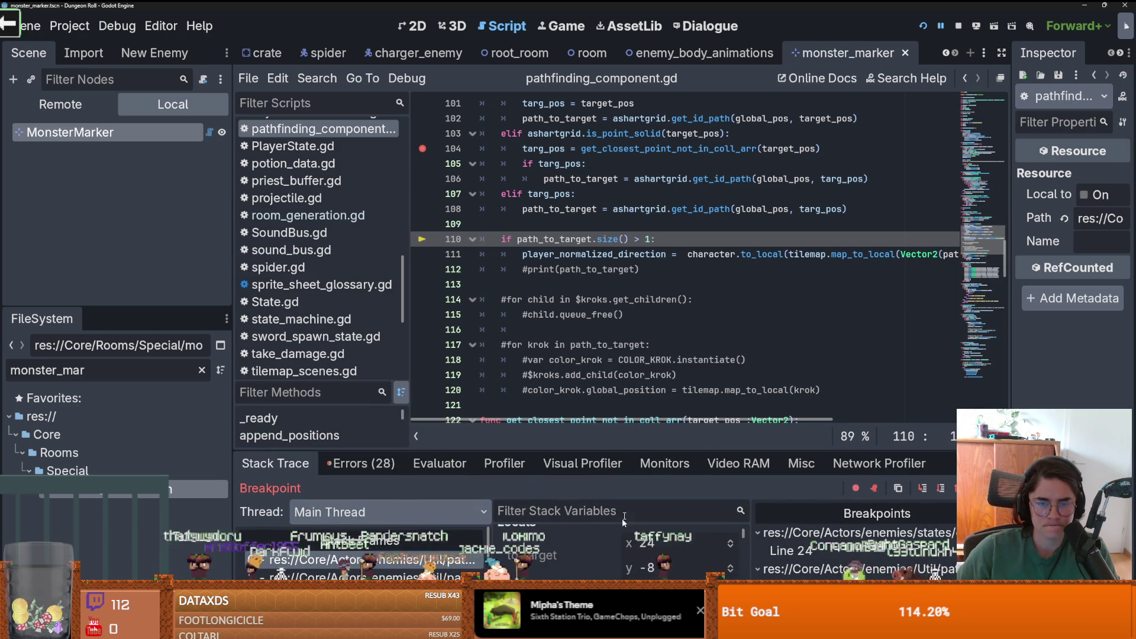
# - Resume the game past the size error and line 104 breakpoint, then stop it with F8
pyautogui.press('F10')
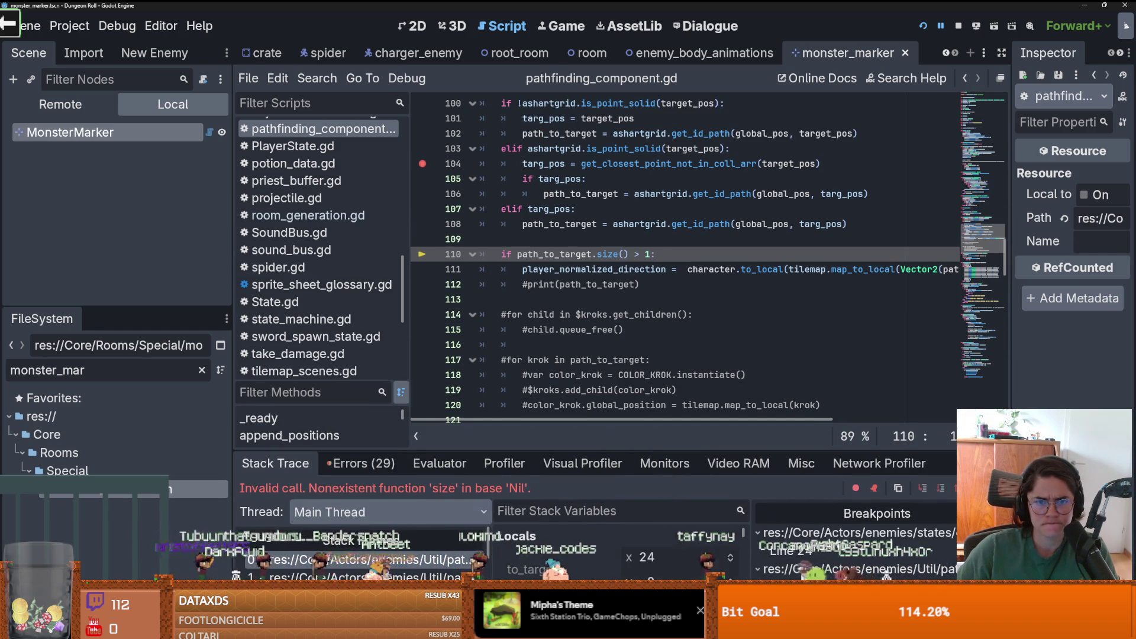
pyautogui.press('F12')
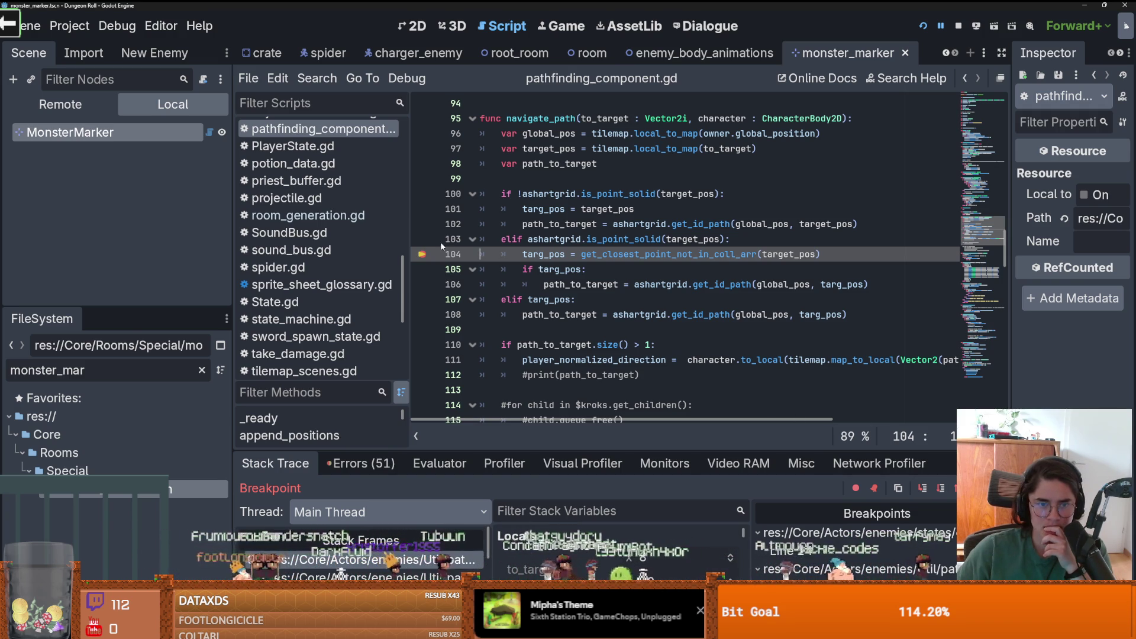
pyautogui.press('F12')
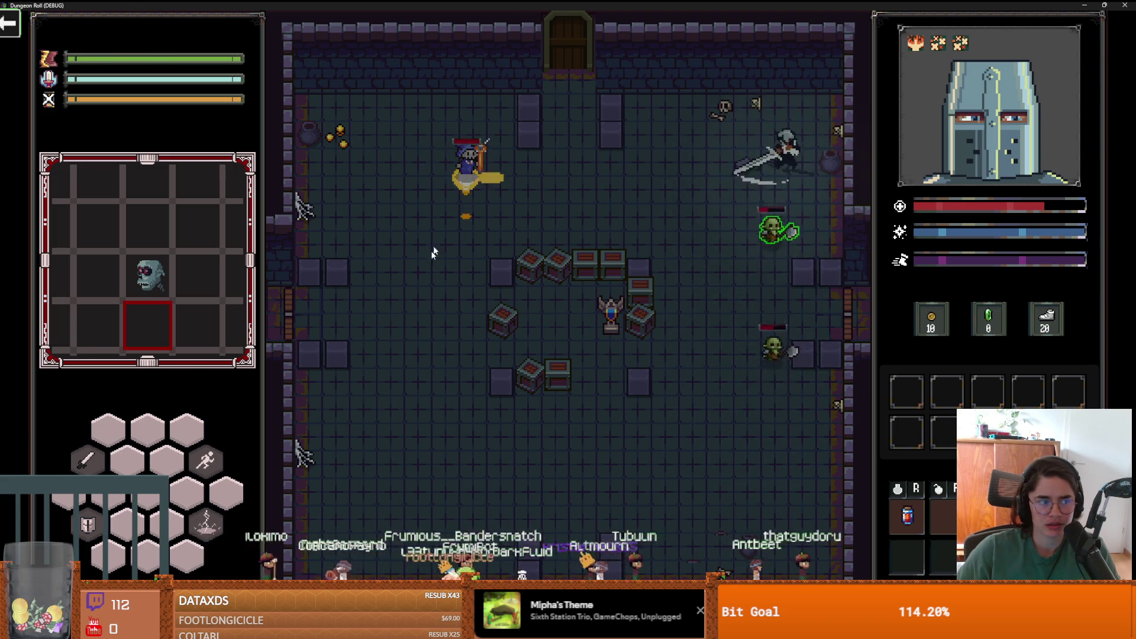
pyautogui.press('F8')
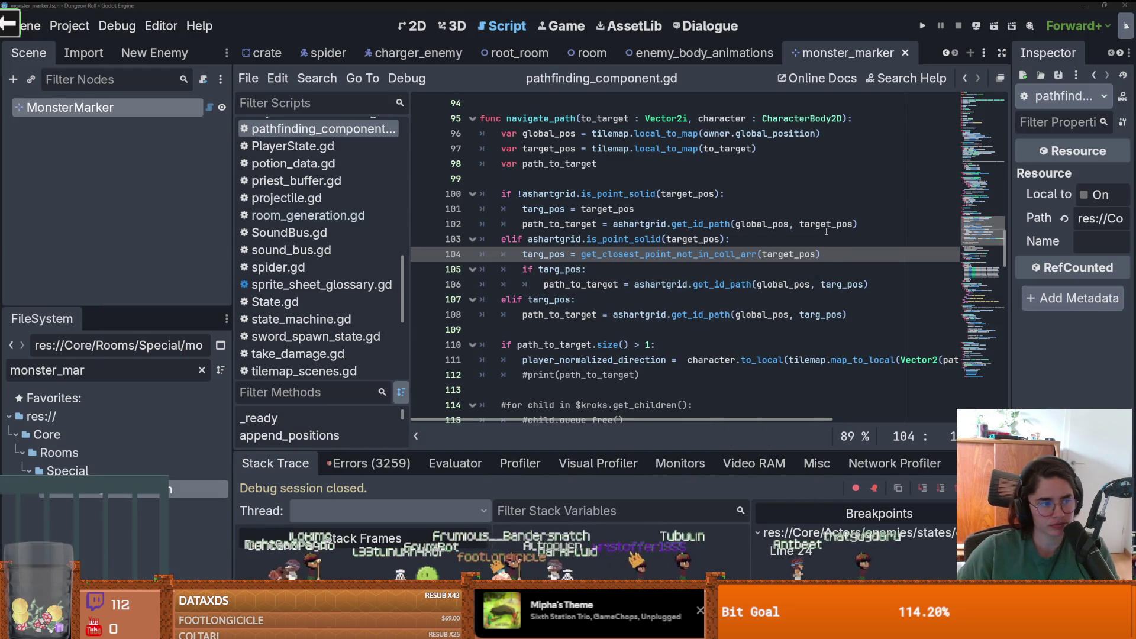
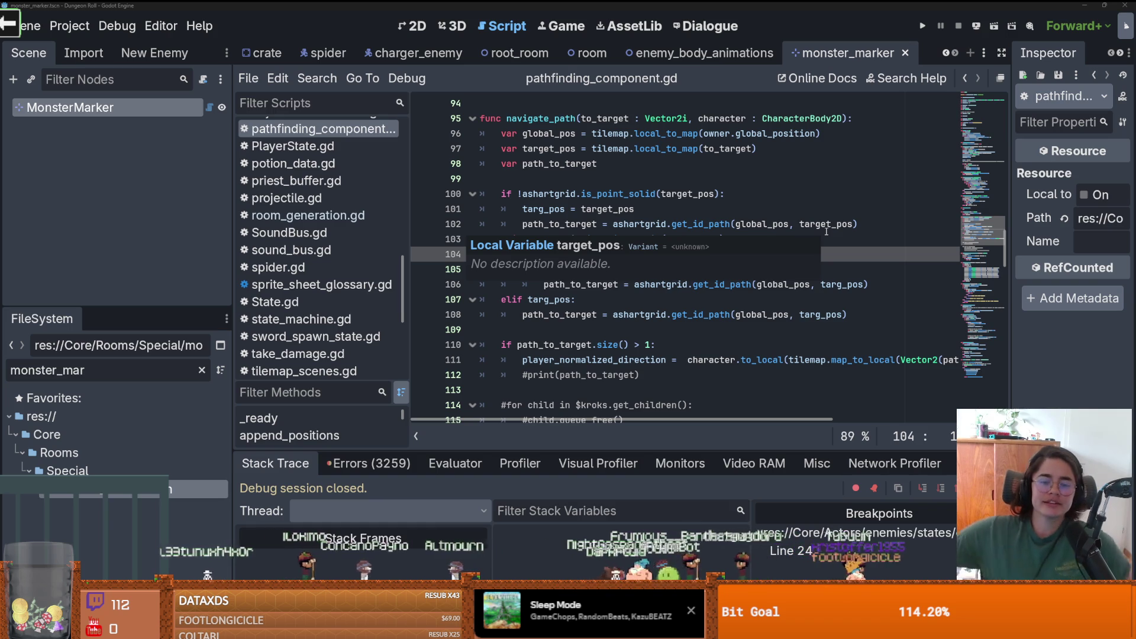
# - Place the cursor on line 108 of pathfinding_component.gd, then bring up the 'if can reach target' Excalidraw sketch
pyautogui.click(651, 314)
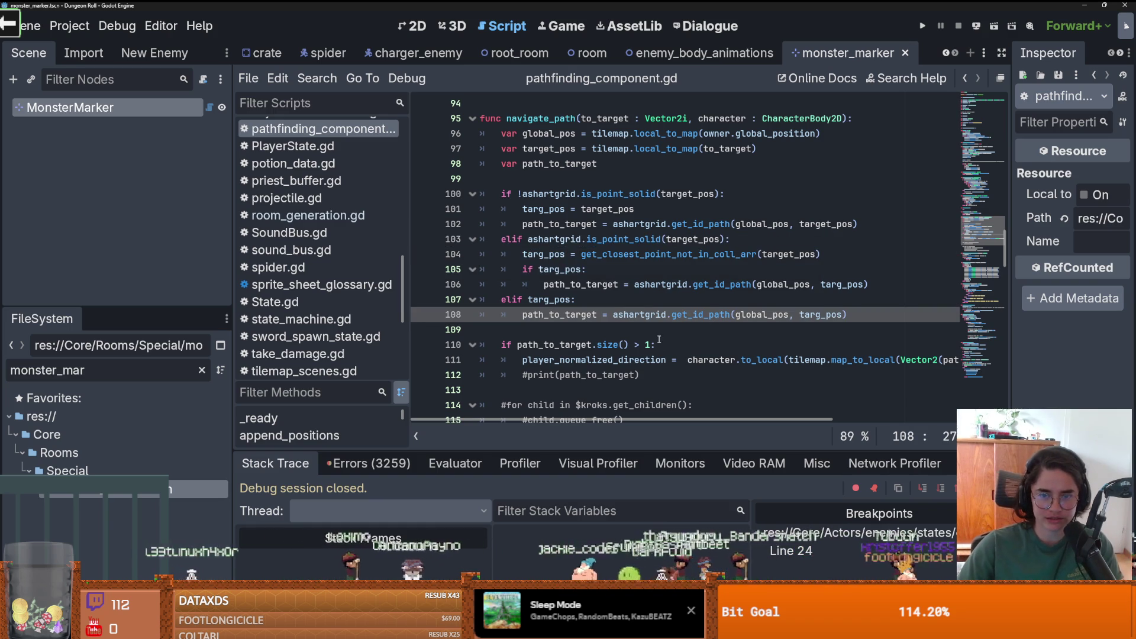
pyautogui.scroll(-1, 658, 339)
pyautogui.scroll(1, 637, 350)
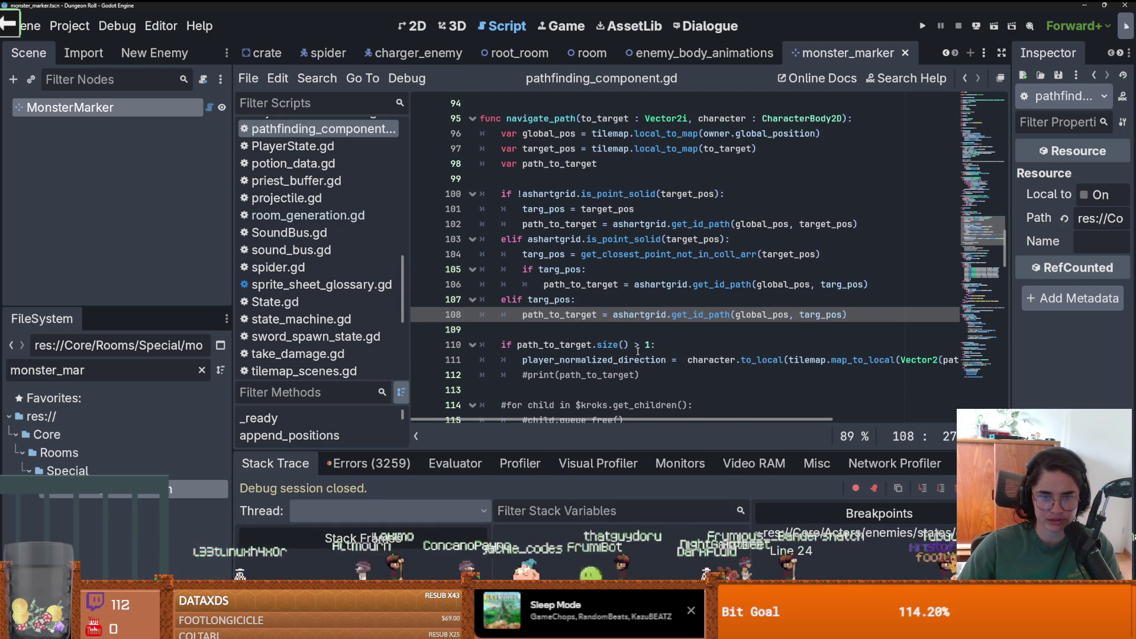
pyautogui.scroll(-1, 637, 350)
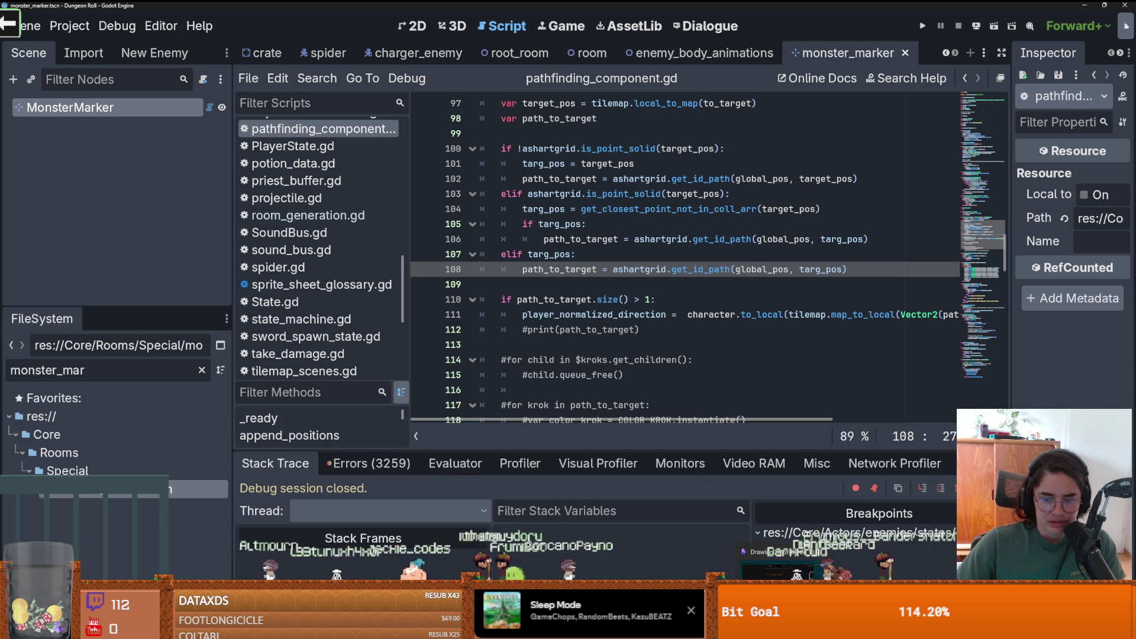
pyautogui.hotkey('alt', 'Tab')
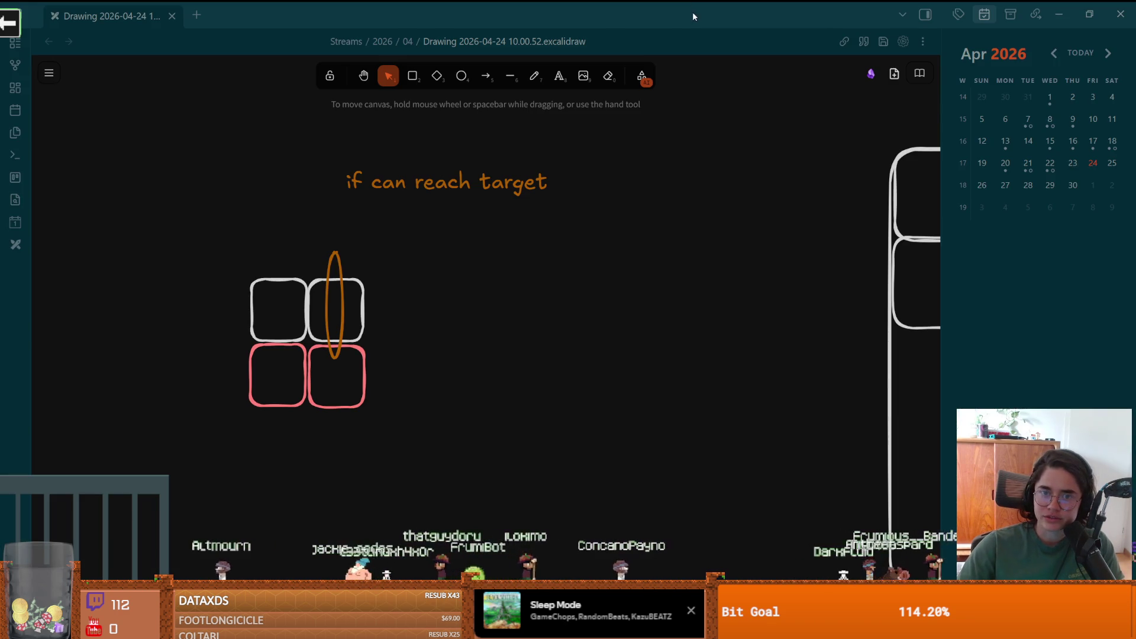
# - Return from the Excalidraw sketch to pathfinding_component.gd in Godot
pyautogui.hotkey('alt', 'Tab')
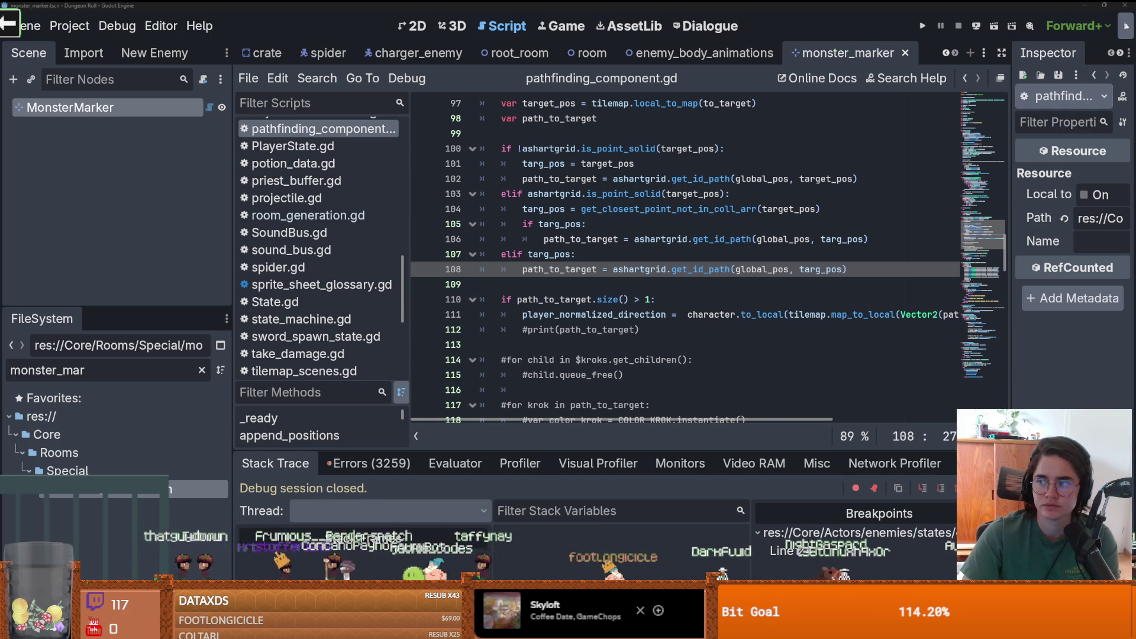
# - Scroll the Twitch Local Subscription Pricing article down toward the Europe pricing table
pyautogui.hotkey('alt', 'Tab')
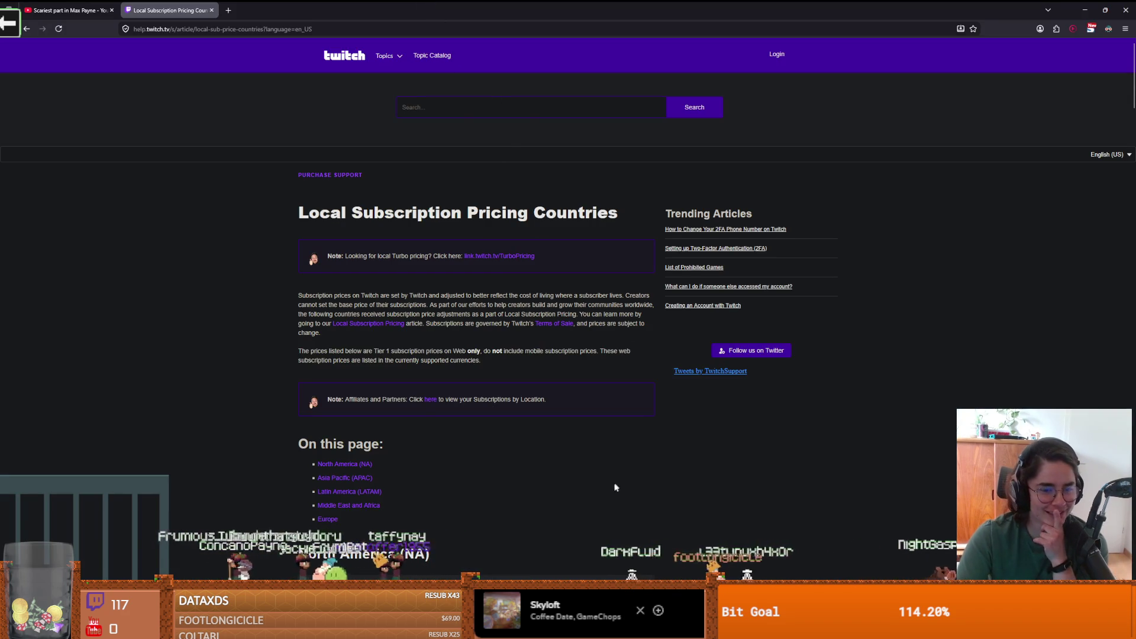
pyautogui.scroll(-7, 459, 424)
pyautogui.scroll(-2, 372, 373)
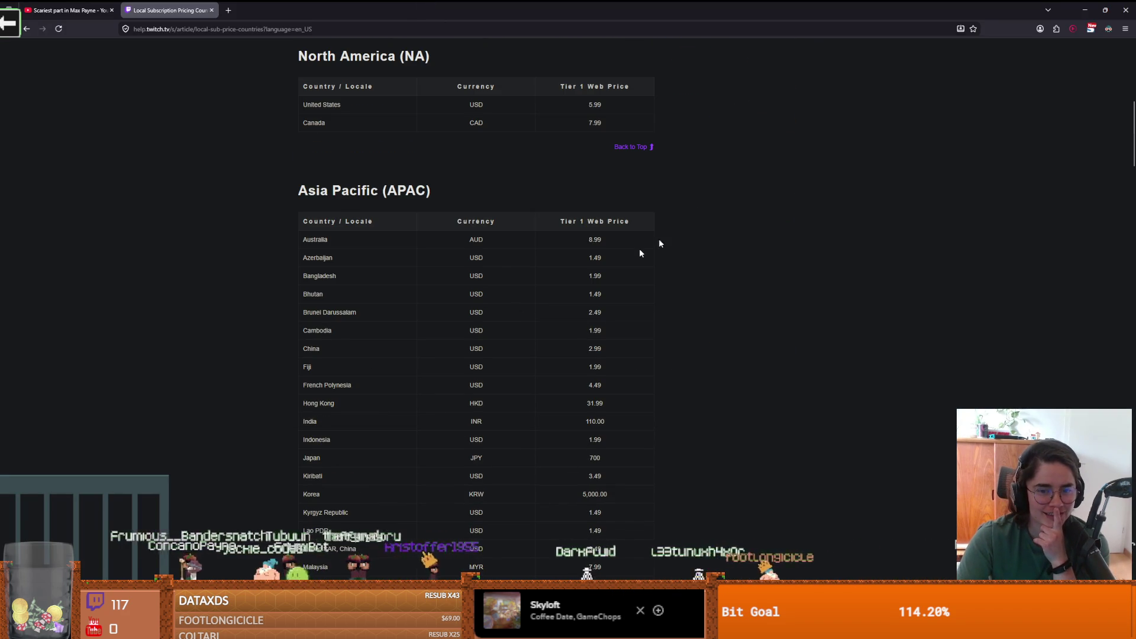
pyautogui.scroll(-1, 558, 268)
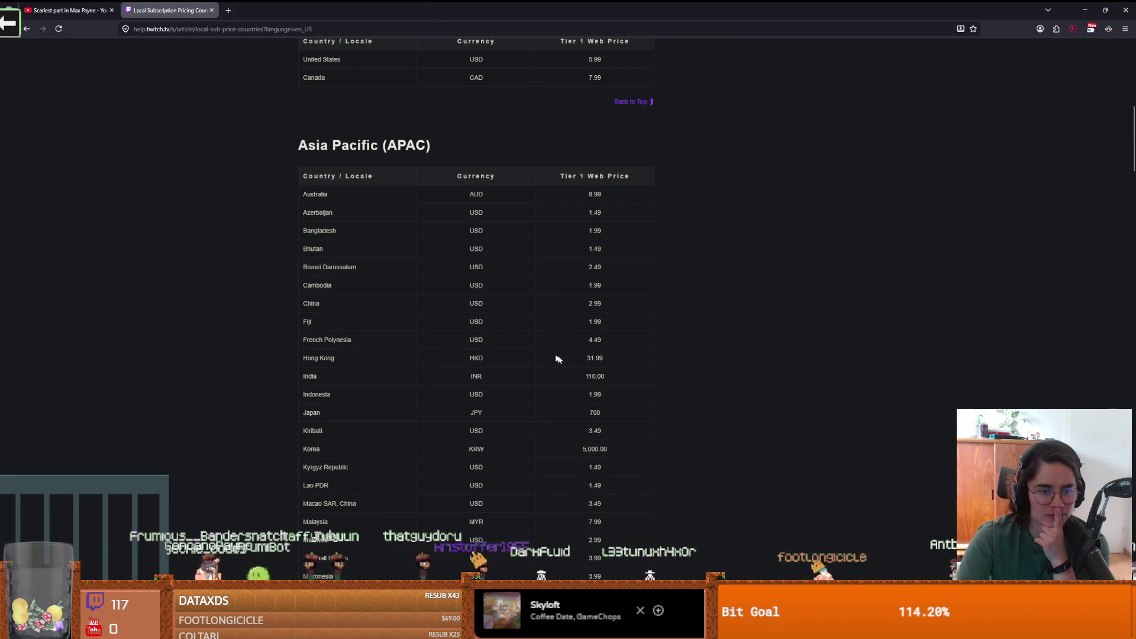
pyautogui.scroll(-4, 357, 342)
pyautogui.scroll(-6, 357, 342)
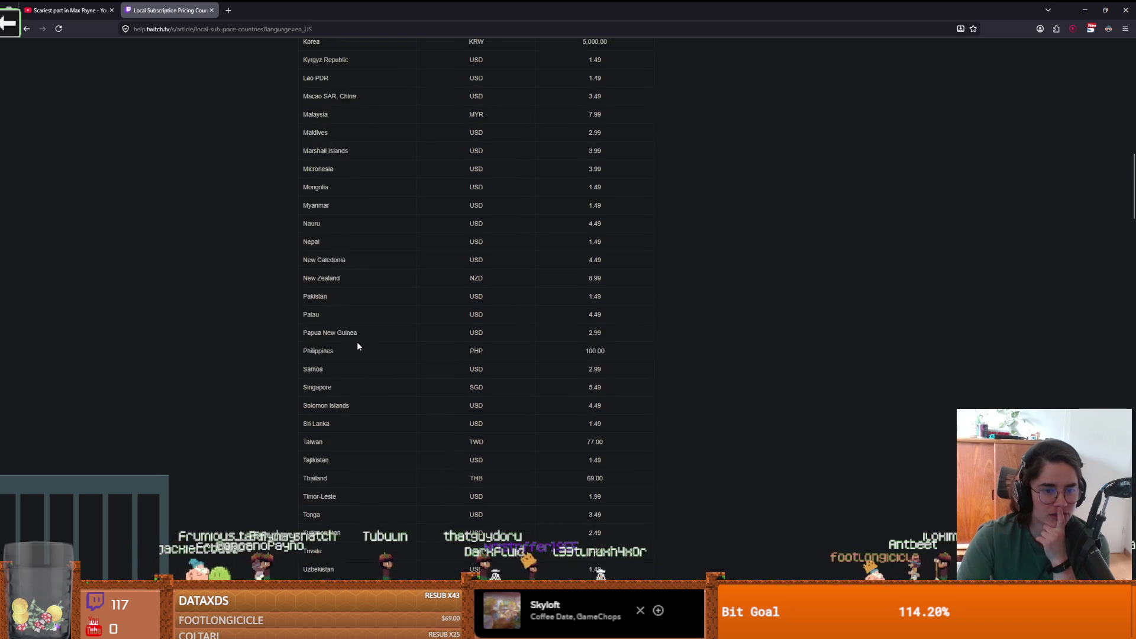
pyautogui.scroll(1, 325, 385)
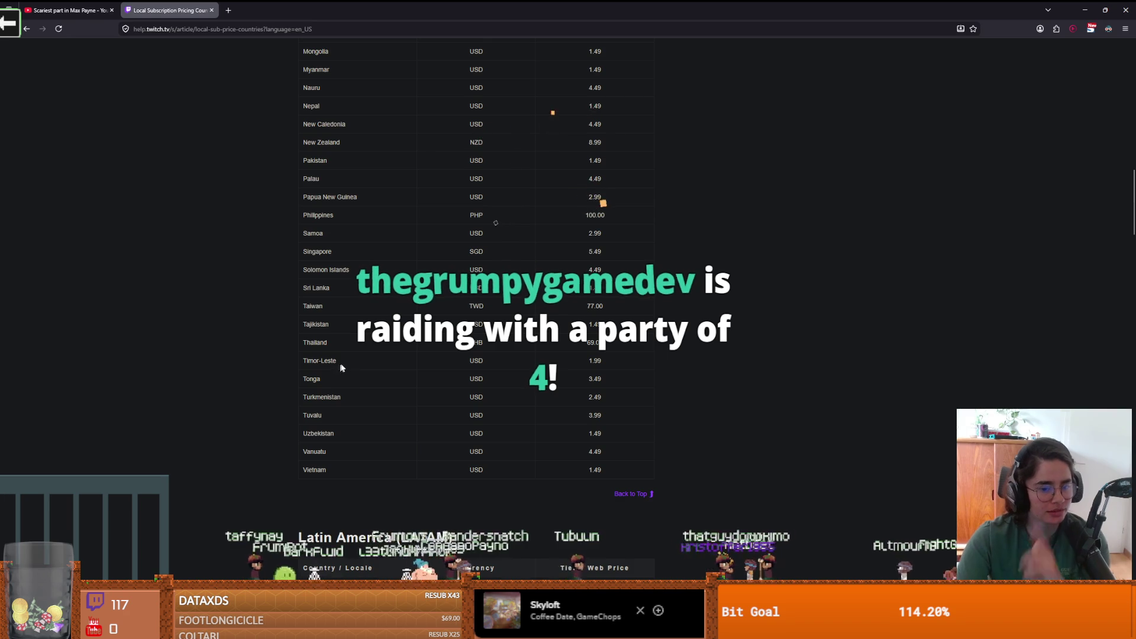
pyautogui.scroll(-3, 348, 373)
pyautogui.scroll(8, 347, 366)
pyautogui.scroll(8, 346, 361)
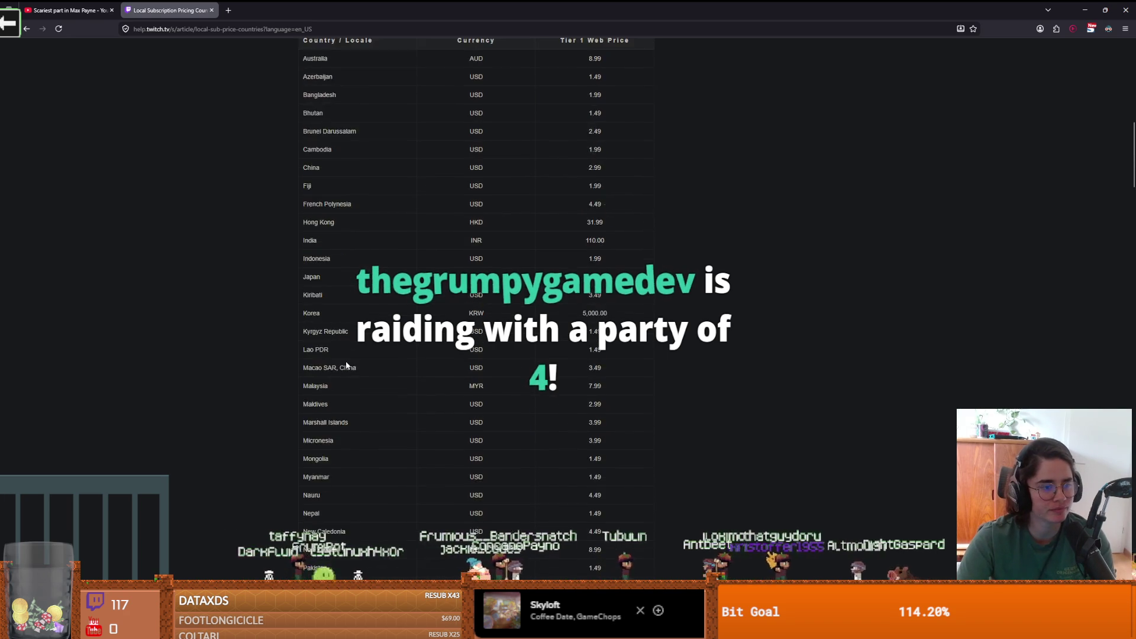
pyautogui.scroll(-8, 325, 399)
pyautogui.scroll(-15, 325, 403)
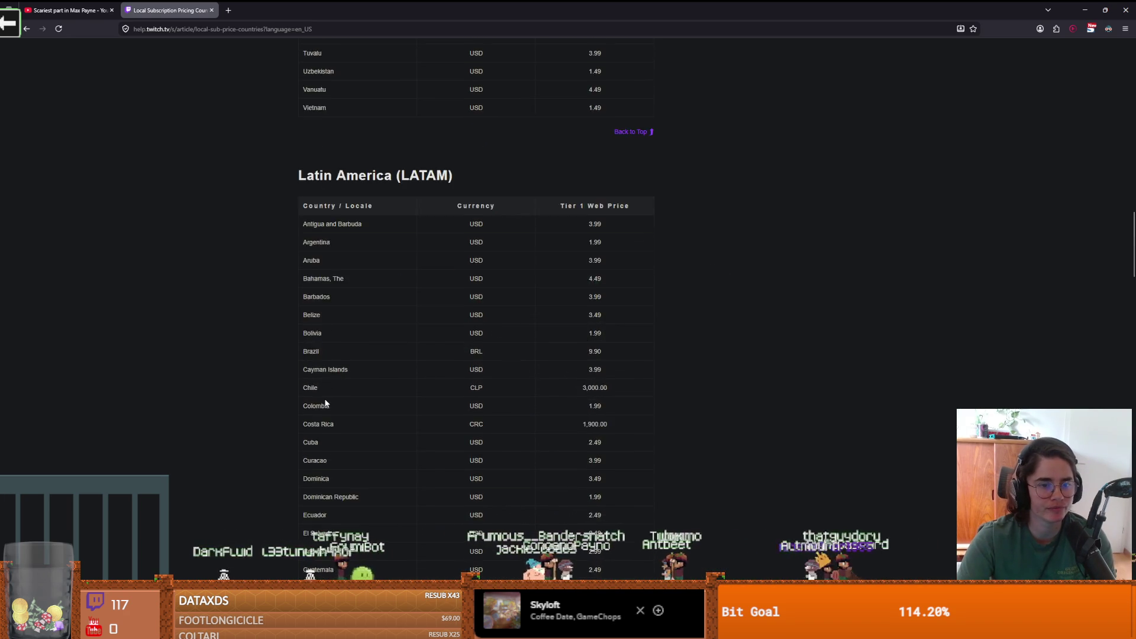
pyautogui.scroll(-10, 325, 398)
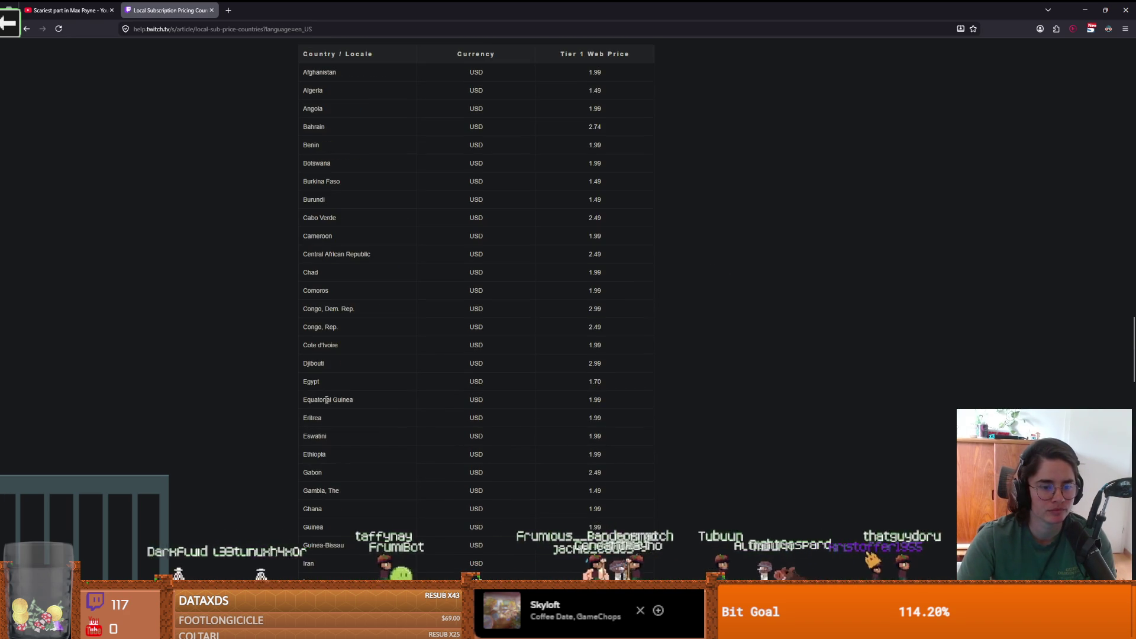
pyautogui.scroll(-9, 326, 400)
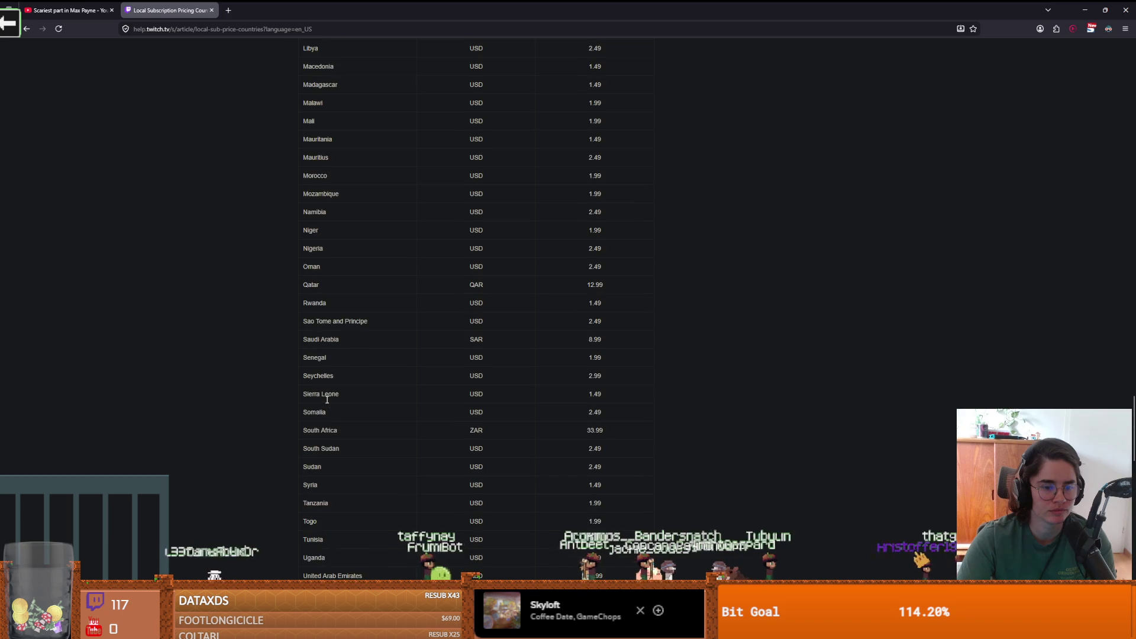
pyautogui.scroll(-4, 327, 403)
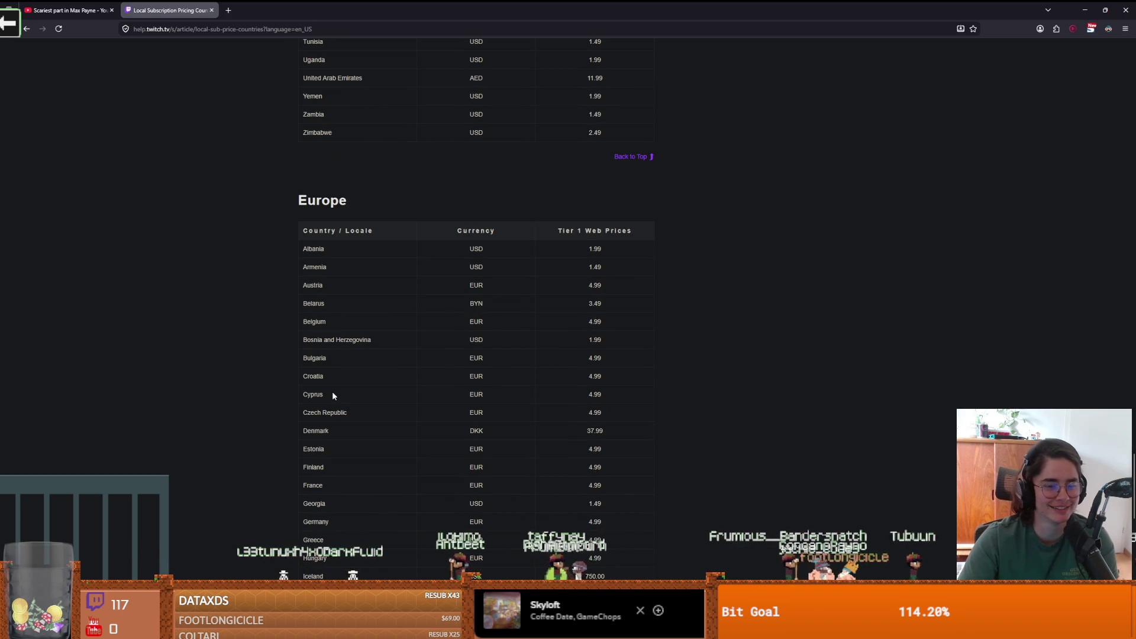
pyautogui.scroll(-6, 332, 393)
pyautogui.scroll(-4, 334, 384)
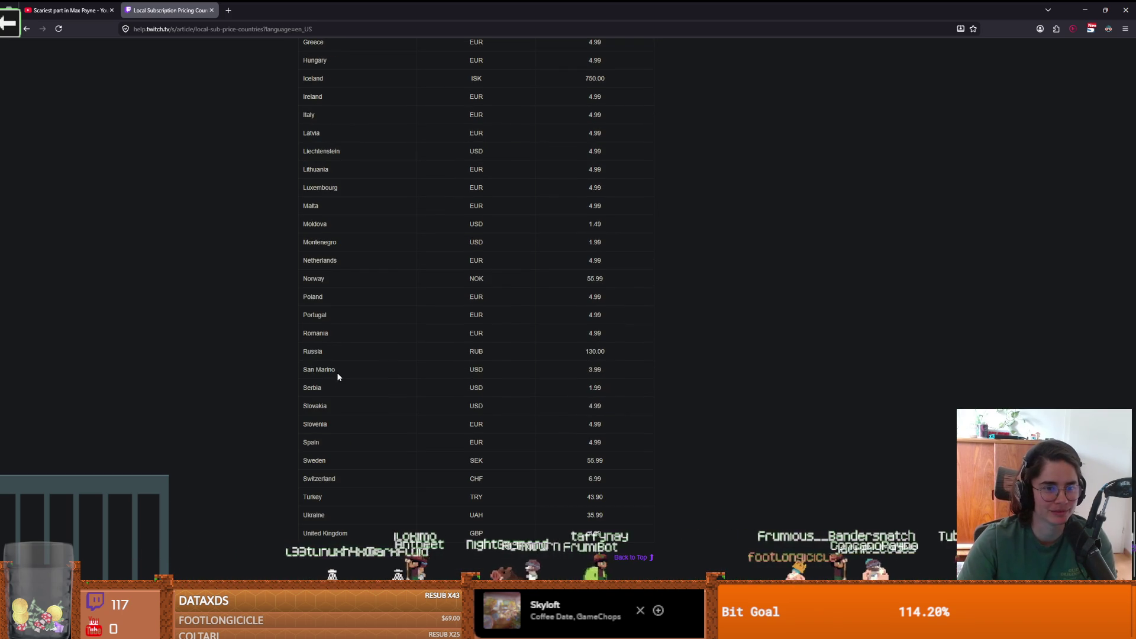
# - Locate and select Turkey's 43.90 TRY Tier 1 web price, then return to Godot
pyautogui.scroll(4, 337, 377)
pyautogui.scroll(-2, 339, 378)
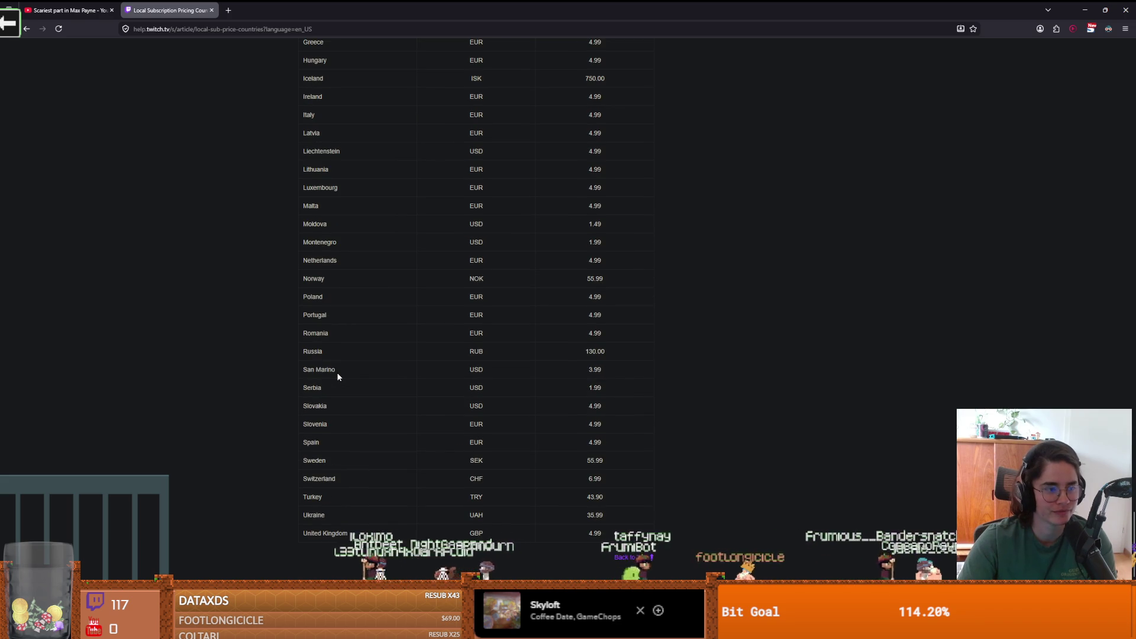
pyautogui.scroll(3, 338, 377)
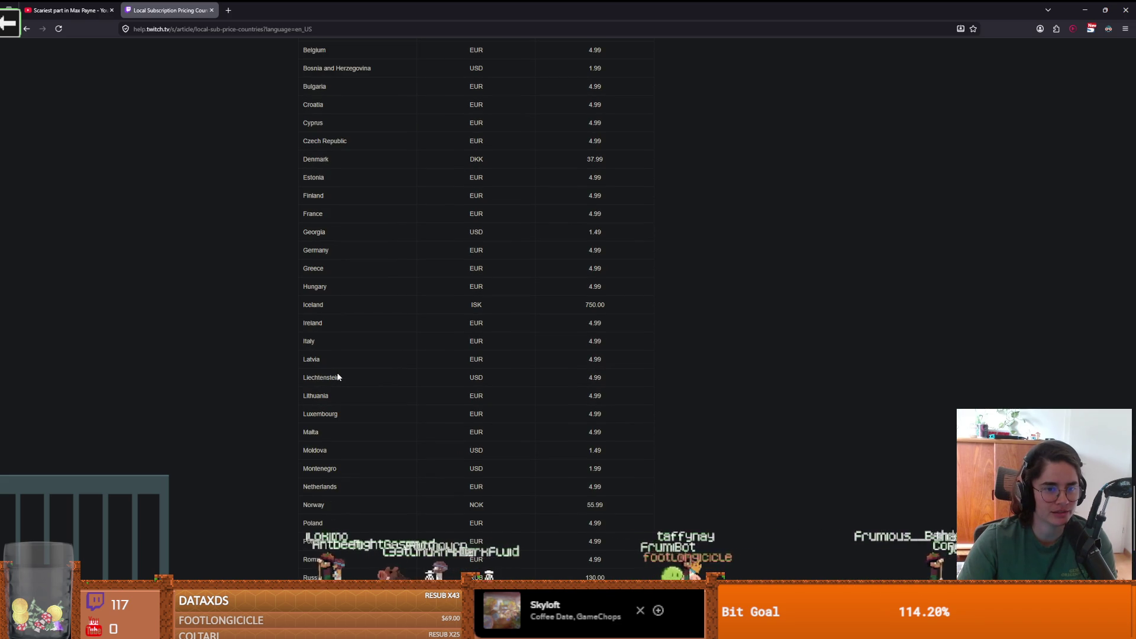
pyautogui.scroll(-3, 338, 376)
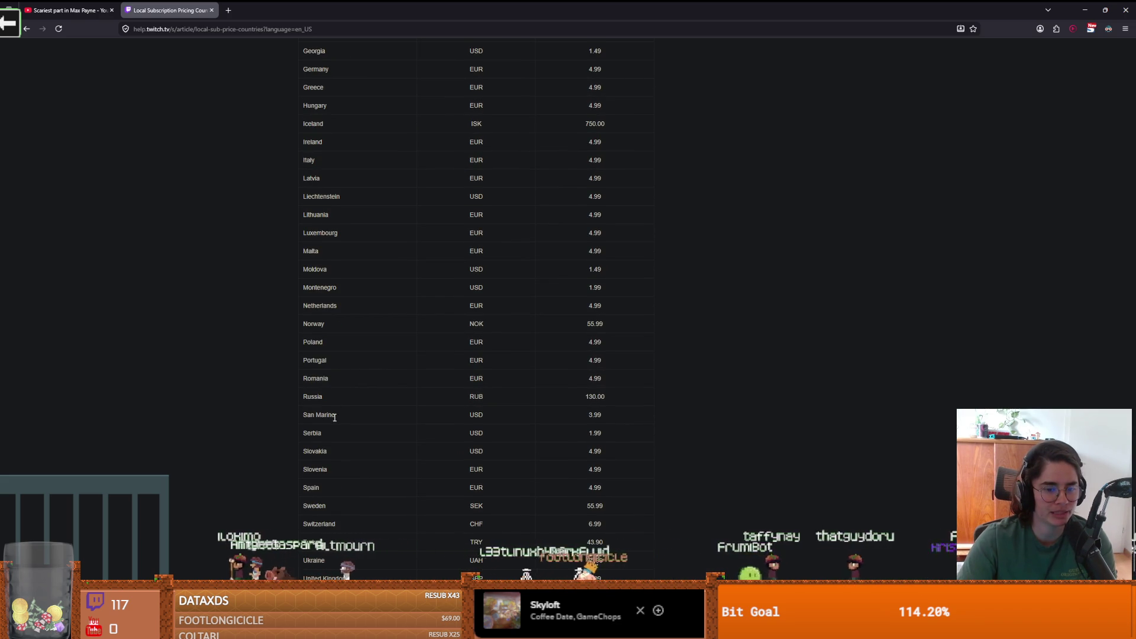
pyautogui.scroll(-3, 338, 378)
pyautogui.moveTo(605, 362); pyautogui.dragTo(590, 360)
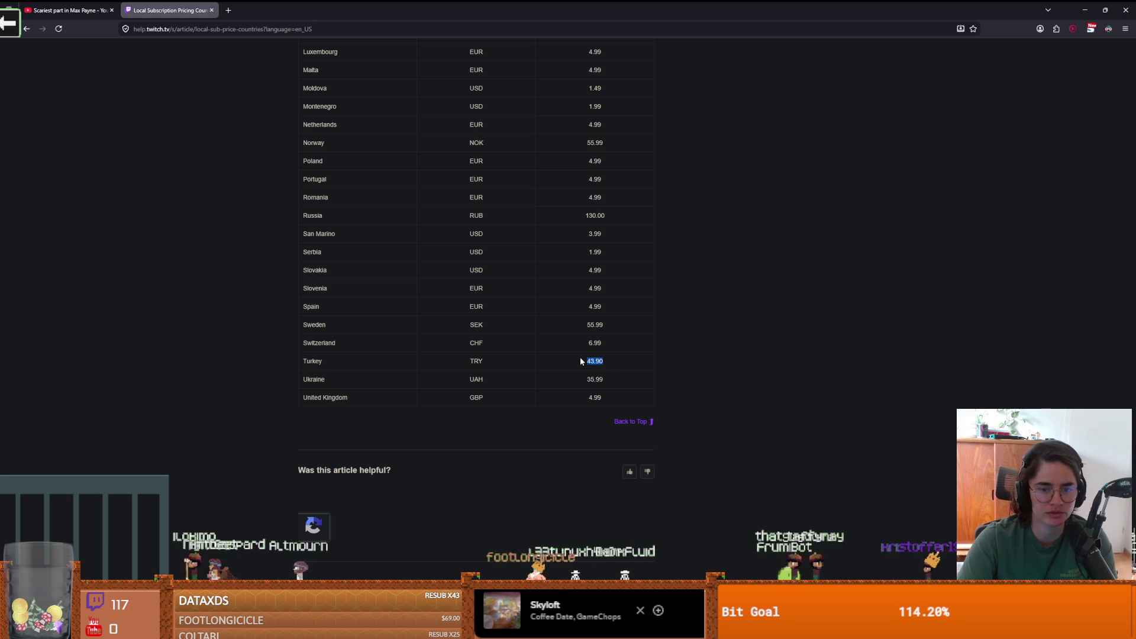
pyautogui.hotkey('alt', 'Tab')
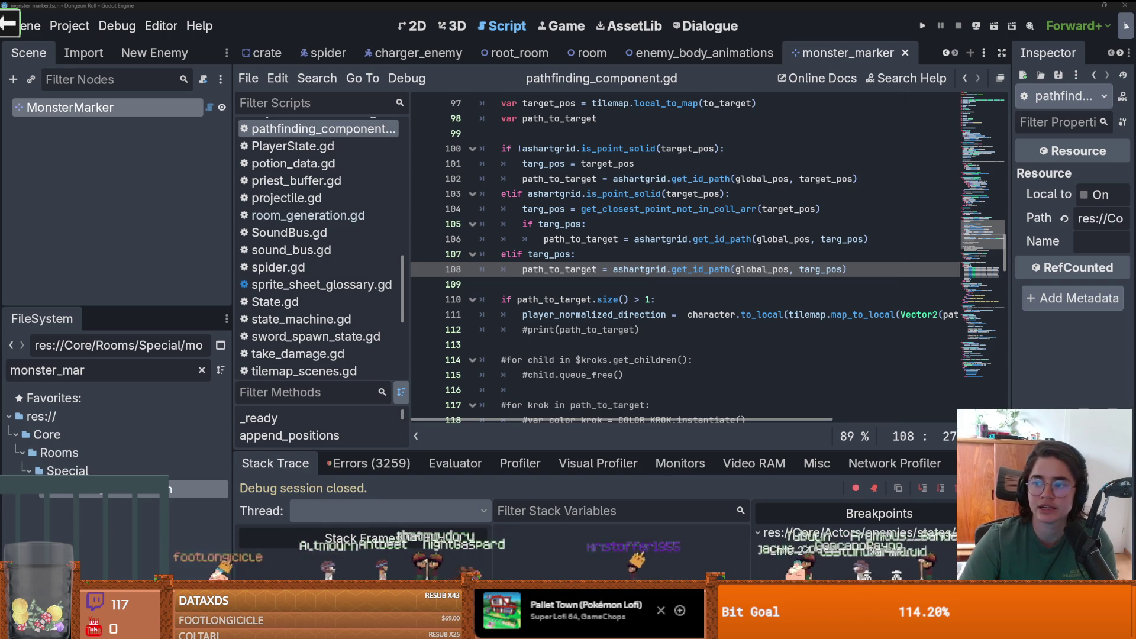
# - Confirm Google's conversion of 43.90 Turkish lira to 0.98 US dollars, then return to Godot
pyautogui.hotkey('alt', 'Tab')
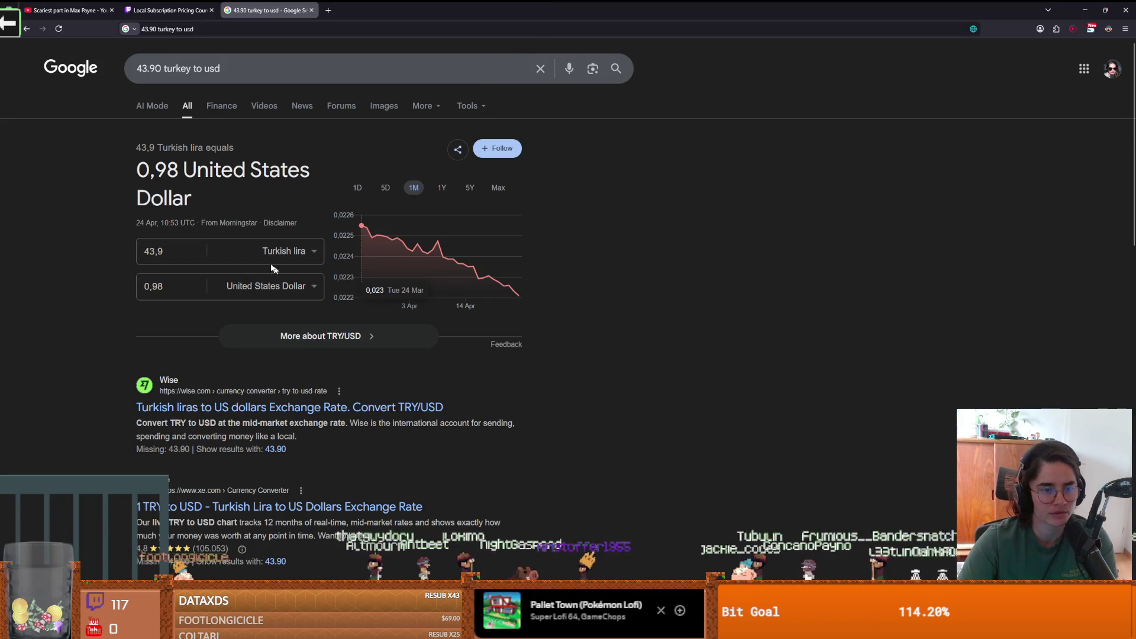
pyautogui.click(171, 243)
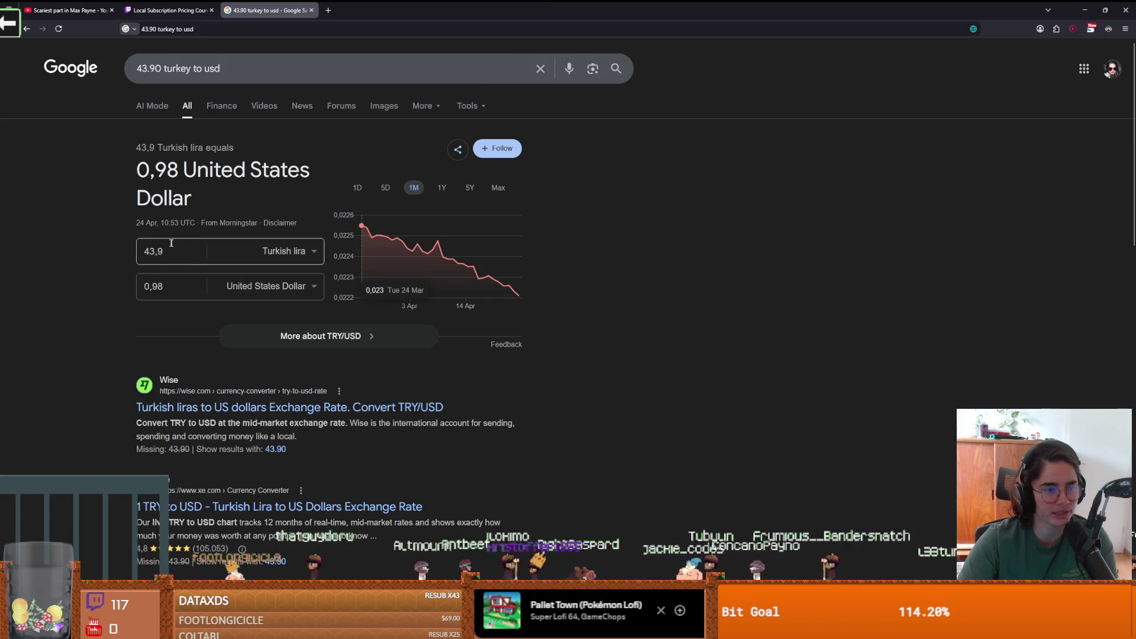
pyautogui.click(158, 285)
pyautogui.doubleClick(158, 286)
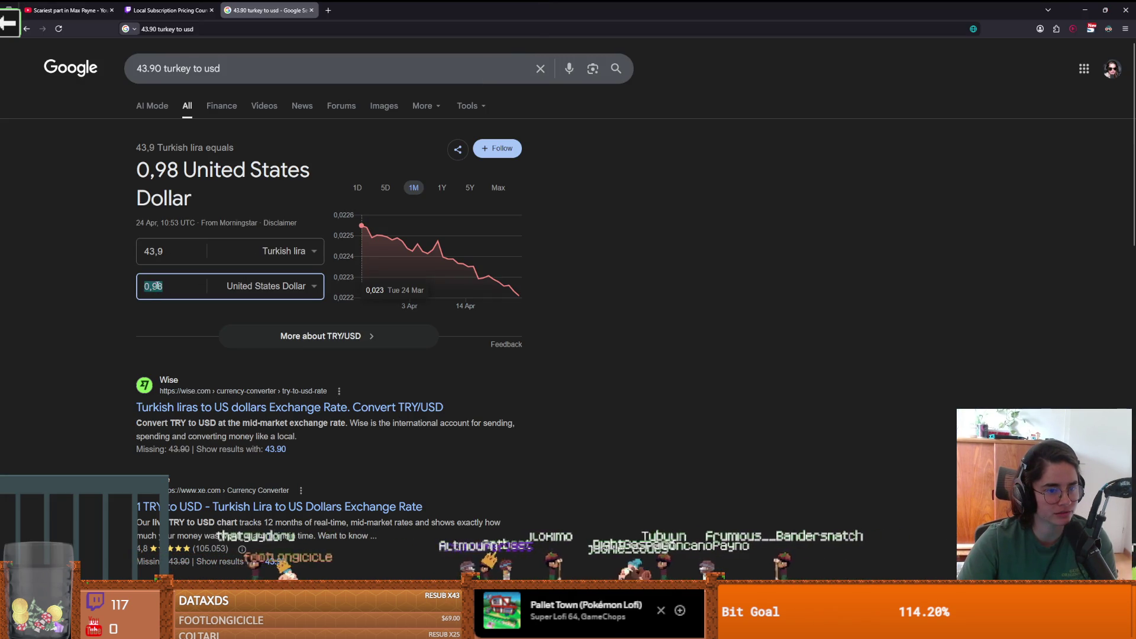
pyautogui.click(181, 290)
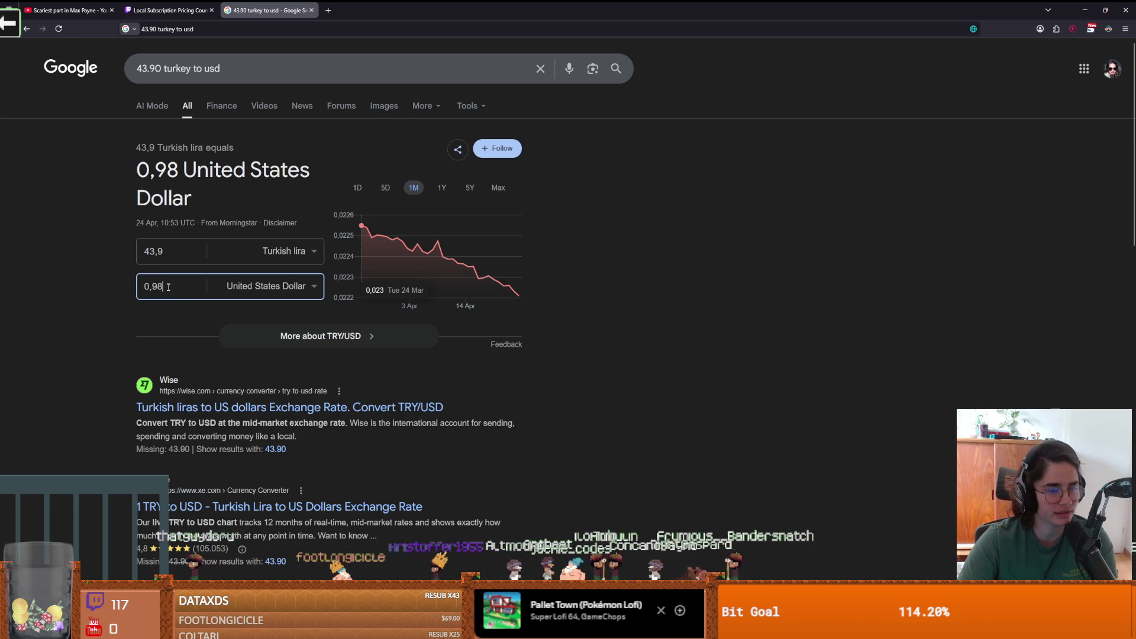
pyautogui.click(127, 289)
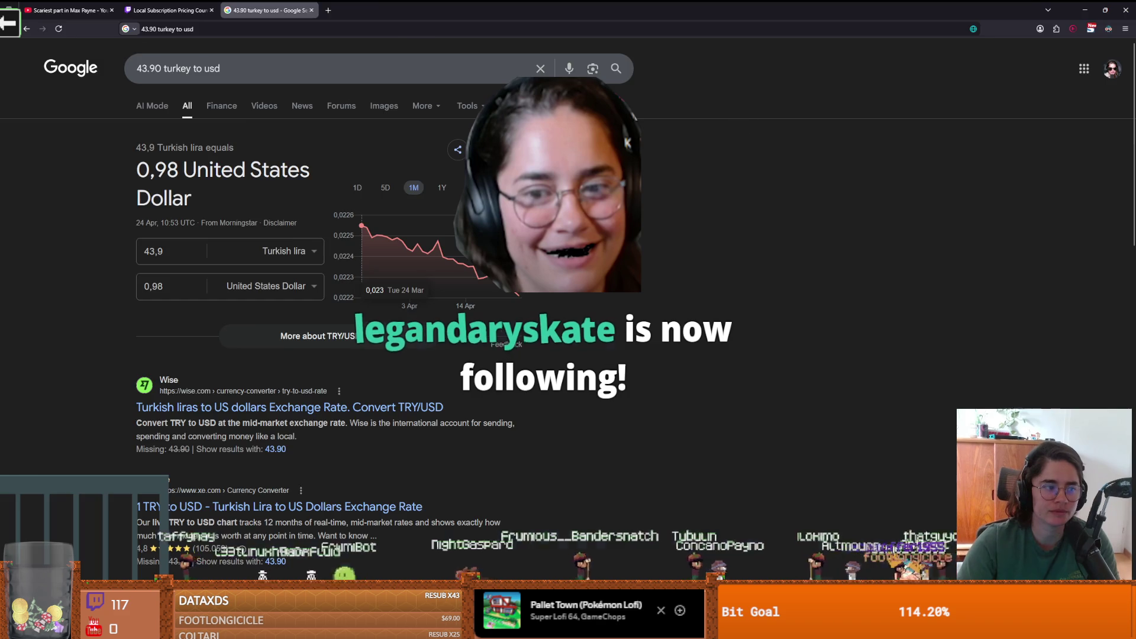
pyautogui.hotkey('alt', 'Tab')
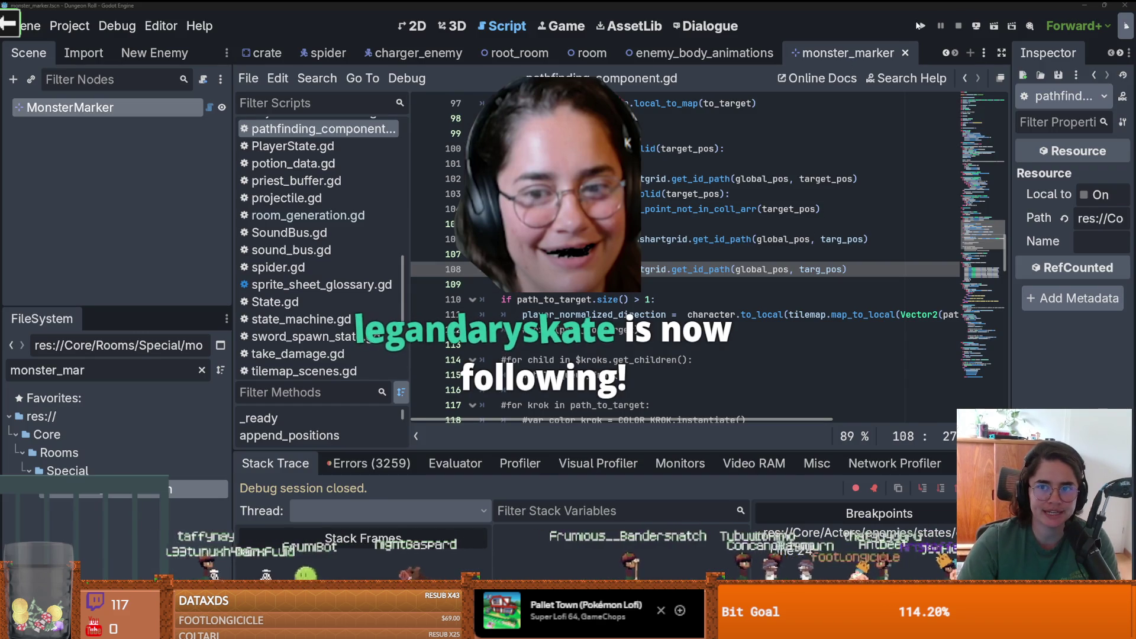
# - Launch the game with F5, walk toward the top door, and stop it
pyautogui.press('F5')
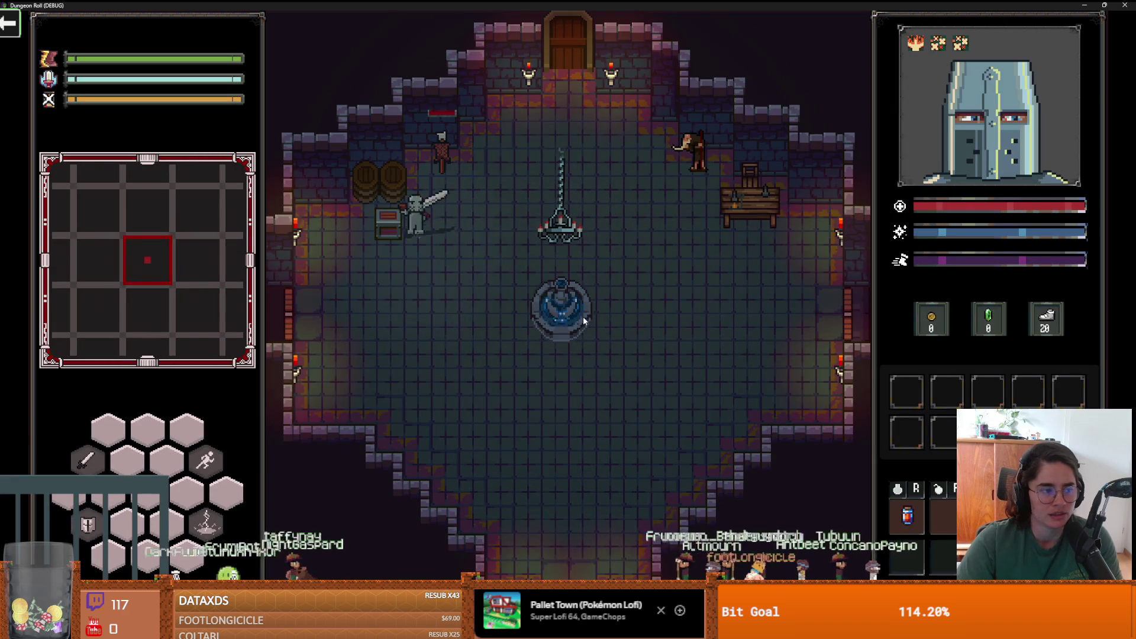
pyautogui.press('w')
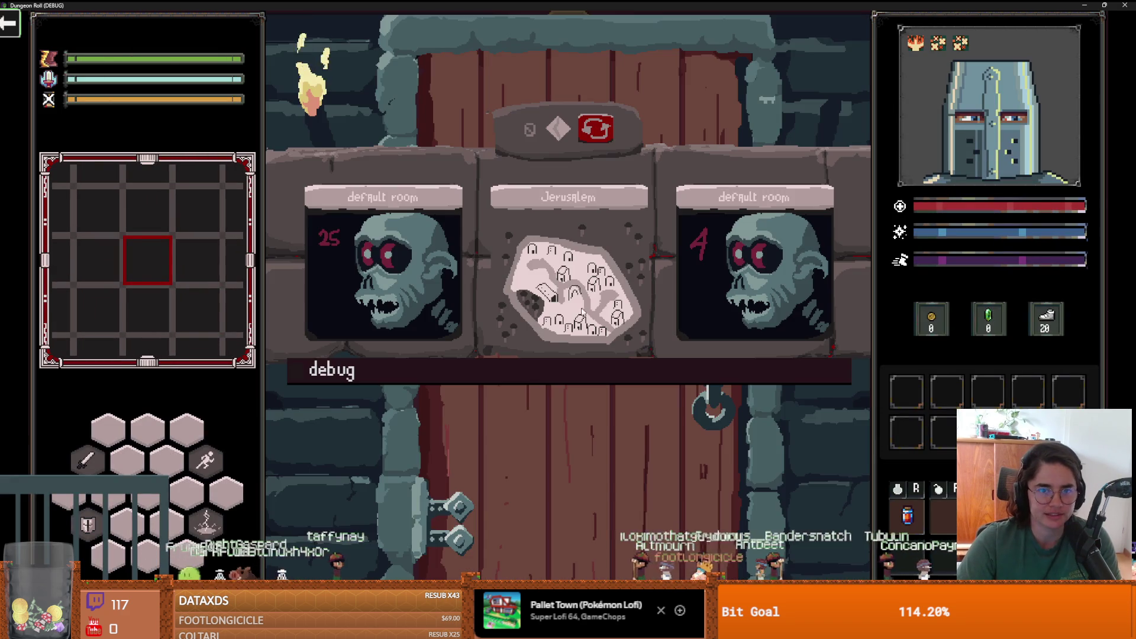
pyautogui.hotkey('alt', 'F4')
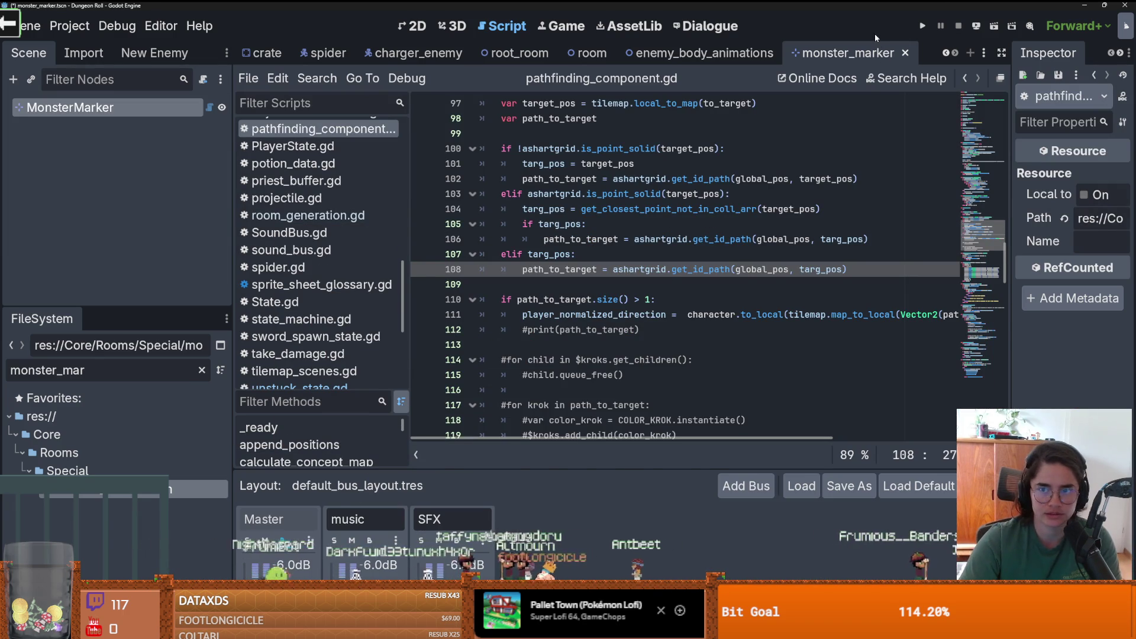
# - Rerun the game, swing the sword, and walk over to talk to Peter The Hermit
pyautogui.click(922, 25)
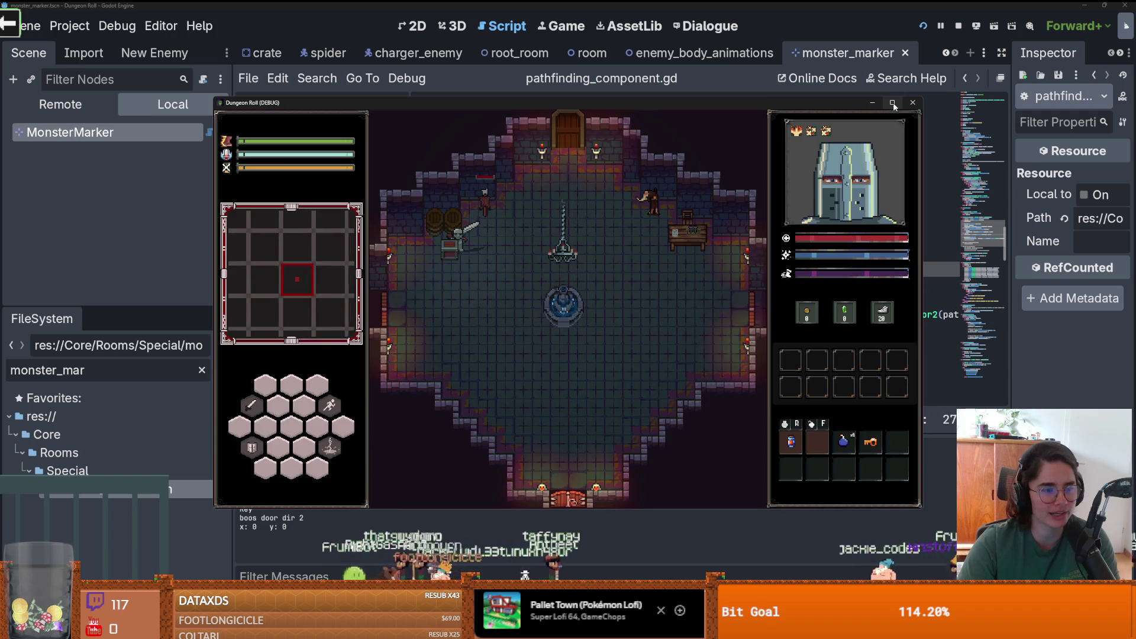
pyautogui.click(395, 255)
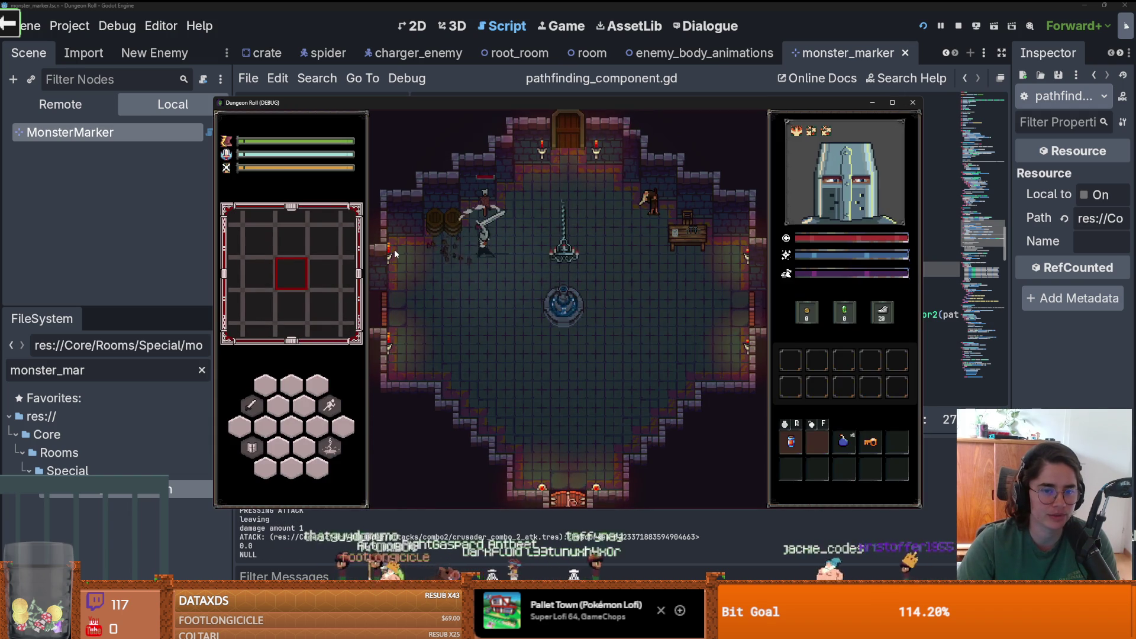
pyautogui.press('d')
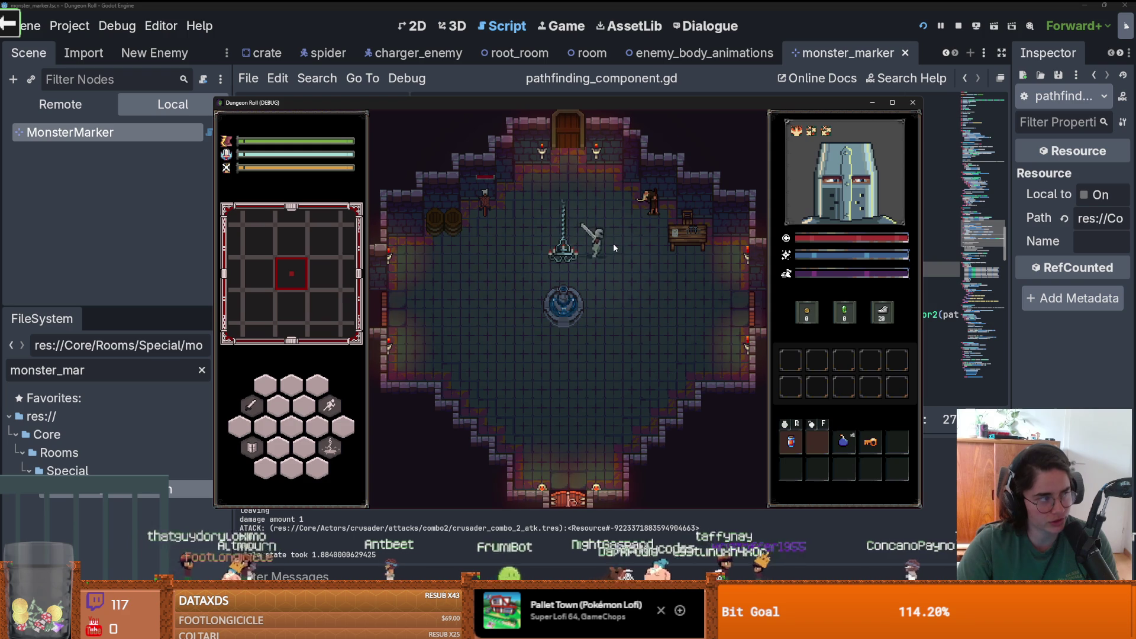
pyautogui.press('space')
pyautogui.press('w')
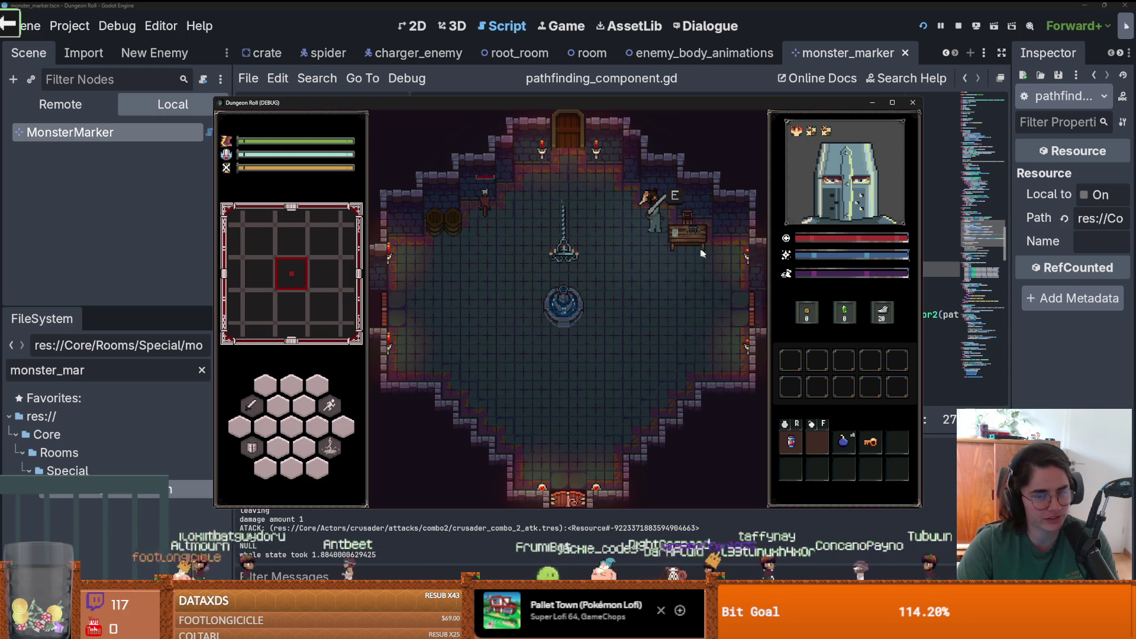
pyautogui.press('e')
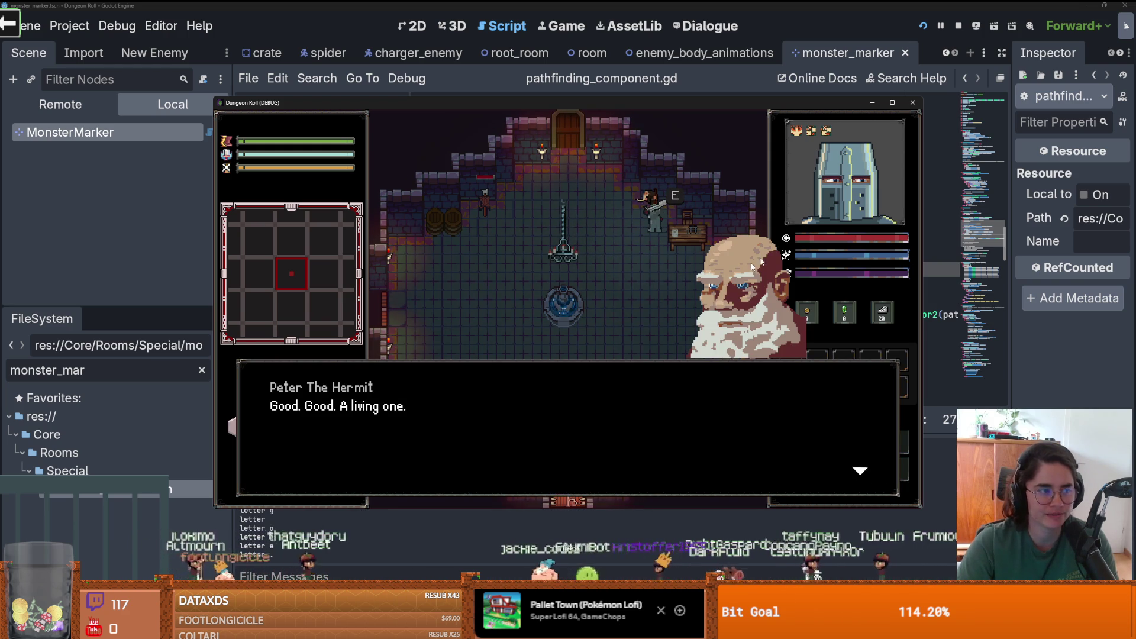
# - Restart, pick a room, grab the amulet, unlock the top door, and choose the Jerusalem room
pyautogui.click(913, 105)
pyautogui.press('F5')
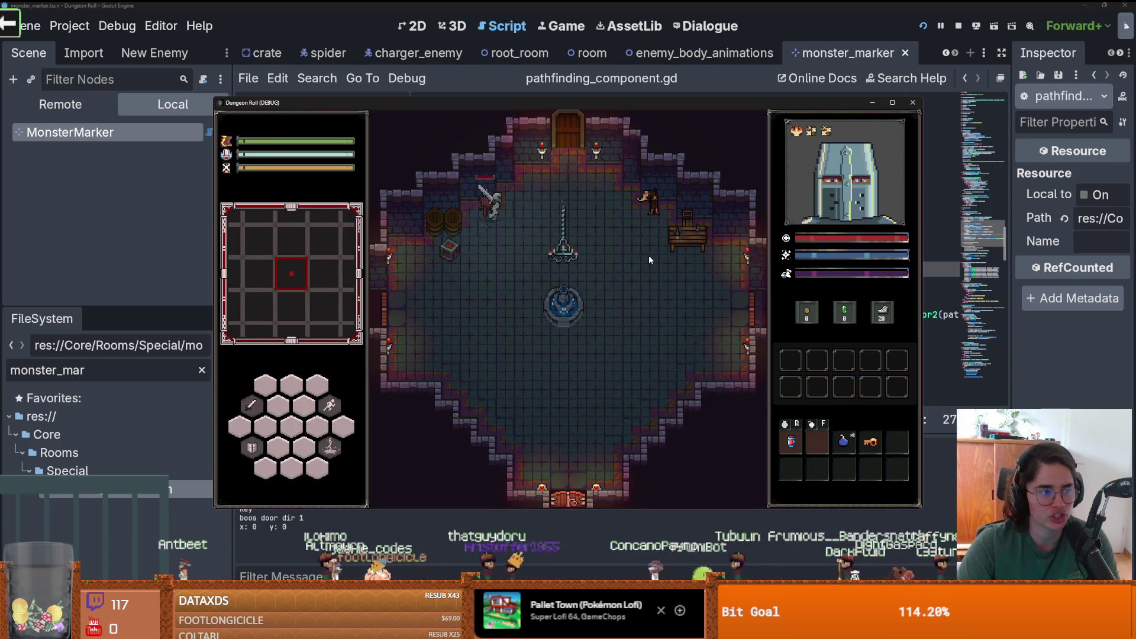
pyautogui.press('w')
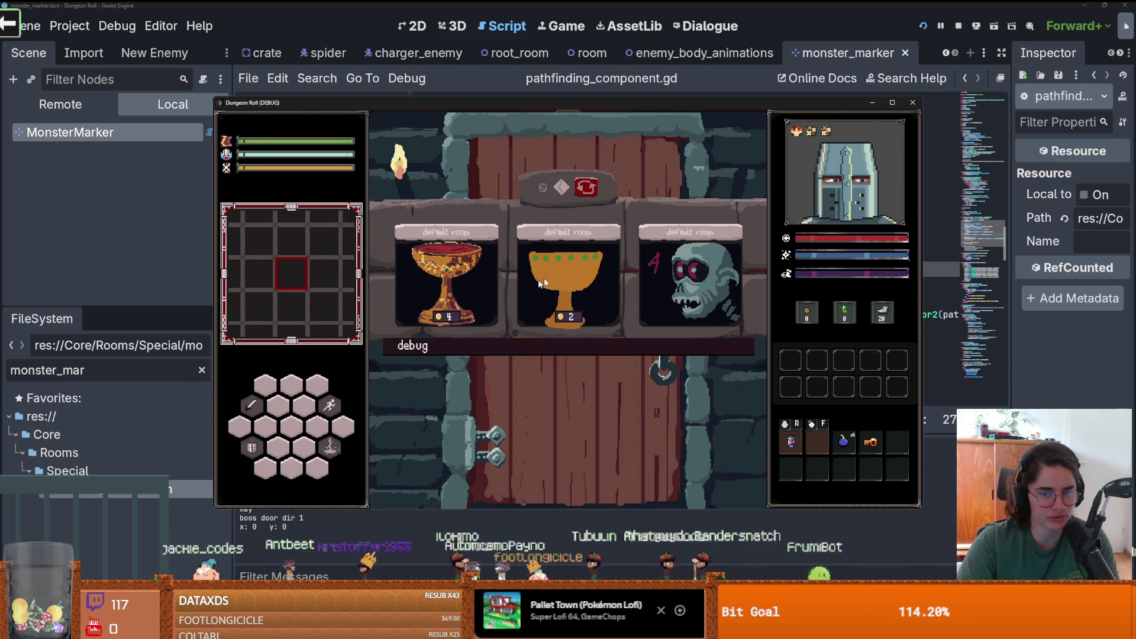
pyautogui.click(469, 269)
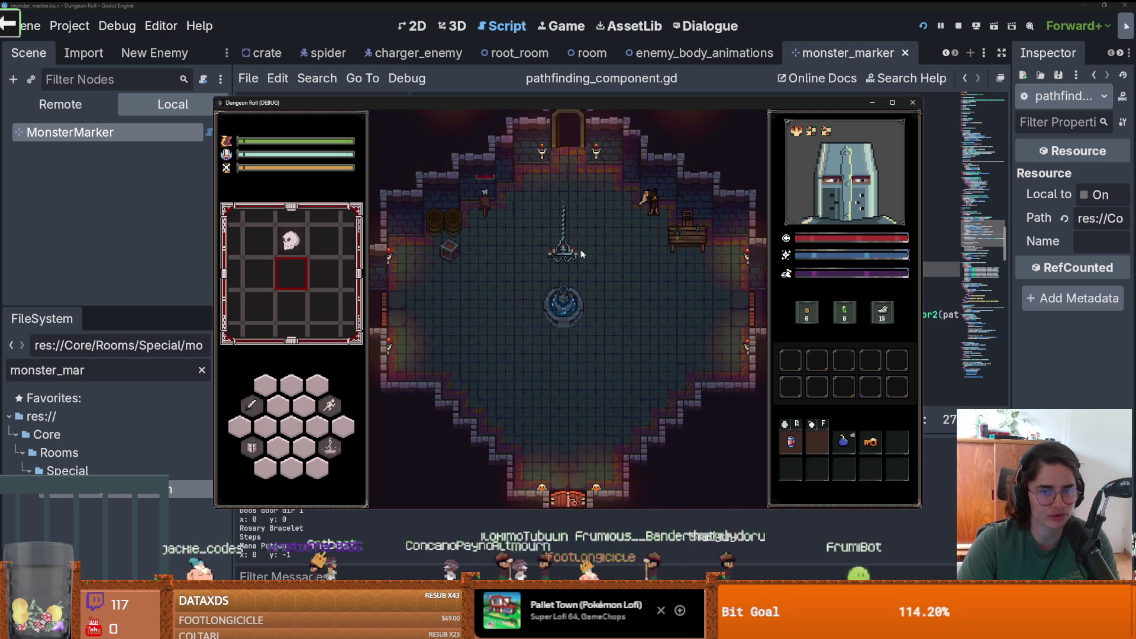
pyautogui.press('w')
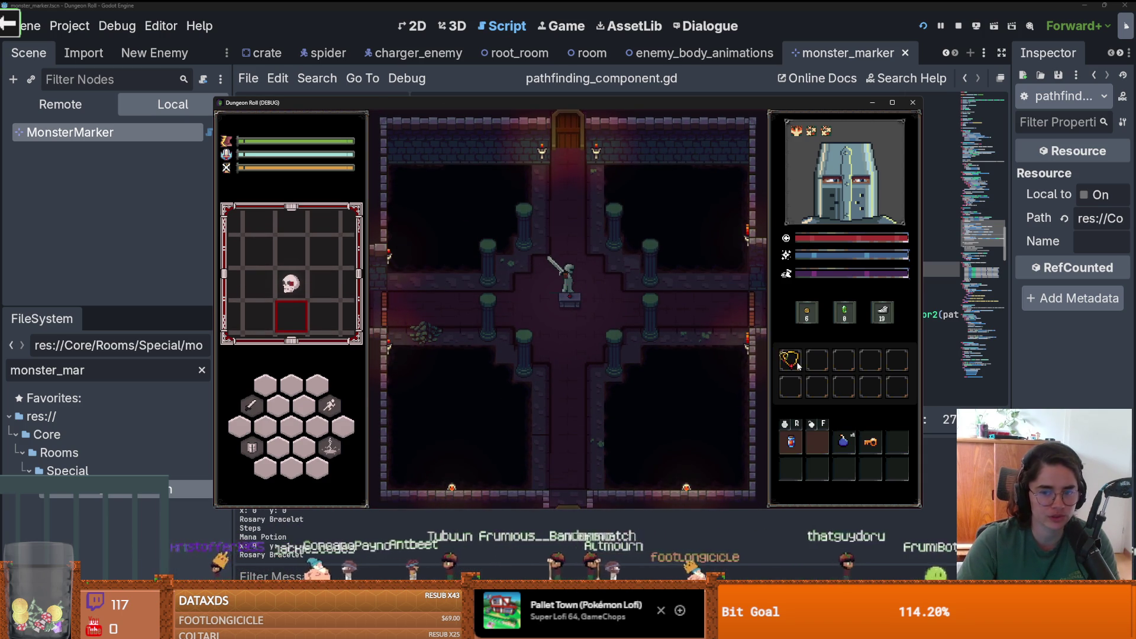
pyautogui.click(798, 366)
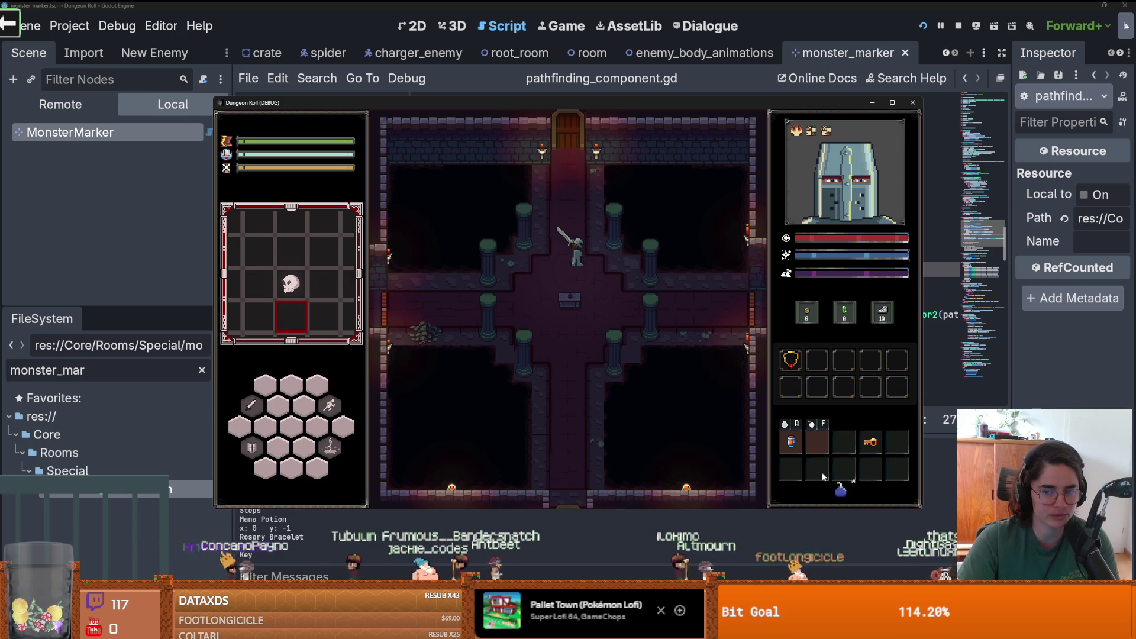
pyautogui.moveTo(820, 442)
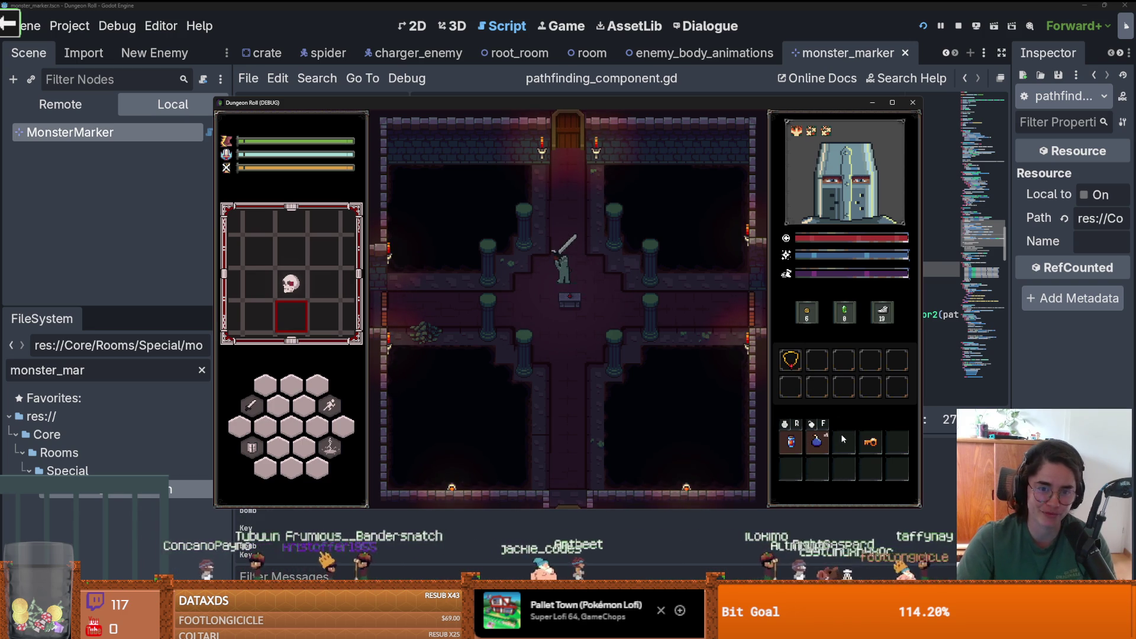
pyautogui.press('w')
pyautogui.press('e')
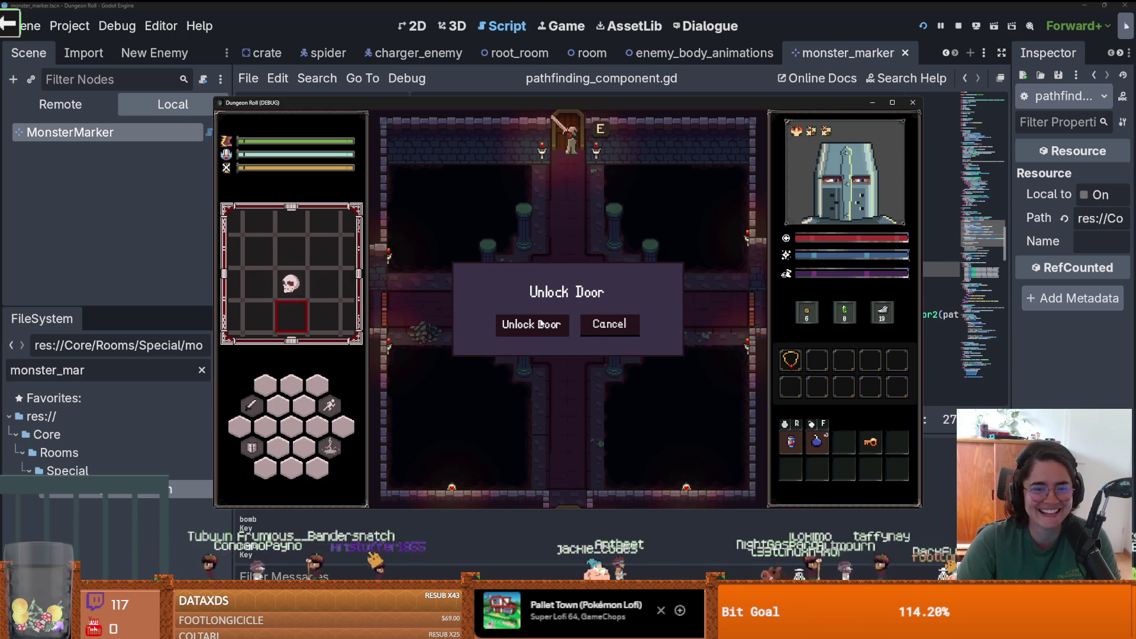
pyautogui.click(545, 331)
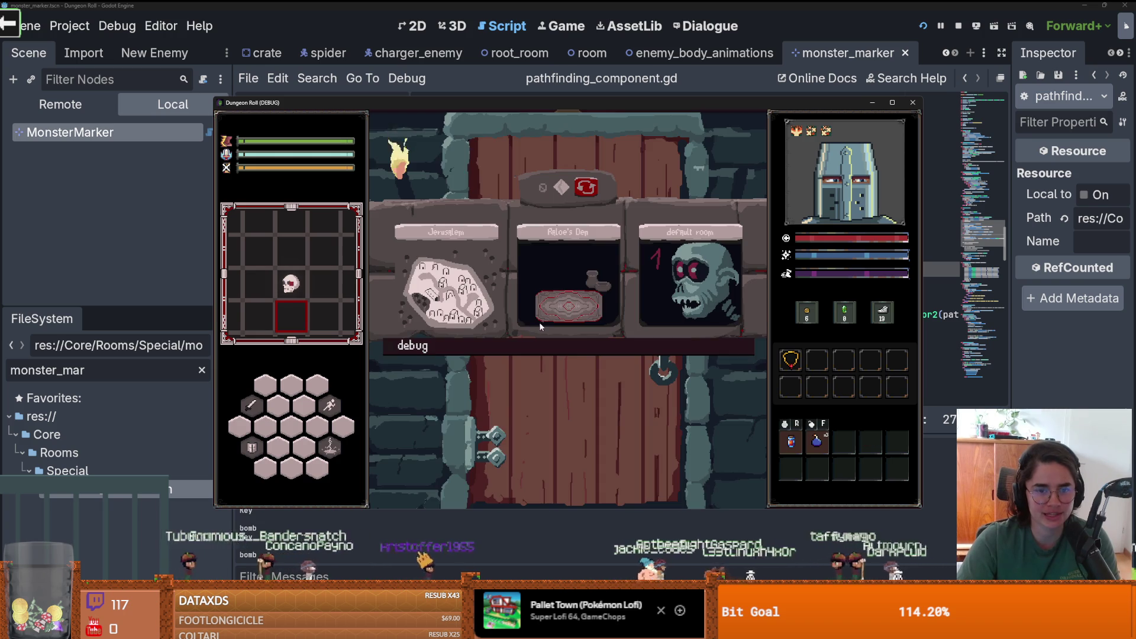
pyautogui.click(447, 278)
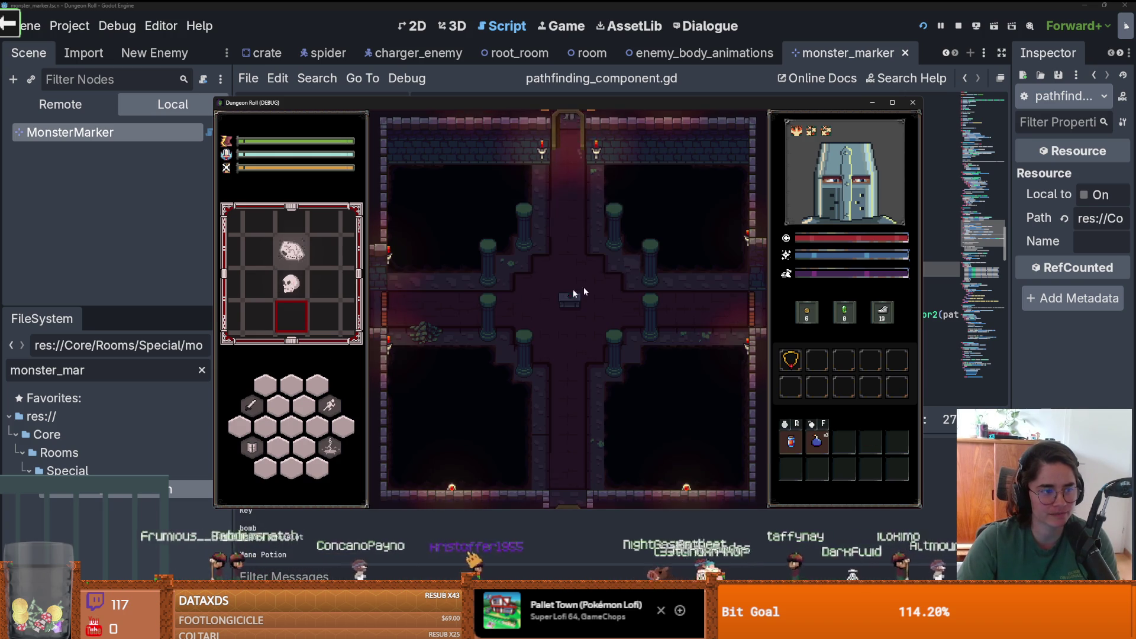
# - Fight the spiders in the Jerusalem room with sword slashes and lightning
pyautogui.press('a')
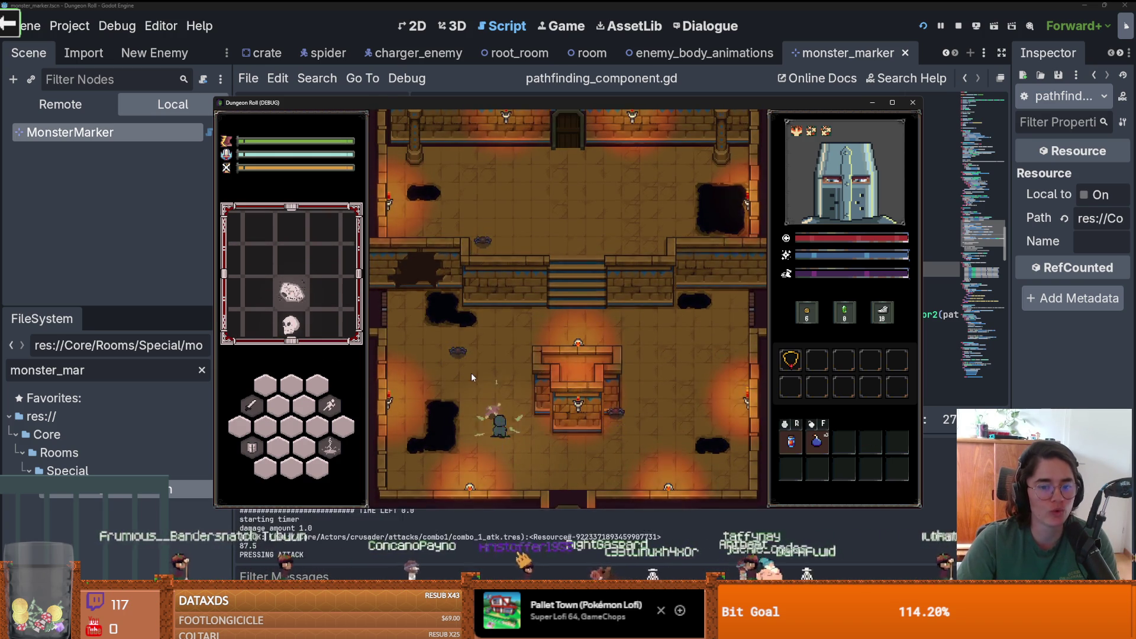
pyautogui.click(596, 355)
pyautogui.click(595, 382)
pyautogui.press('w')
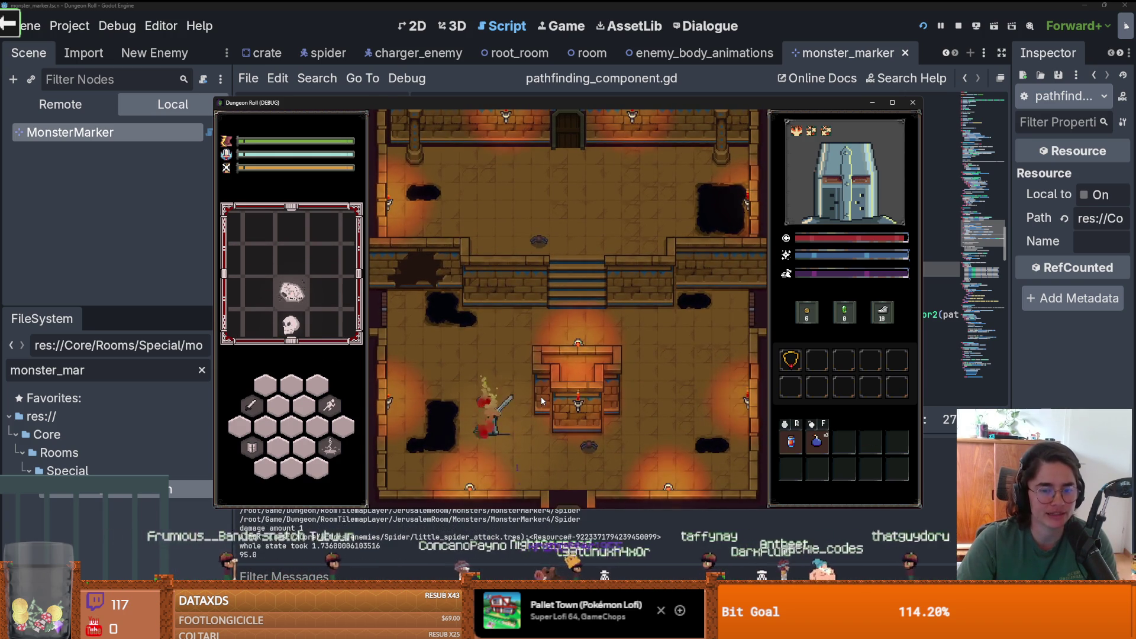
pyautogui.press('d')
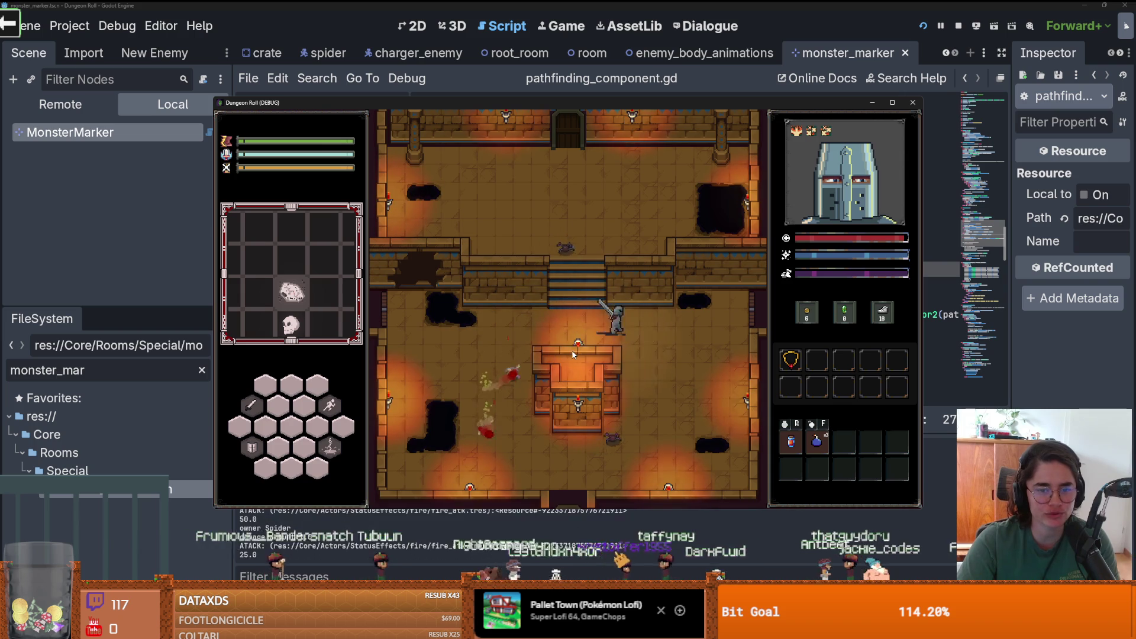
pyautogui.press('s')
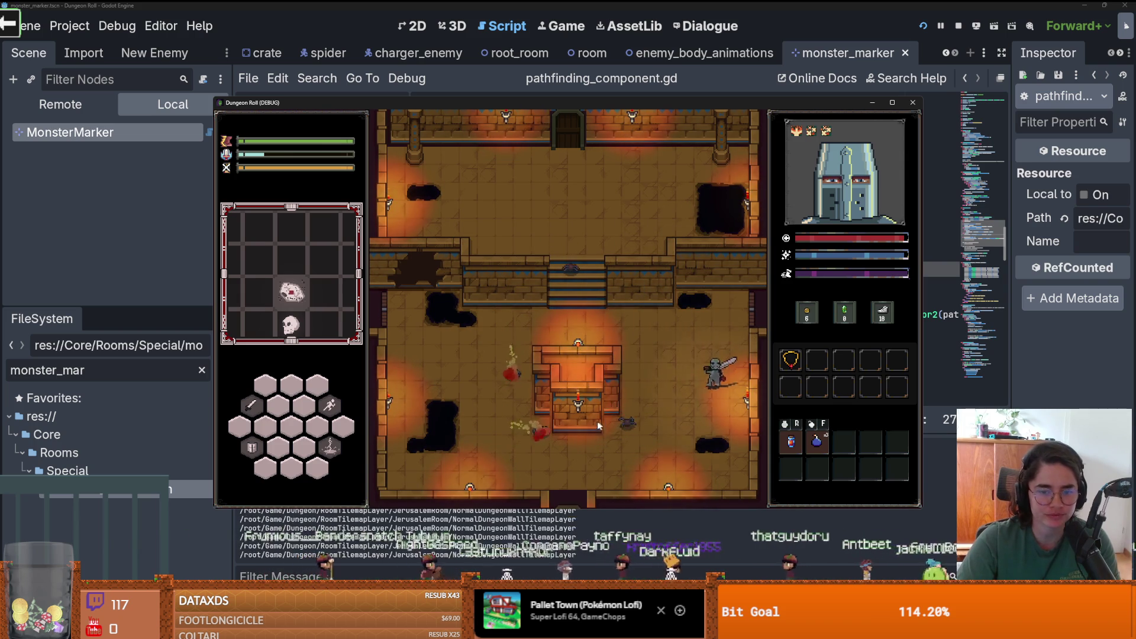
pyautogui.click(657, 450)
pyautogui.press('w')
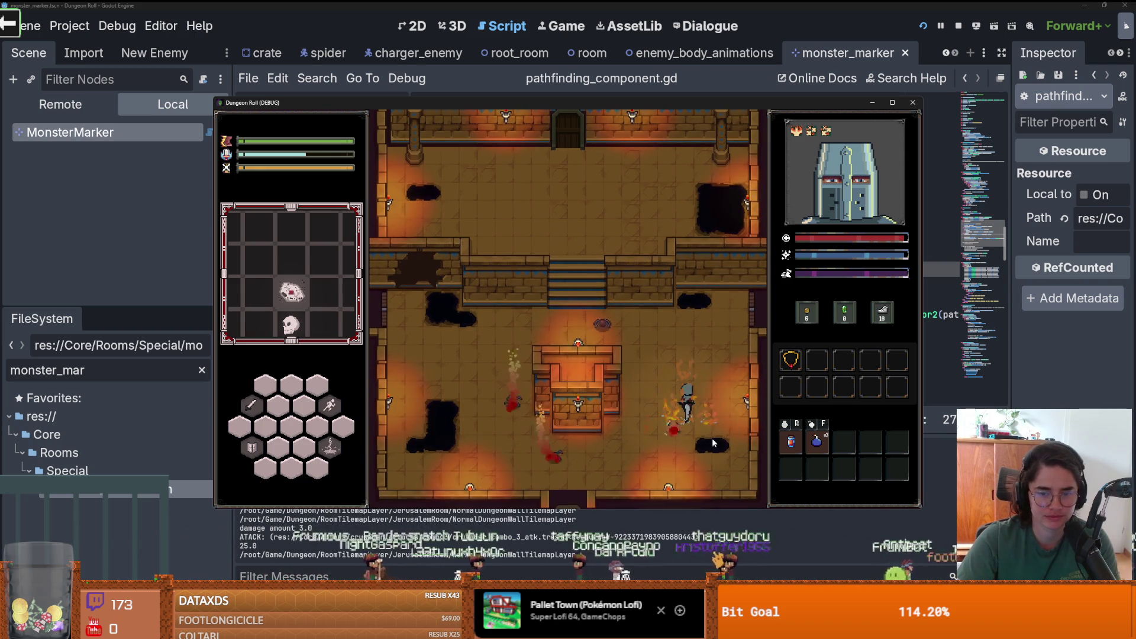
pyautogui.press('w')
pyautogui.press('a')
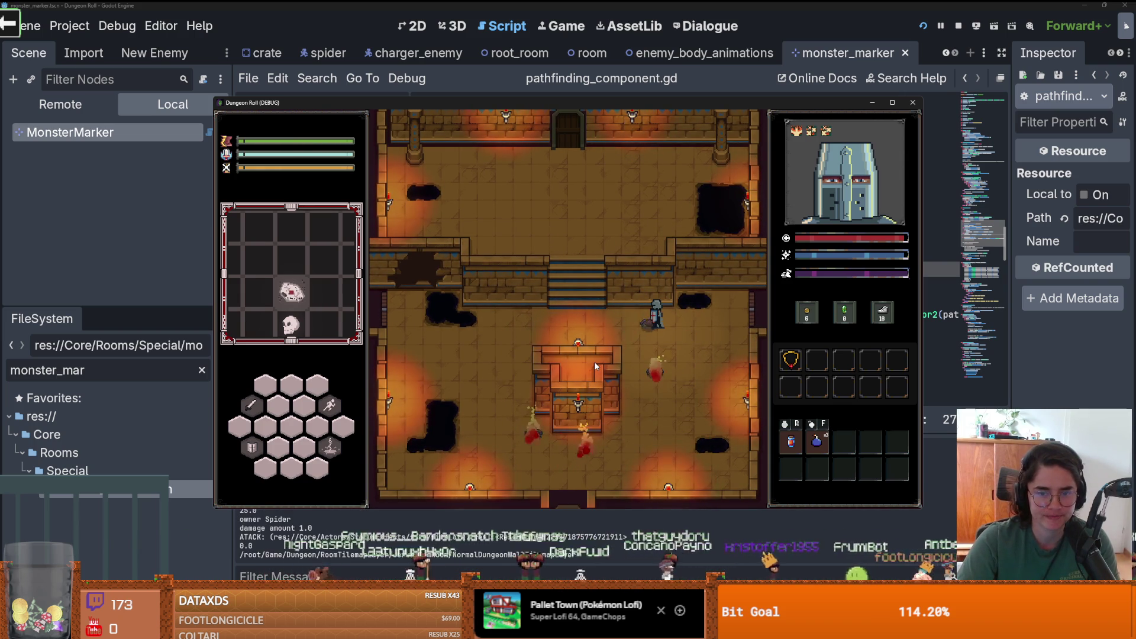
# - Clear the upper area with lightning and a sword combo, then stop the game
pyautogui.press('w')
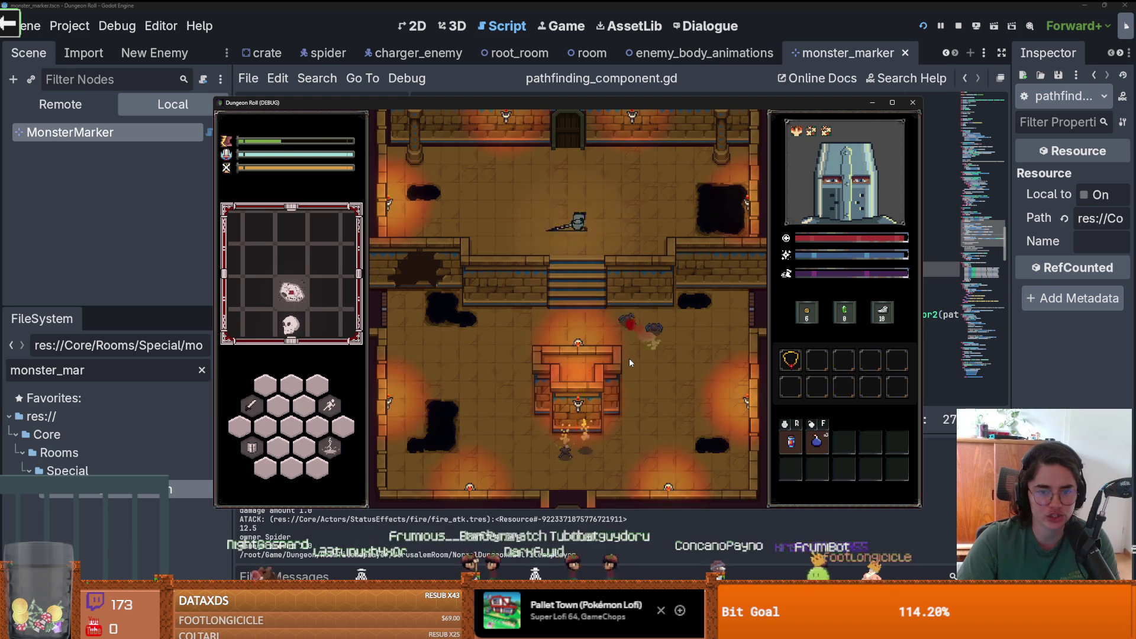
pyautogui.press('d')
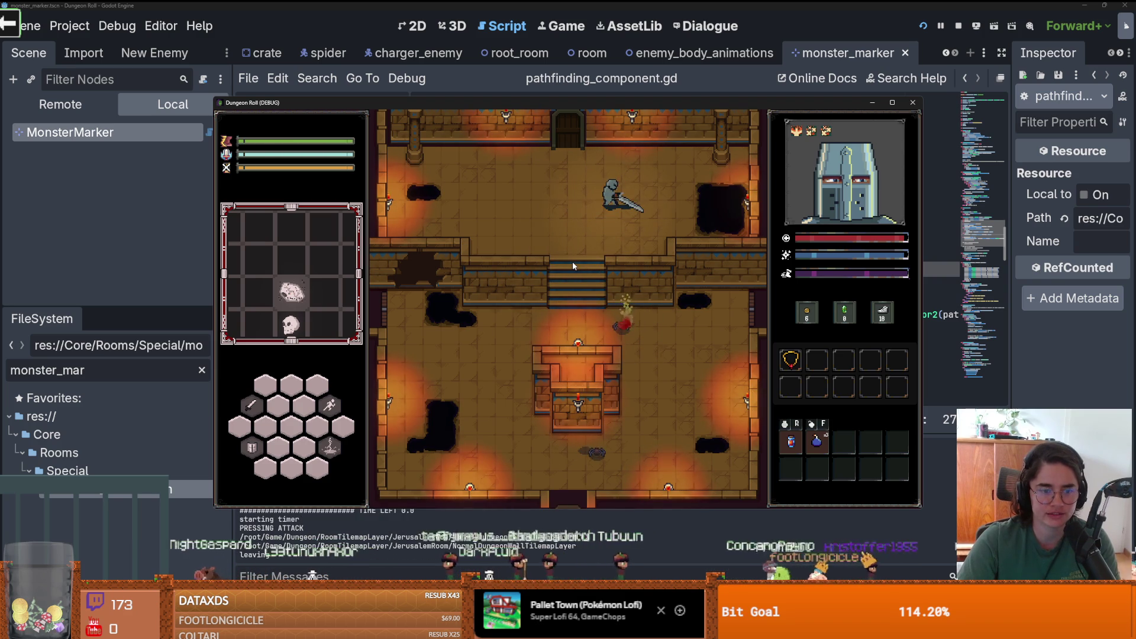
pyautogui.click(594, 245)
pyautogui.press('a')
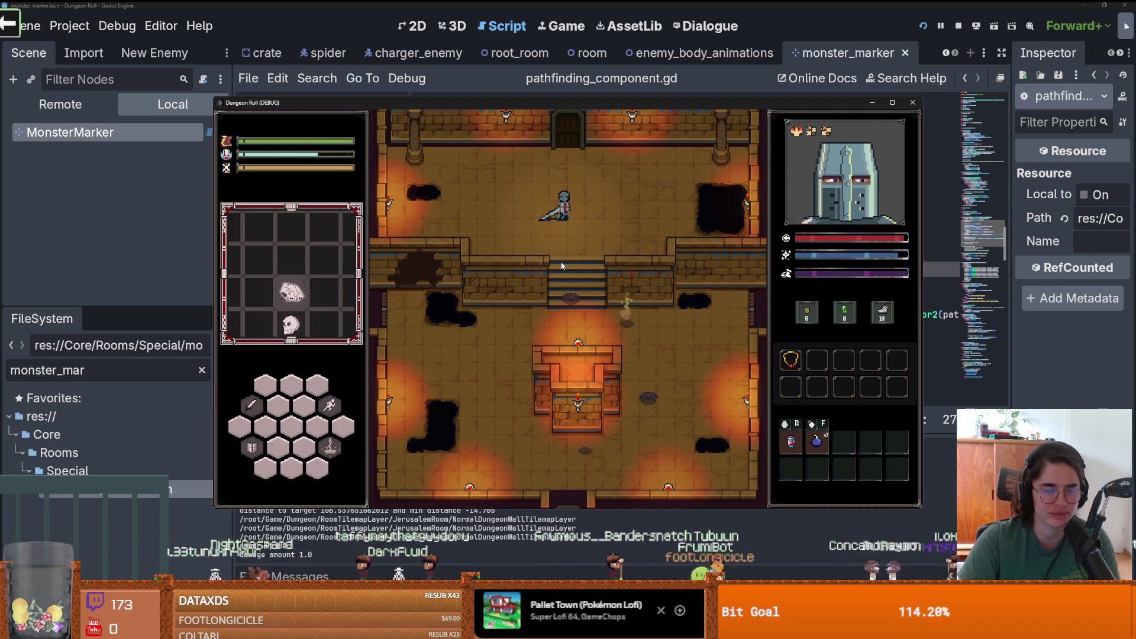
pyautogui.press('s')
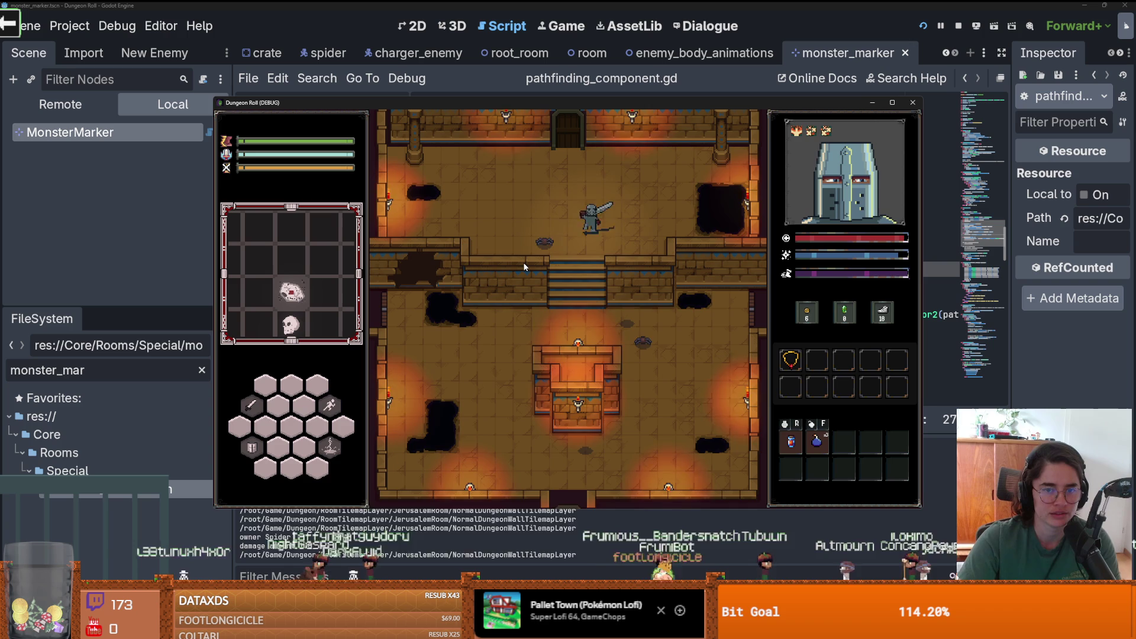
pyautogui.click(524, 266)
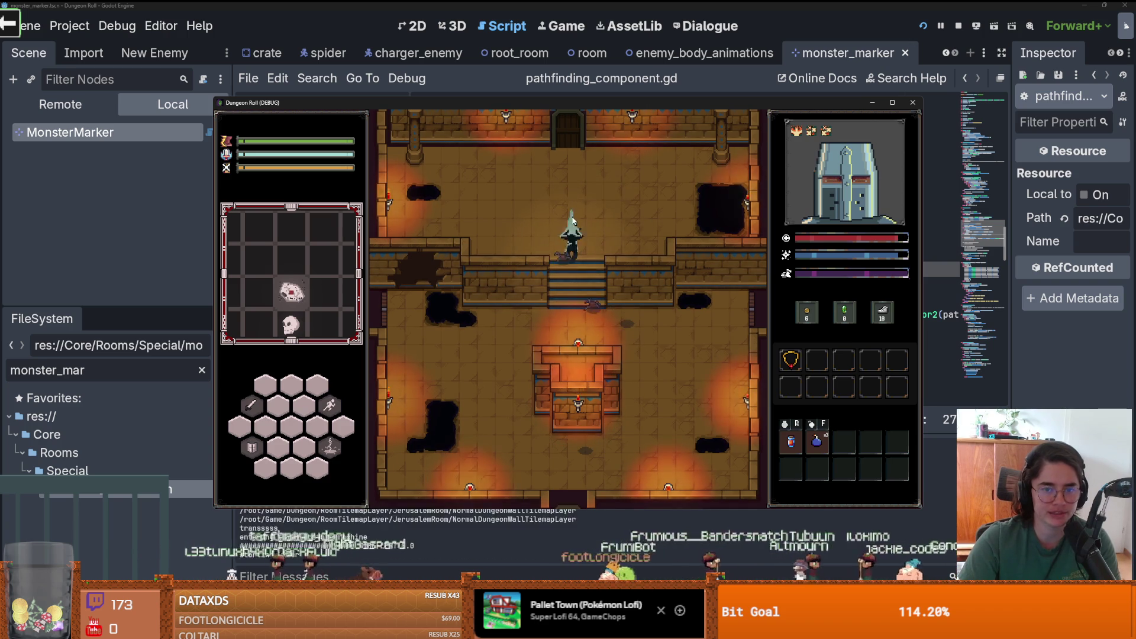
pyautogui.click(567, 281)
pyautogui.click(579, 284)
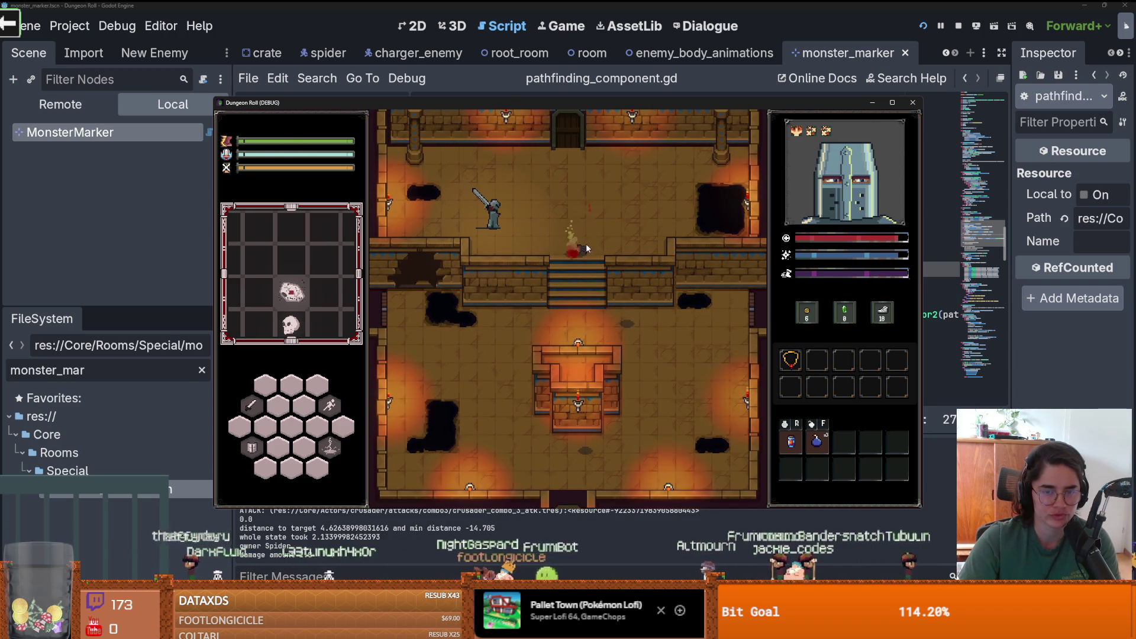
pyautogui.click(905, 104)
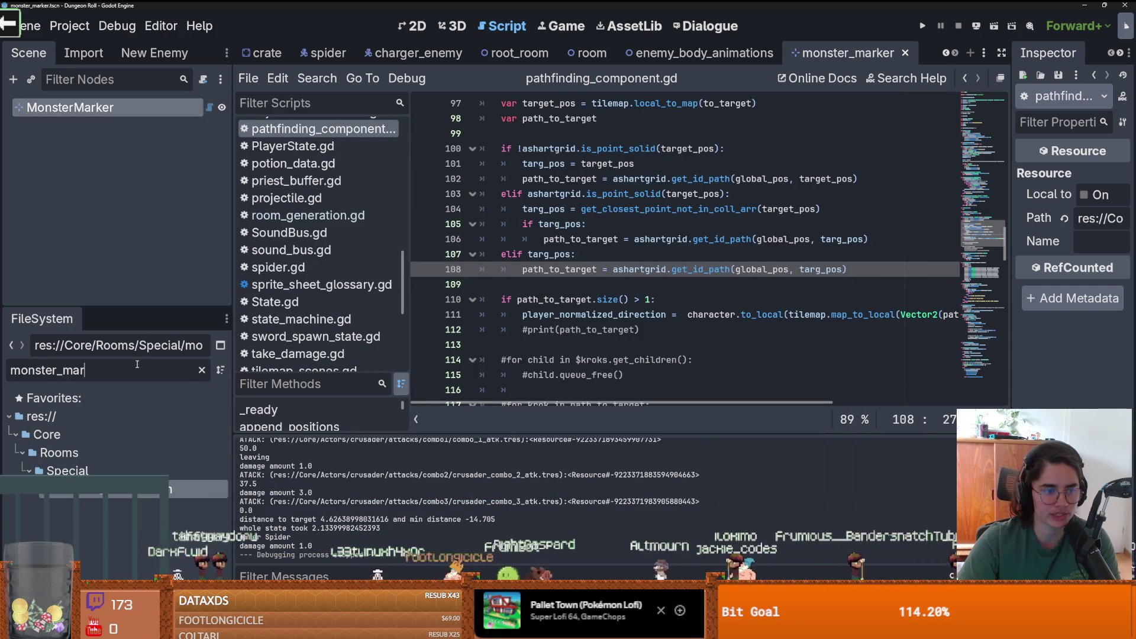
# - Open BaldwinIV_room.tscn via a 'baldwin' filter, unhide the Baldwin node, and save with Ctrl+S
pyautogui.write('baldwin')
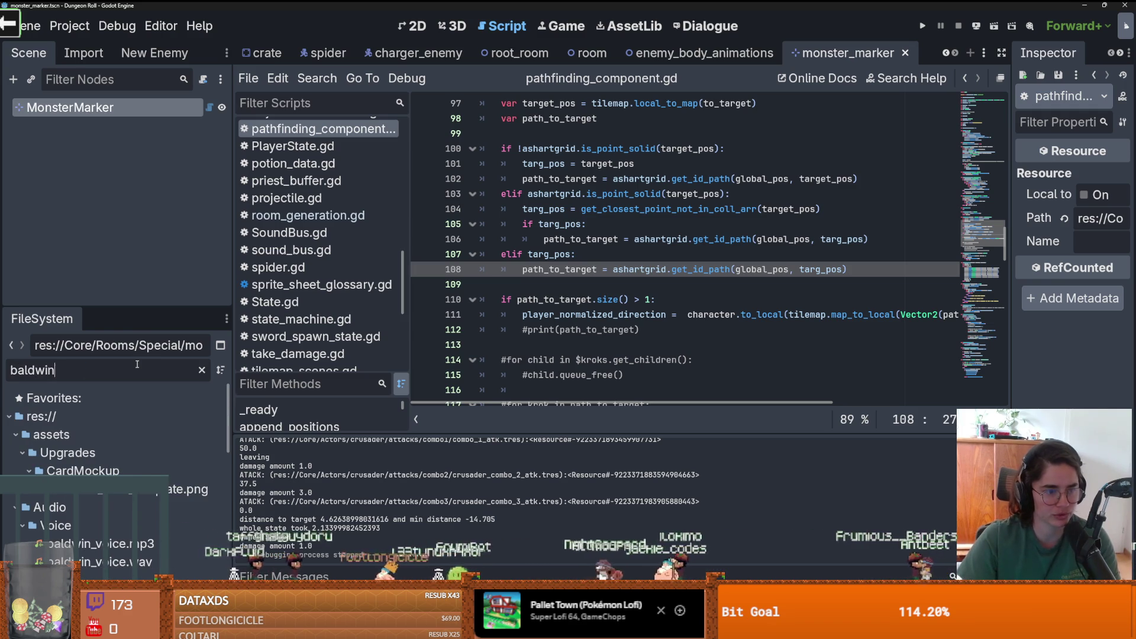
pyautogui.scroll(-5, 118, 462)
pyautogui.doubleClick(124, 474)
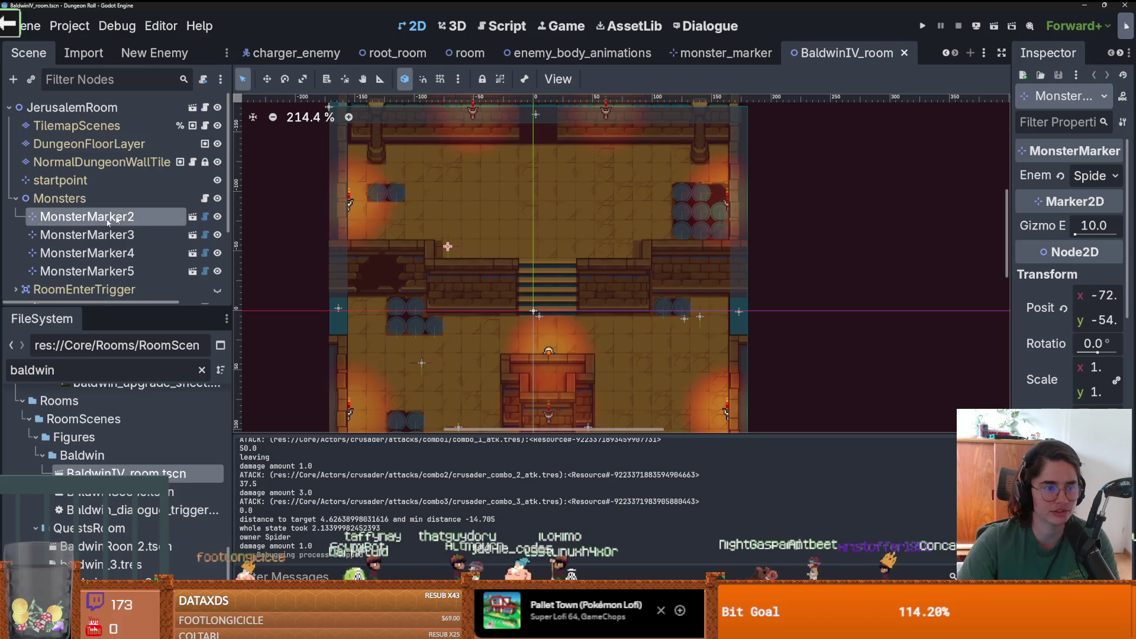
pyautogui.click(15, 234)
pyautogui.scroll(-2, 59, 237)
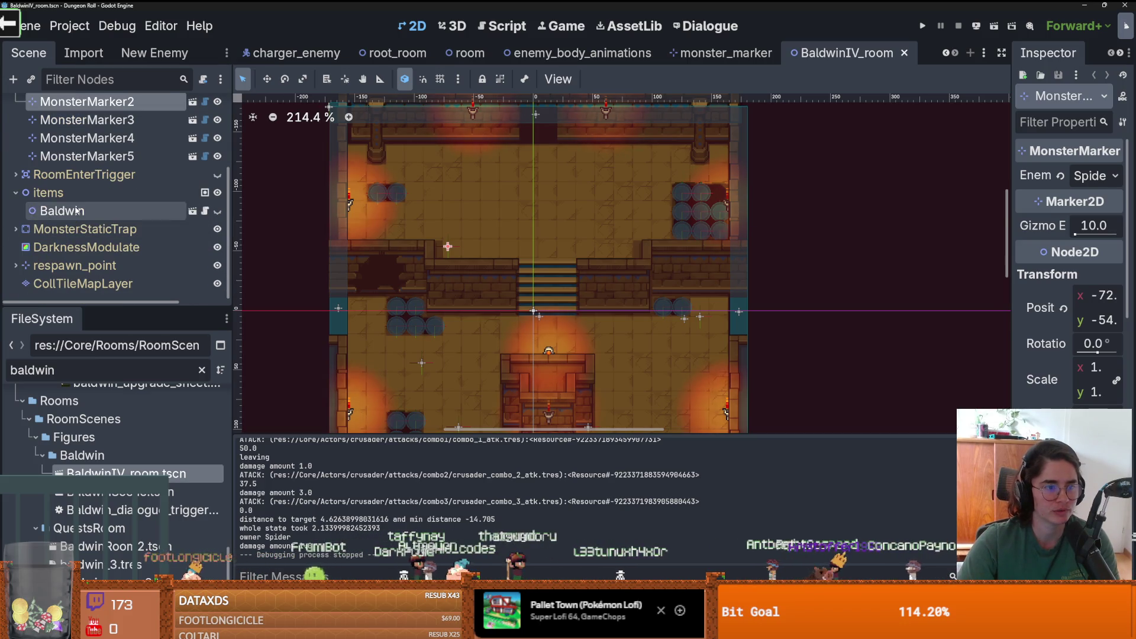
pyautogui.click(62, 211)
pyautogui.click(217, 211)
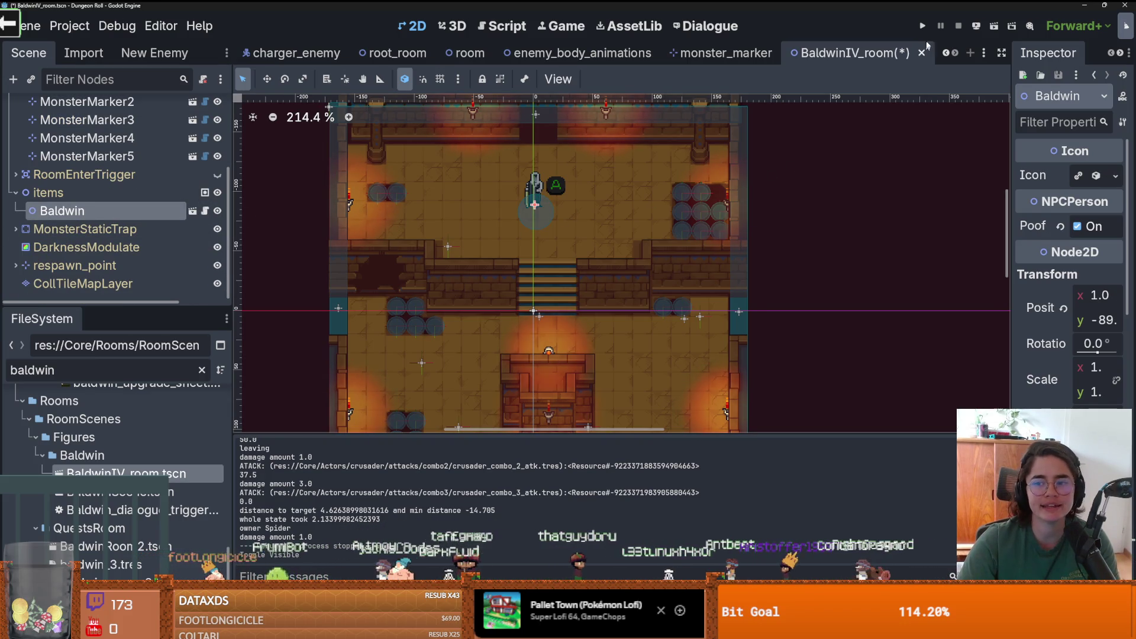
pyautogui.hotkey('ctrl', 's')
pyautogui.moveTo(1011, 164); pyautogui.dragTo(806, 160)
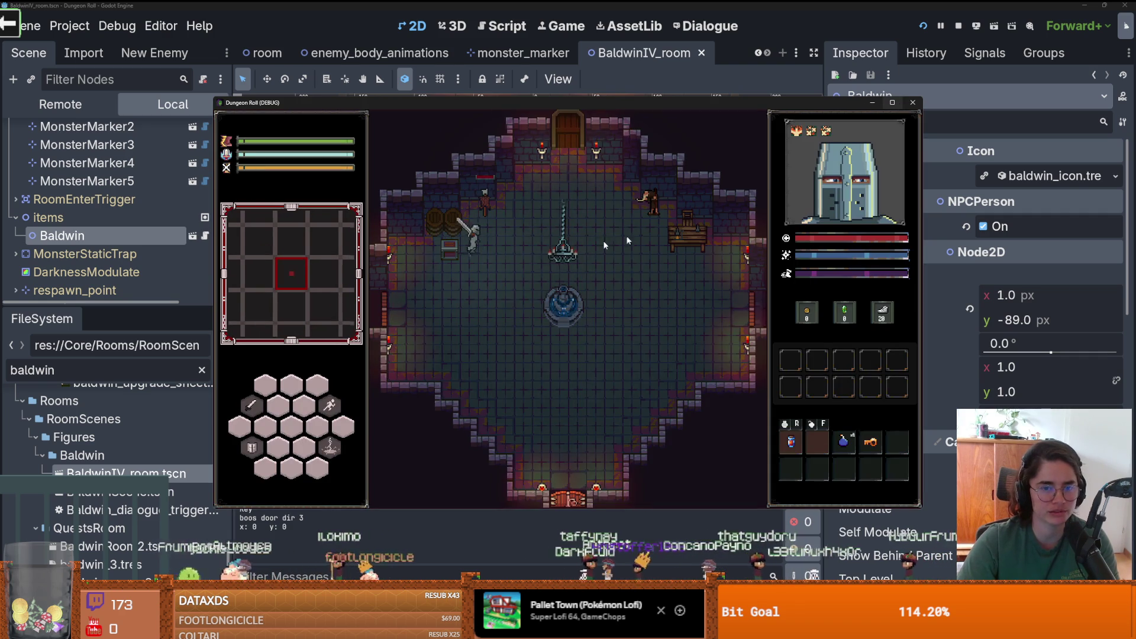
# - Take the rock loot, then ask Baldwin for upgrades and pick an ability card
pyautogui.press('e')
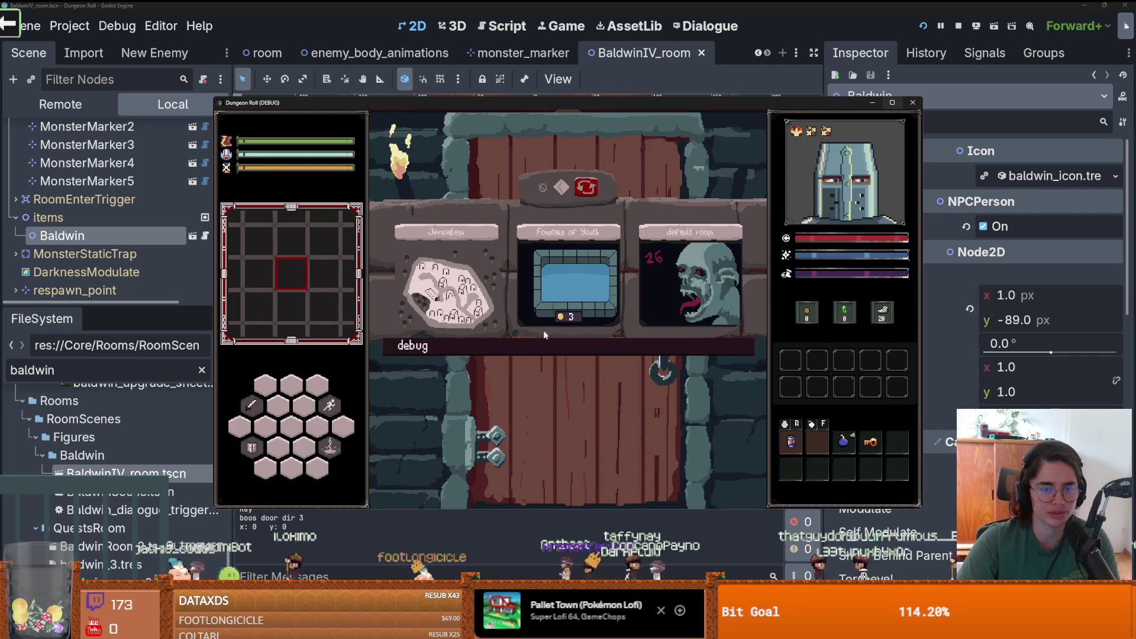
pyautogui.click(481, 302)
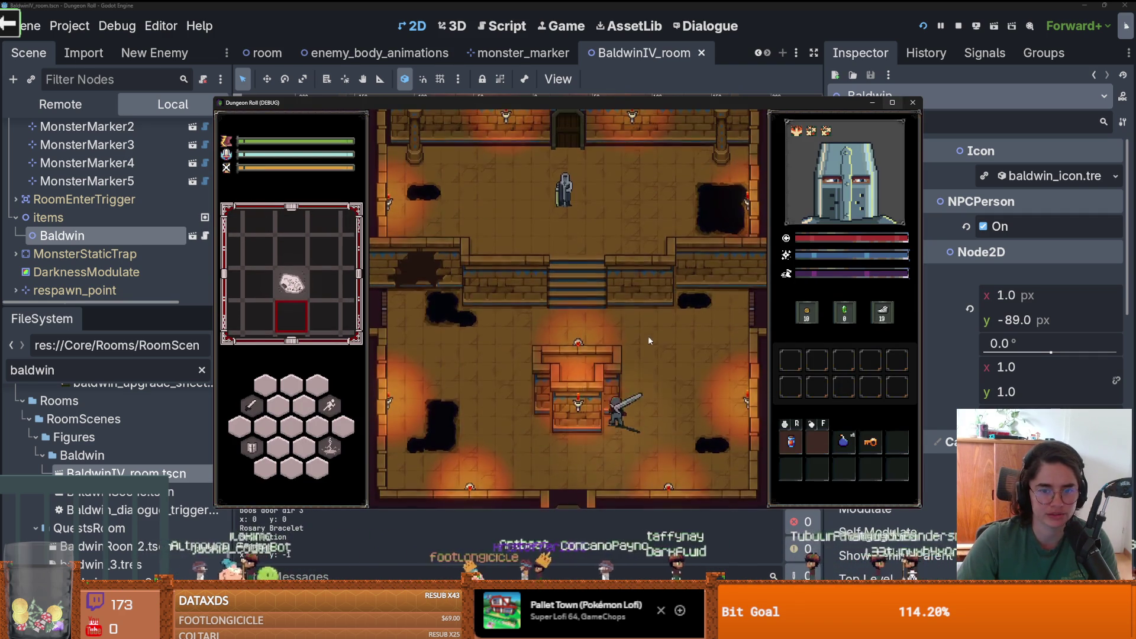
pyautogui.press('w')
pyautogui.press('a')
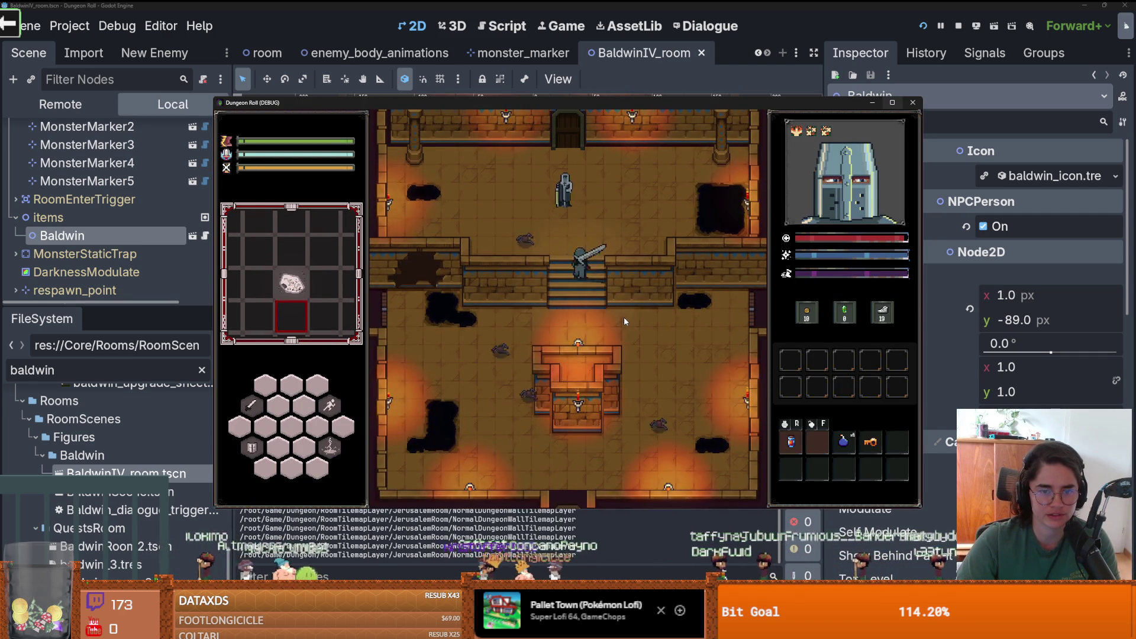
pyautogui.click(561, 303)
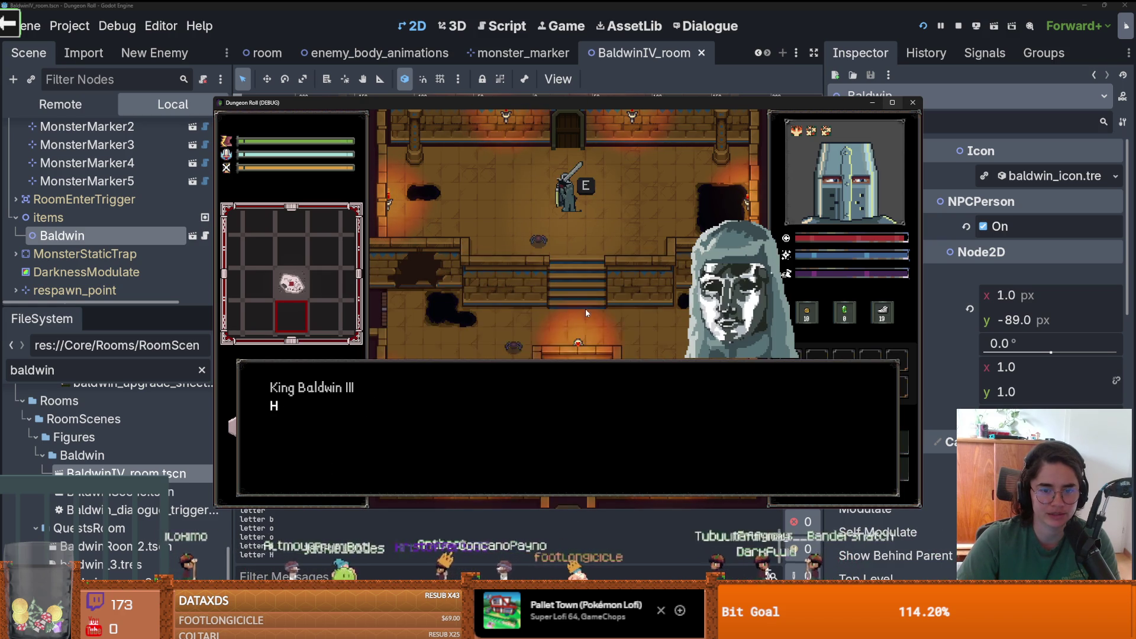
pyautogui.click(561, 303)
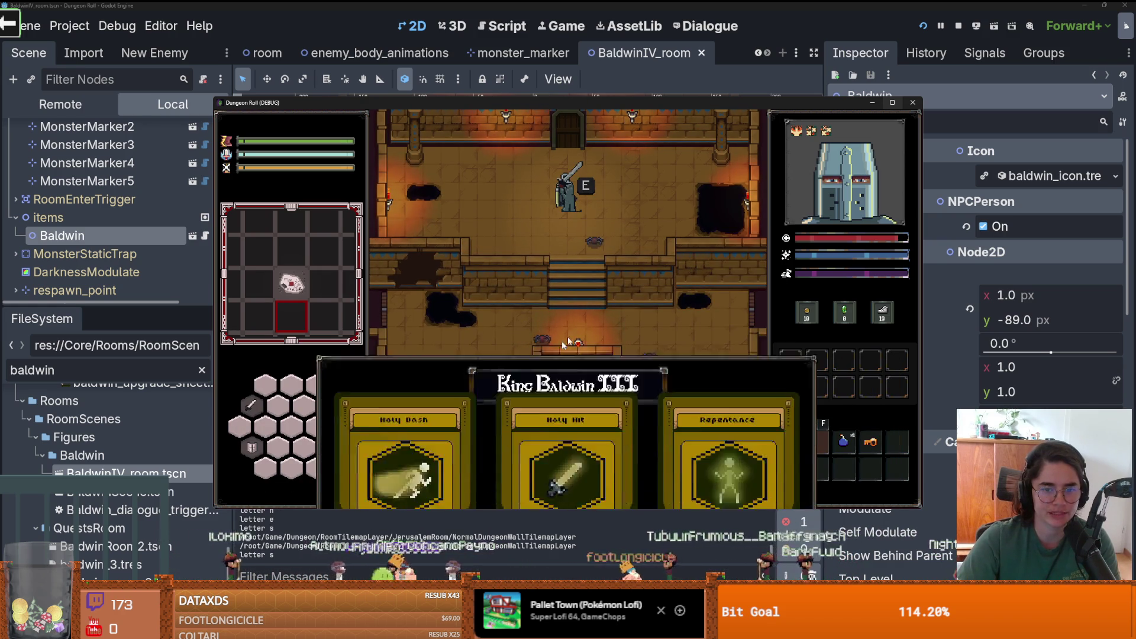
pyautogui.click(563, 302)
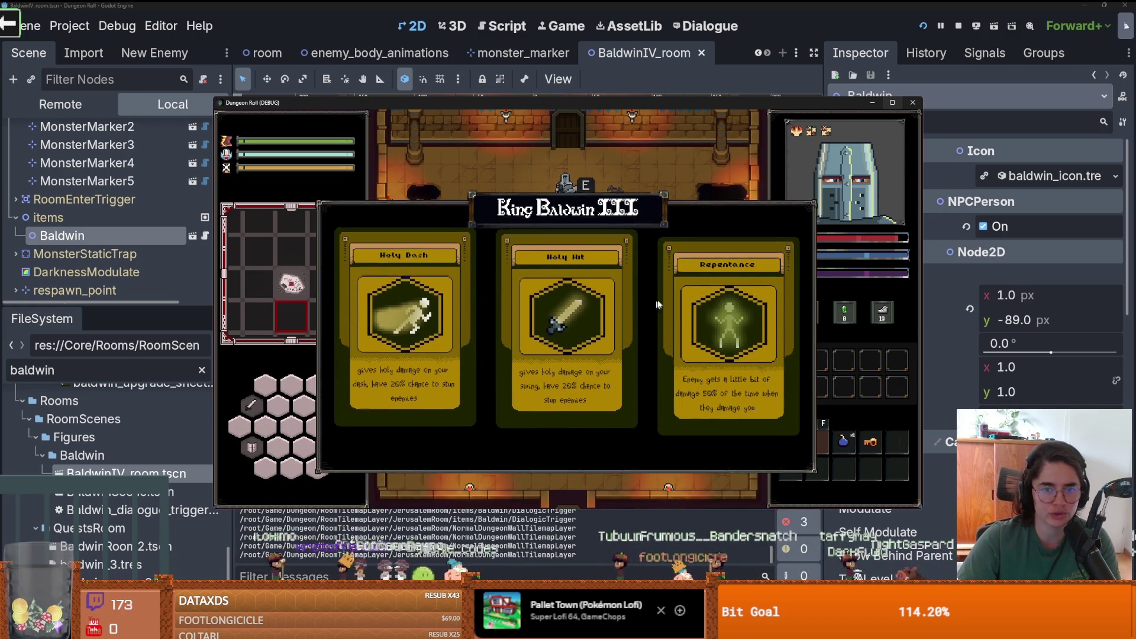
# - Head down the stairs and fight the spiders near the altar
pyautogui.press('d')
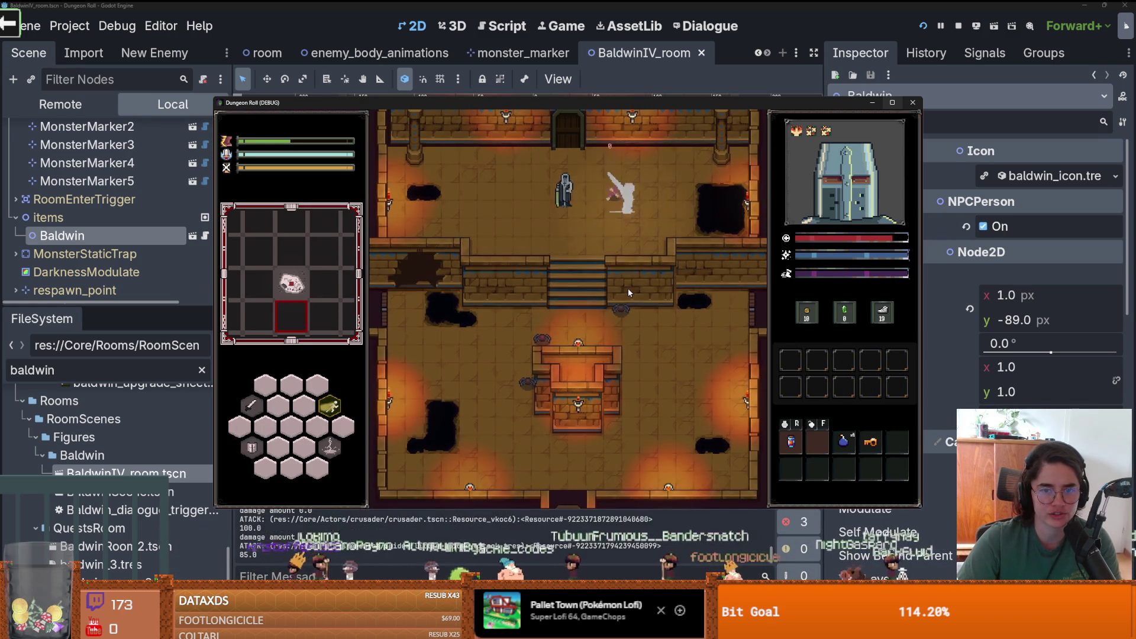
pyautogui.press('s')
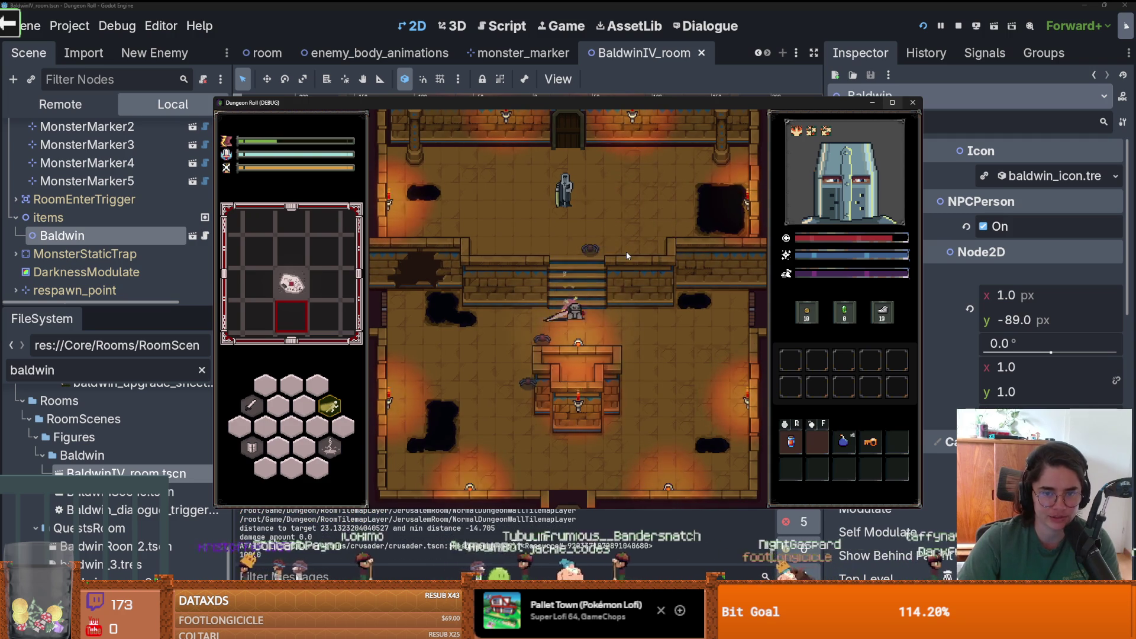
pyautogui.press('d')
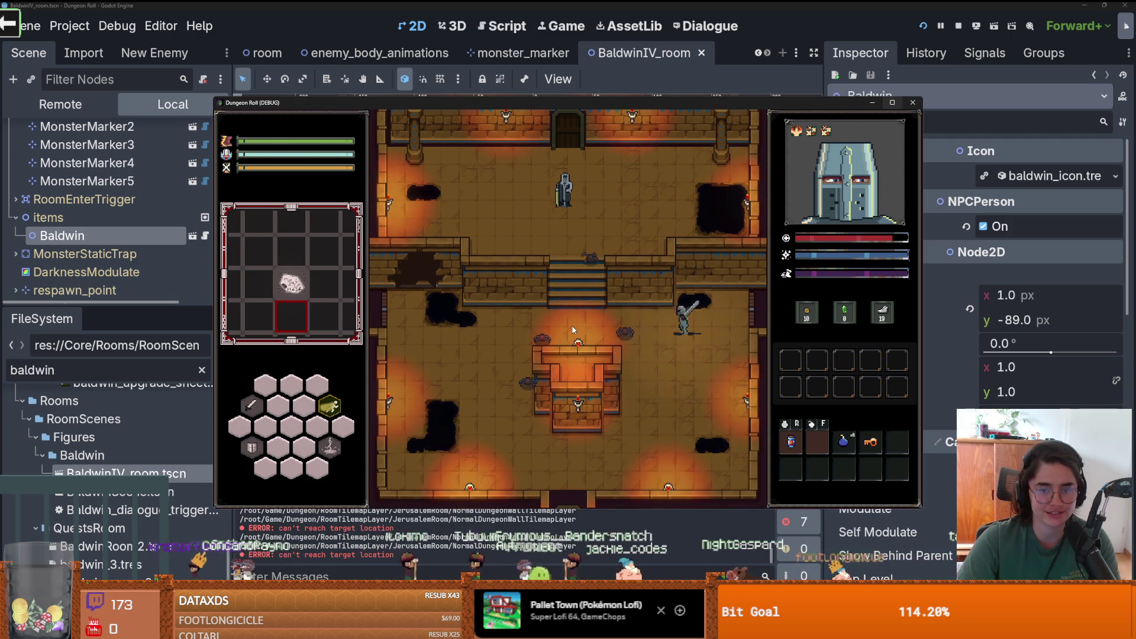
pyautogui.press('a')
pyautogui.press('w')
pyautogui.press('d')
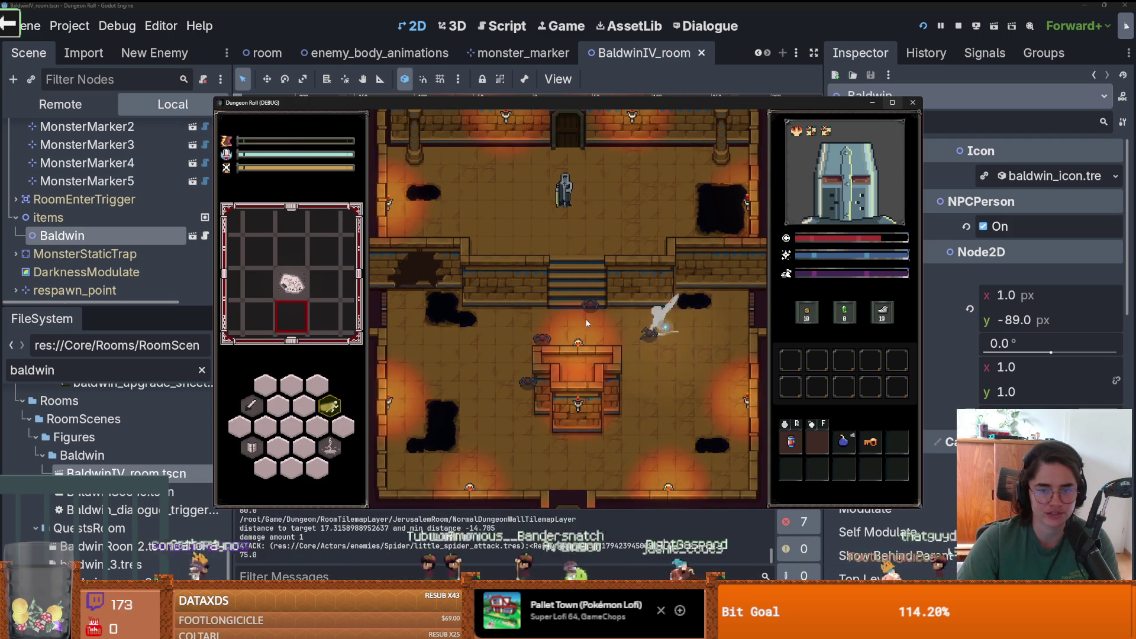
pyautogui.press('a')
pyautogui.press('a')
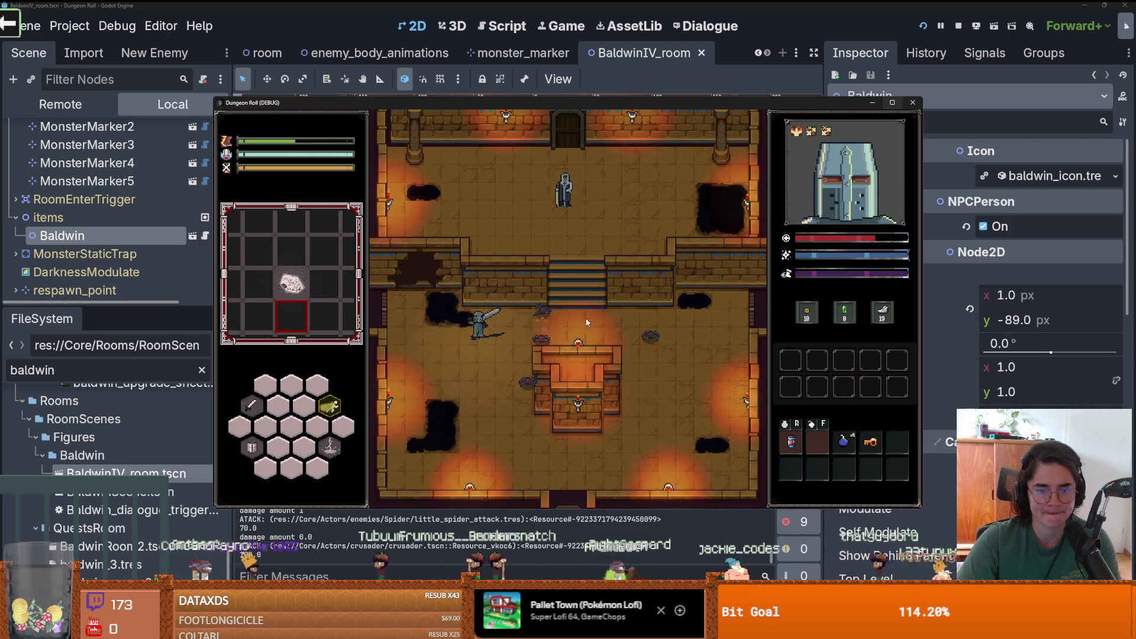
pyautogui.press('s')
pyautogui.press('w')
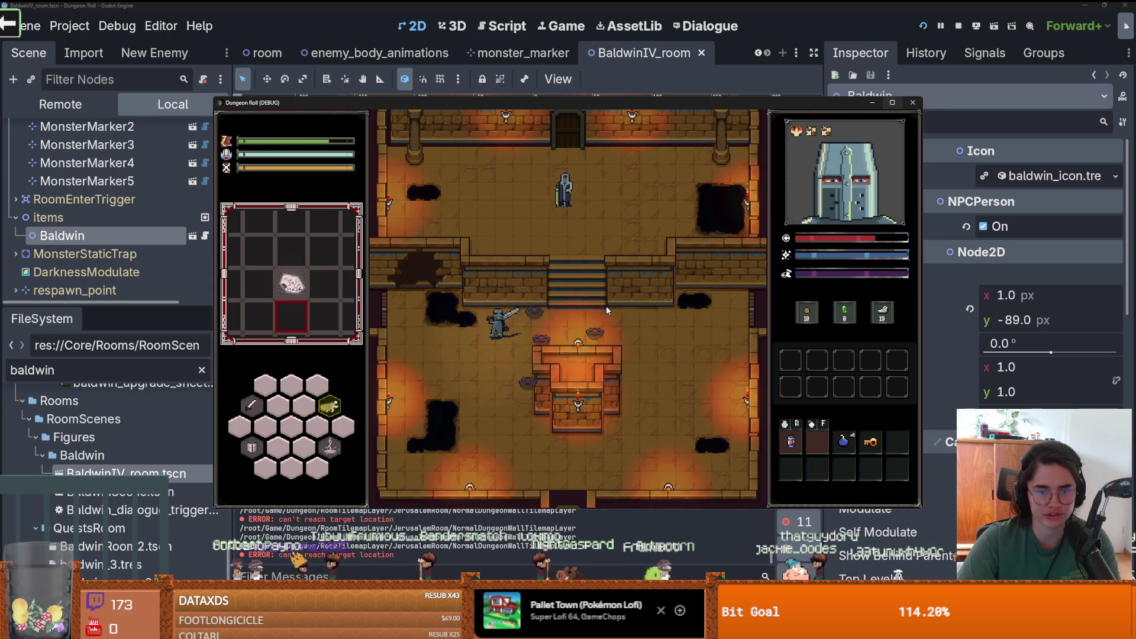
pyautogui.press('s')
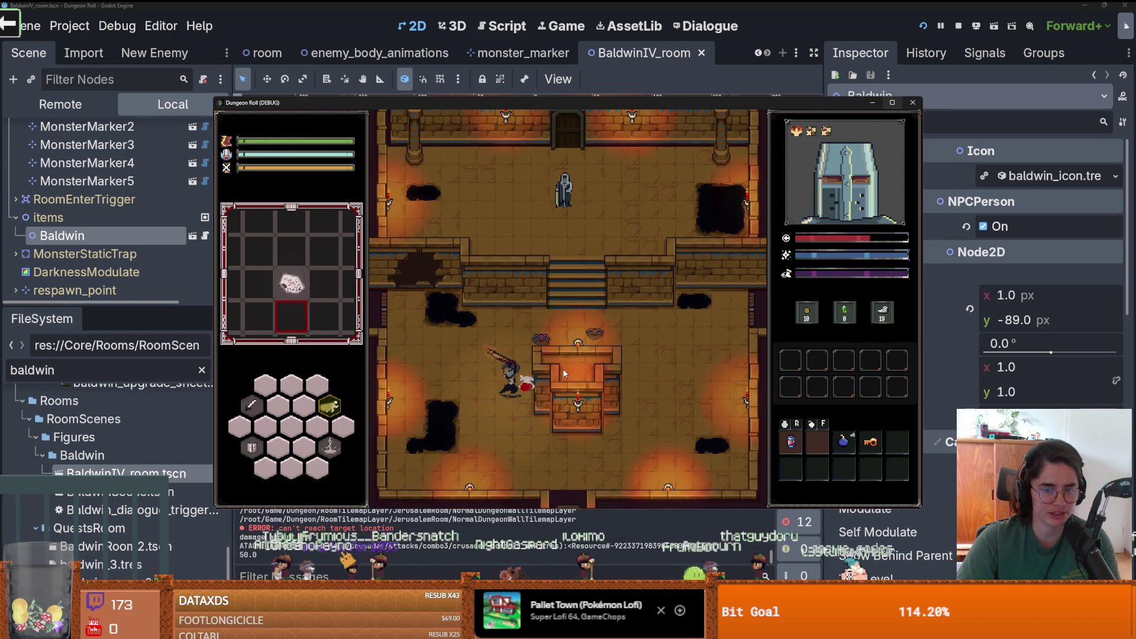
pyautogui.press('d')
pyautogui.press('a')
# - End the run from the pause menu and choose the next room
pyautogui.press('Escape')
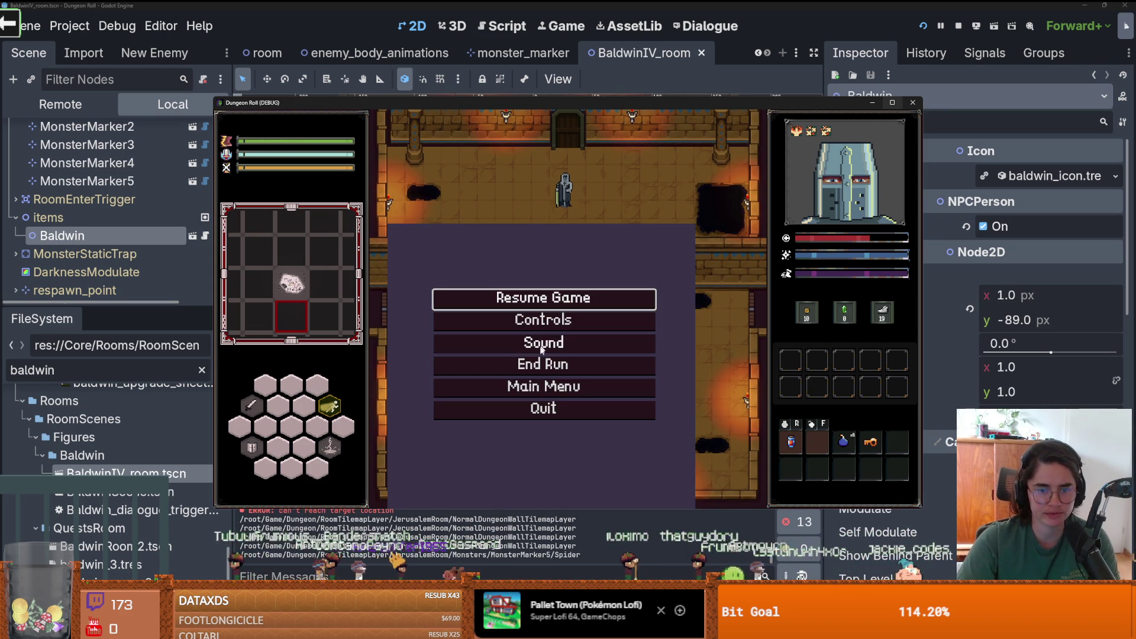
pyautogui.click(554, 363)
pyautogui.press('d')
pyautogui.press('s')
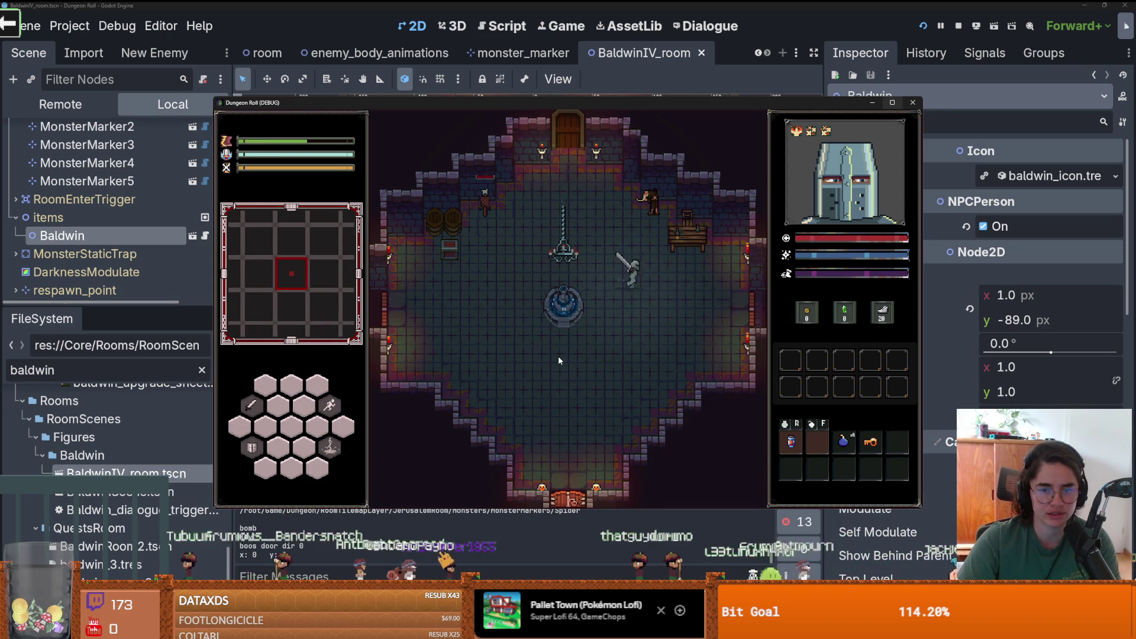
pyautogui.click(683, 294)
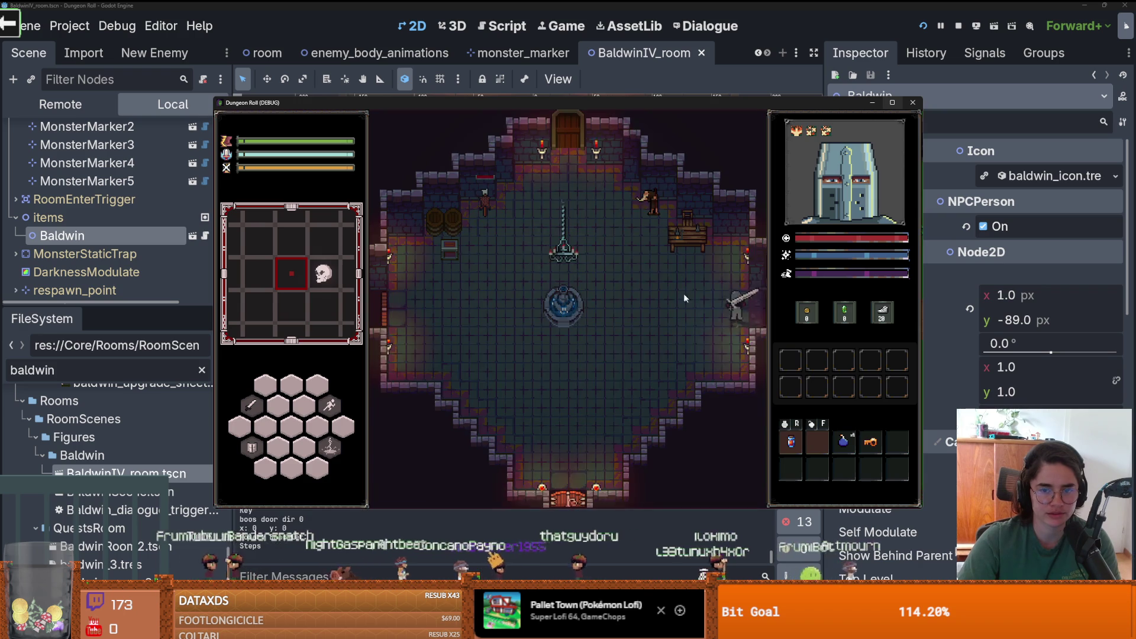
# - Take Baldwin's Ricochet upgrade, then pick the second skull room through the top door
pyautogui.press('d')
pyautogui.press('d')
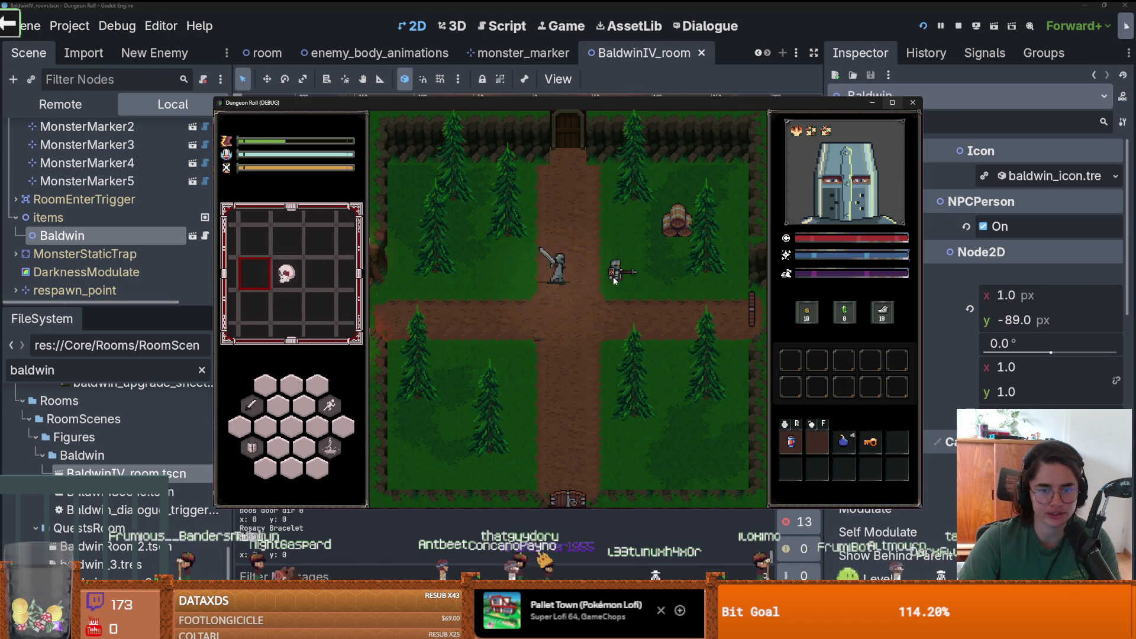
pyautogui.press('e')
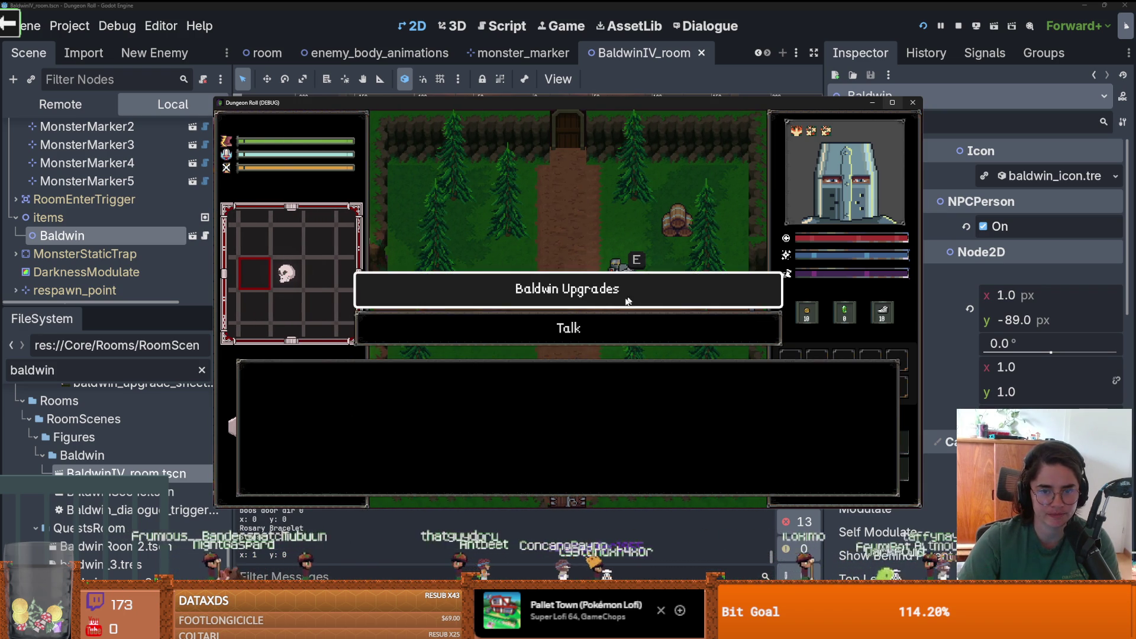
pyautogui.click(555, 293)
pyautogui.click(534, 326)
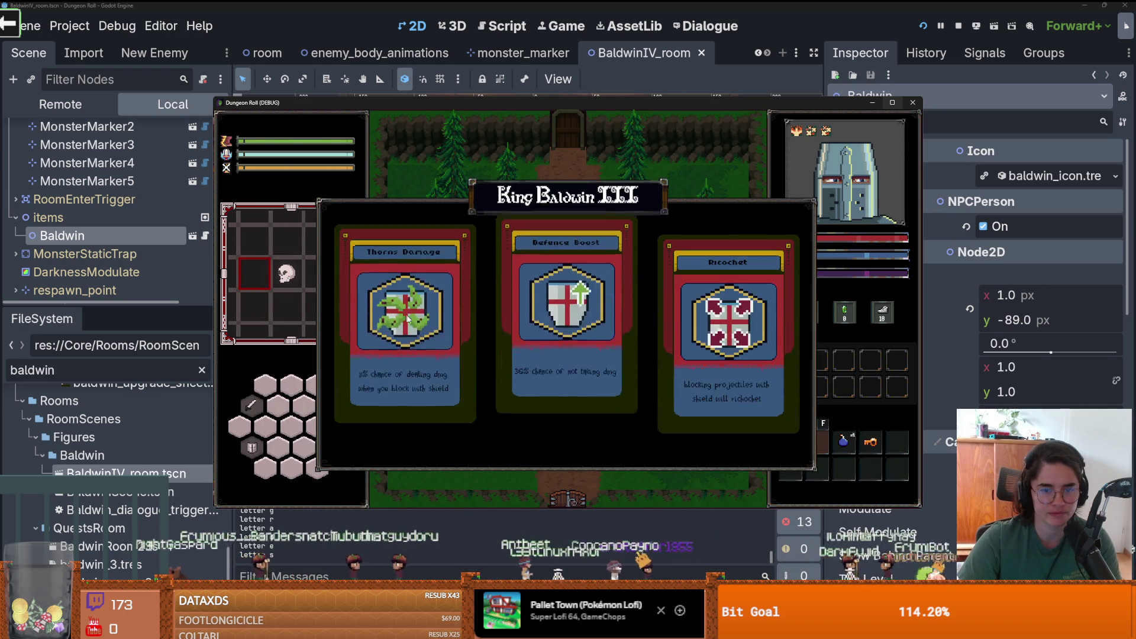
pyautogui.click(722, 305)
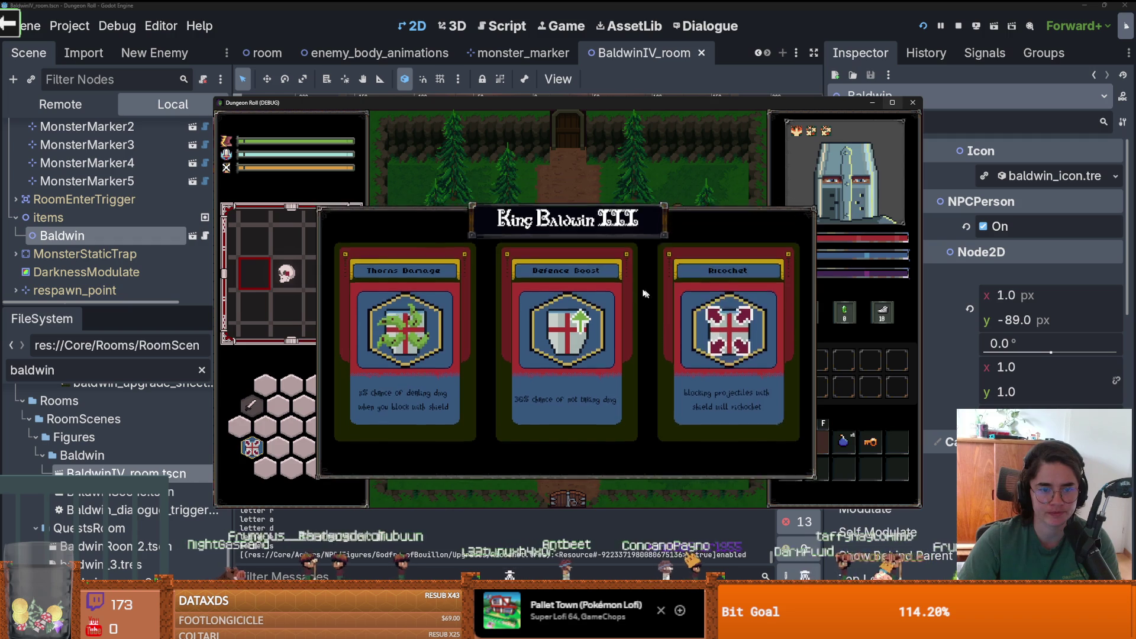
pyautogui.press('w')
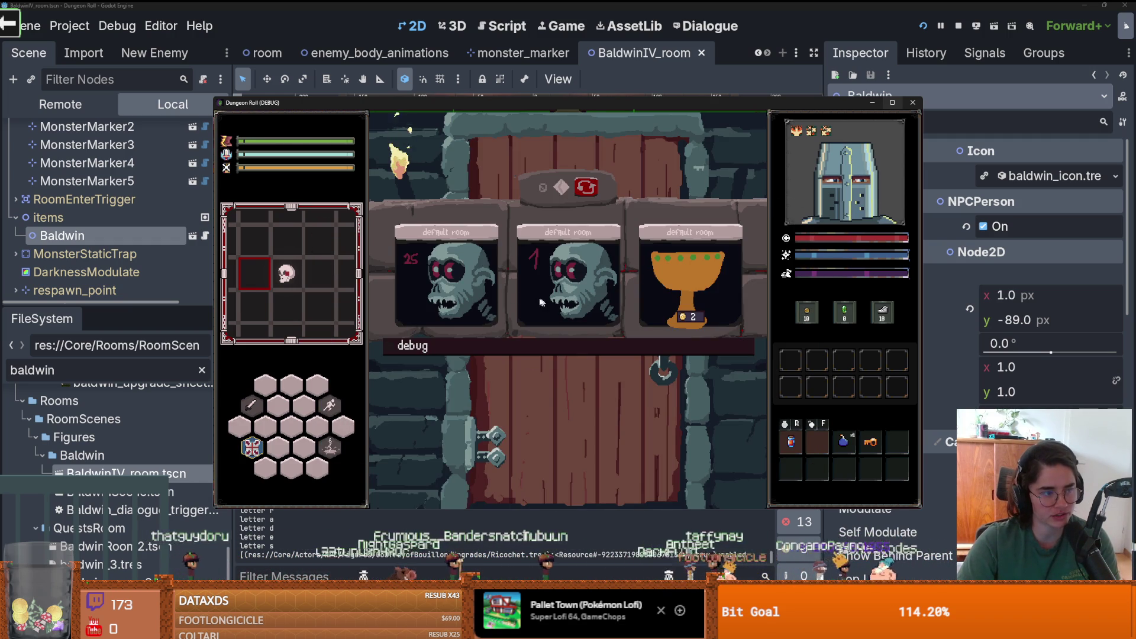
pyautogui.click(584, 287)
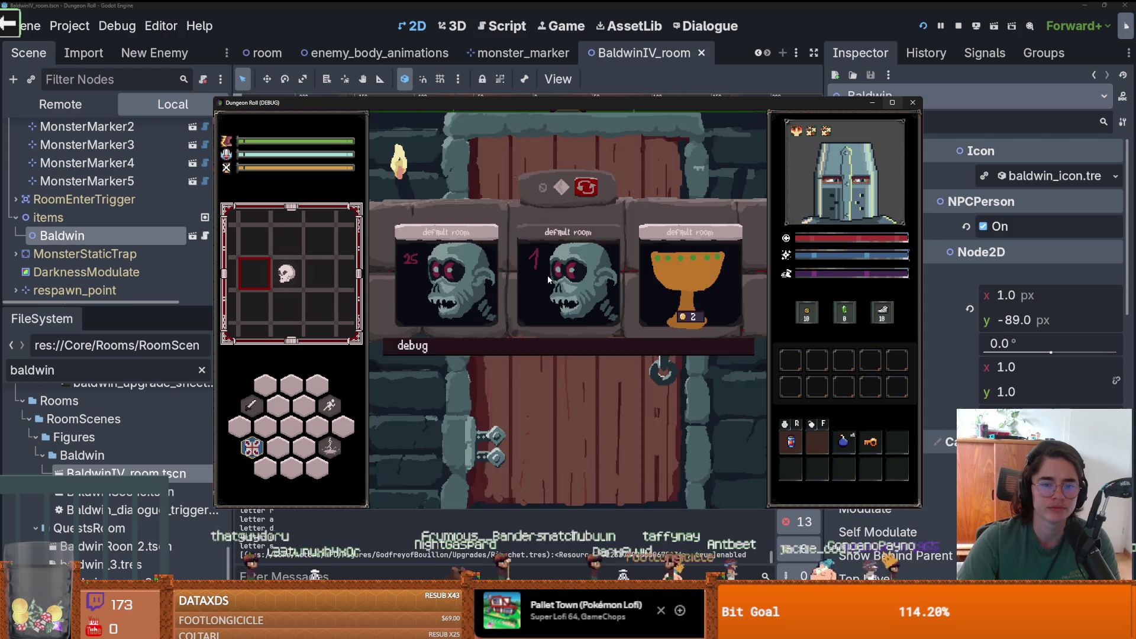
# - Walk the knight to the upper left and swing the sword at the enemies, including the red one
pyautogui.press('a')
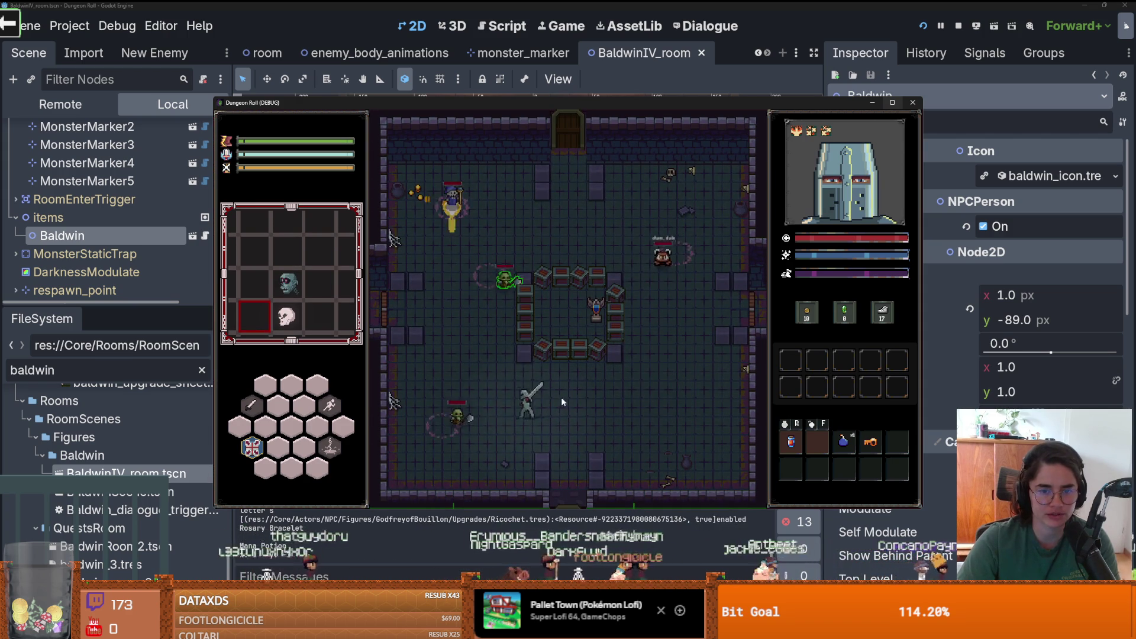
pyautogui.press('w')
pyautogui.press('d')
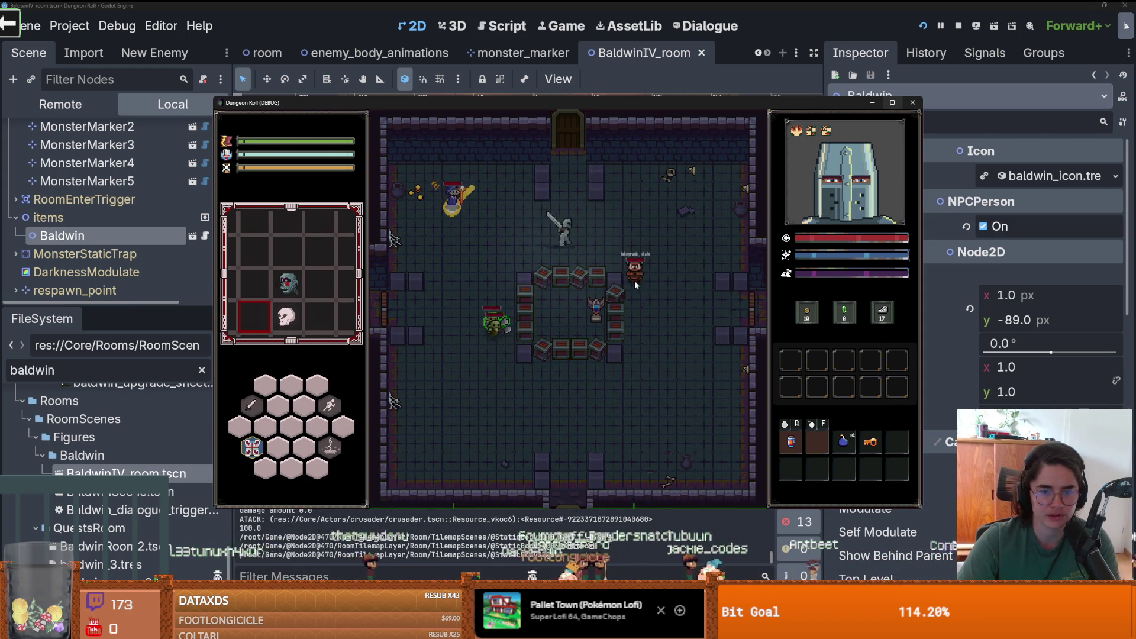
pyautogui.click(657, 268)
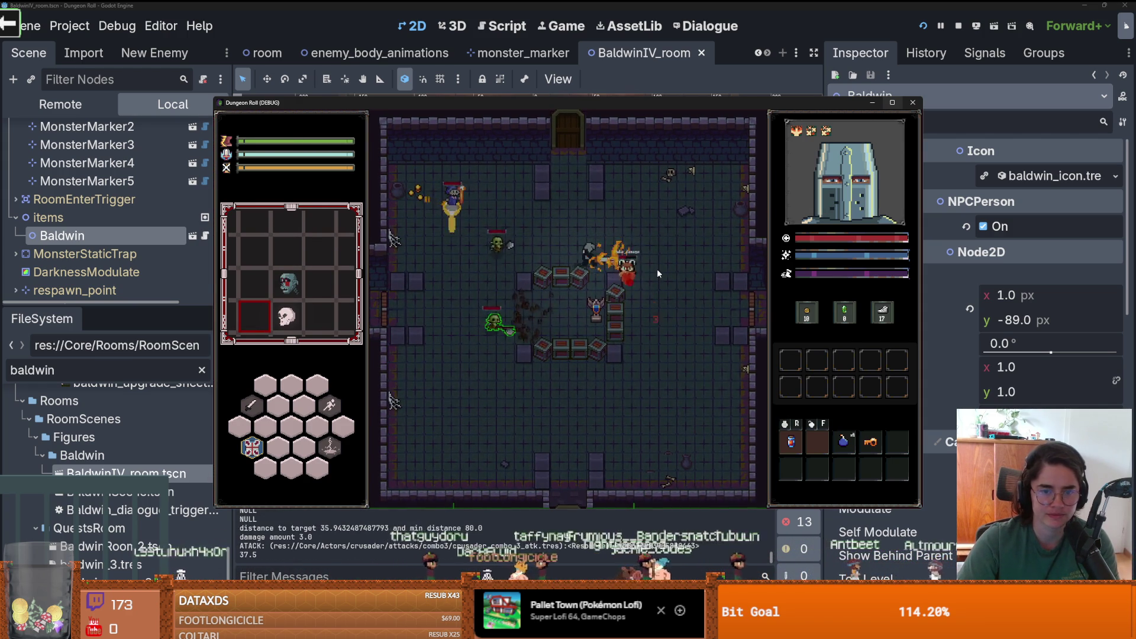
pyautogui.press('d')
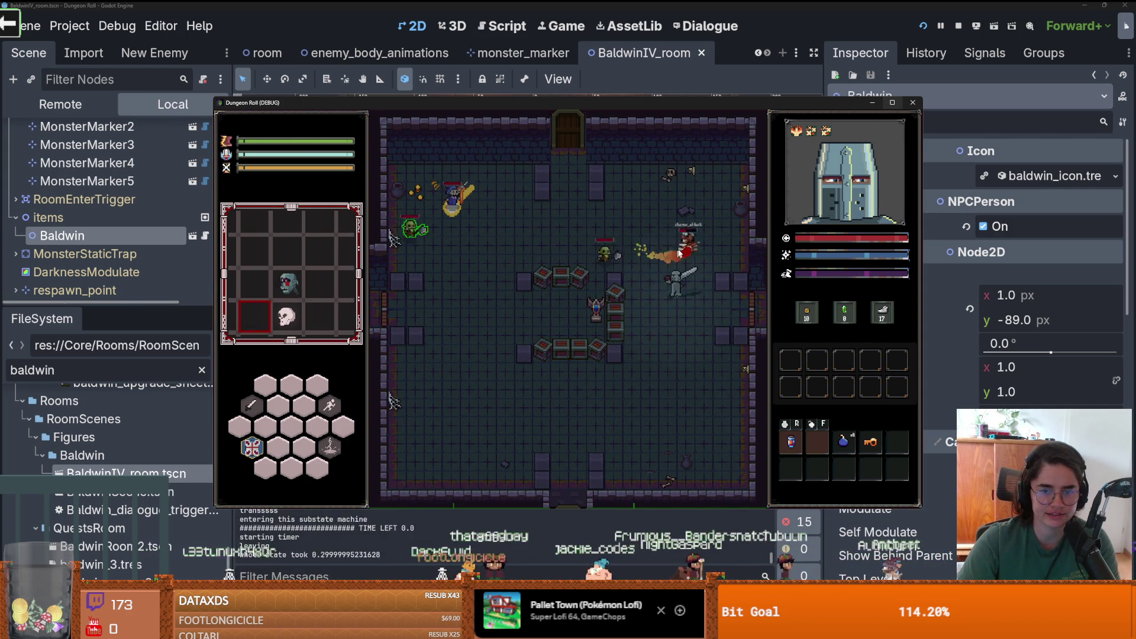
pyautogui.click(640, 223)
pyautogui.press('a')
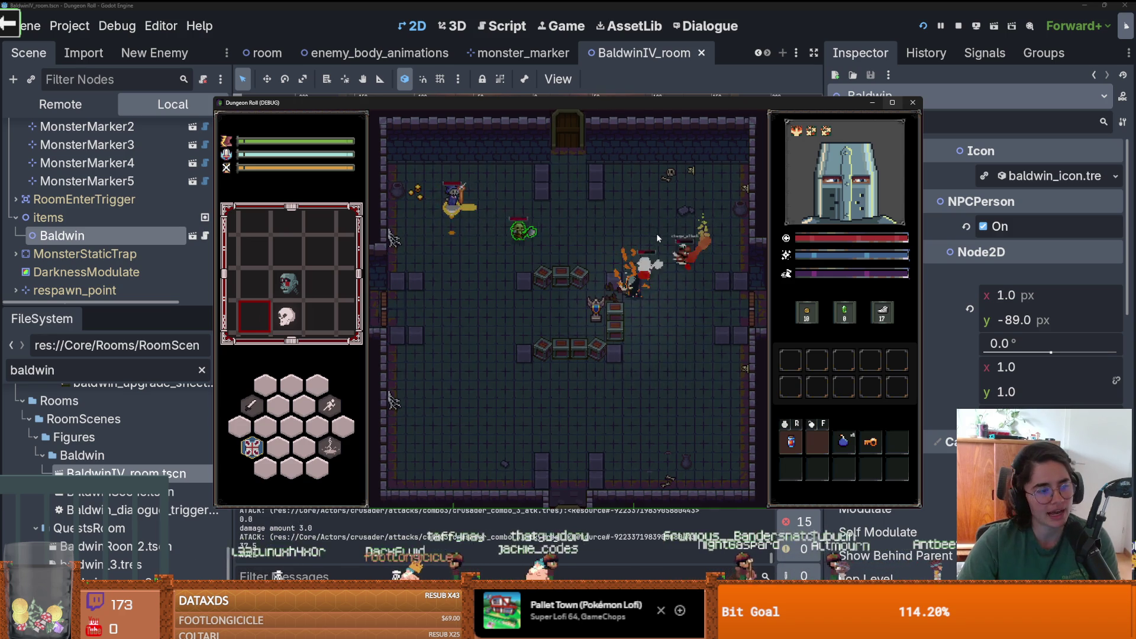
pyautogui.click(666, 227)
# - Move down into the lower area and hit enemies with a sword swing and a lightning attack
pyautogui.press('s')
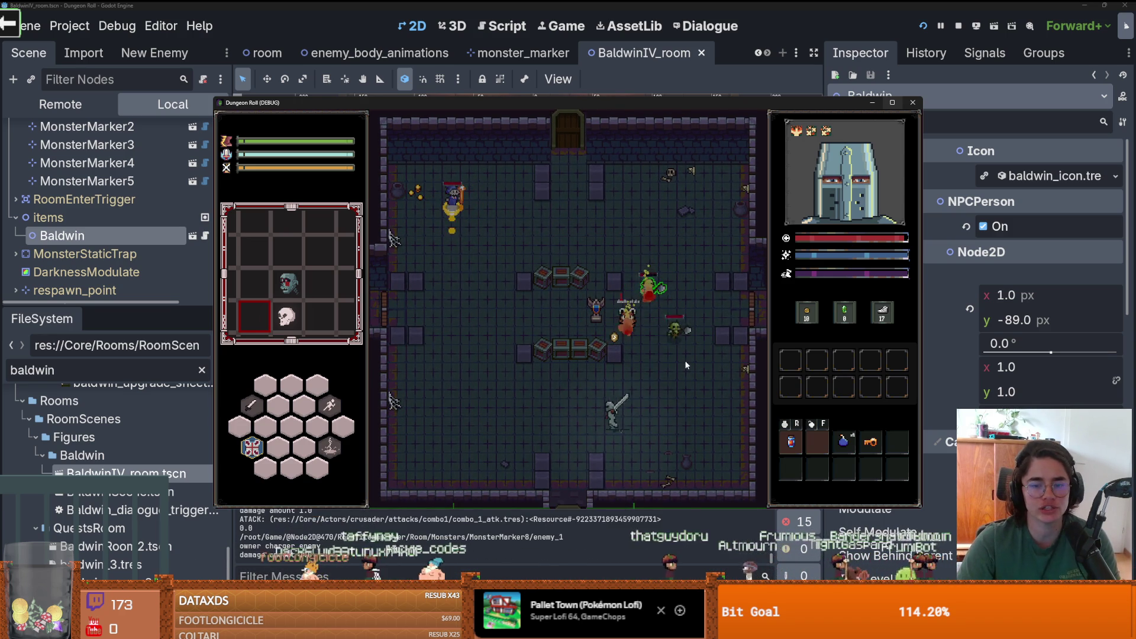
pyautogui.click(677, 342)
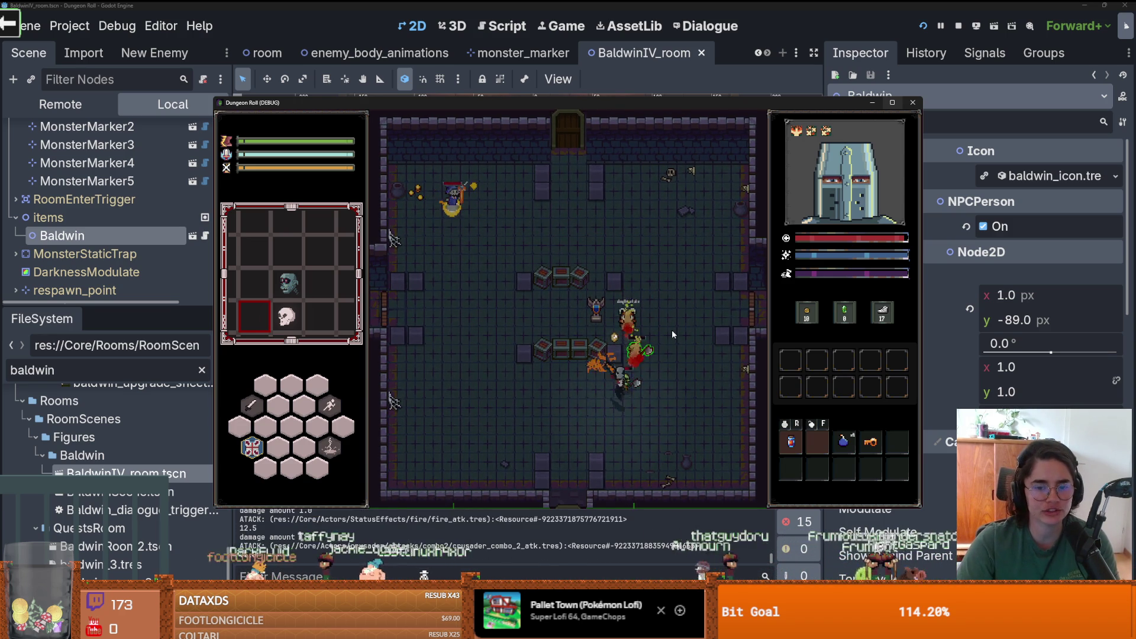
pyautogui.press('a')
pyautogui.press('a')
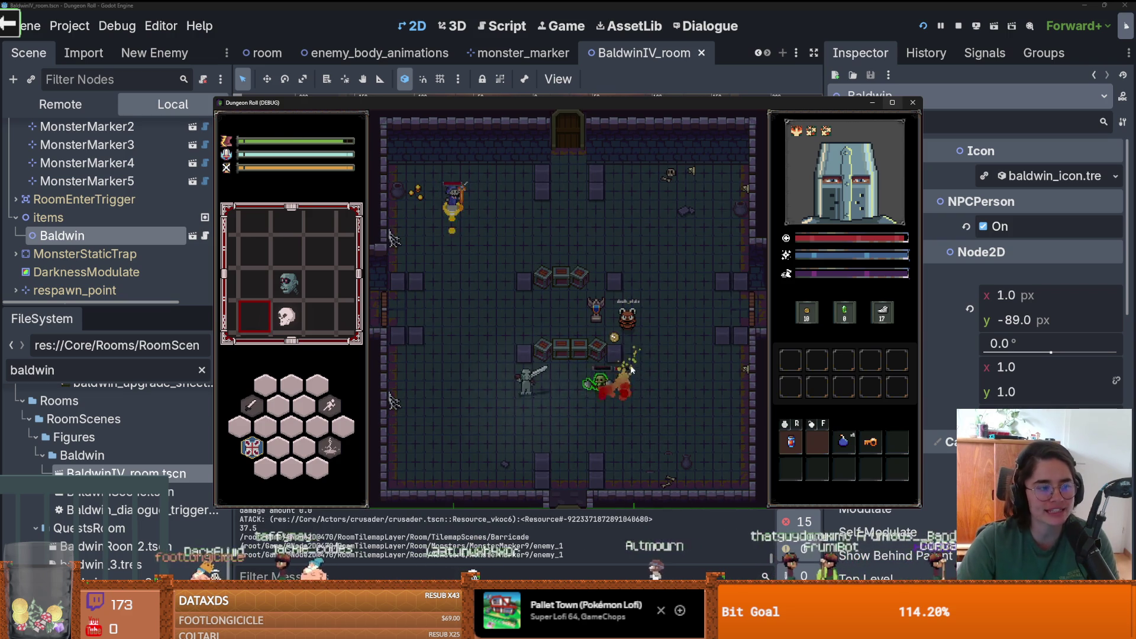
pyautogui.press('s')
pyautogui.rightClick(639, 375)
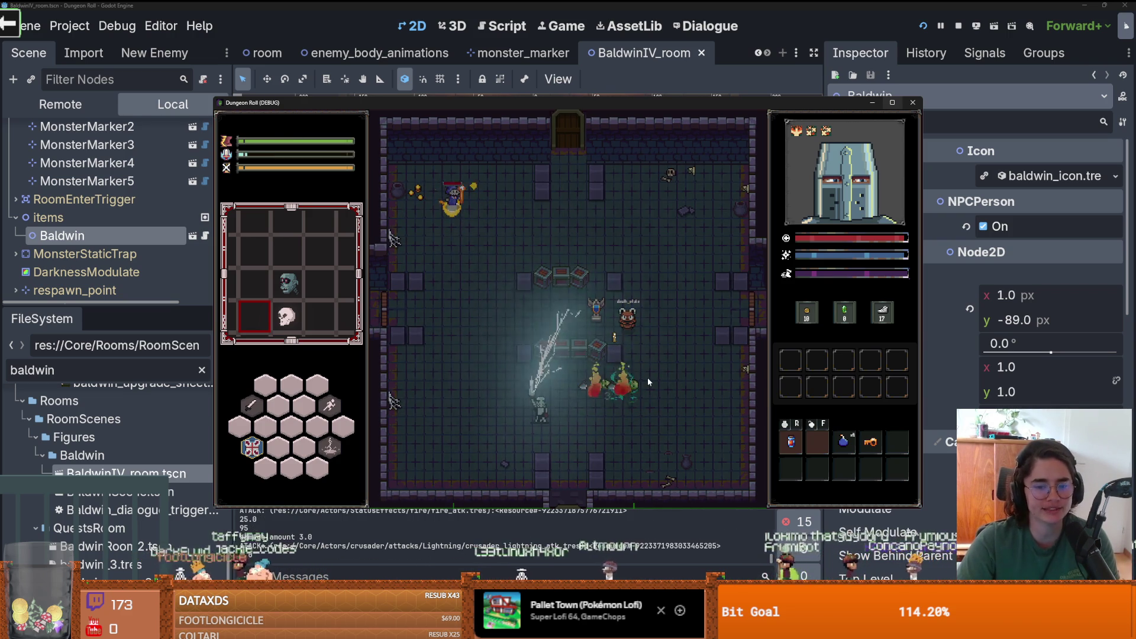
# - Walk up beside the right chests, finish the remaining enemies with sword combos, and dash away
pyautogui.press('d')
pyautogui.press('w')
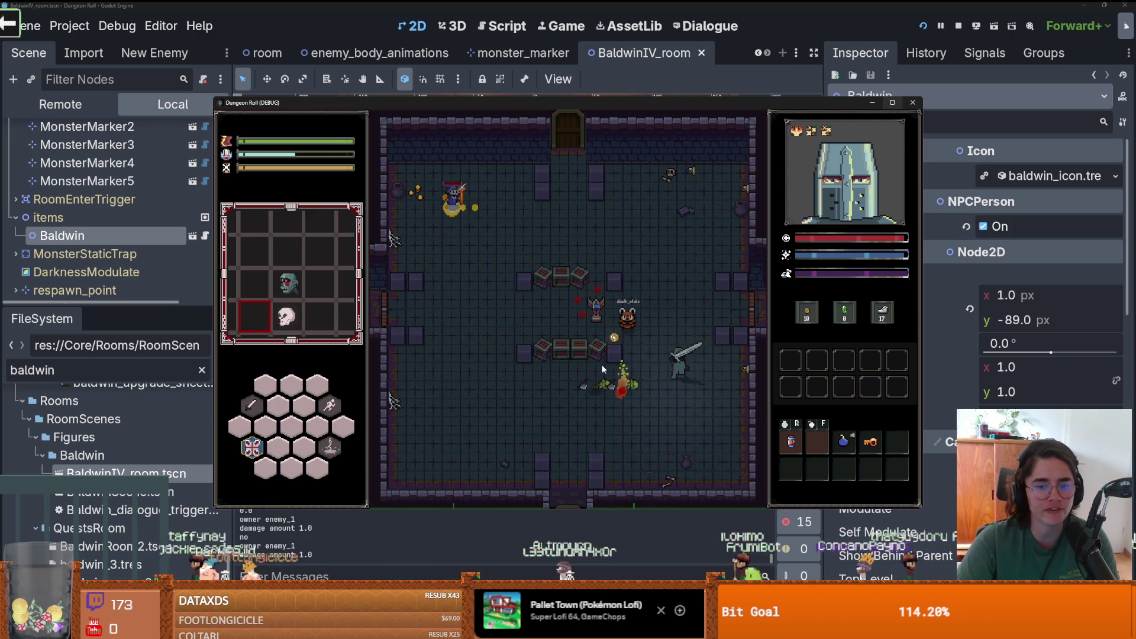
pyautogui.press('a')
pyautogui.press('w')
pyautogui.click(609, 343)
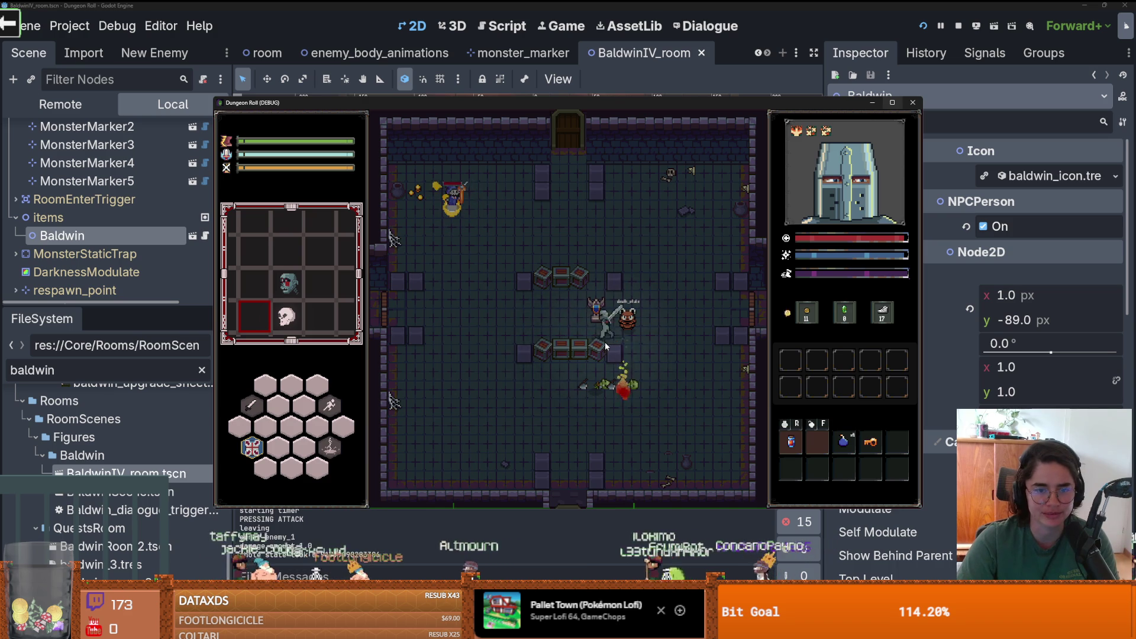
pyautogui.press('w')
pyautogui.press('a')
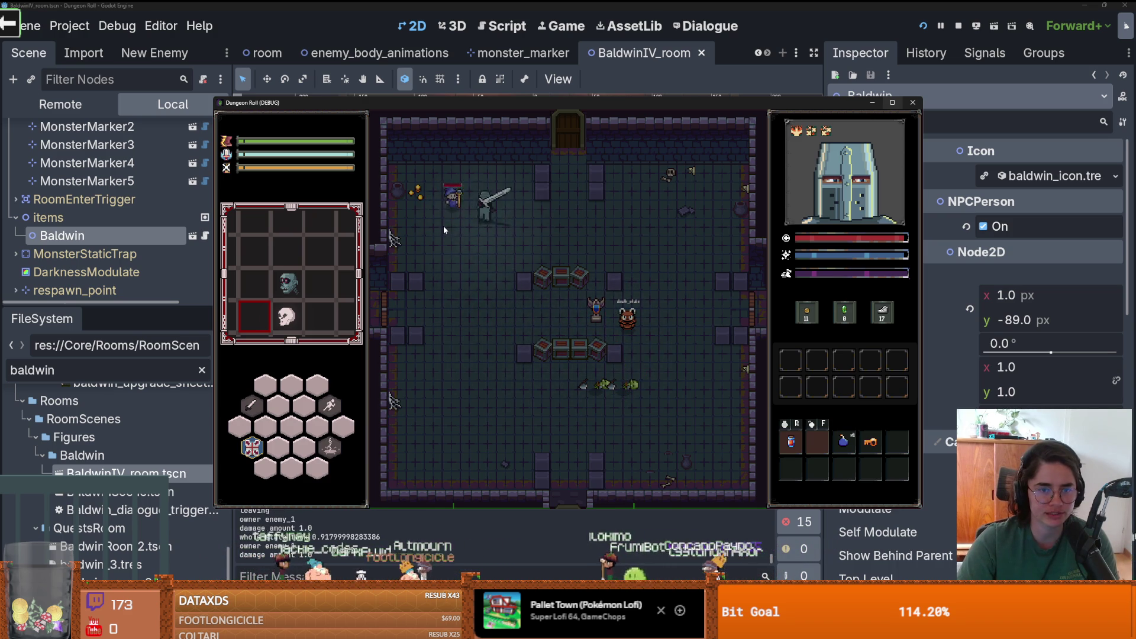
pyautogui.click(442, 225)
pyautogui.click(441, 224)
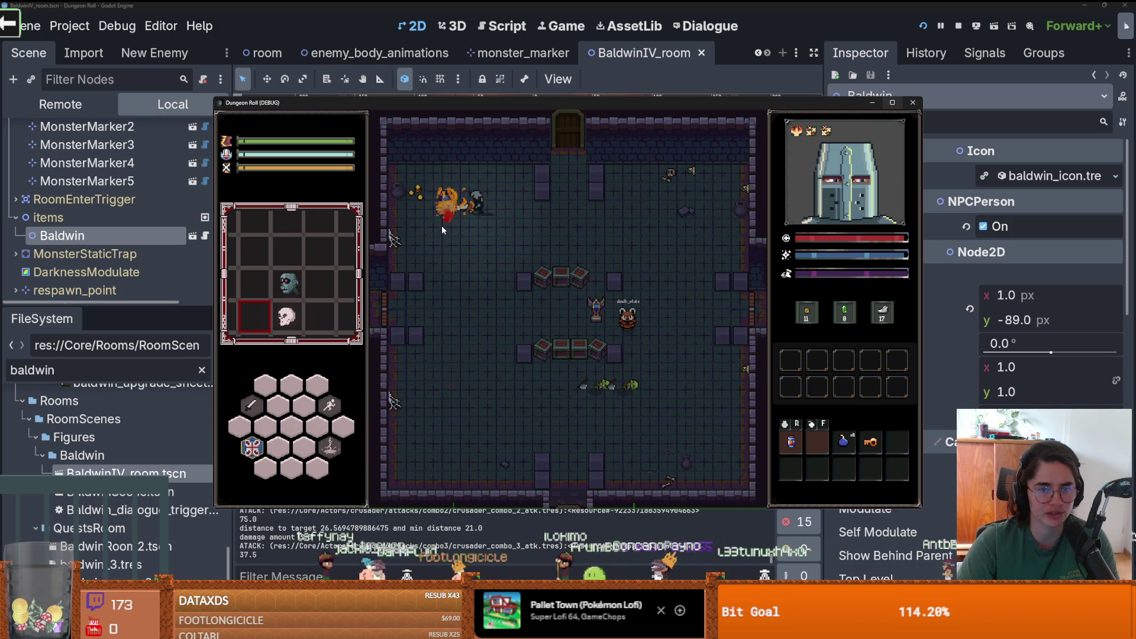
pyautogui.press('s')
pyautogui.press('space')
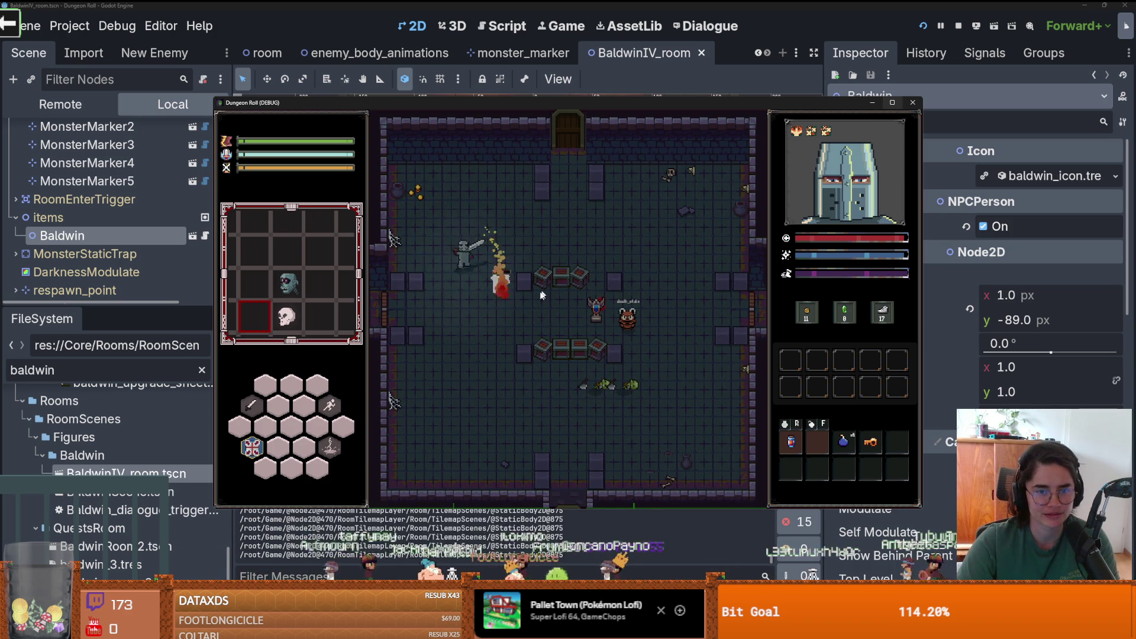
# - Exit to the room-choice screen, enable debug to list all debug rooms, then close the game
pyautogui.press('a')
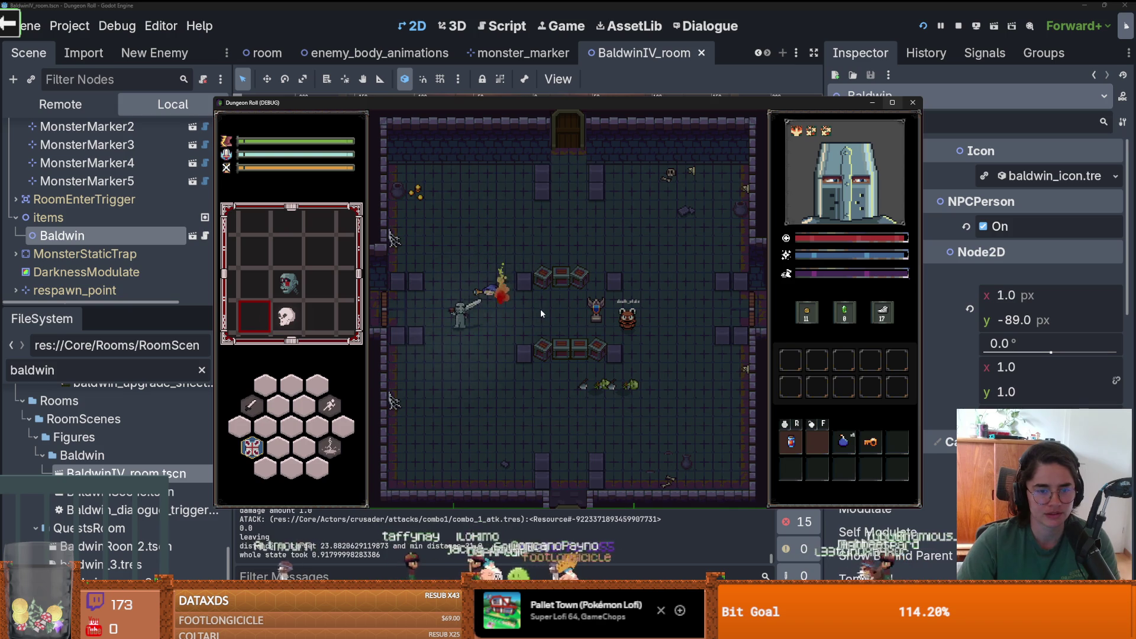
pyautogui.click(570, 342)
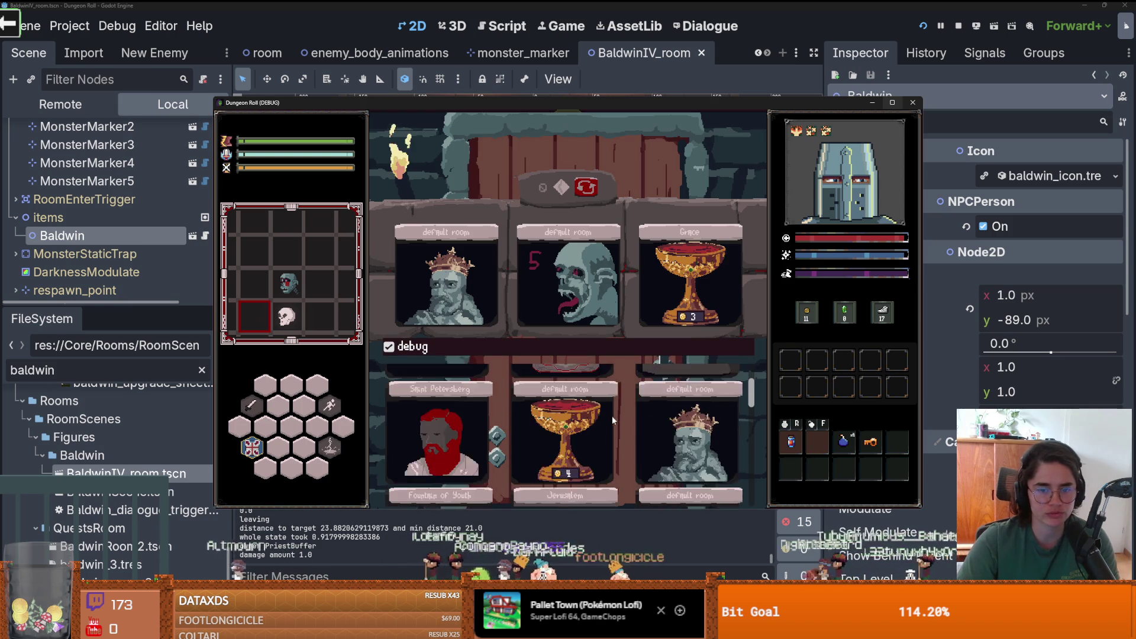
pyautogui.scroll(-5, 621, 425)
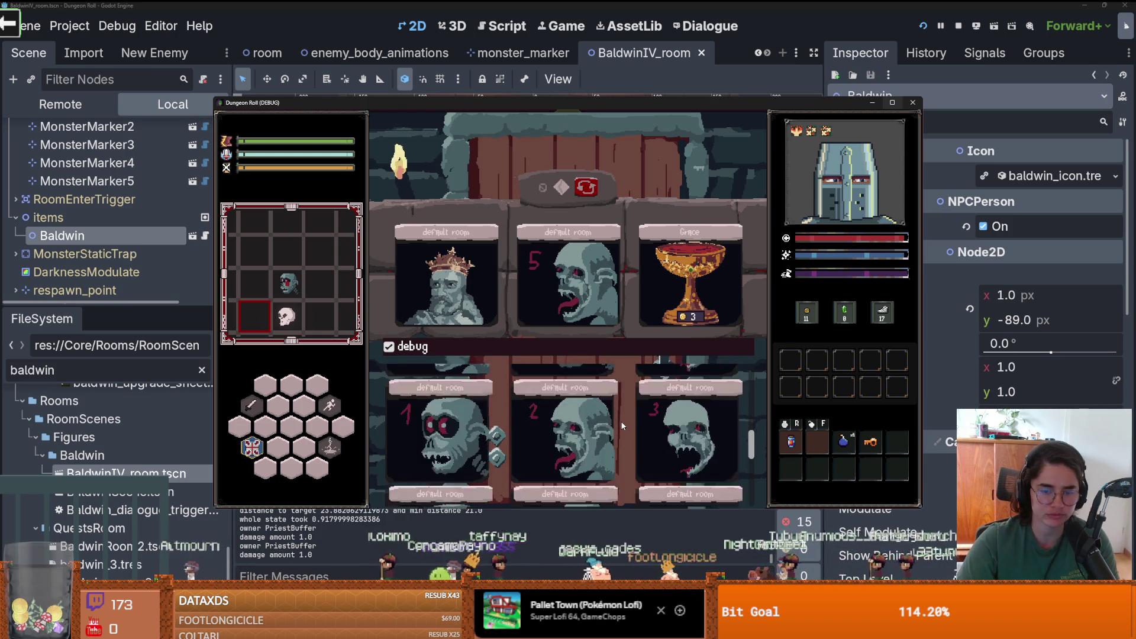
pyautogui.scroll(5, 623, 420)
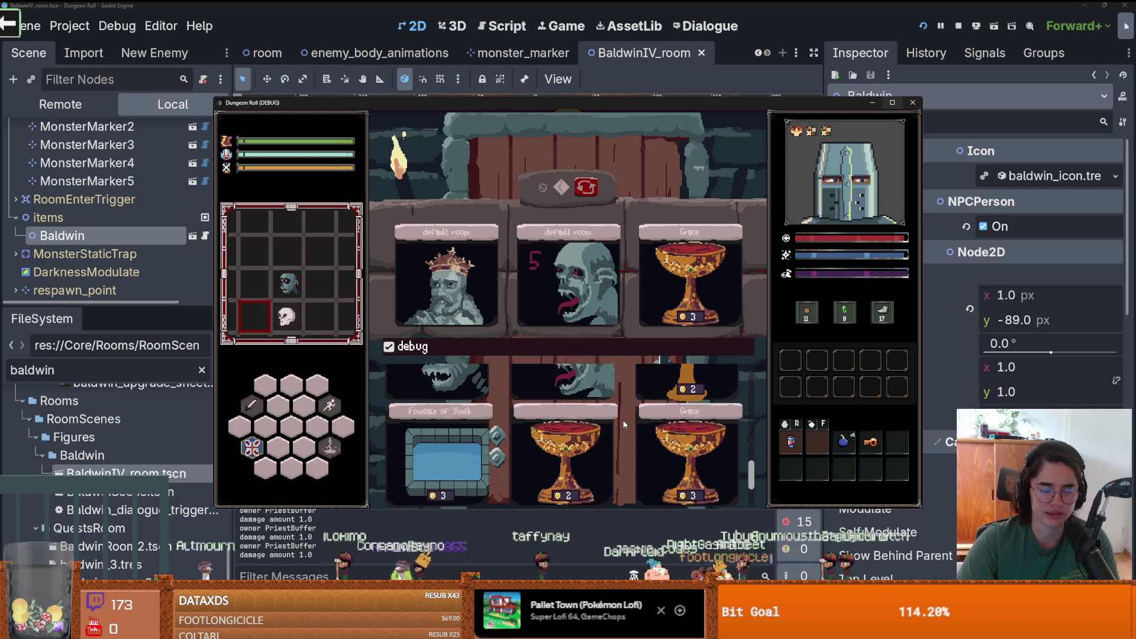
pyautogui.click(913, 103)
# - Switch from the Godot editor to the Bobble Shop Simulator Steam page in Firefox
pyautogui.scroll(-3, 602, 286)
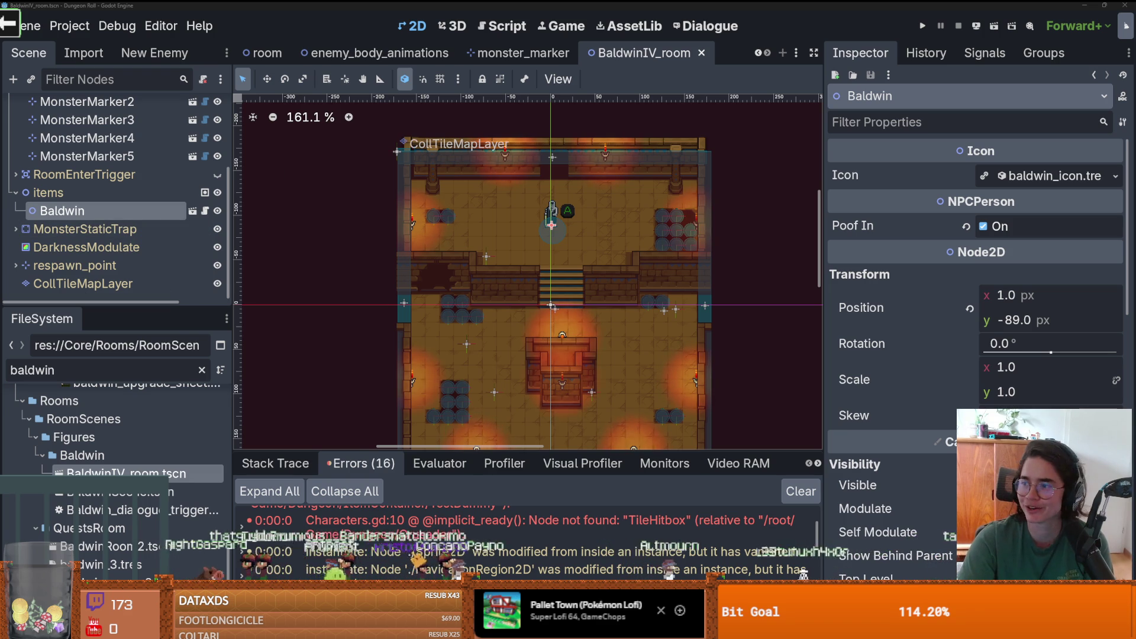
pyautogui.hotkey('alt', 'Tab')
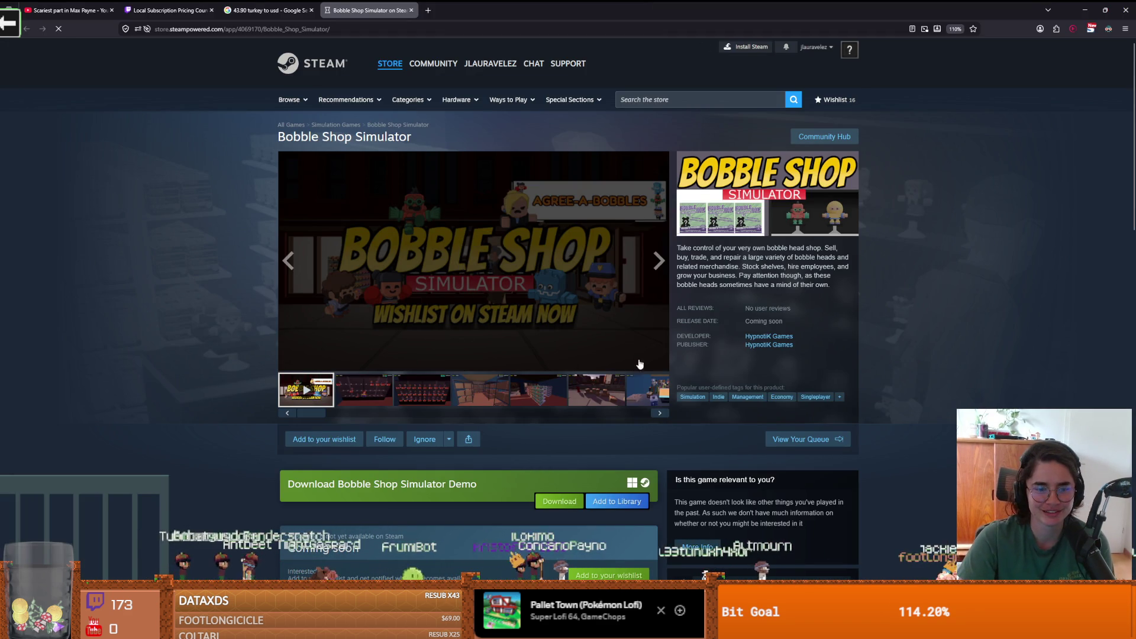
# - Watch the Bobble Shop Simulator trailer fullscreen through to its 'Wishlist on Steam Now' card
pyautogui.doubleClick(640, 332)
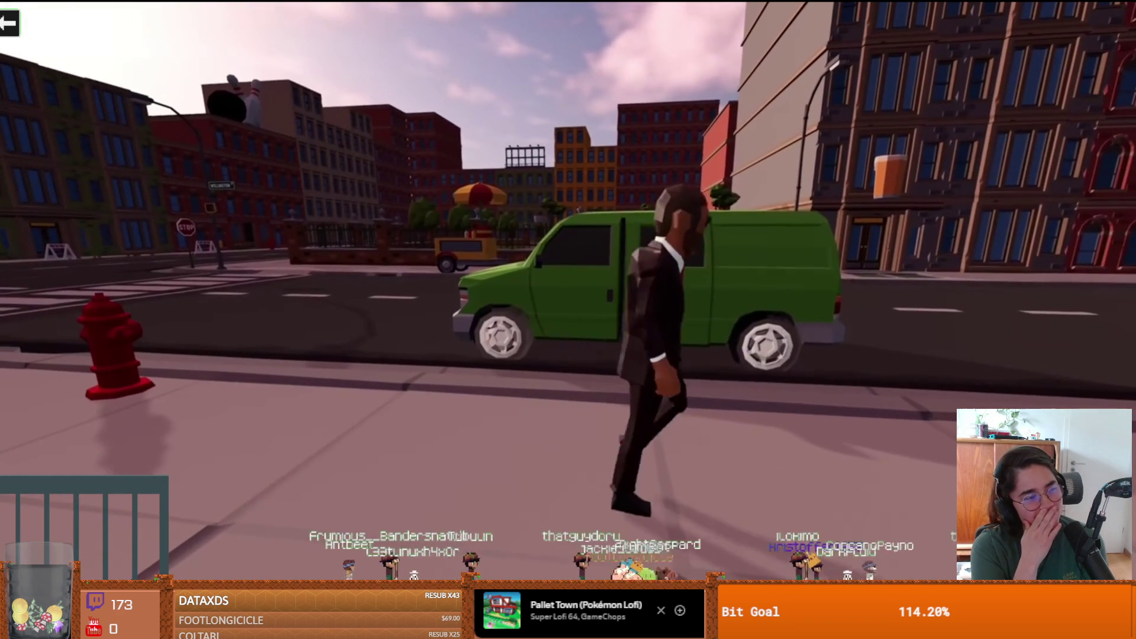
pyautogui.moveTo(629, 299)
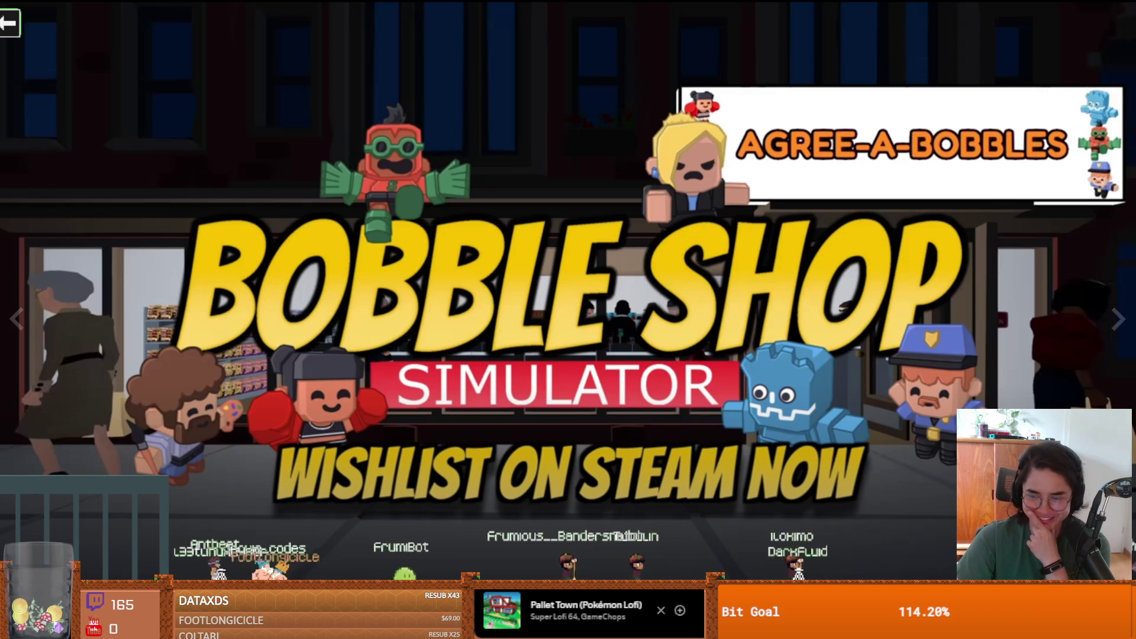
# - Exit the fullscreen trailer and scroll through the Bobble Shop Simulator store page
pyautogui.press('Escape')
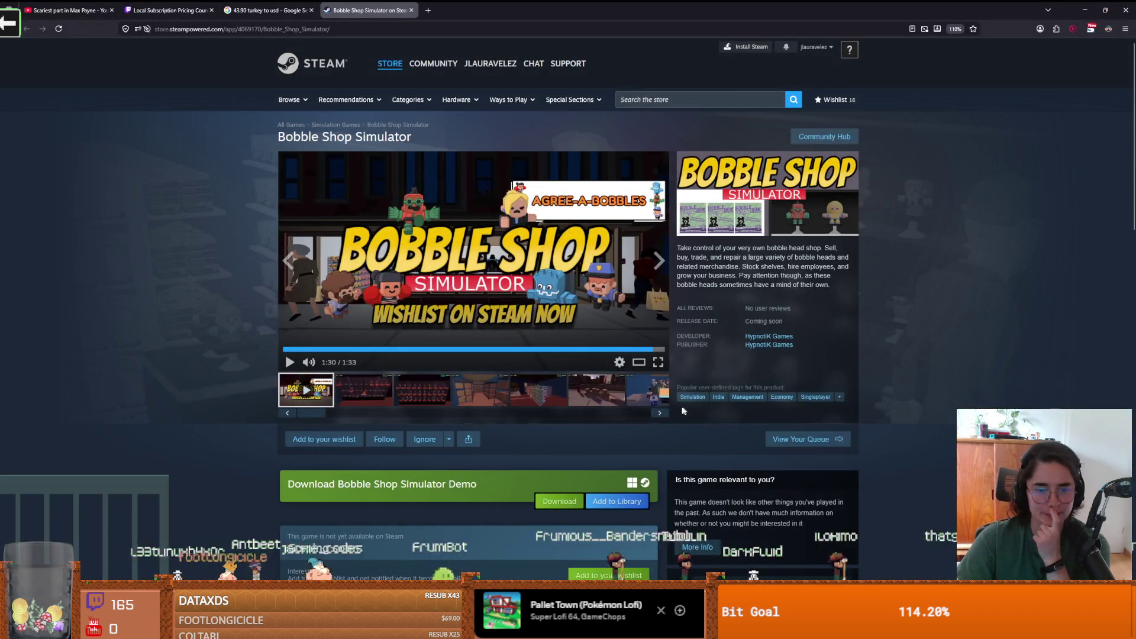
pyautogui.scroll(-5, 464, 423)
pyautogui.scroll(3, 464, 424)
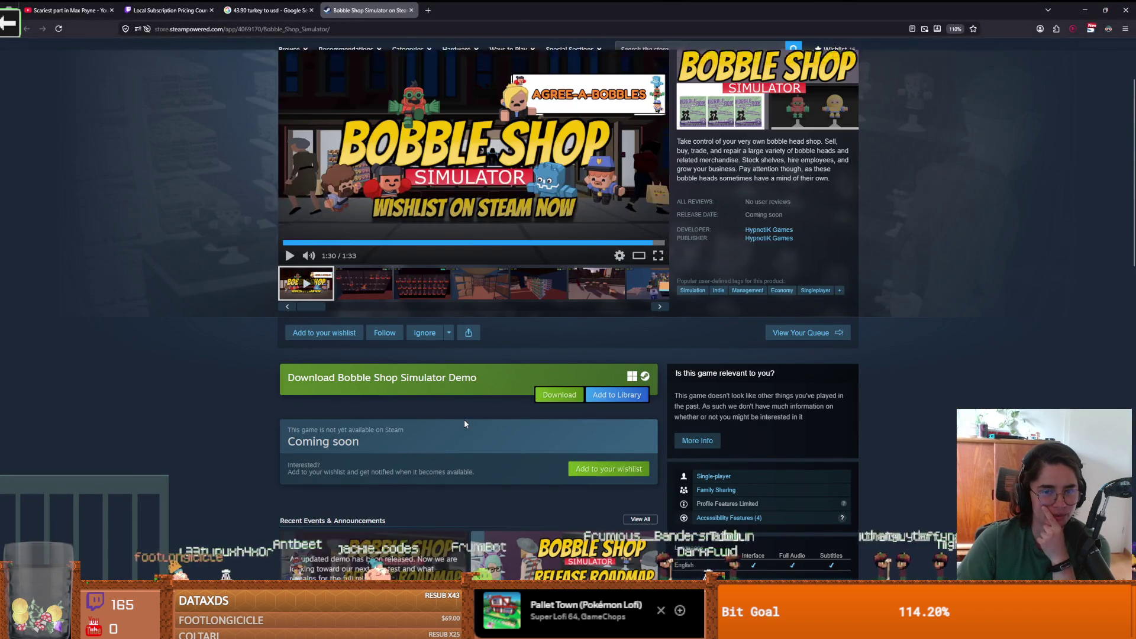
pyautogui.scroll(-7, 463, 426)
pyautogui.scroll(5, 463, 426)
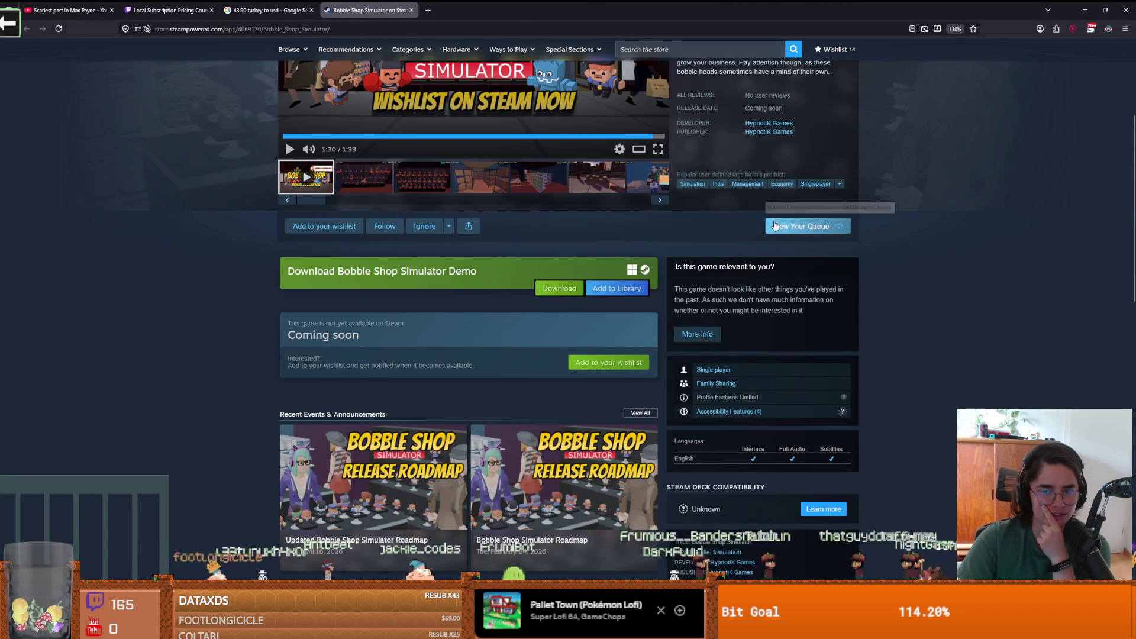
# - Look over the HypnotiK Games publisher listing, go back to the game page, and return to Godot
pyautogui.click(768, 131)
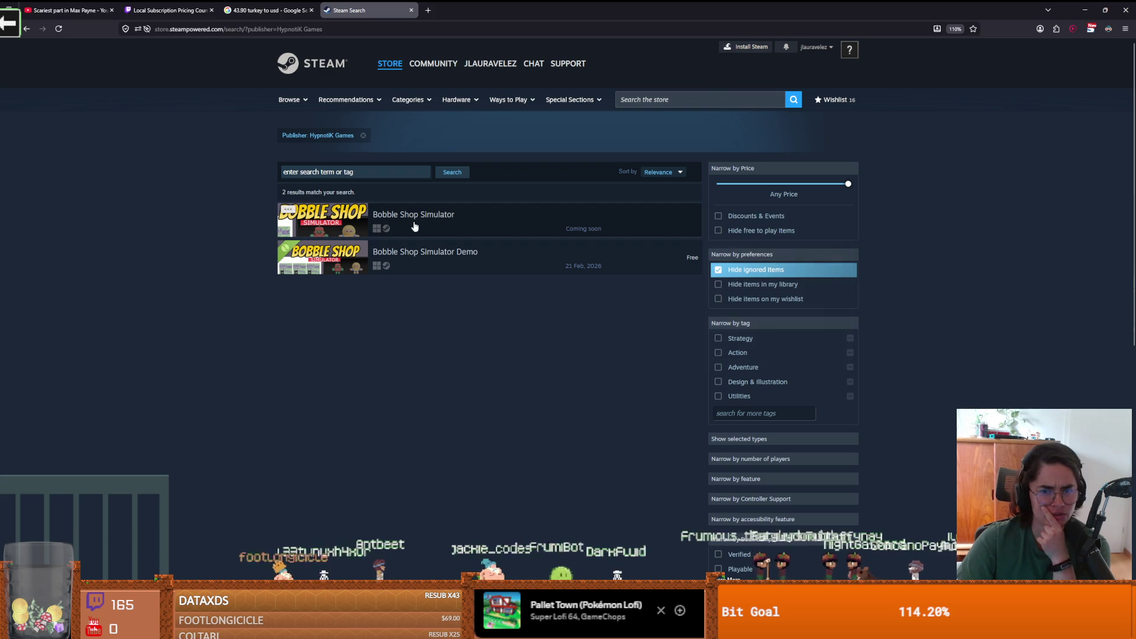
pyautogui.moveTo(416, 239)
pyautogui.click(26, 29)
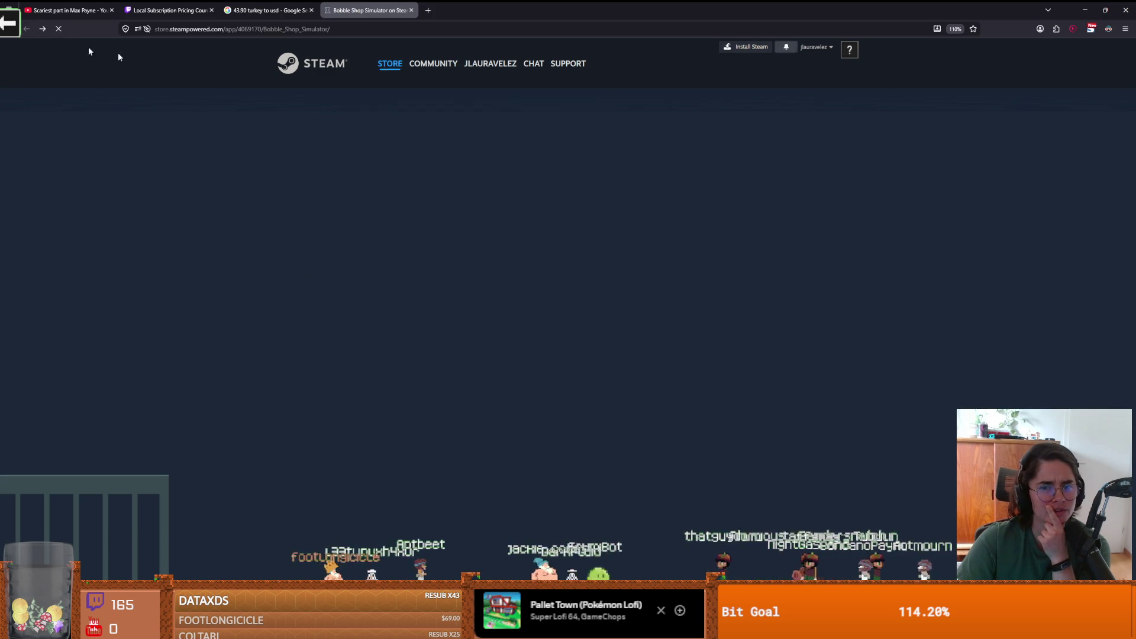
pyautogui.scroll(-15, 395, 272)
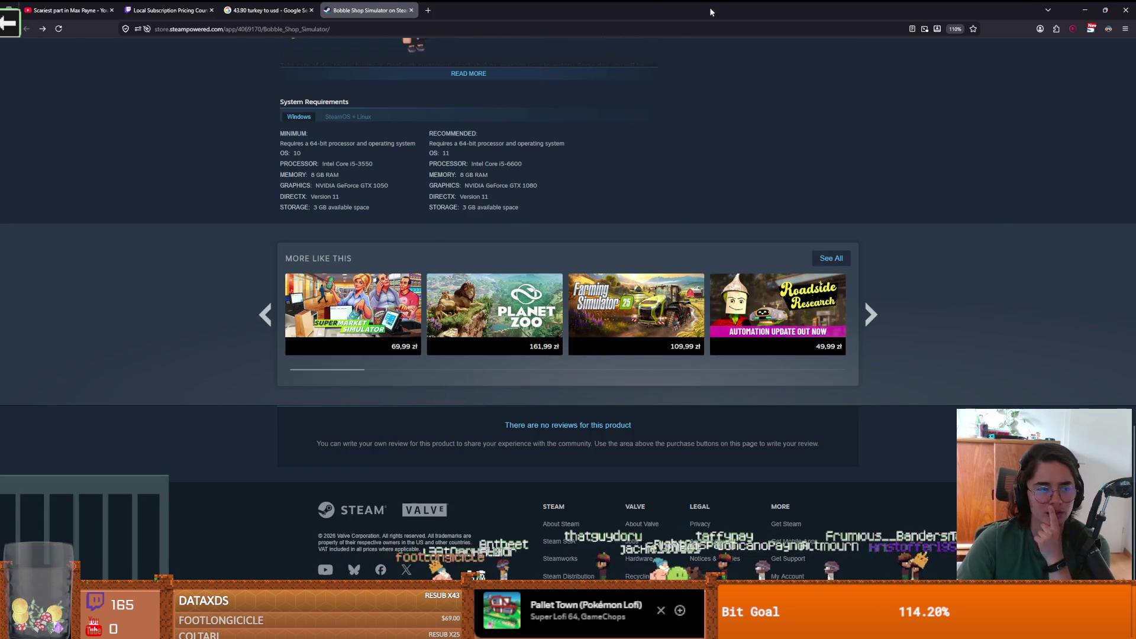
pyautogui.hotkey('alt', 'Tab')
# - Zoom in on the room canvas and save the BaldwinIV_room scene with Ctrl+S
pyautogui.scroll(2, 540, 276)
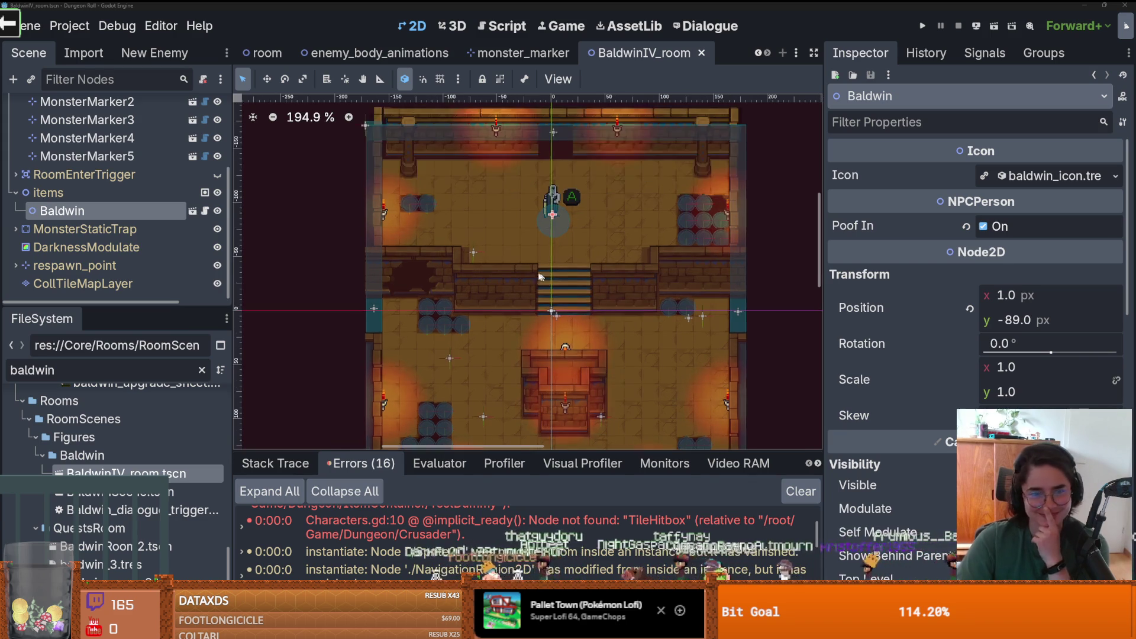
pyautogui.hotkey('ctrl', 's')
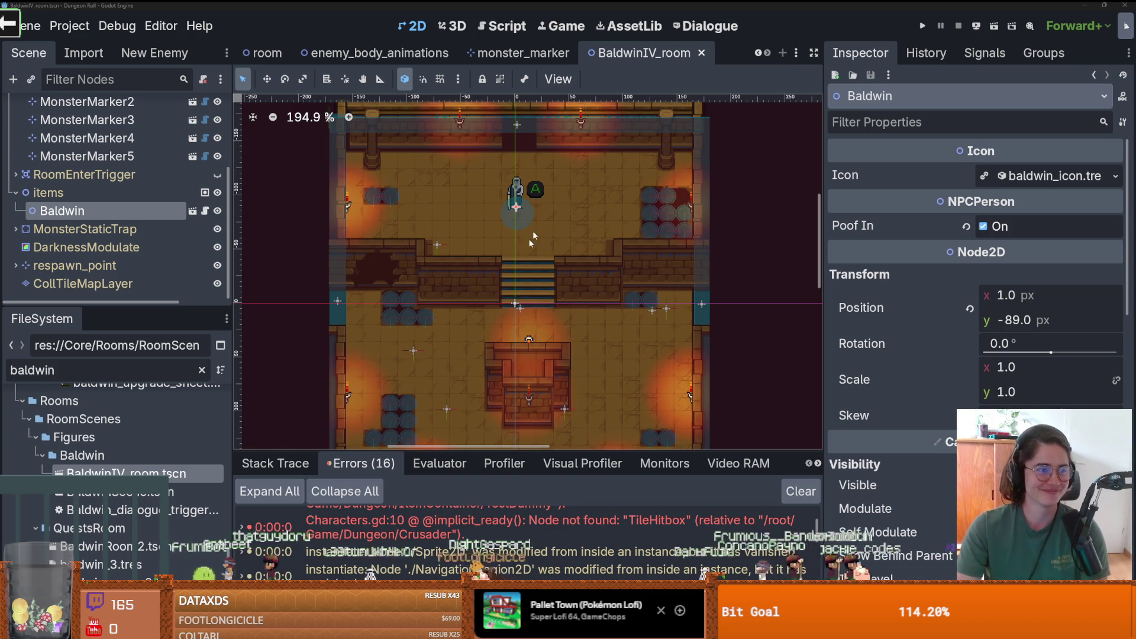
# - Pan and zoom around the room canvas, saving the scene along the way
pyautogui.moveTo(463, 327); pyautogui.dragTo(477, 275)
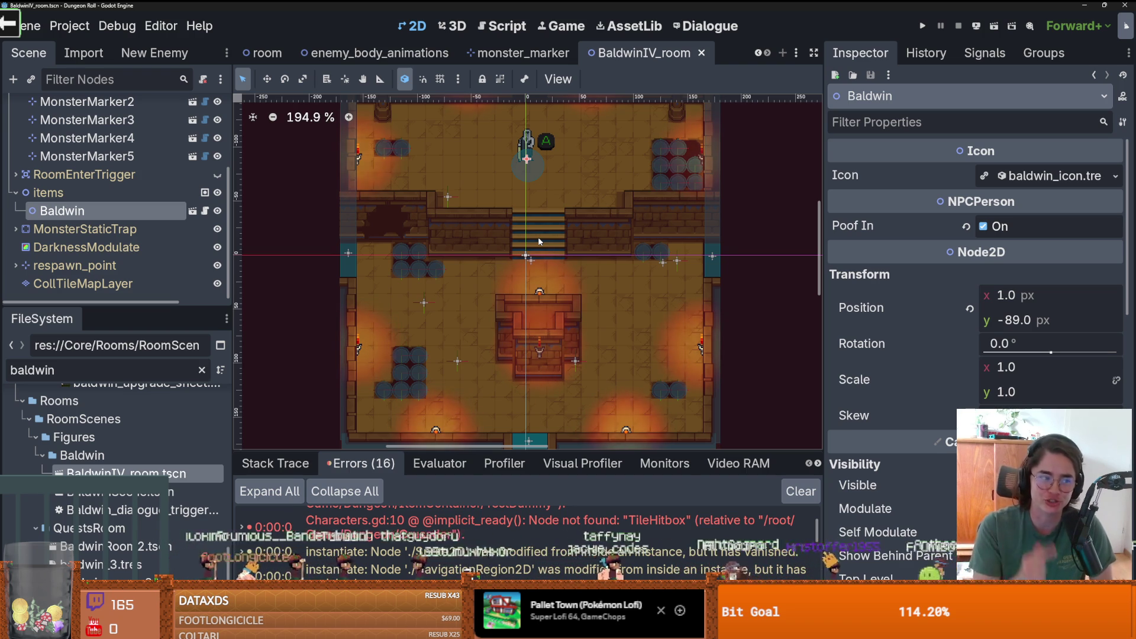
pyautogui.moveTo(546, 312); pyautogui.dragTo(592, 317)
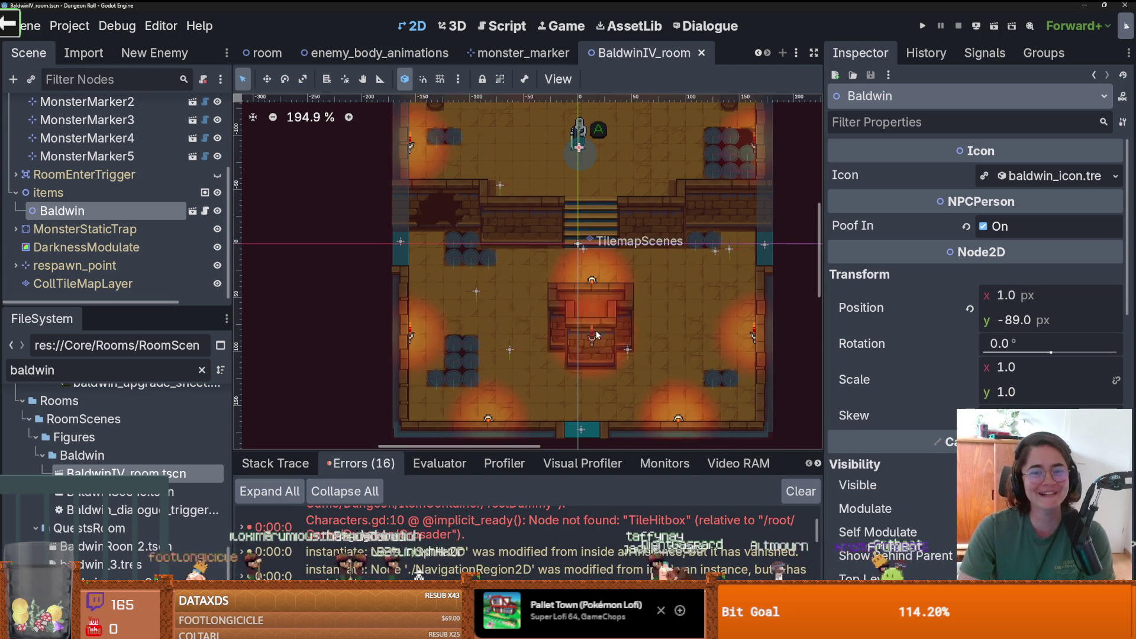
pyautogui.scroll(5, 595, 330)
pyautogui.scroll(-3, 555, 313)
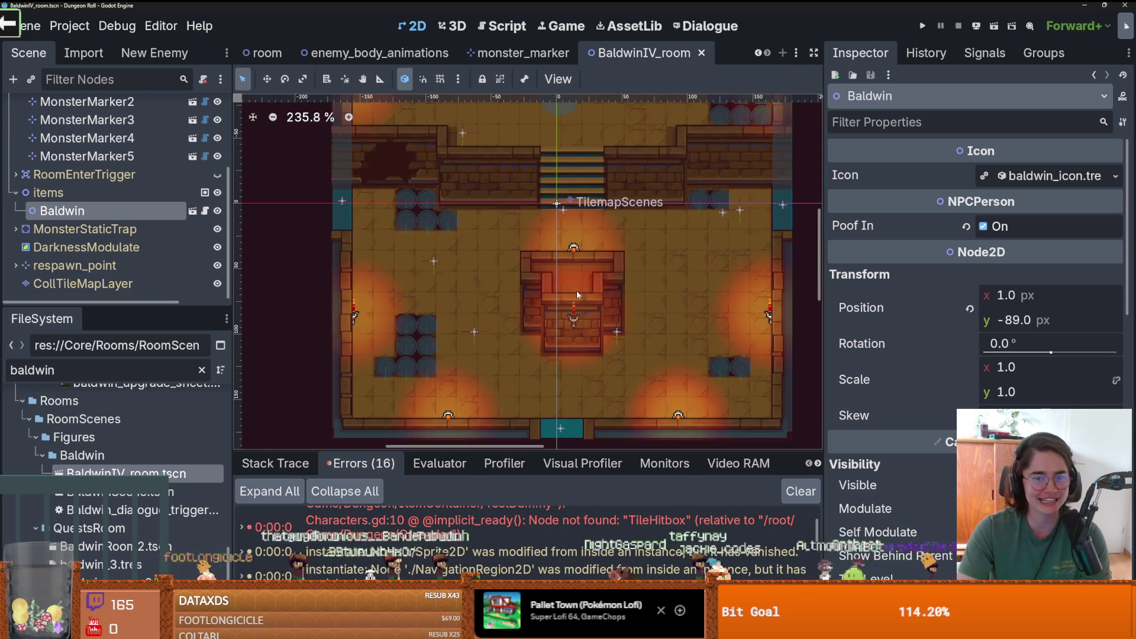
pyautogui.scroll(-4, 576, 290)
pyautogui.hotkey('ctrl', 's')
pyautogui.scroll(2, 605, 325)
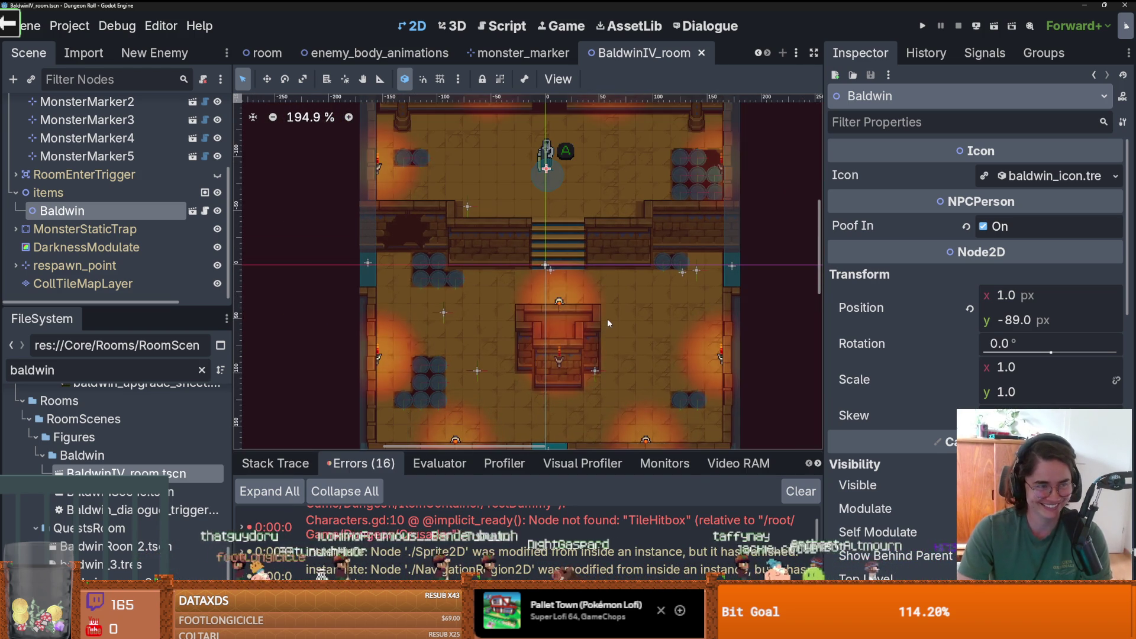
pyautogui.scroll(1, 607, 314)
pyautogui.scroll(-2, 595, 332)
pyautogui.scroll(1, 606, 284)
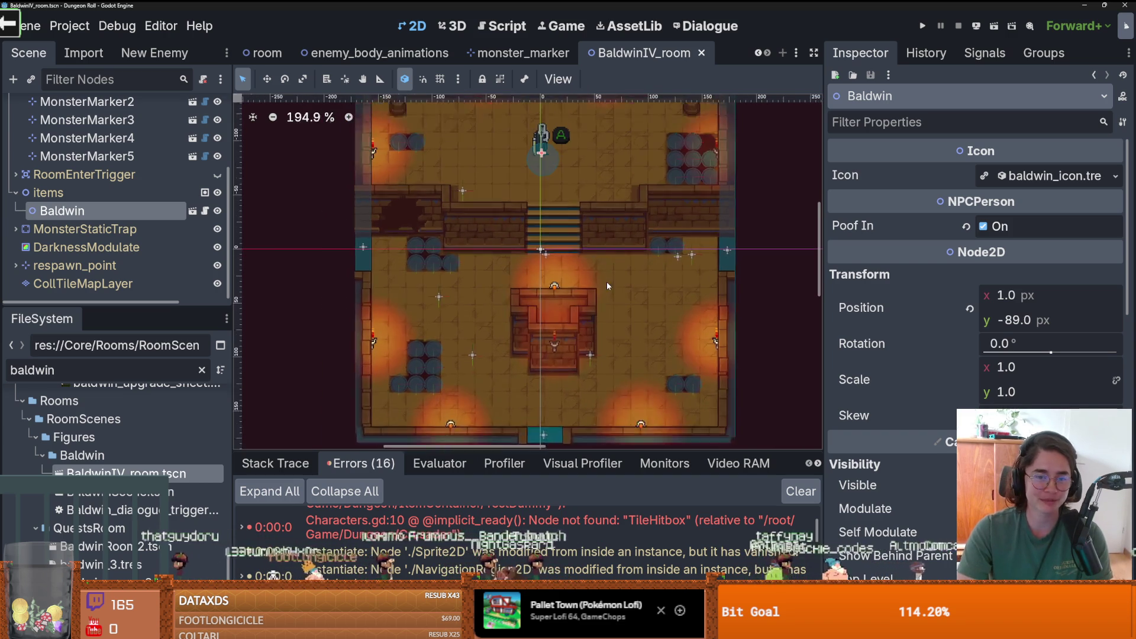
pyautogui.scroll(1, 606, 286)
pyautogui.scroll(-1, 609, 290)
pyautogui.hotkey('ctrl', 's')
pyautogui.scroll(-1, 646, 335)
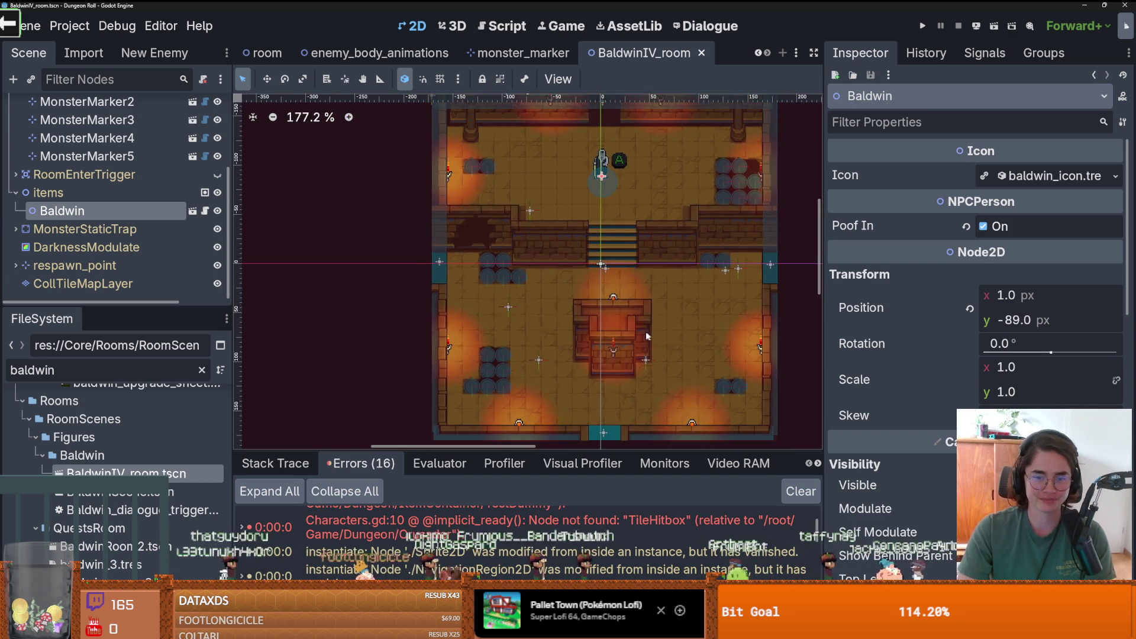
pyautogui.scroll(2, 646, 335)
# - Enlarge the Scene dock and collapse the Monsters and items nodes, saving after each
pyautogui.moveTo(136, 303); pyautogui.dragTo(154, 402)
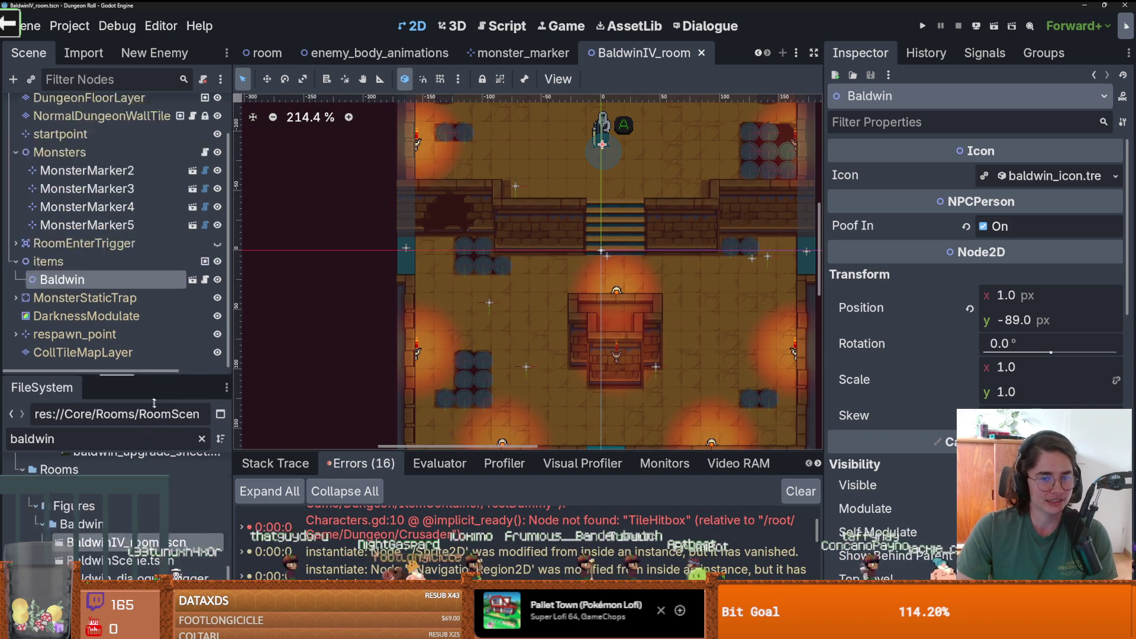
pyautogui.click(15, 198)
pyautogui.hotkey('ctrl', 's')
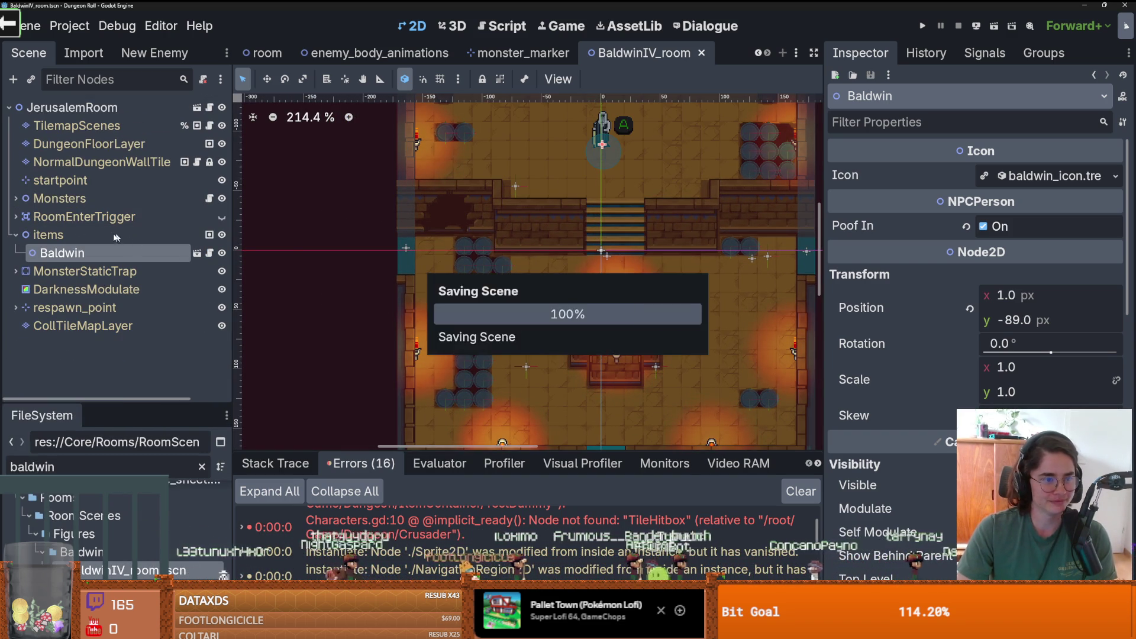
pyautogui.click(16, 235)
pyautogui.hotkey('ctrl', 's')
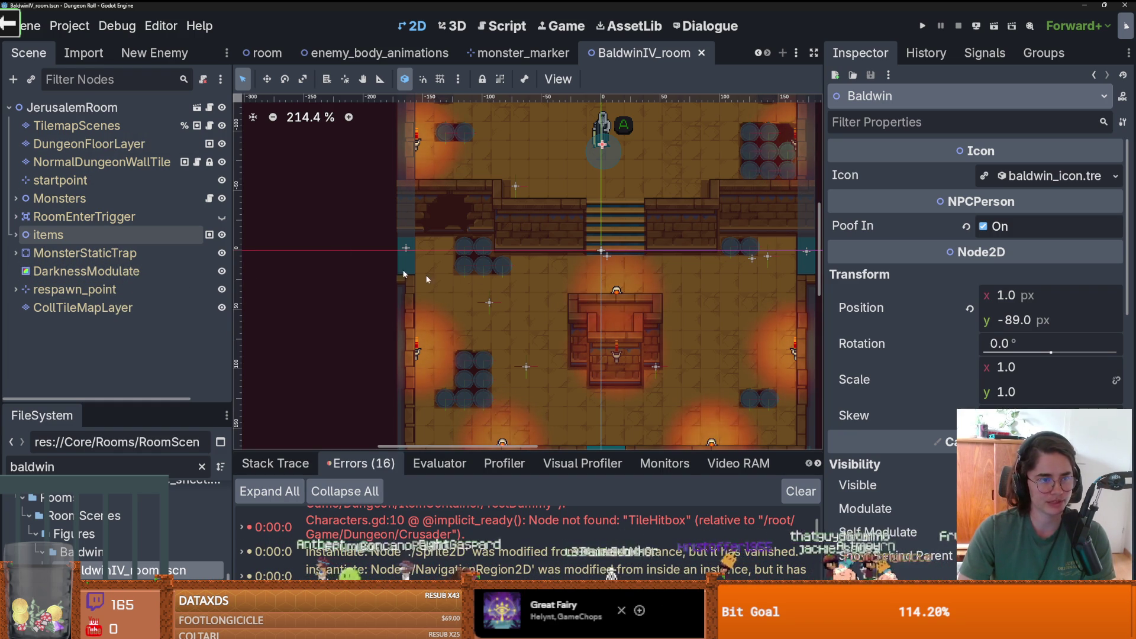
# - Select the DungeonFloorLayer tile layer, adjust the view and tile panel, and save the scene
pyautogui.click(118, 144)
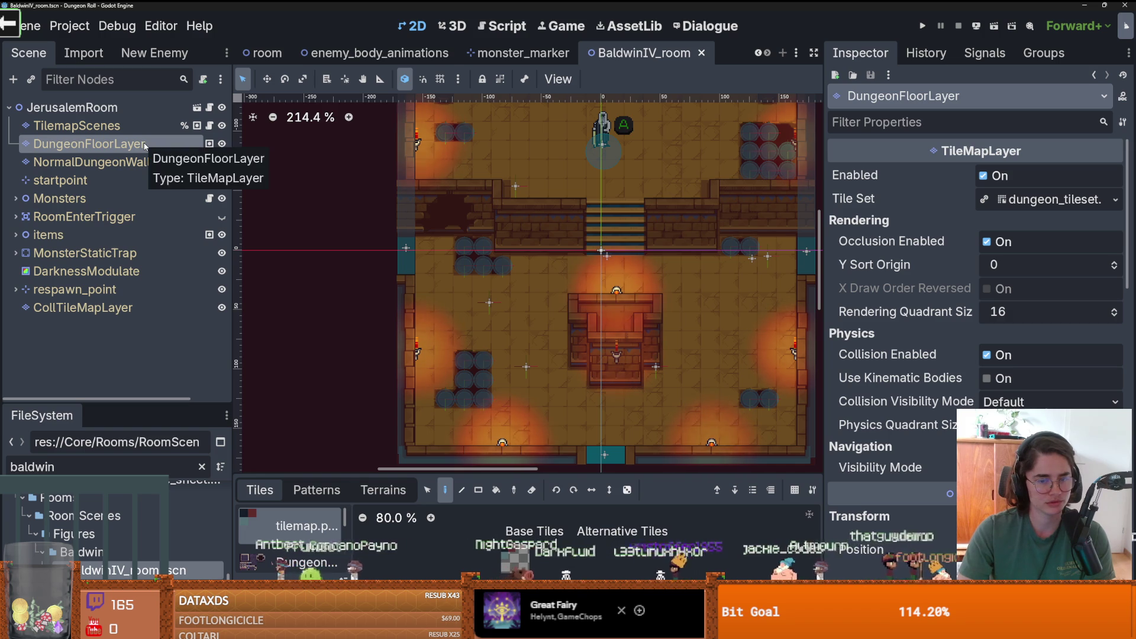
pyautogui.moveTo(672, 200)
pyautogui.mouseDown()
pyautogui.moveTo(573, 239)
pyautogui.moveTo(595, 223)
pyautogui.mouseUp()
pyautogui.moveTo(510, 474)
pyautogui.mouseDown()
pyautogui.moveTo(511, 360)
pyautogui.moveTo(510, 474)
pyautogui.mouseUp()
pyautogui.moveTo(497, 260); pyautogui.dragTo(543, 218)
pyautogui.hotkey('ctrl', 's')
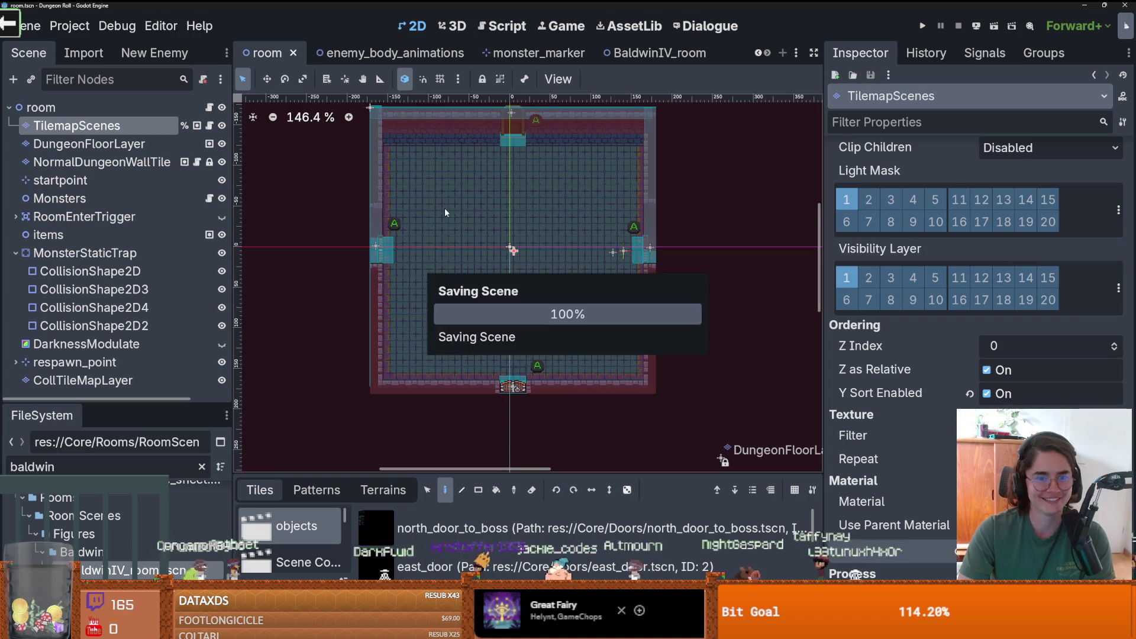
# - Drag the Scene/FileSystem splitter up to give the project files more room
pyautogui.scroll(-4, 445, 212)
pyautogui.scroll(6, 445, 212)
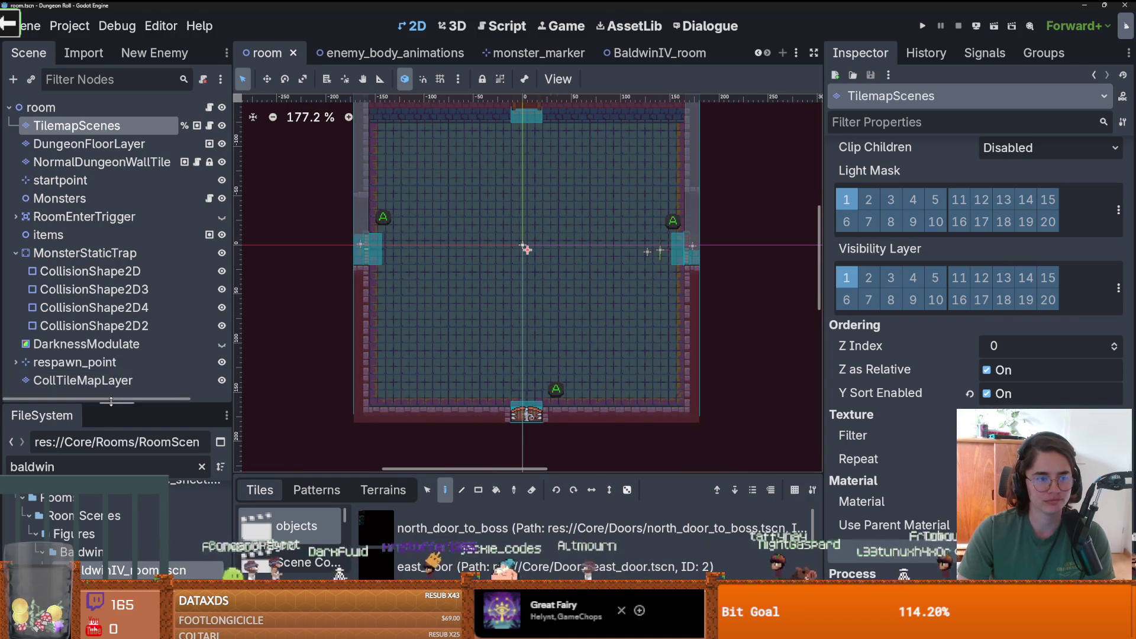
pyautogui.moveTo(111, 401); pyautogui.dragTo(110, 163)
pyautogui.scroll(6, 121, 403)
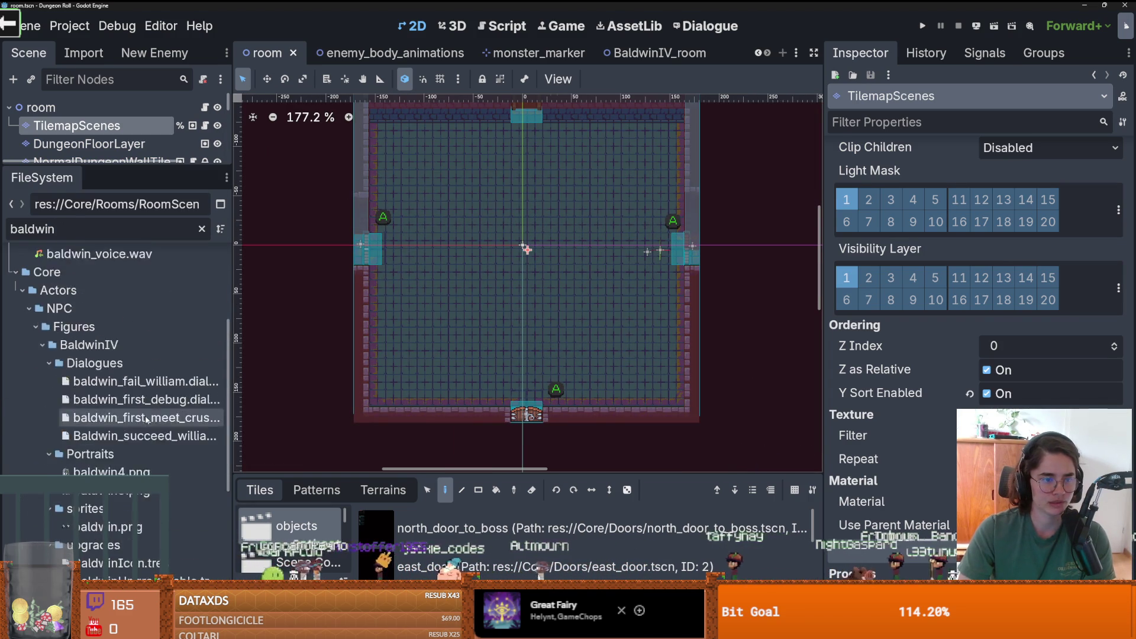
# - Clear the baldwin filter from the FileSystem and collapse the Figures and GraceRooms folders
pyautogui.scroll(3, 146, 418)
pyautogui.click(202, 228)
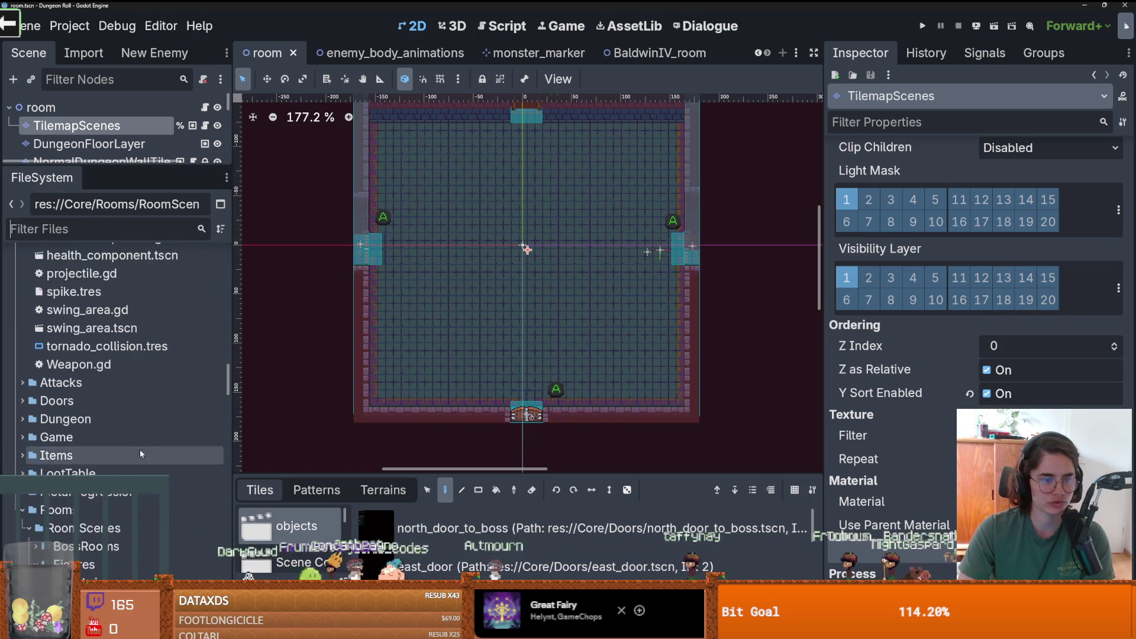
pyautogui.scroll(-5, 141, 454)
pyautogui.click(35, 383)
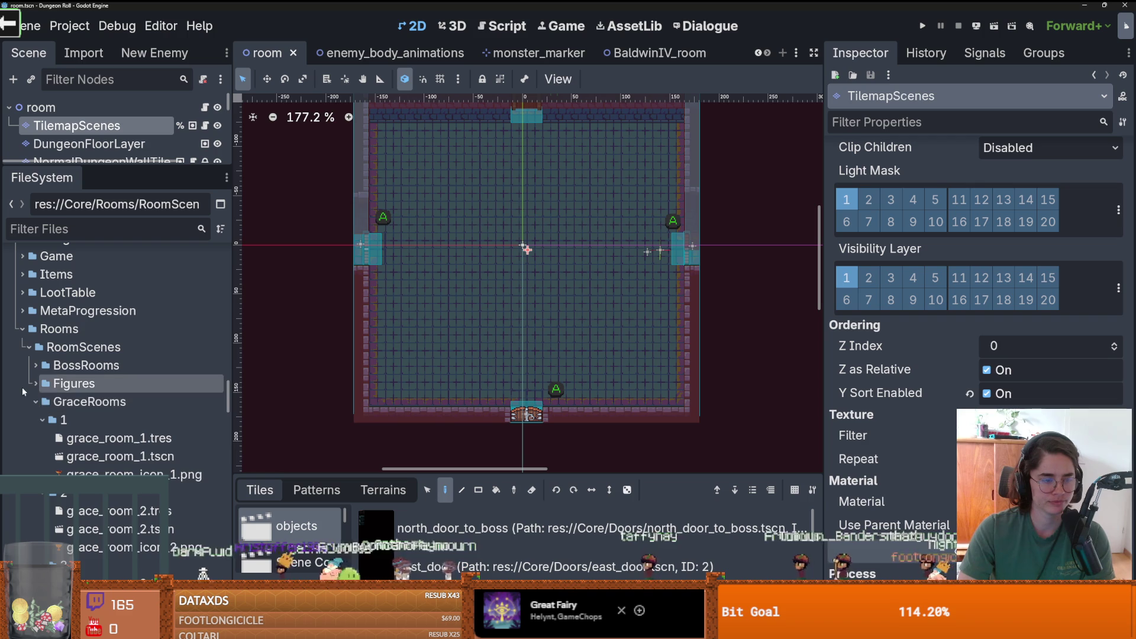
pyautogui.click(36, 402)
# - Collapse the QuestsRoom and PuzzleRoom folders, save, then expand RootRooms to list room.tscn
pyautogui.scroll(-1, 100, 454)
pyautogui.doubleClick(101, 451)
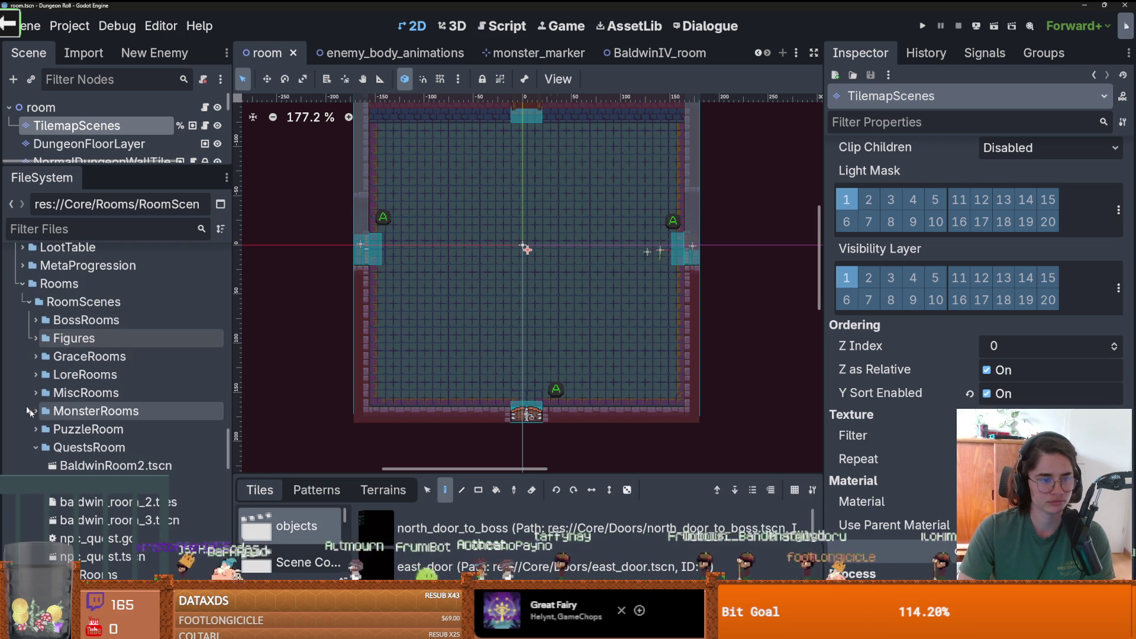
pyautogui.click(35, 429)
pyautogui.click(35, 429)
pyautogui.click(36, 449)
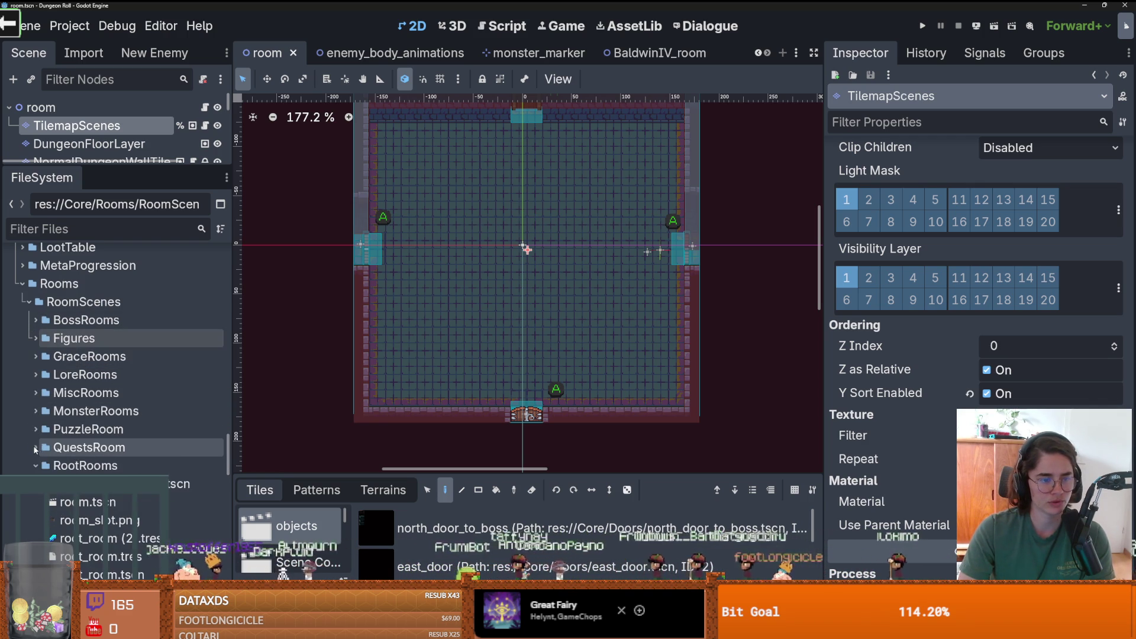
pyautogui.click(36, 466)
pyautogui.hotkey('ctrl', 's')
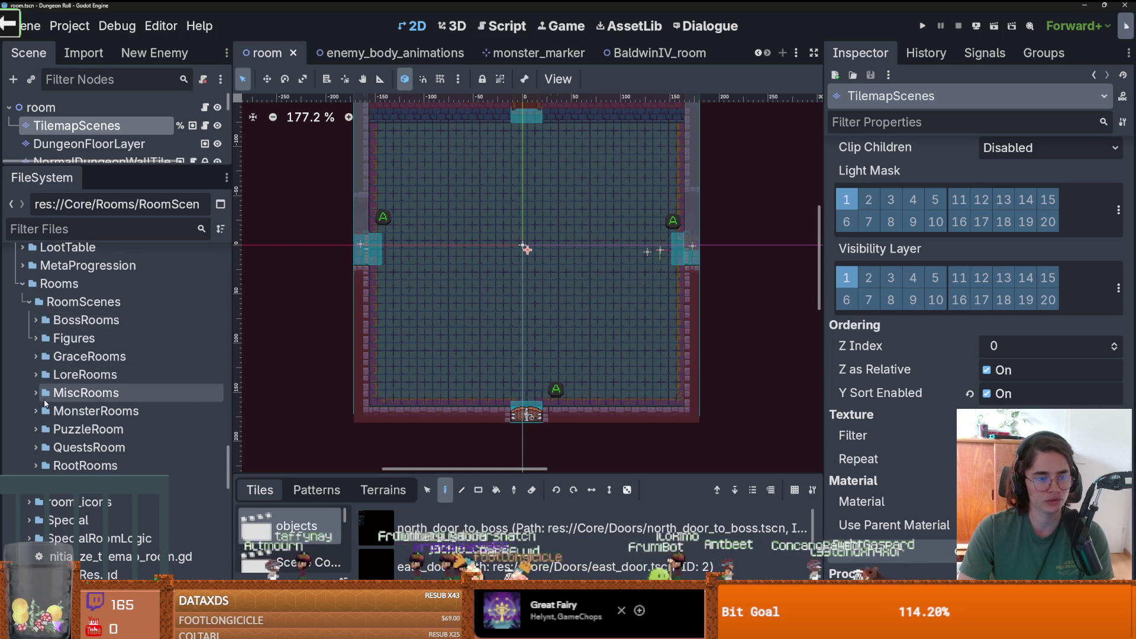
pyautogui.scroll(-2, 41, 429)
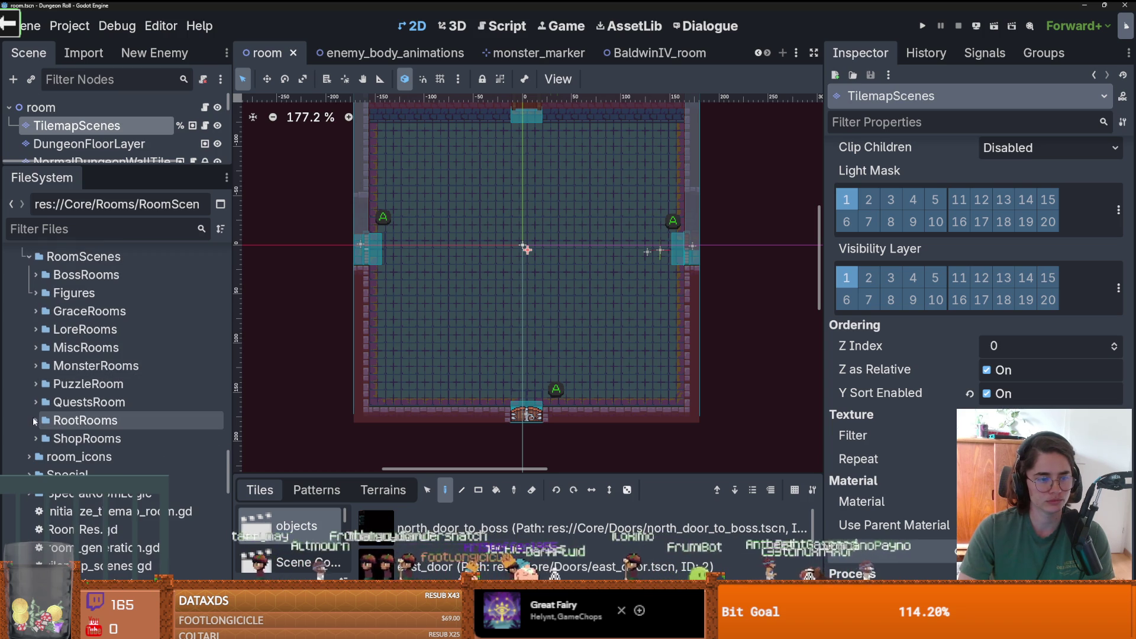
pyautogui.click(35, 421)
pyautogui.scroll(-2, 71, 437)
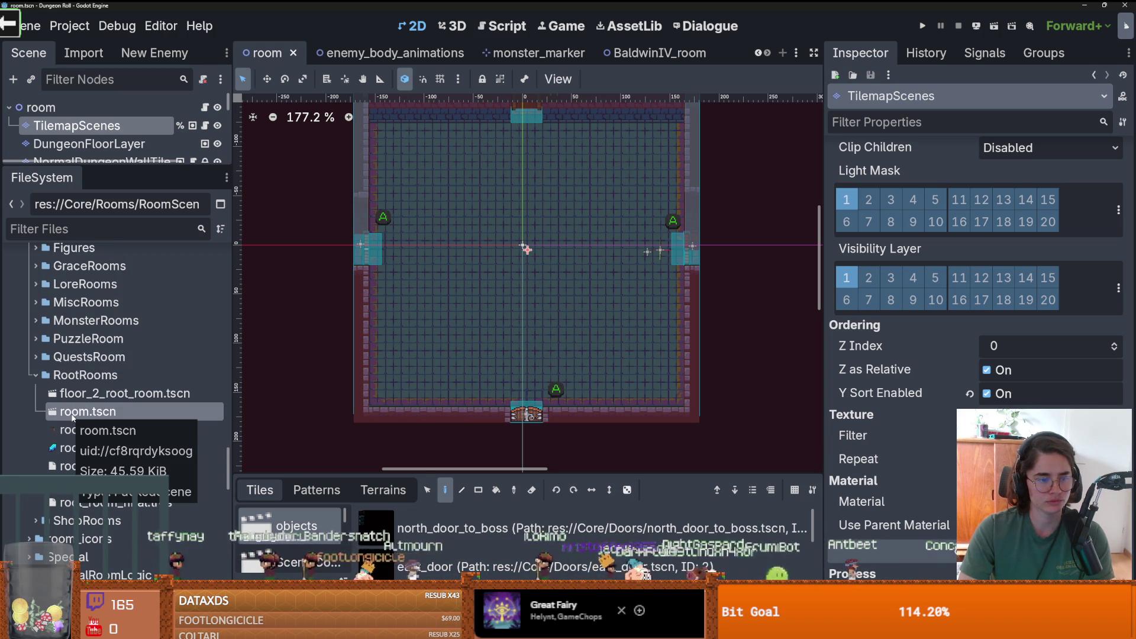
# - Create a new scene inherited from room.tscn
pyautogui.rightClick(72, 414)
pyautogui.moveTo(90, 400)
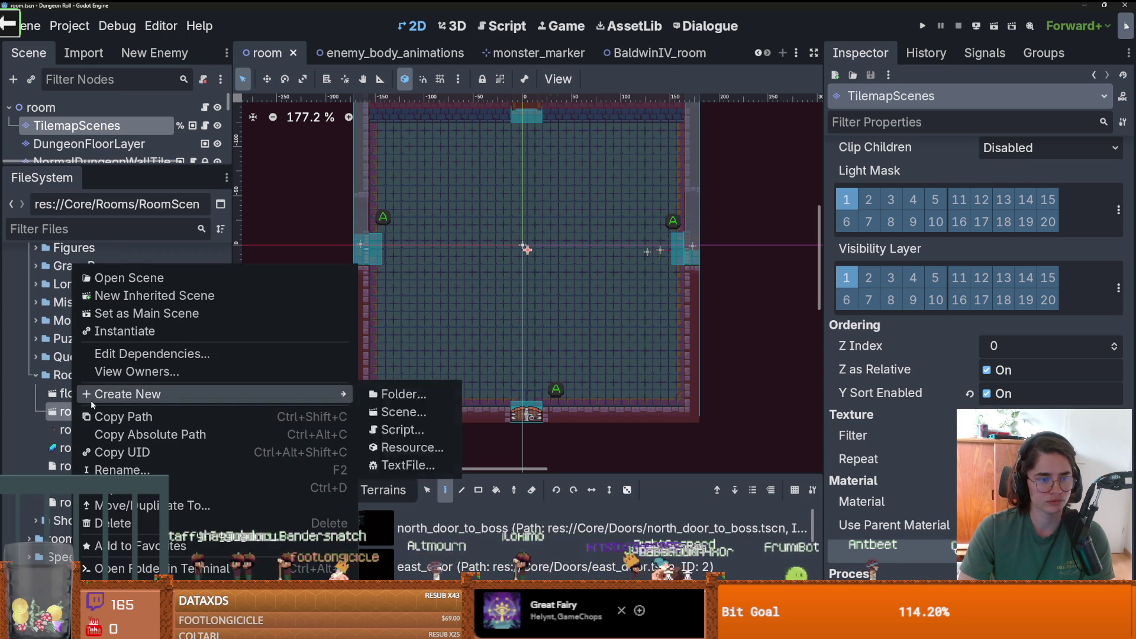
pyautogui.click(160, 302)
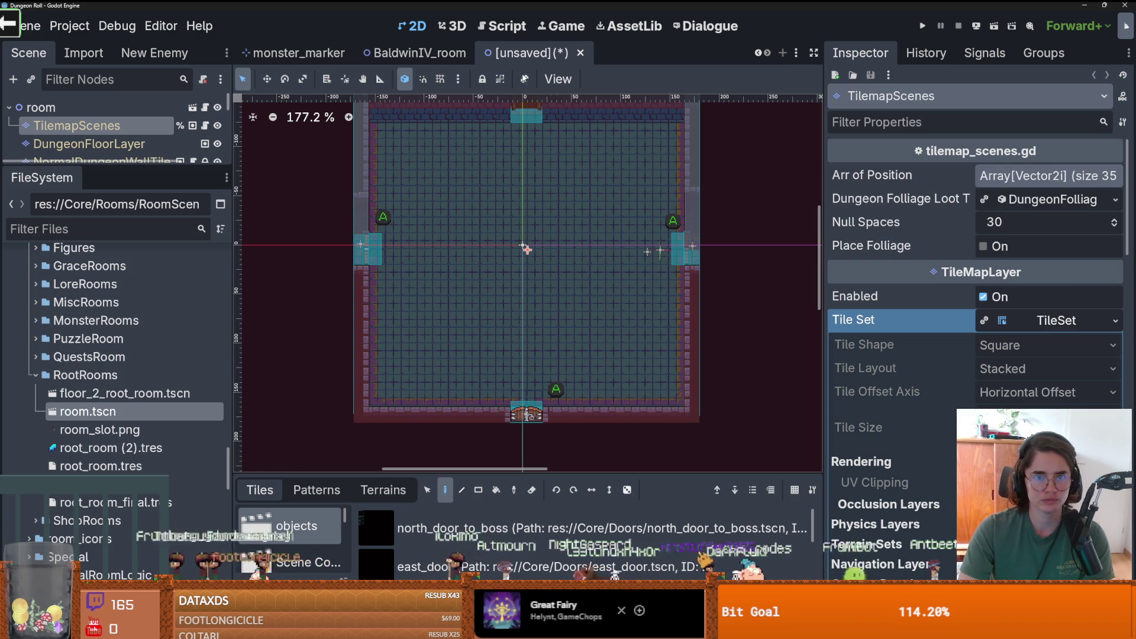
# - Start Save Scene As for the unsaved inherited scene, then switch to the web browser
pyautogui.rightClick(518, 56)
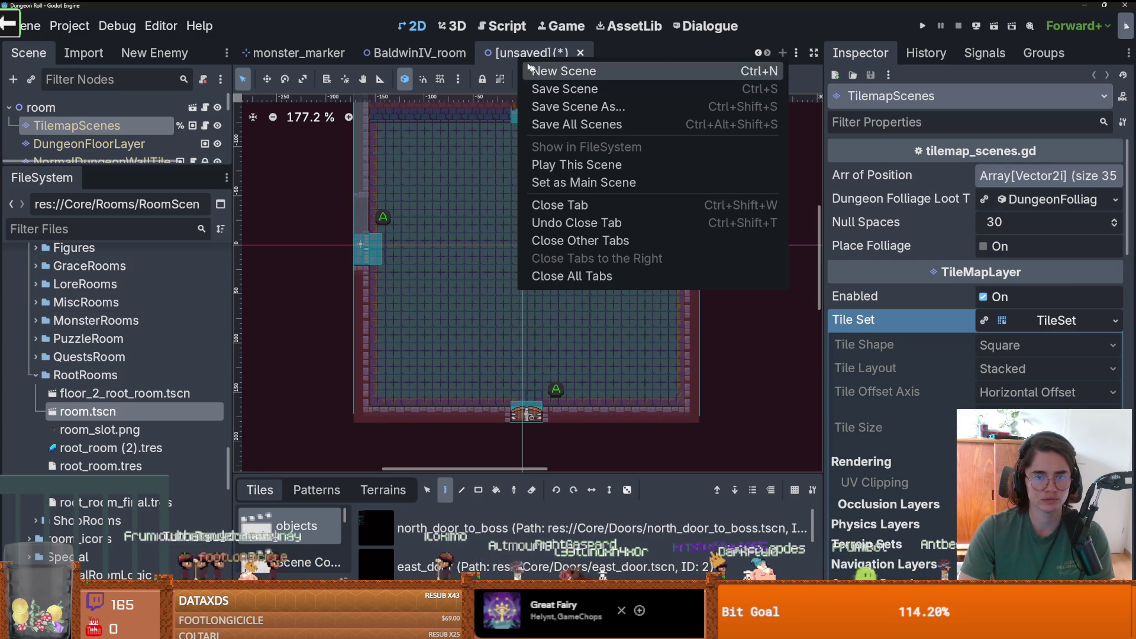
pyautogui.click(566, 106)
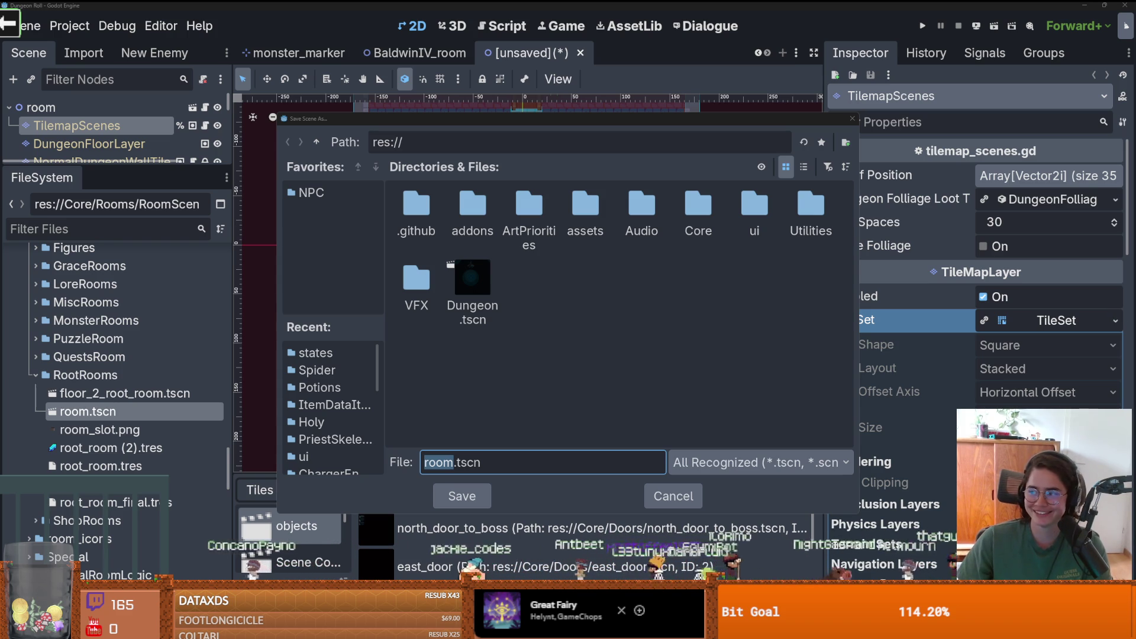
pyautogui.hotkey('alt', 'Tab')
# - Scroll through the Miamisms glossary, selecting a term and then clearing the selection
pyautogui.scroll(7, 420, 84)
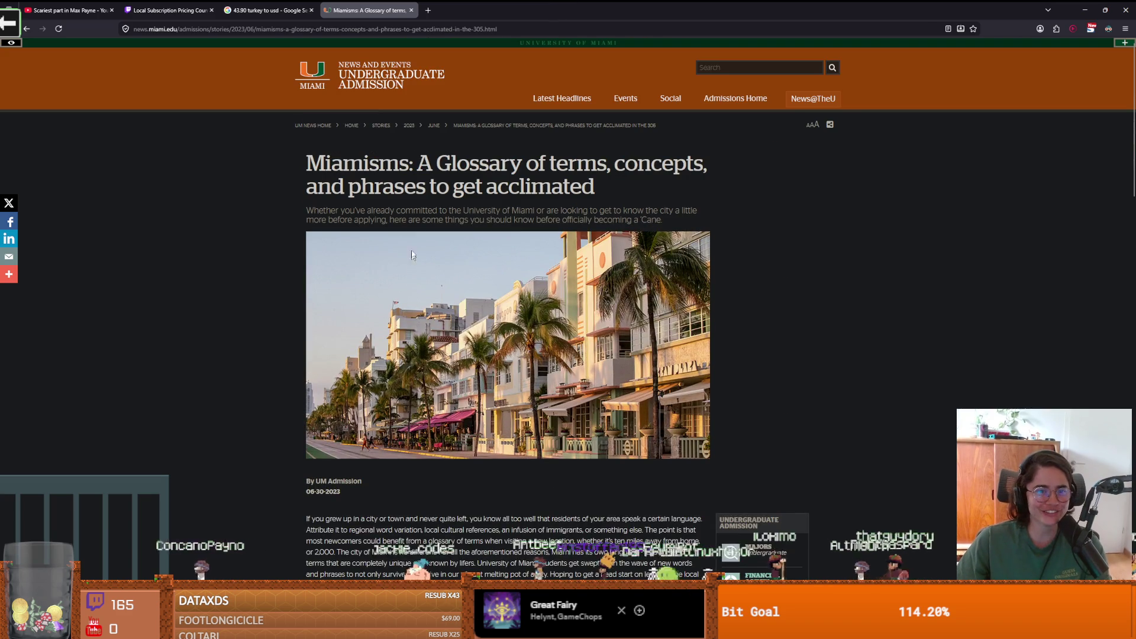
pyautogui.scroll(-2, 476, 322)
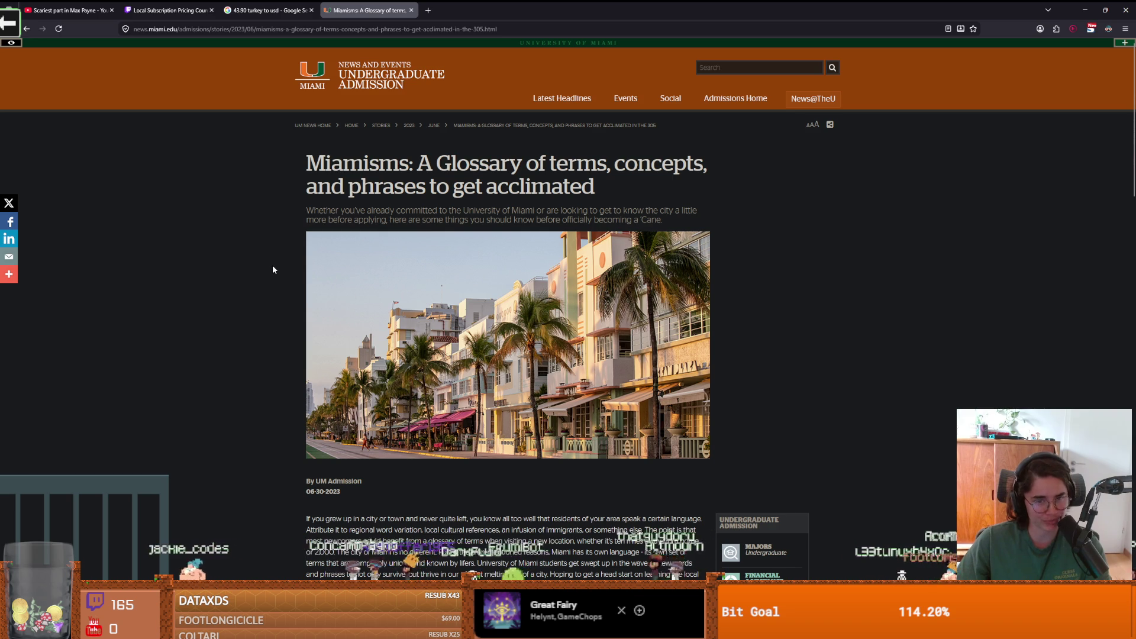
pyautogui.scroll(-3, 274, 269)
pyautogui.scroll(3, 274, 270)
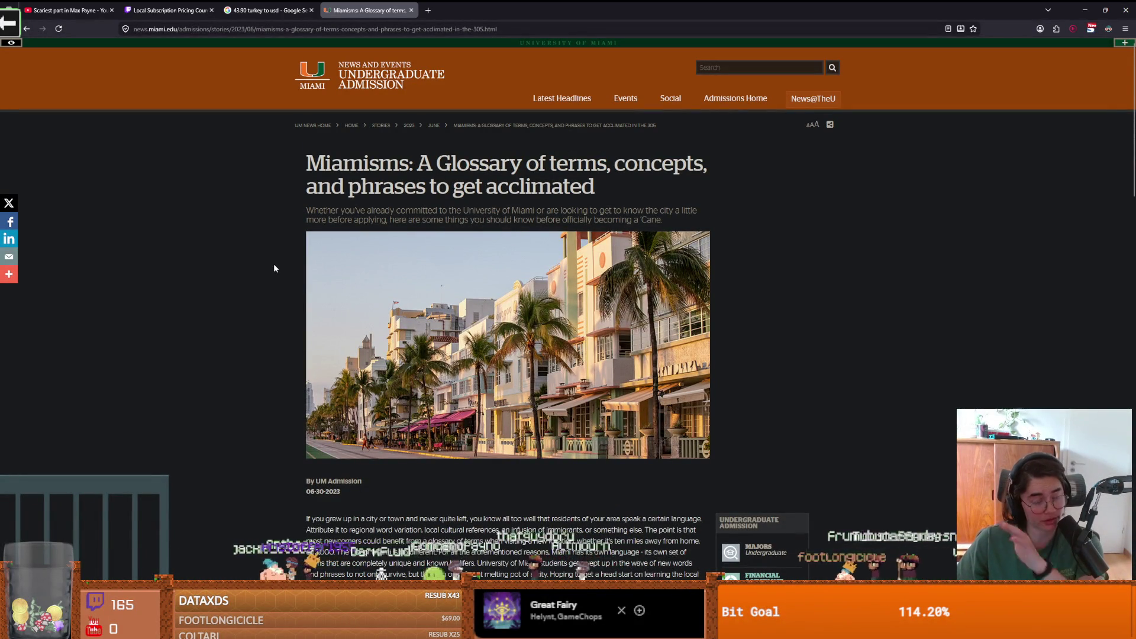
pyautogui.scroll(-1, 506, 310)
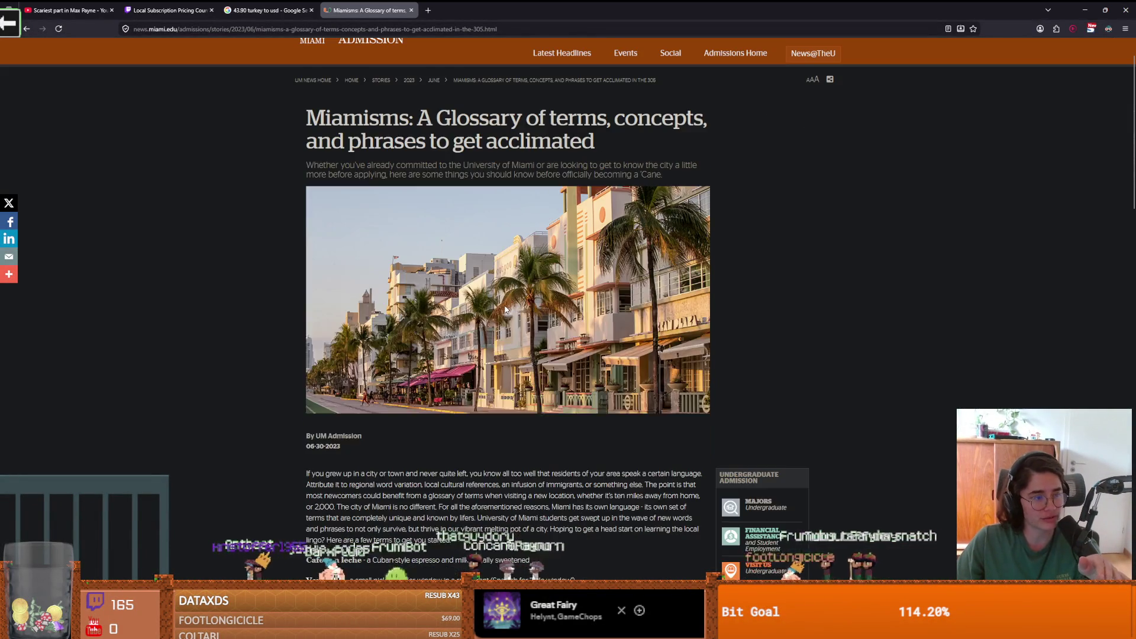
pyautogui.scroll(-8, 506, 310)
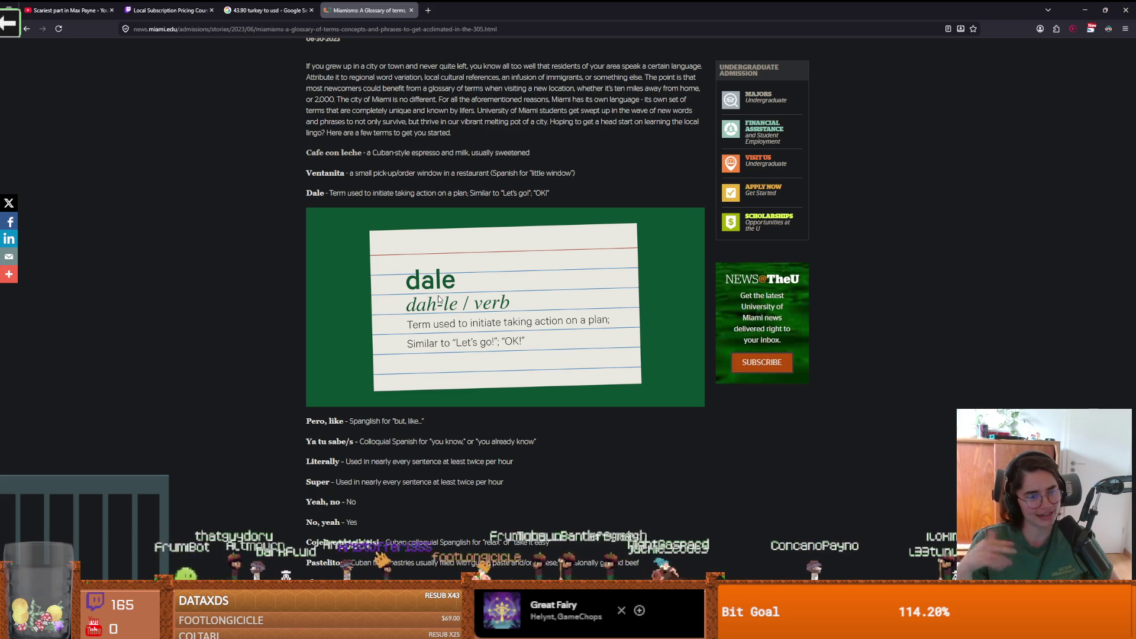
pyautogui.scroll(-3, 351, 282)
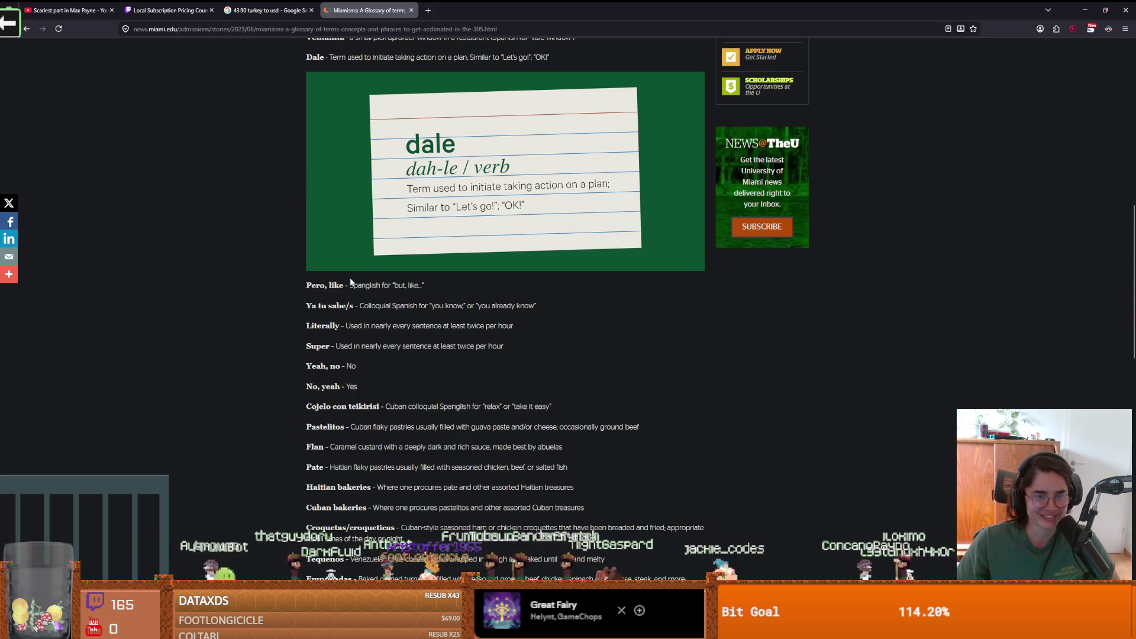
pyautogui.moveTo(351, 284); pyautogui.dragTo(423, 287)
pyautogui.click(347, 288)
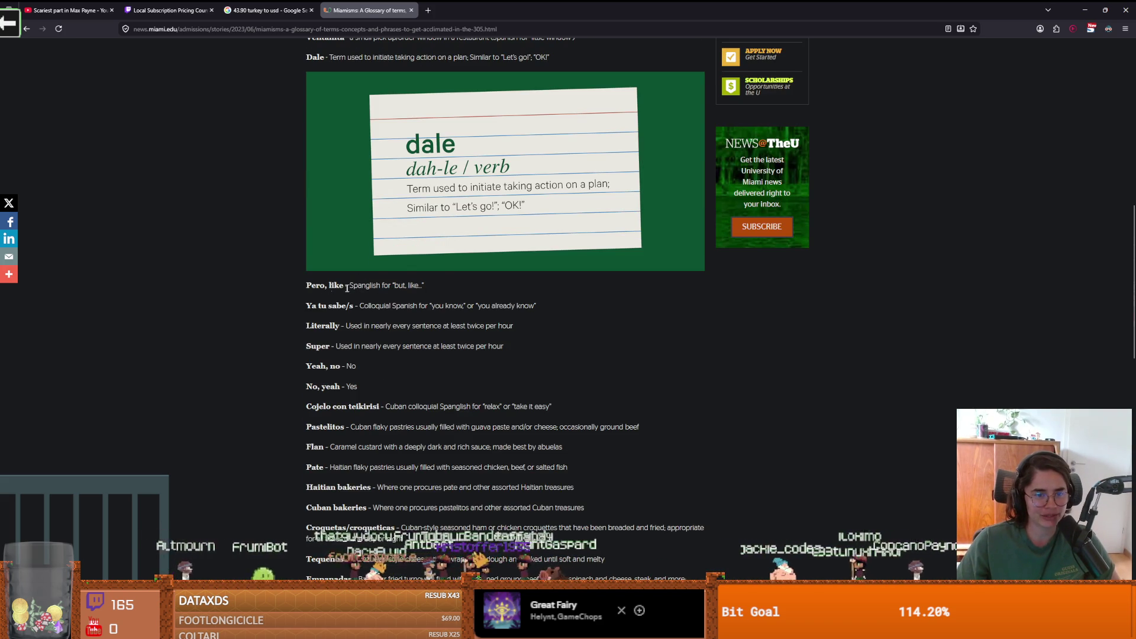
# - Highlight glossary entries including 'Ya tu sabe/s', then zoom the page to 133%
pyautogui.scroll(-1, 392, 287)
pyautogui.moveTo(306, 261); pyautogui.dragTo(356, 270)
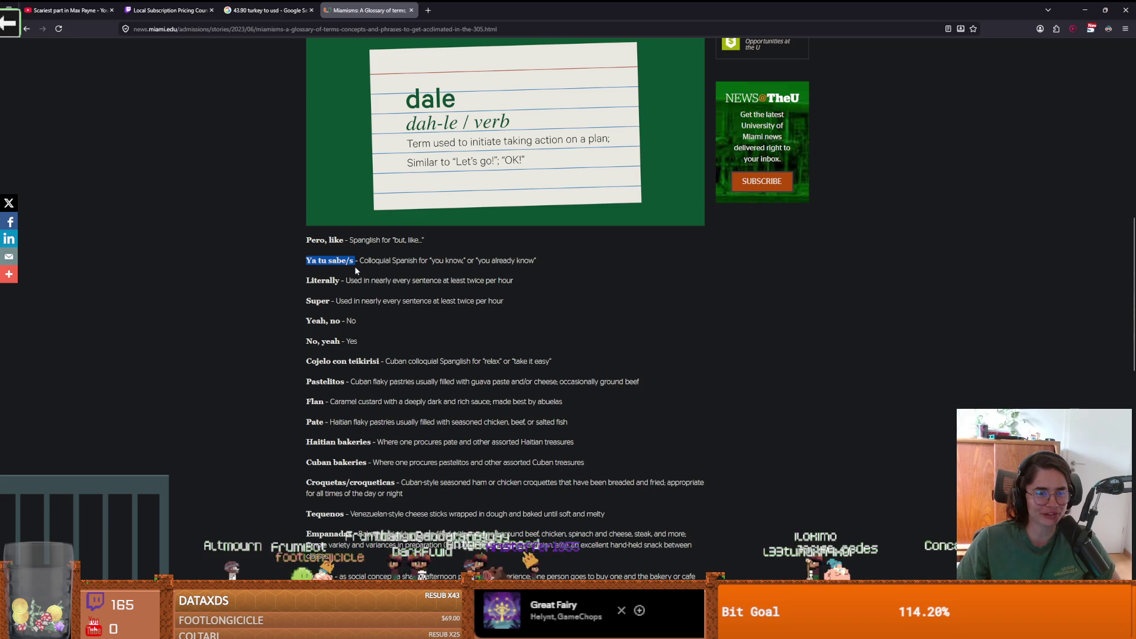
pyautogui.scroll(-1, 453, 321)
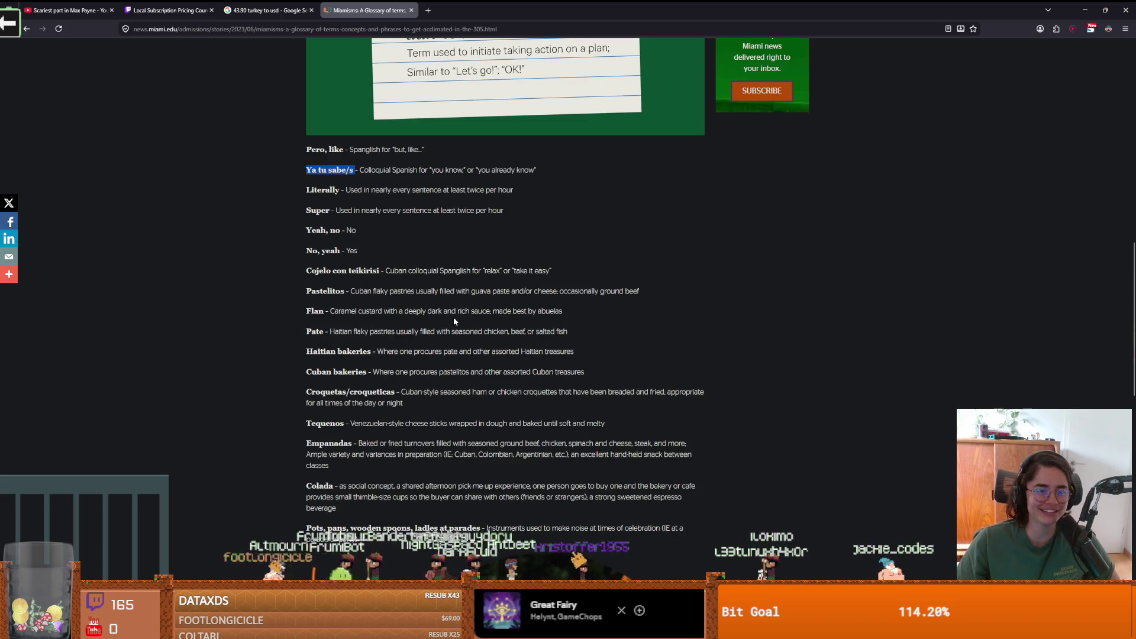
pyautogui.scroll(1, 453, 321)
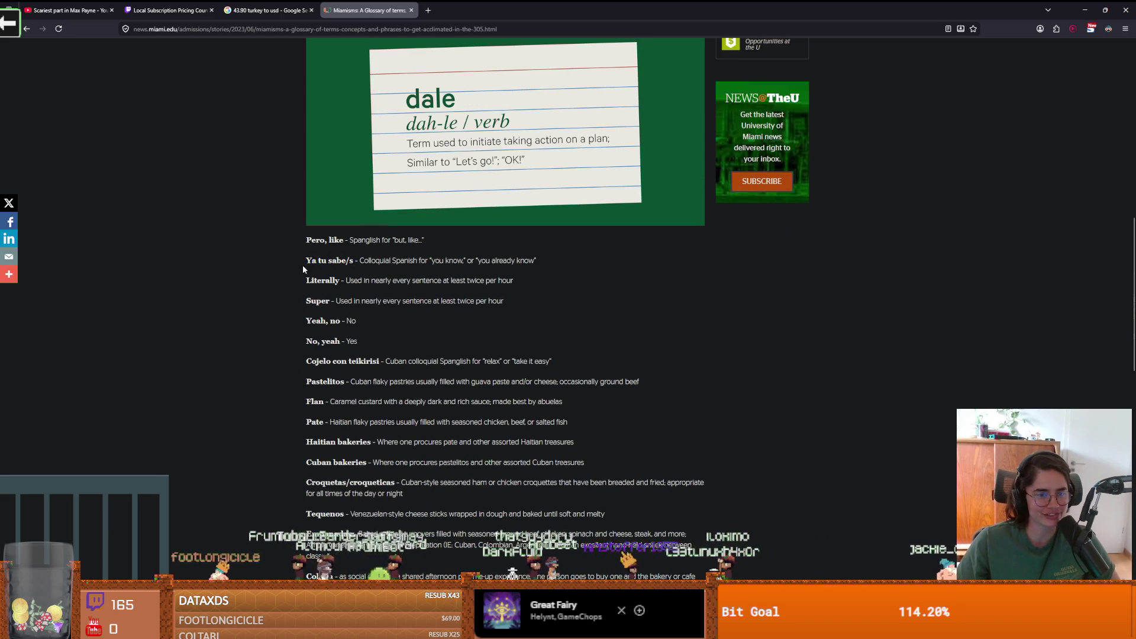
pyautogui.moveTo(311, 261); pyautogui.dragTo(370, 264)
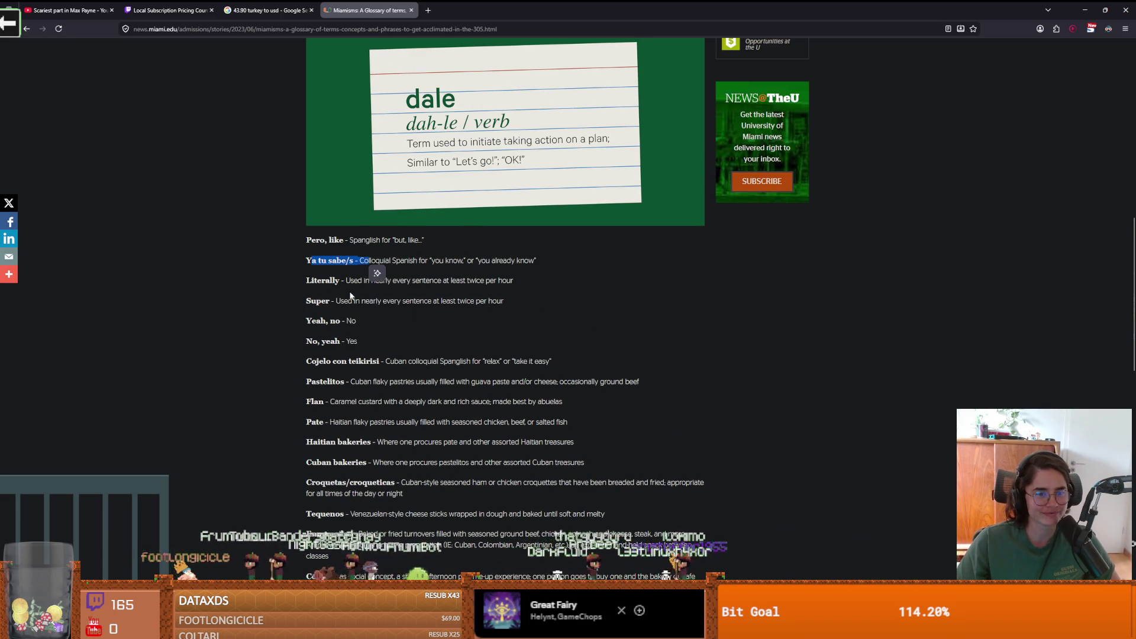
pyautogui.scroll(-1, 449, 266)
pyautogui.moveTo(305, 235); pyautogui.dragTo(507, 242)
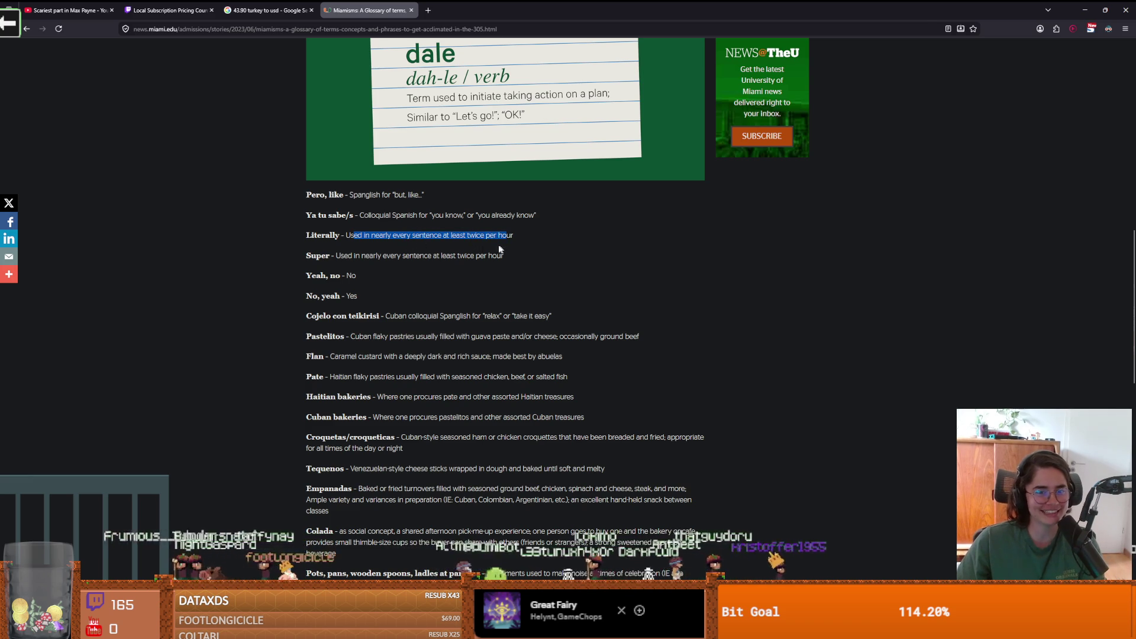
pyautogui.hotkey('ctrl', '+')
pyautogui.hotkey('ctrl', '+')
pyautogui.hotkey('ctrl', '+')
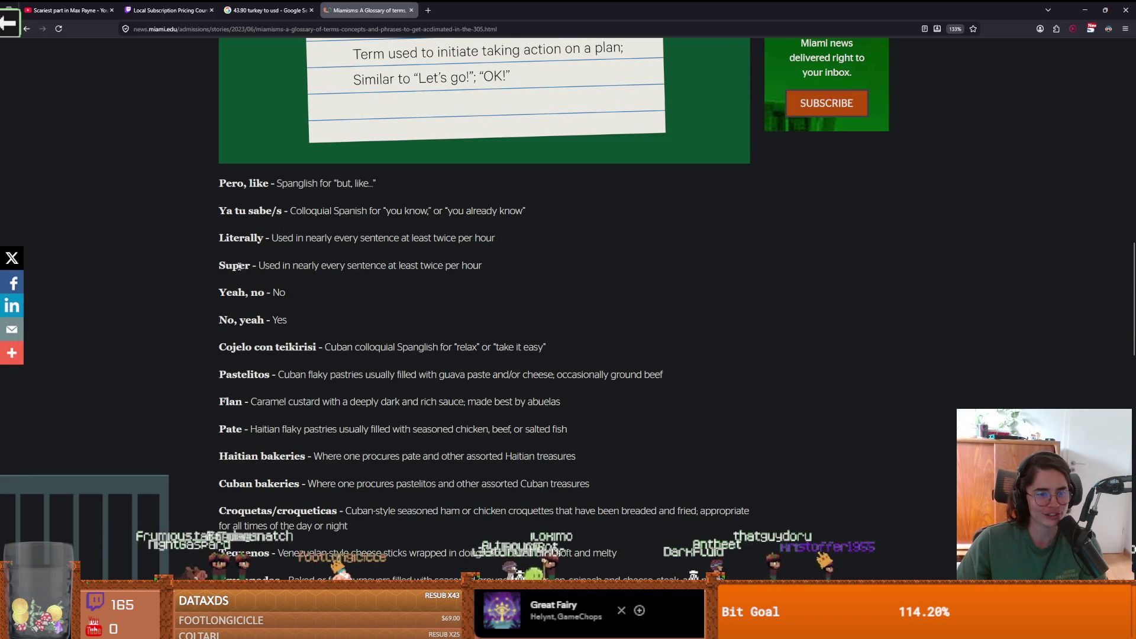
# - Highlight the Super, Yeah no and No yeah glossary entries while reading
pyautogui.doubleClick(234, 265)
pyautogui.moveTo(269, 266); pyautogui.dragTo(476, 271)
pyautogui.scroll(-2, 231, 240)
pyautogui.moveTo(226, 230); pyautogui.dragTo(289, 236)
pyautogui.click(273, 232)
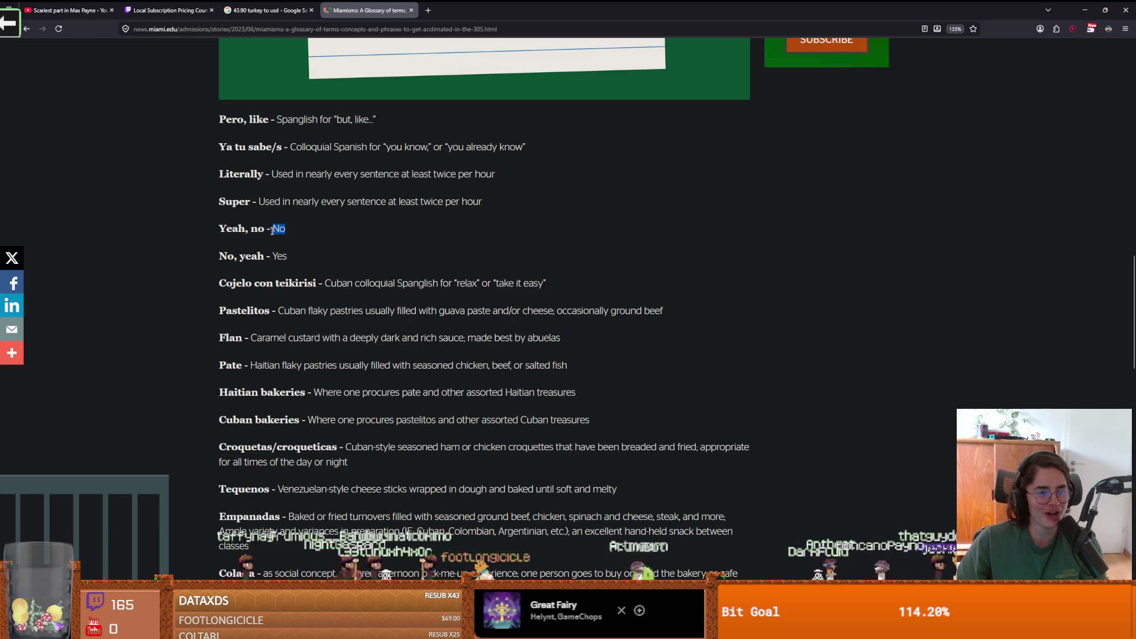
pyautogui.doubleClick(226, 255)
pyautogui.doubleClick(251, 256)
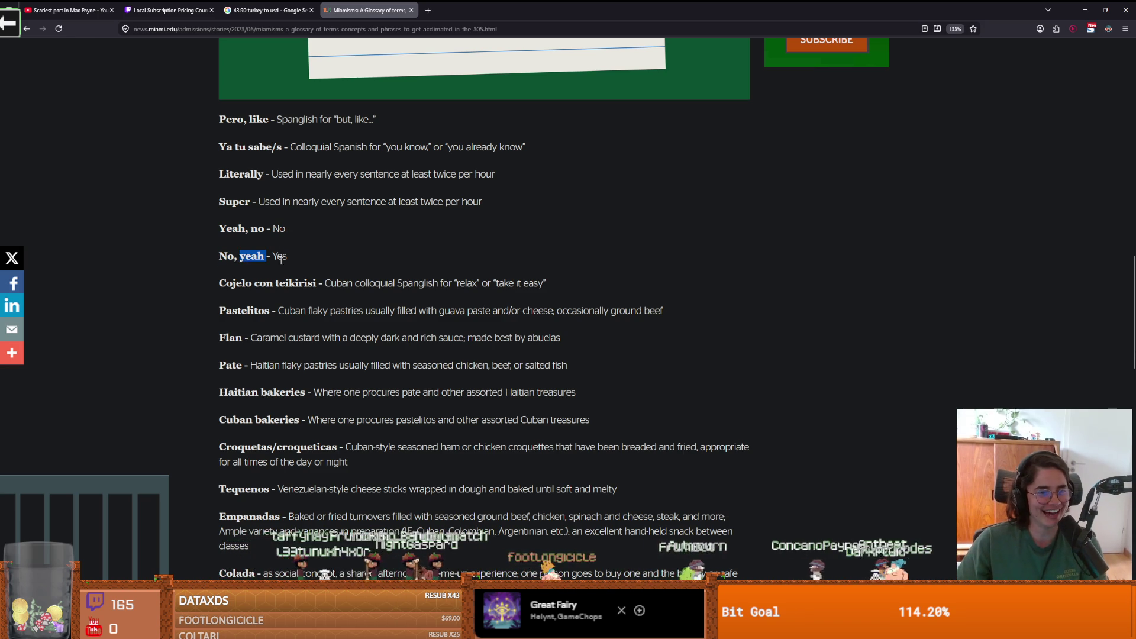
pyautogui.doubleClick(280, 256)
pyautogui.click(332, 312)
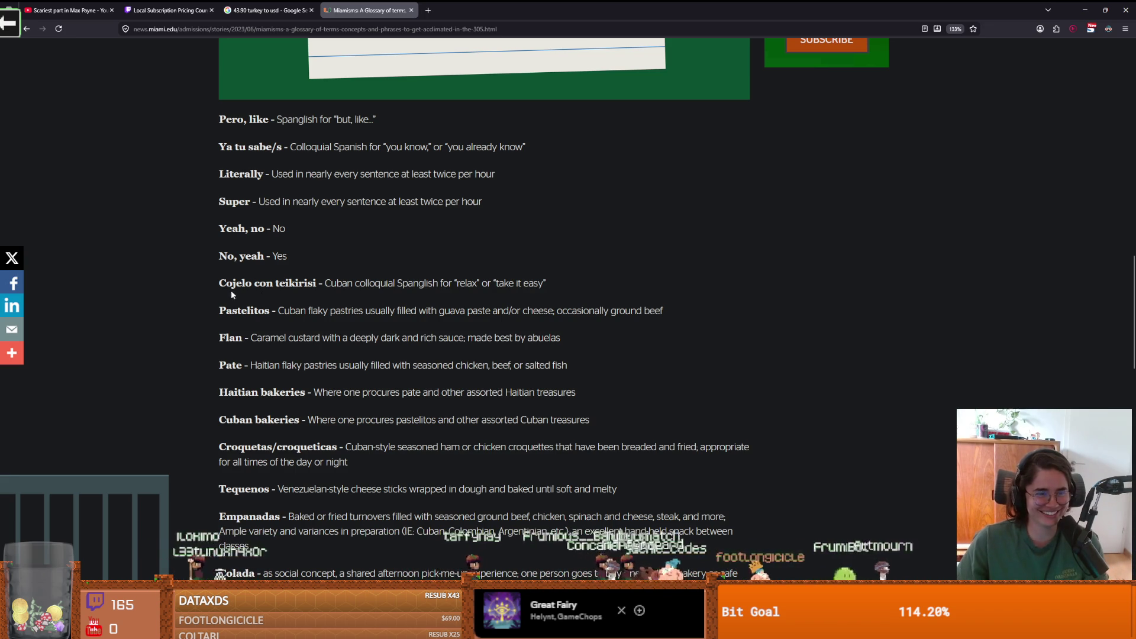
# - Highlight the food terms teikirisi, Pastelitos, Flan and Pate
pyautogui.doubleClick(309, 283)
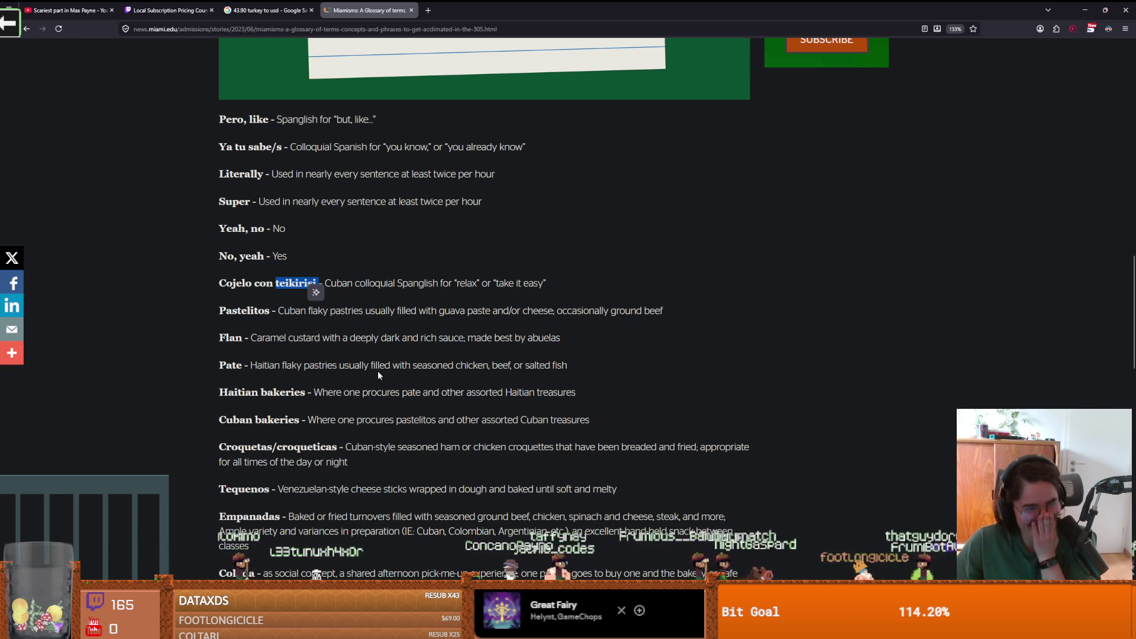
pyautogui.doubleClick(254, 317)
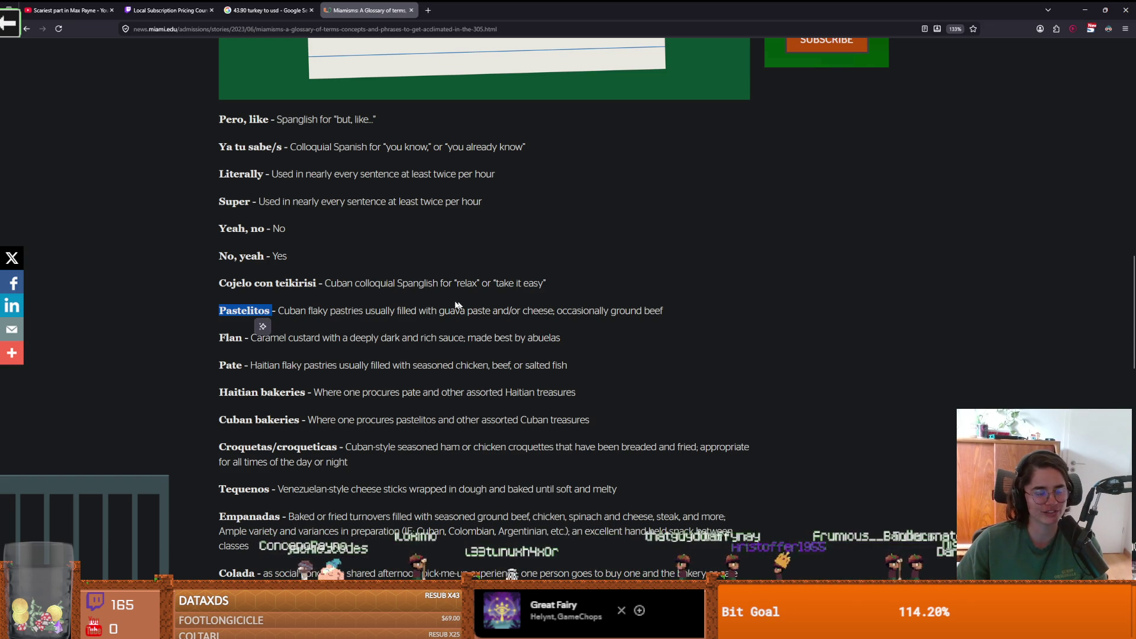
pyautogui.scroll(-1, 426, 349)
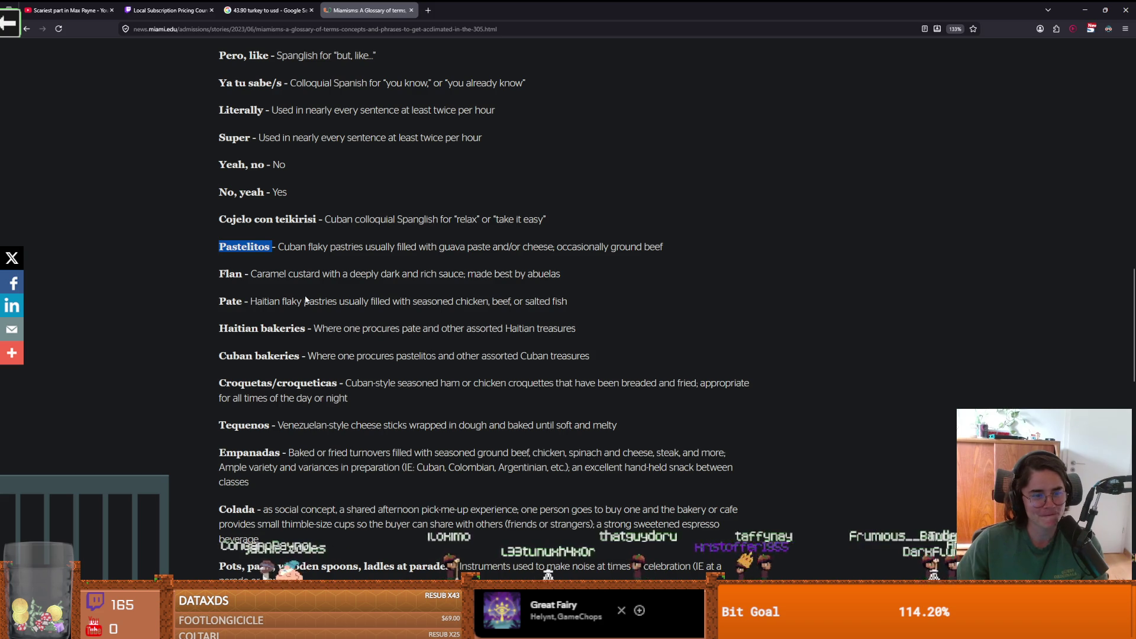
pyautogui.doubleClick(231, 273)
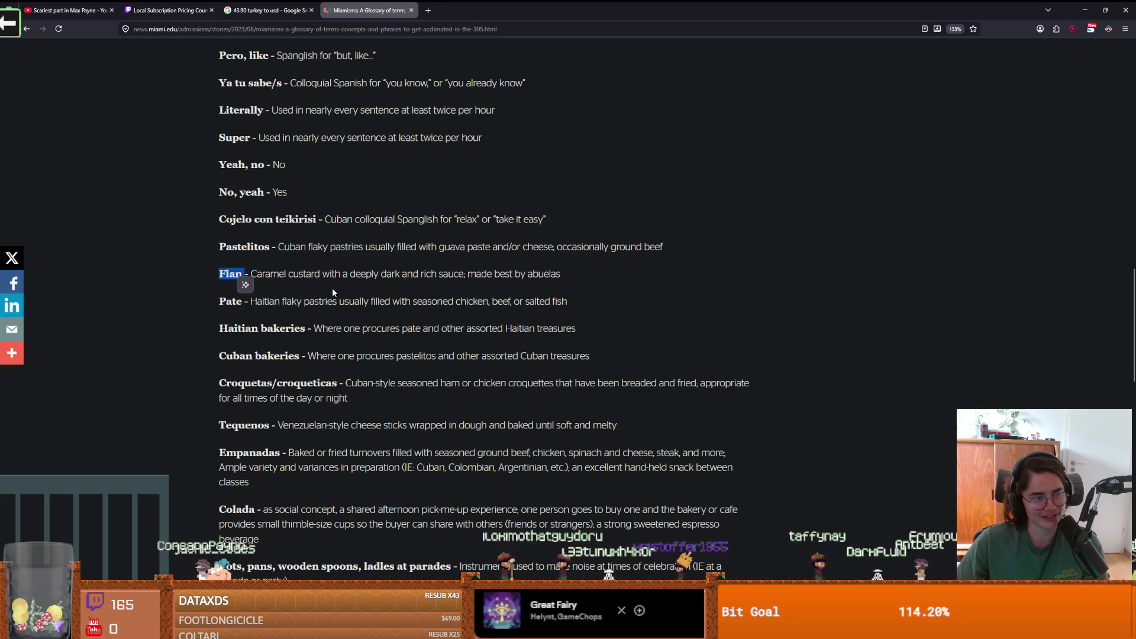
pyautogui.click(257, 281)
pyautogui.doubleClick(222, 301)
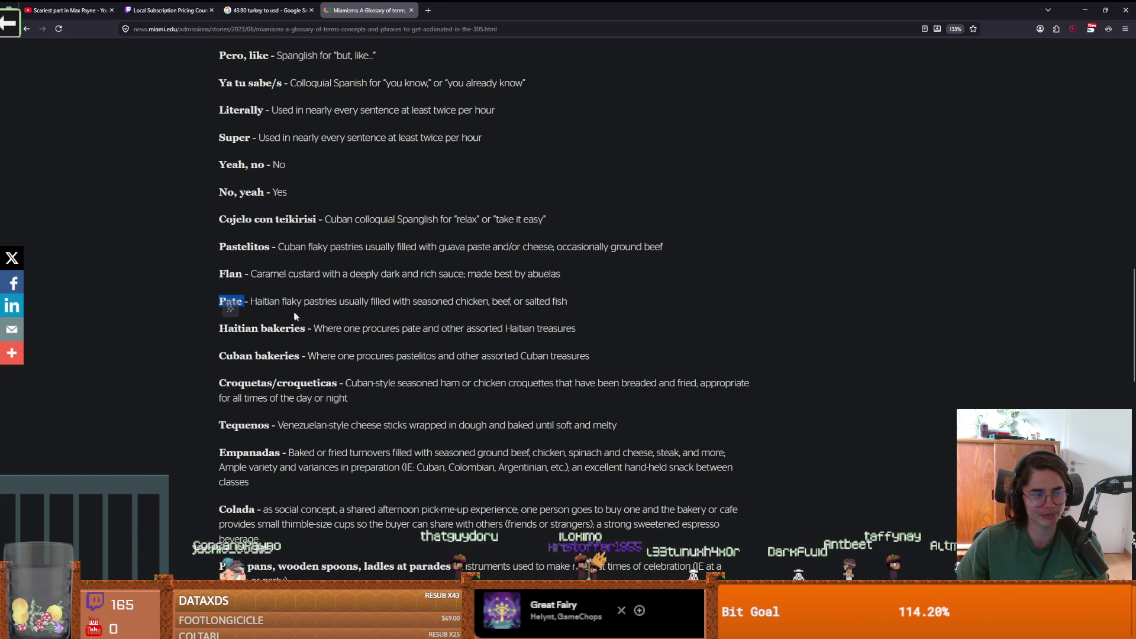
pyautogui.click(231, 301)
pyautogui.doubleClick(231, 301)
pyautogui.click(284, 309)
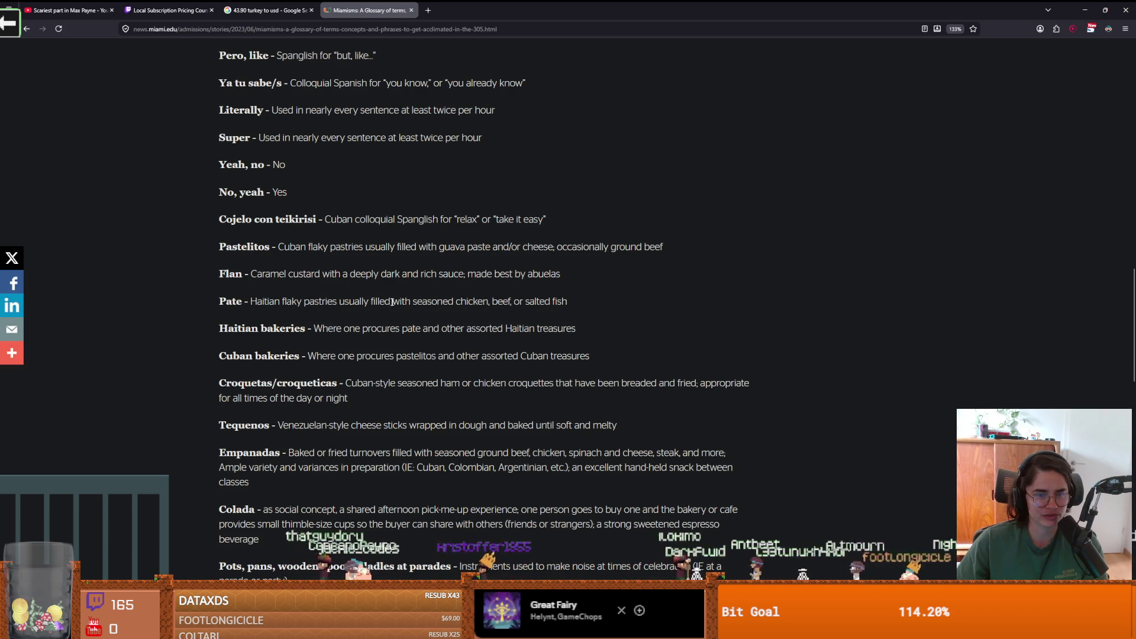
# - Scroll further down the glossary and highlight the Caja china entry
pyautogui.scroll(-1, 274, 310)
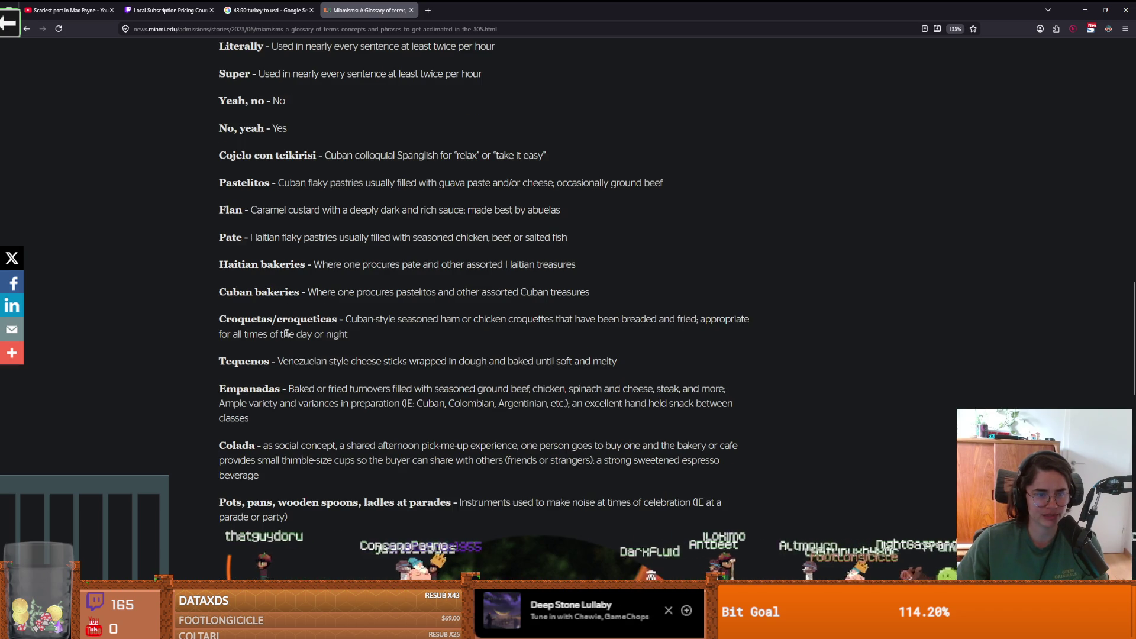
pyautogui.scroll(-1, 274, 310)
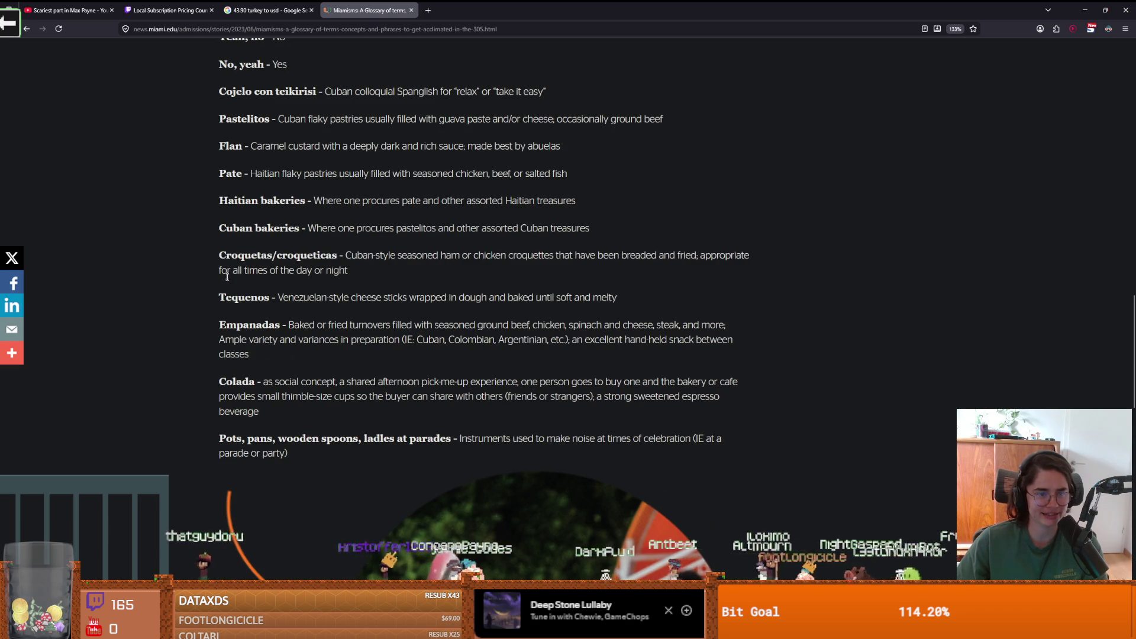
pyautogui.scroll(-1, 252, 330)
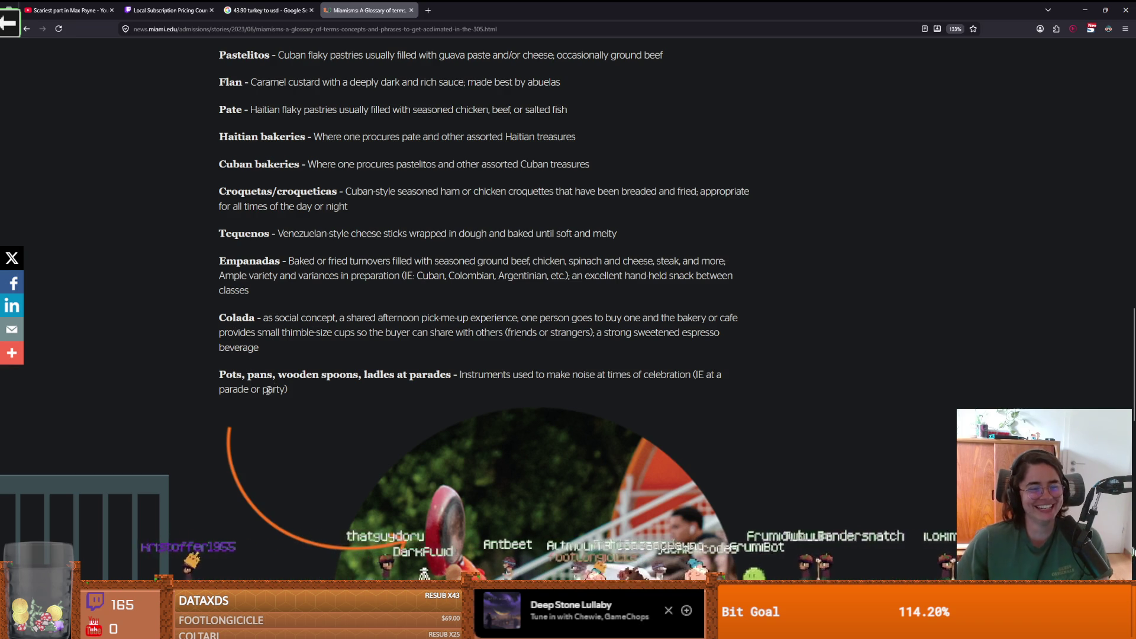
pyautogui.scroll(-3, 276, 385)
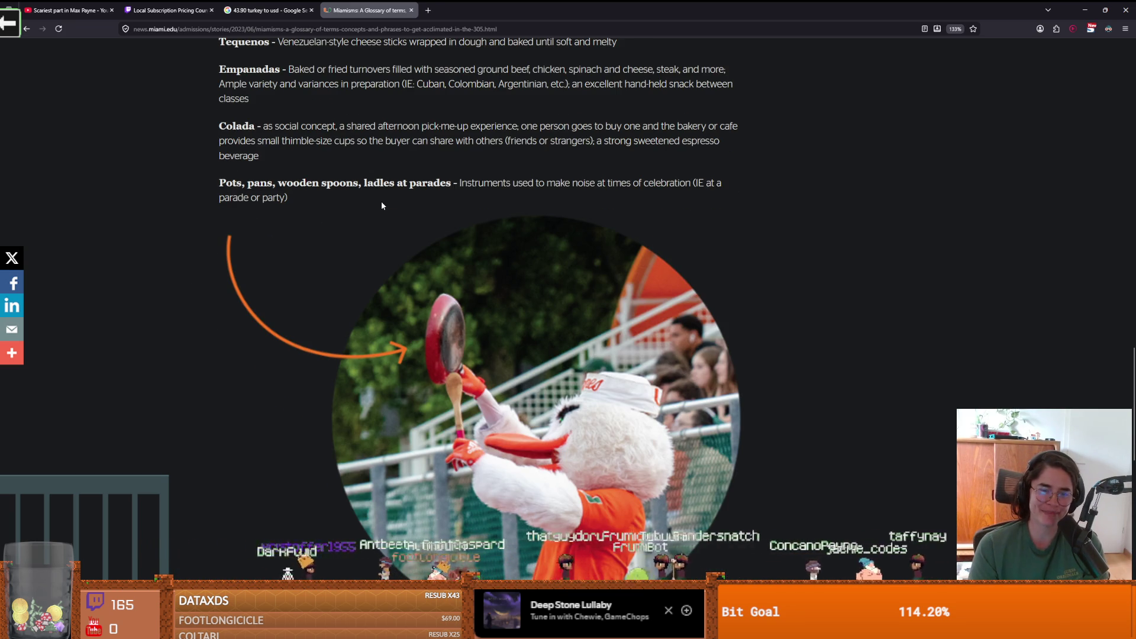
pyautogui.scroll(-5, 399, 229)
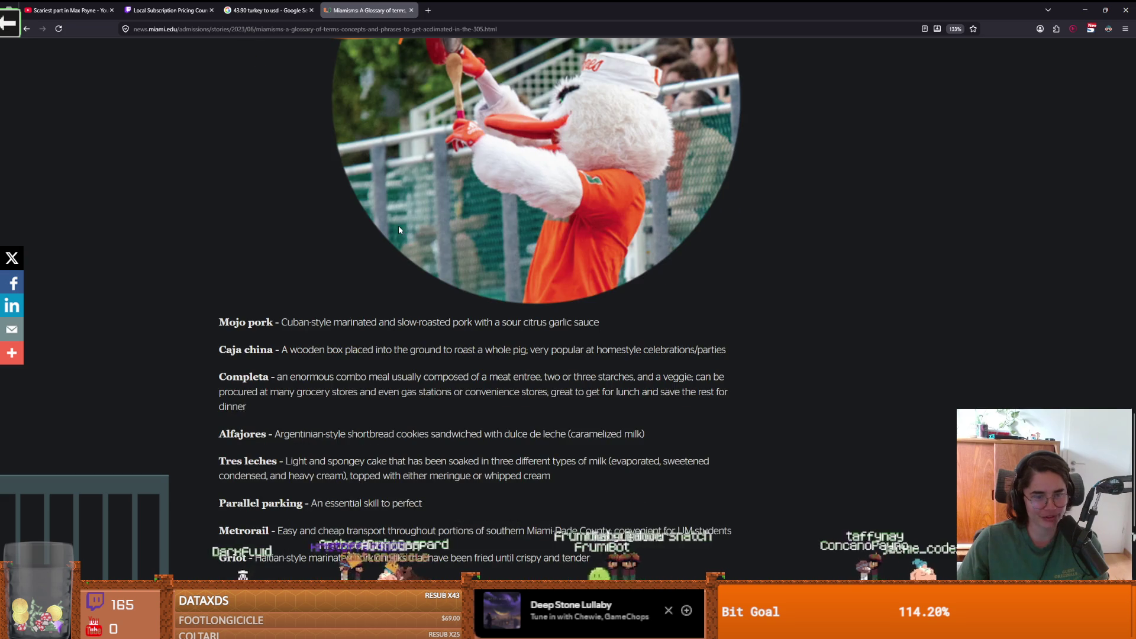
pyautogui.scroll(-1, 336, 299)
pyautogui.moveTo(219, 258)
pyautogui.mouseDown()
pyautogui.moveTo(269, 263)
pyautogui.moveTo(239, 288)
pyautogui.moveTo(249, 289)
pyautogui.mouseUp()
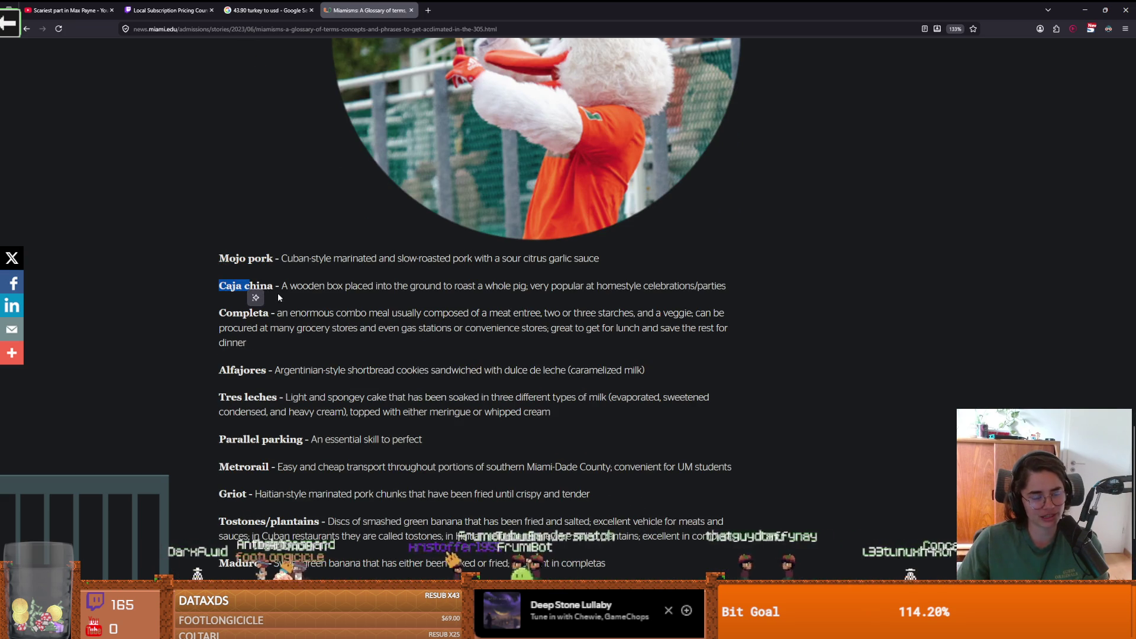
pyautogui.click(277, 290)
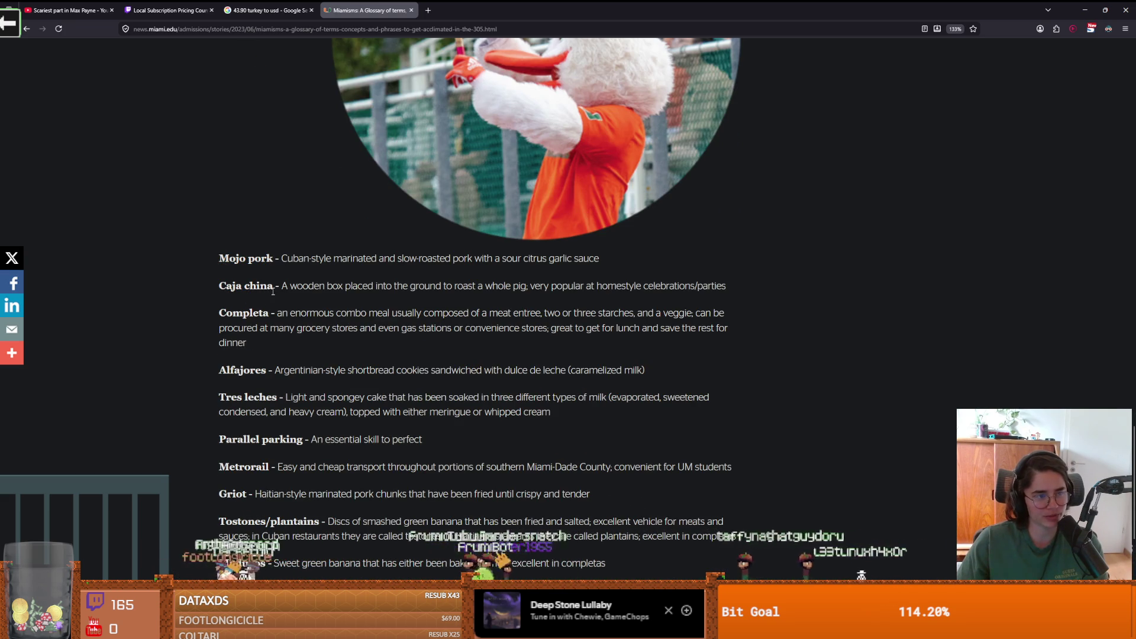
# - Highlight Parallel parking, read down to Afilador, then return to the Mojo pork section
pyautogui.scroll(-1, 273, 291)
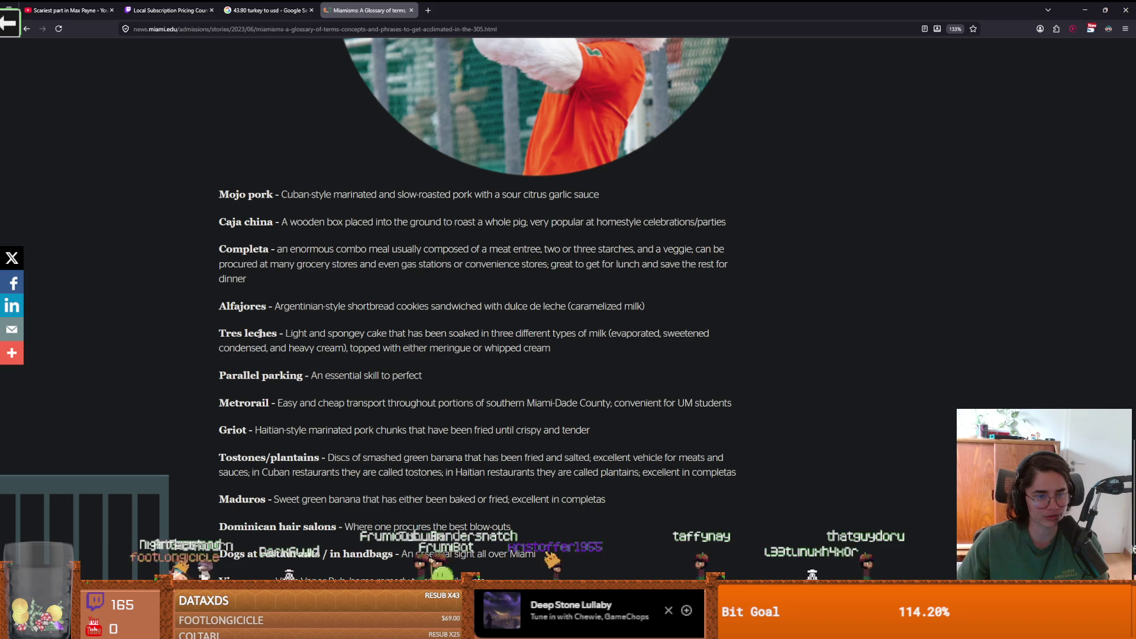
pyautogui.scroll(-1, 260, 335)
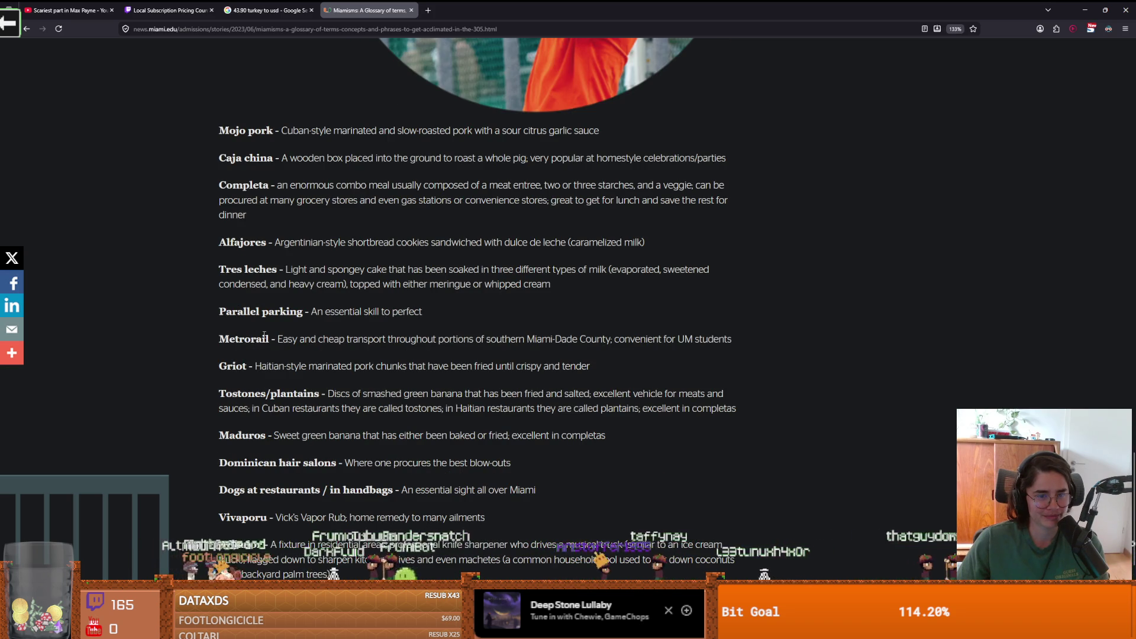
pyautogui.moveTo(302, 312); pyautogui.dragTo(208, 310)
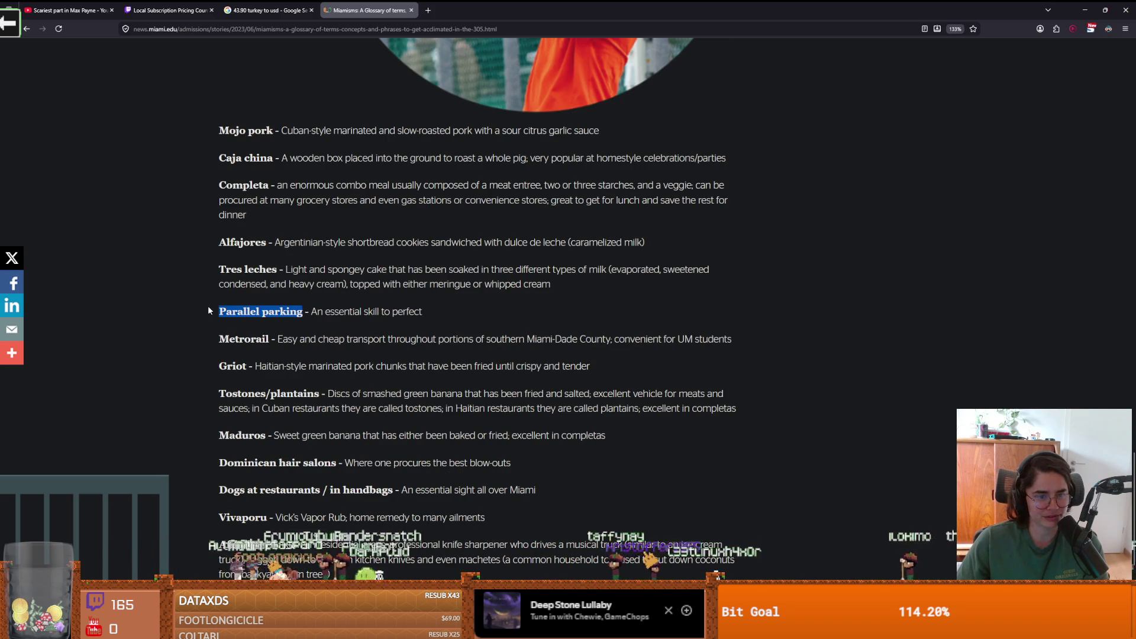
pyautogui.click(250, 354)
pyautogui.scroll(-1, 250, 355)
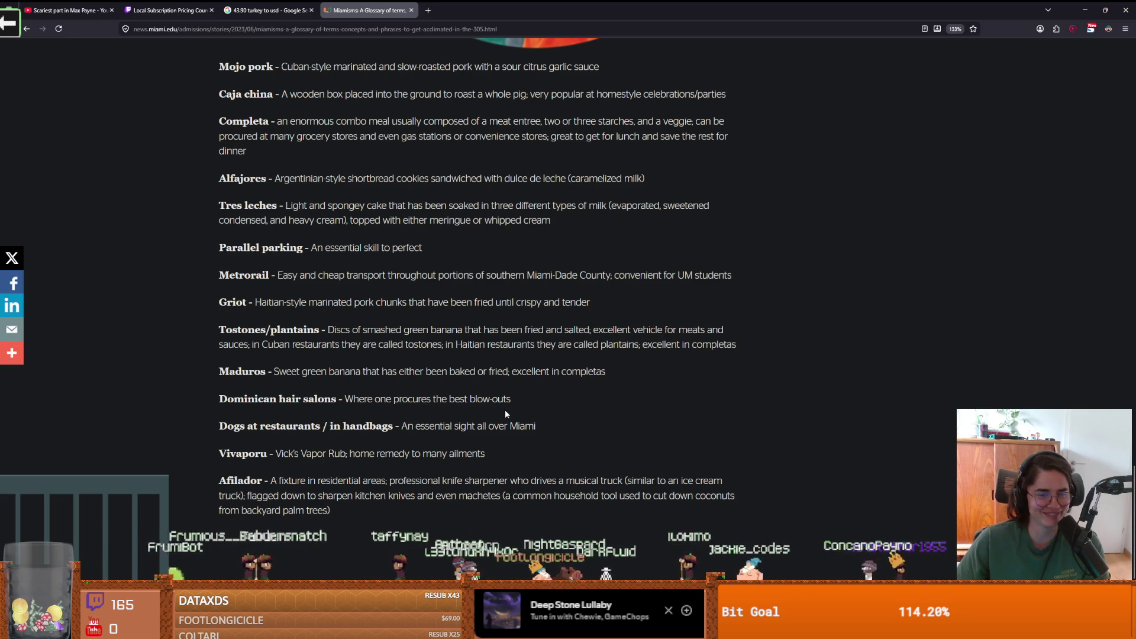
pyautogui.scroll(-1, 334, 434)
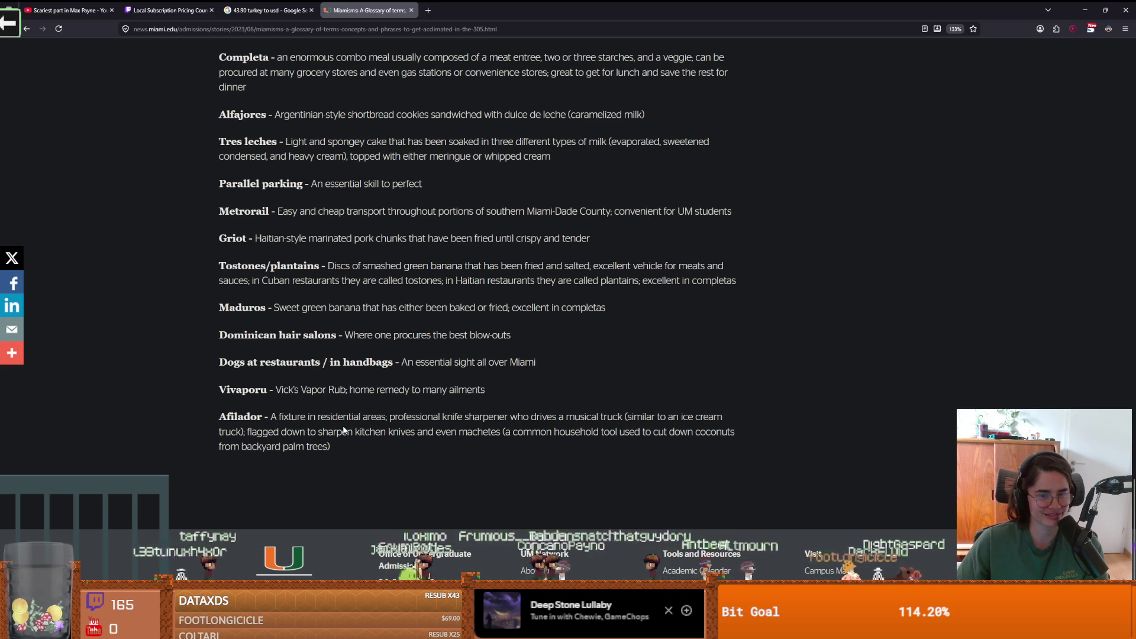
pyautogui.scroll(3, 549, 322)
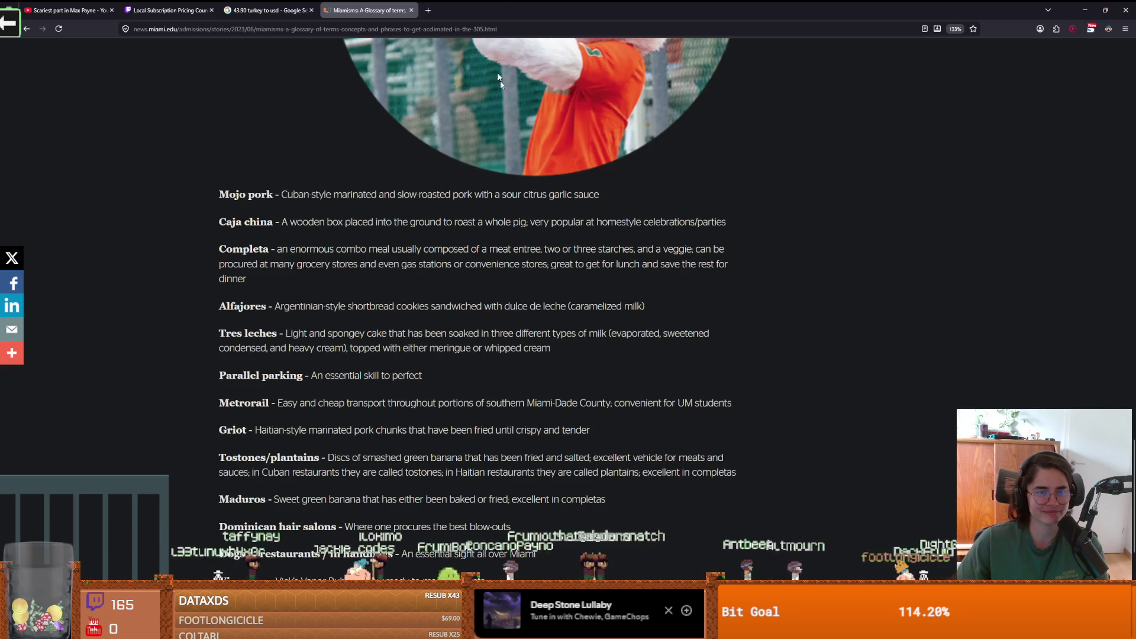
# - Browse to Core/Rooms/RoomScenes/RootRooms and prefix the scene file name with woodn_
pyautogui.hotkey('alt', 'Tab')
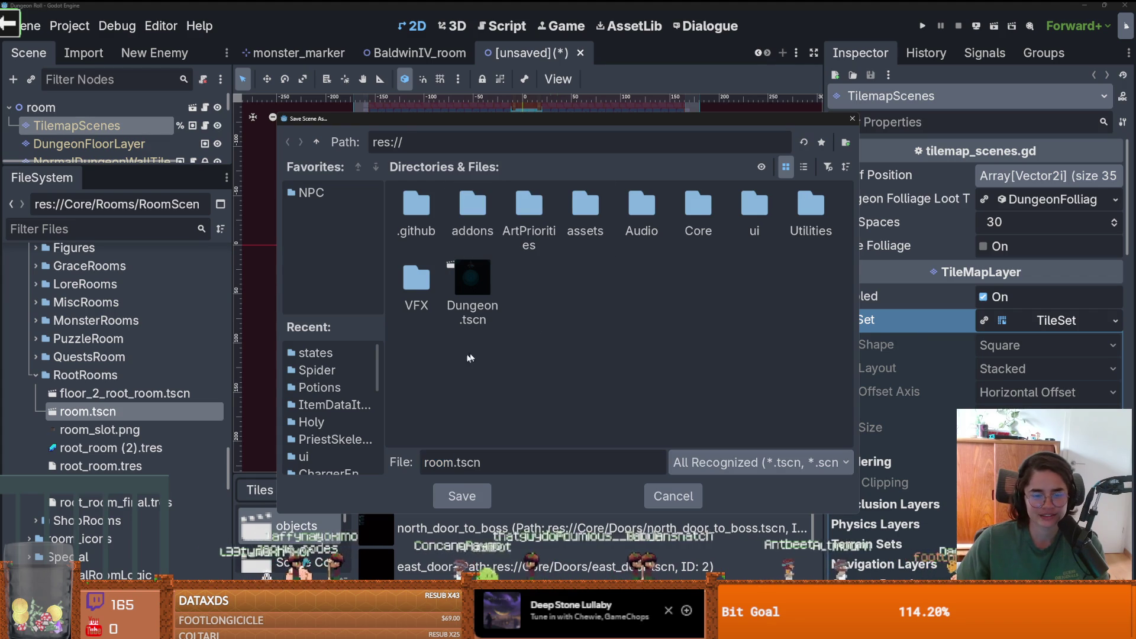
pyautogui.doubleClick(687, 207)
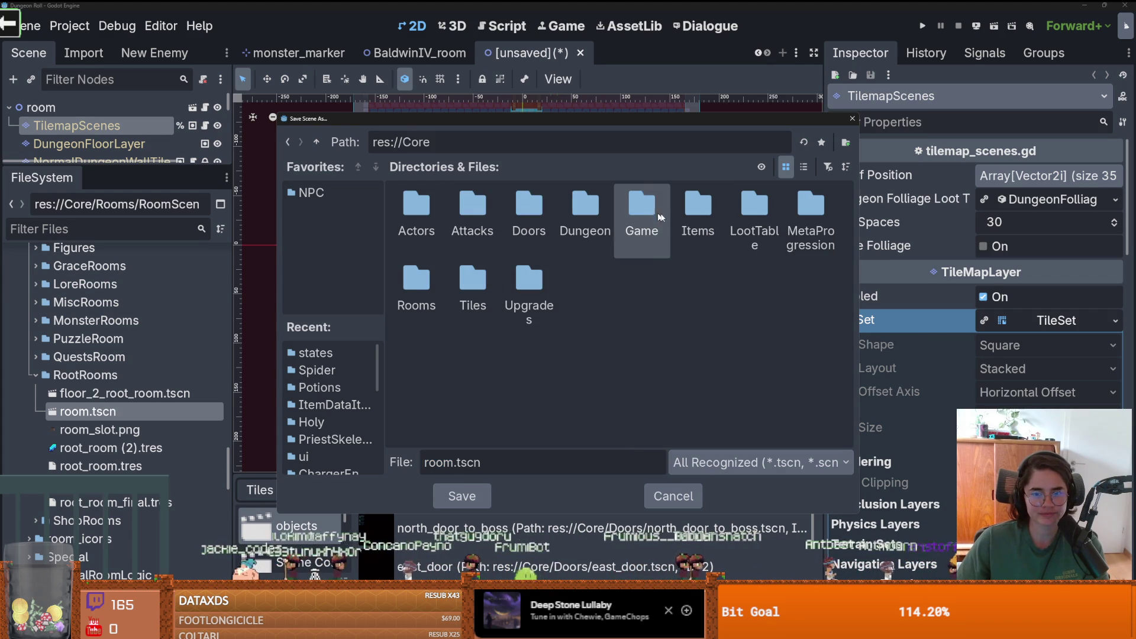
pyautogui.doubleClick(417, 283)
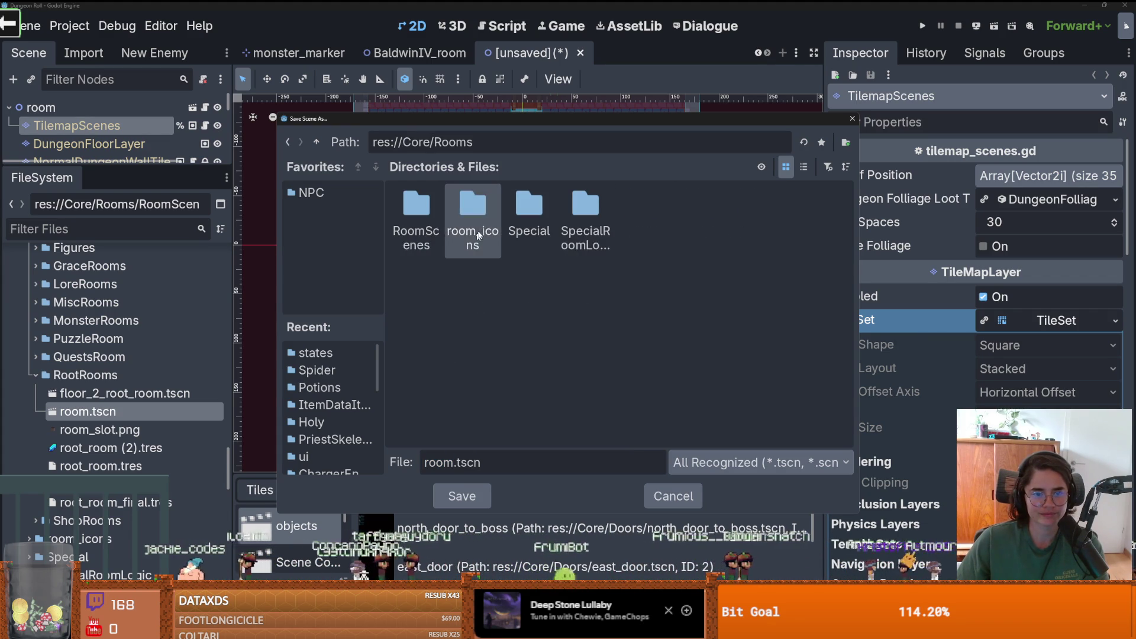
pyautogui.doubleClick(435, 220)
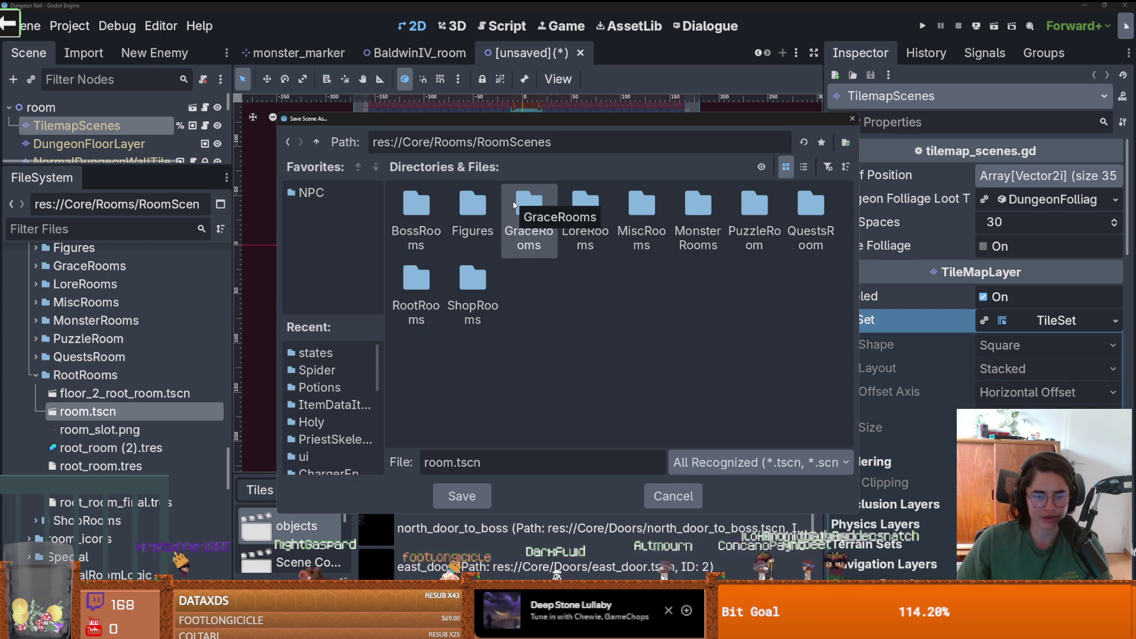
pyautogui.doubleClick(429, 279)
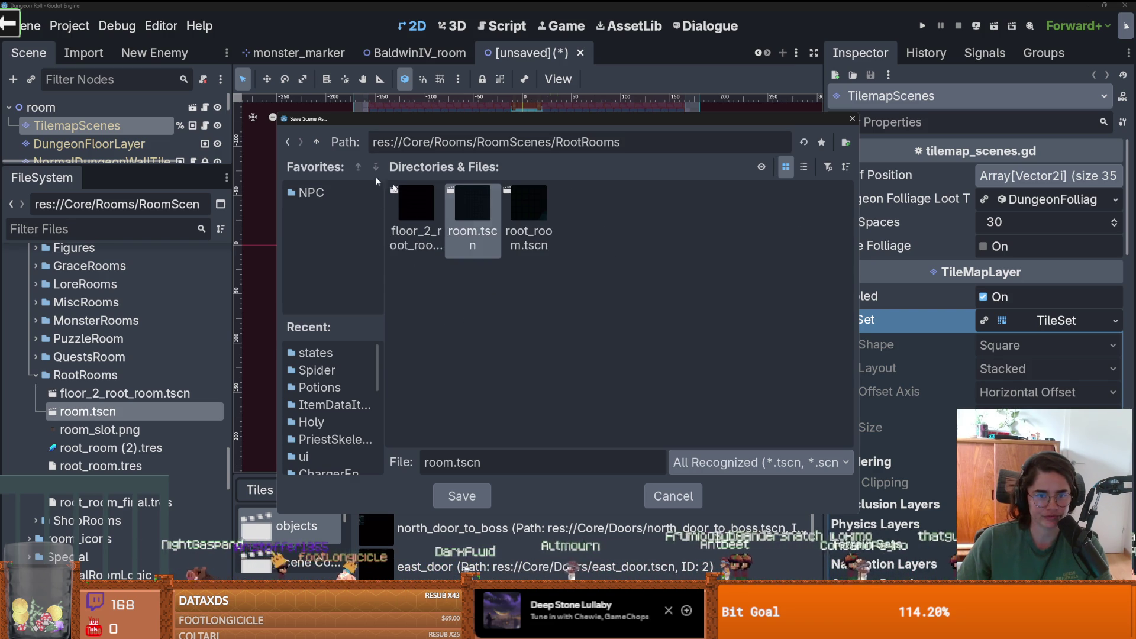
pyautogui.click(426, 462)
pyautogui.write('woodn_')
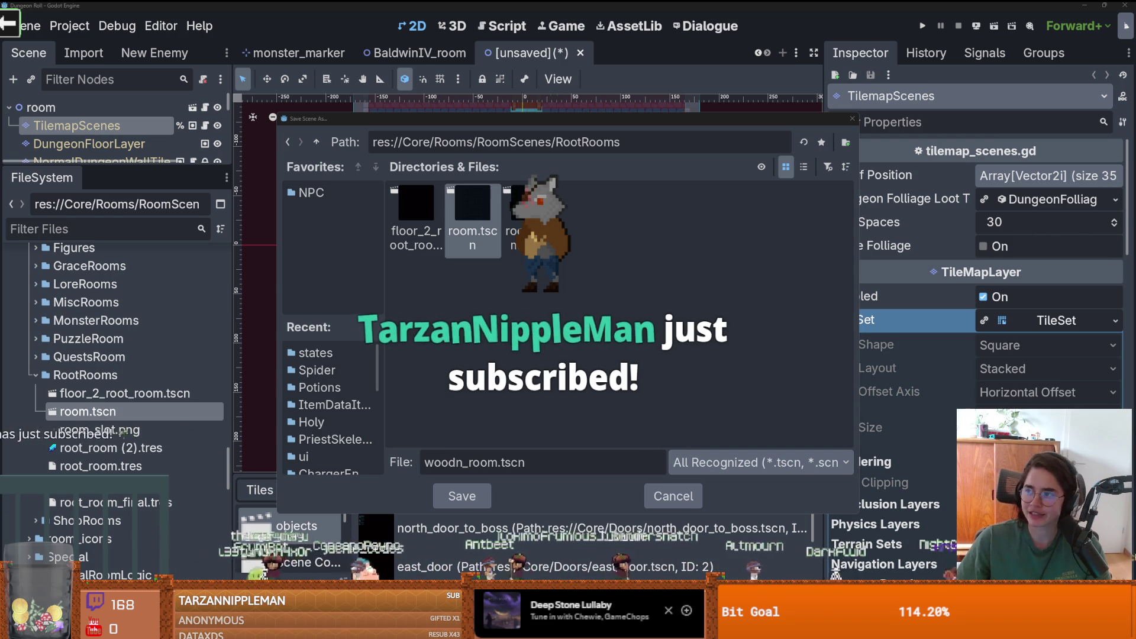
# - Scroll through the Demographics of Miami article on Wikipedia
pyautogui.hotkey('alt', 'Tab')
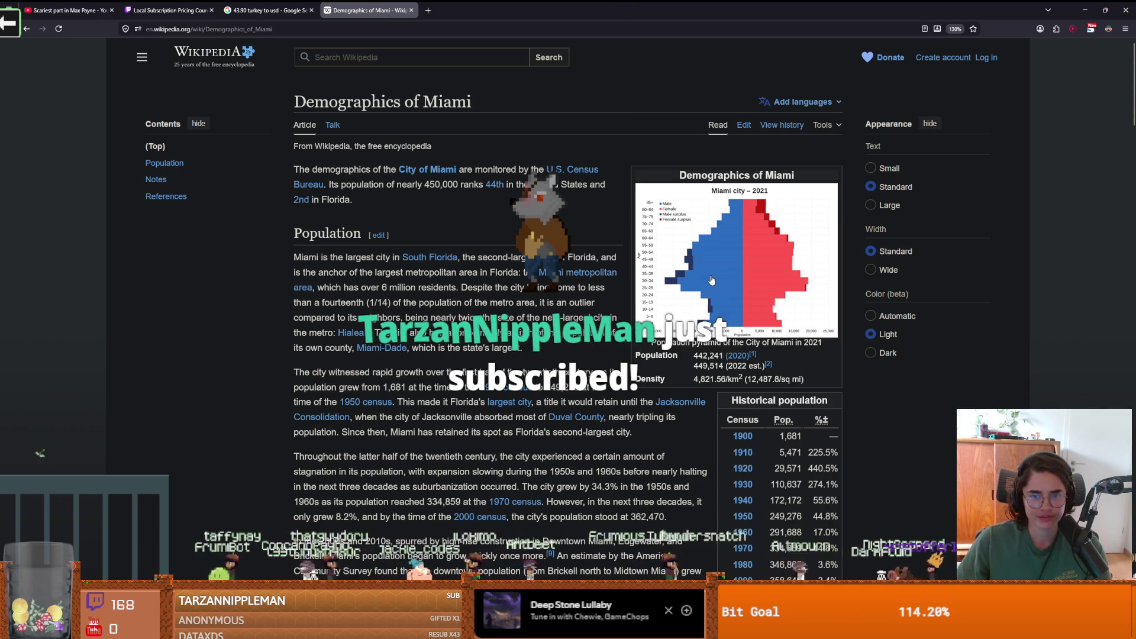
pyautogui.scroll(-3, 551, 322)
pyautogui.scroll(-2, 551, 322)
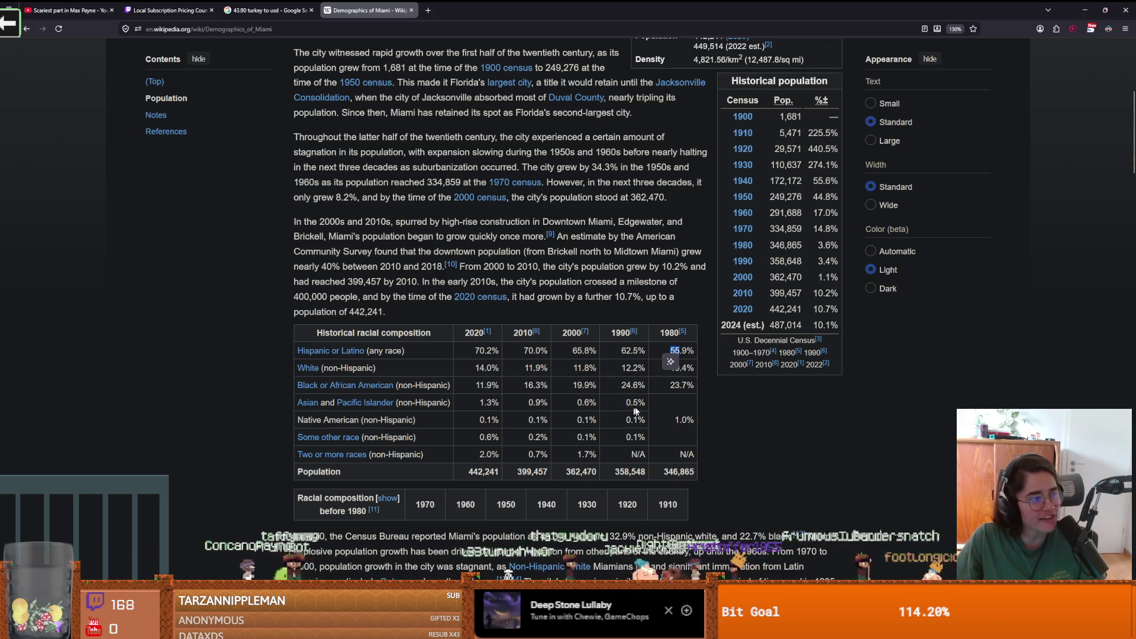
pyautogui.keyDown('ctrl'); pyautogui.scroll(2, 634, 410); pyautogui.keyUp('ctrl')
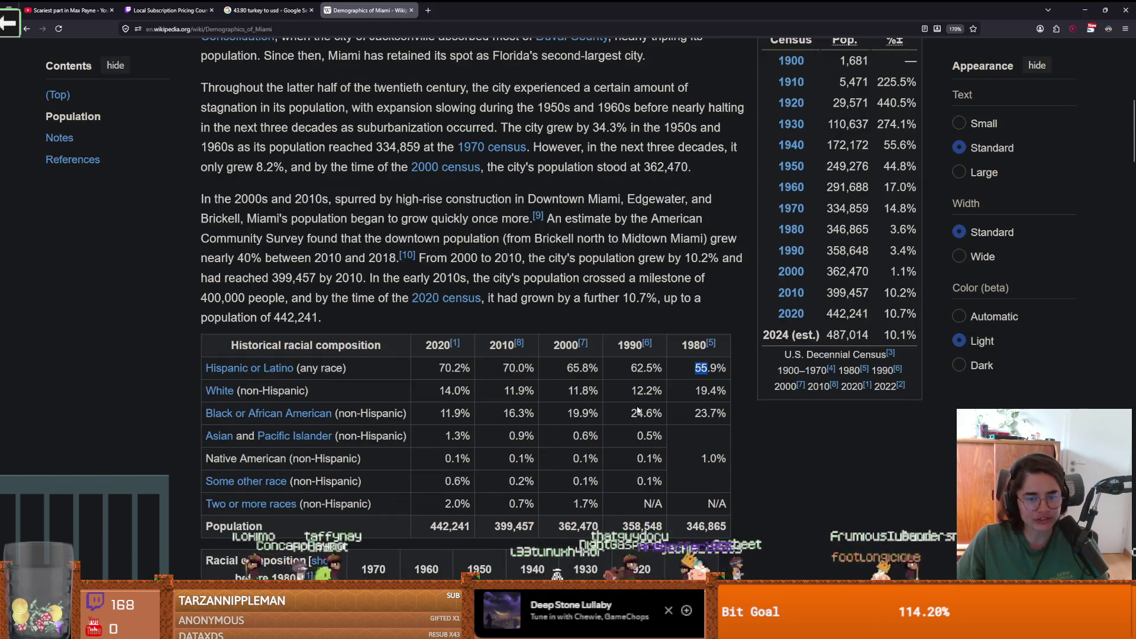
pyautogui.scroll(-1, 637, 409)
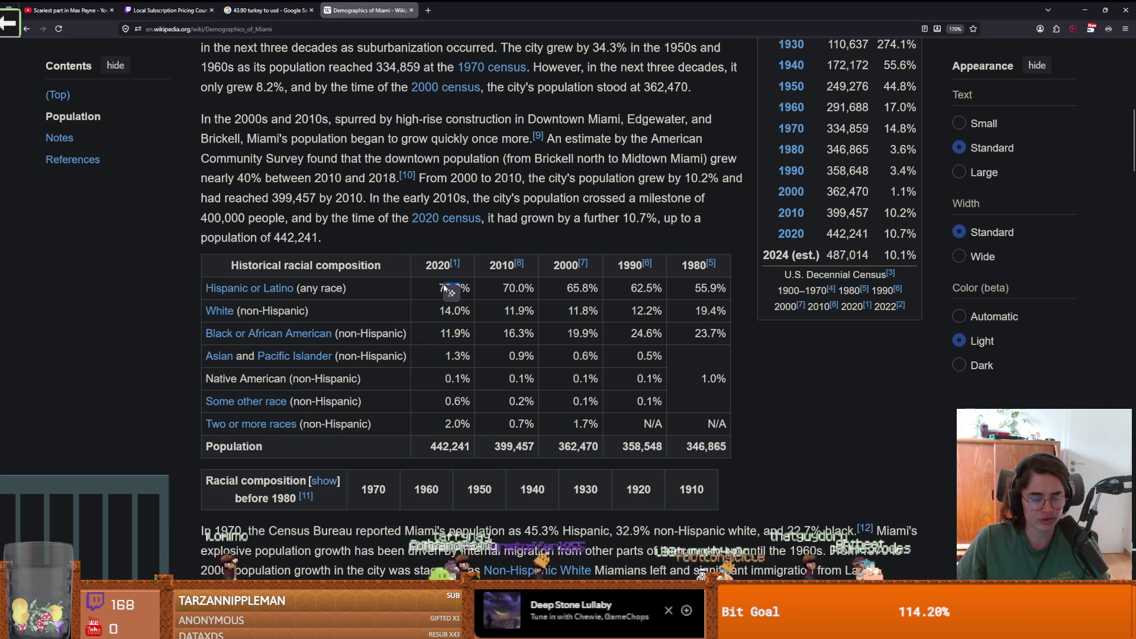
pyautogui.scroll(-2, 523, 352)
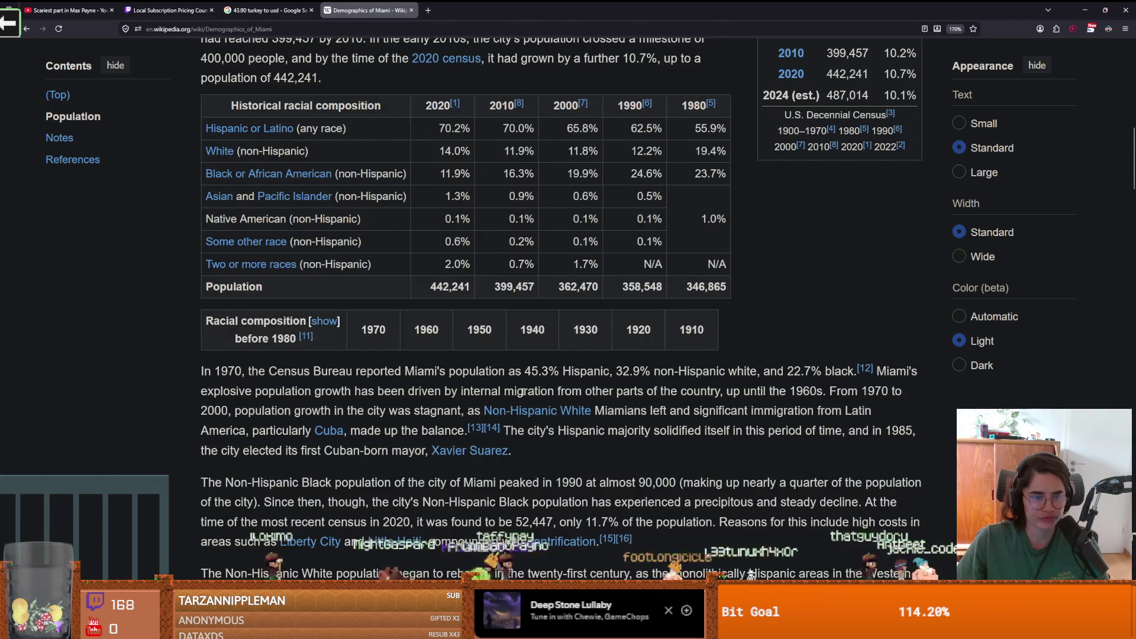
pyautogui.scroll(2, 522, 393)
pyautogui.scroll(4, 498, 400)
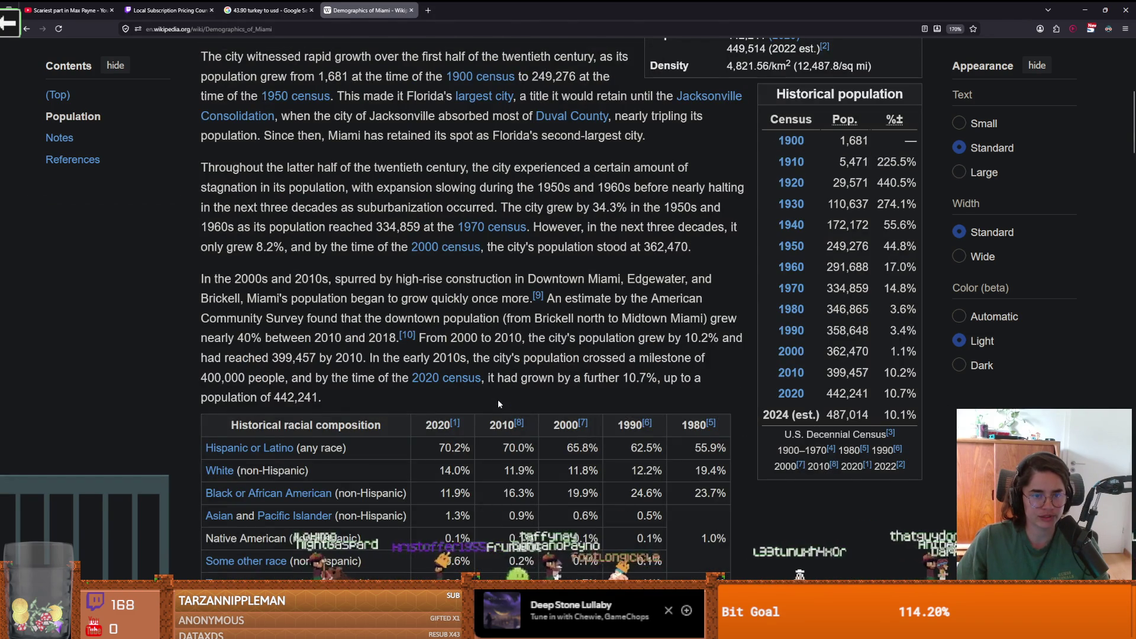
pyautogui.scroll(1, 497, 397)
pyautogui.scroll(2, 498, 402)
pyautogui.scroll(-7, 498, 402)
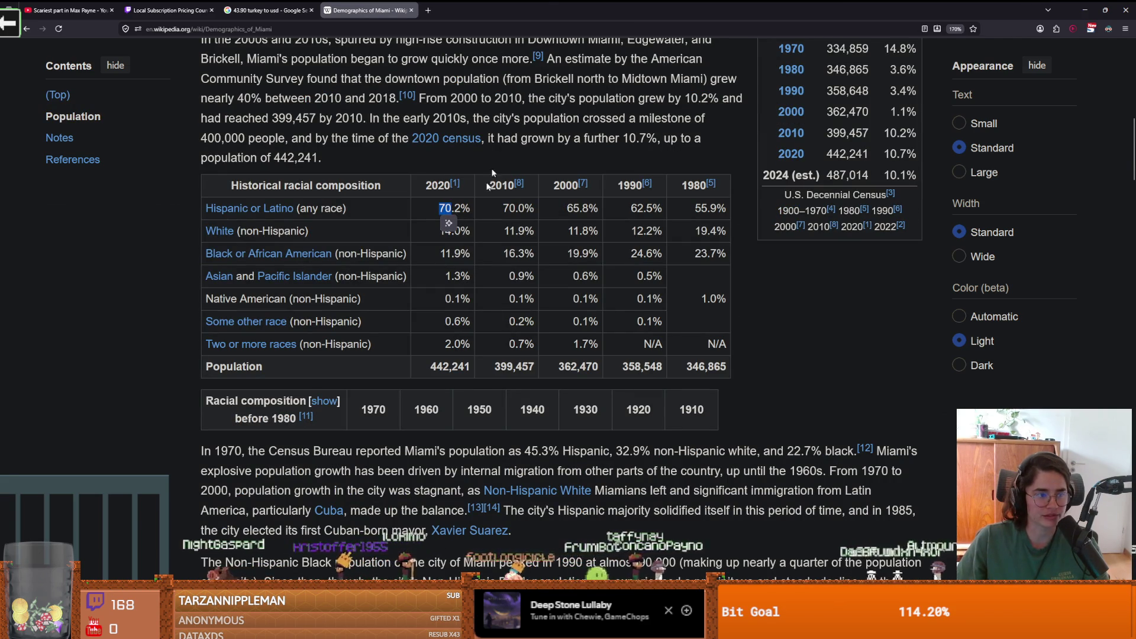
# - Save the scene as wooden_room.tscn and select the NormalDungeonWallTile layer
pyautogui.hotkey('alt', 'Tab')
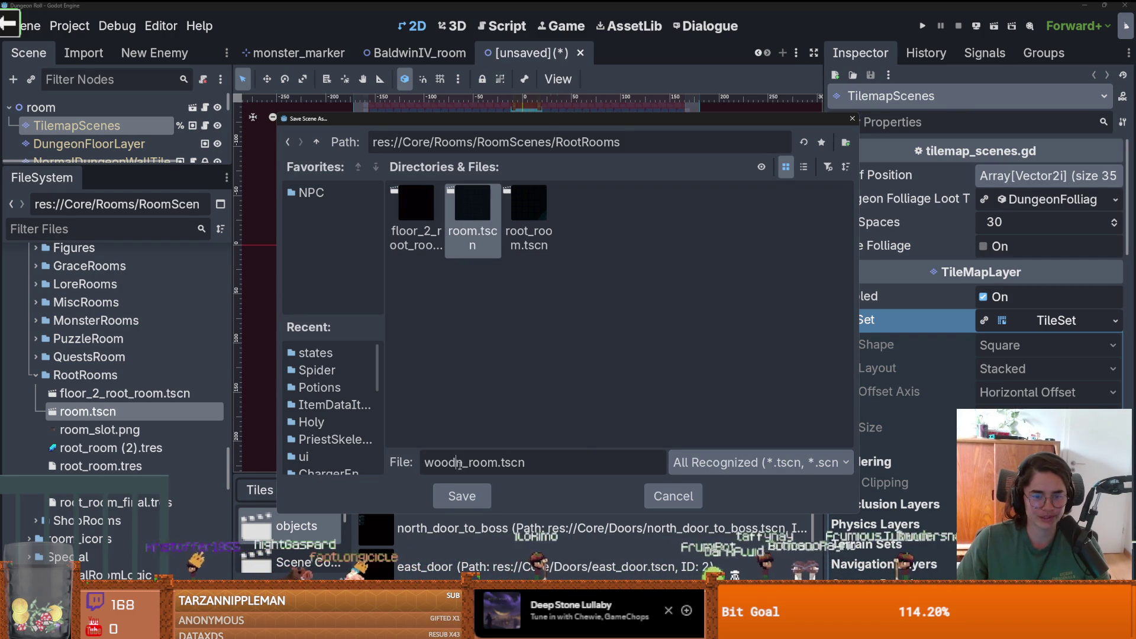
pyautogui.click(461, 496)
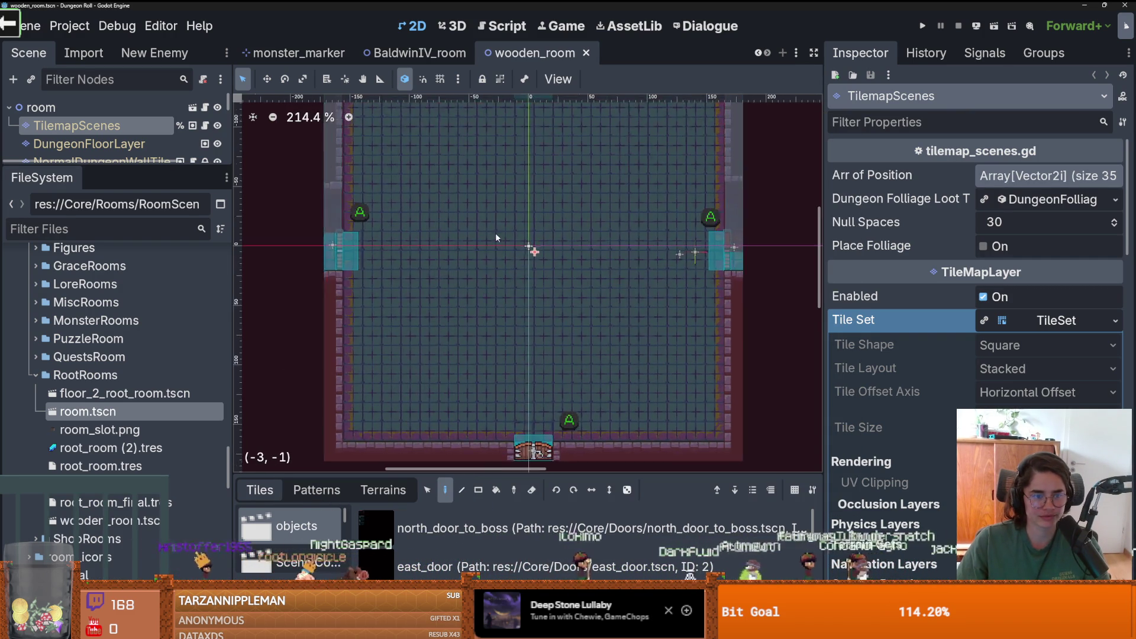
pyautogui.moveTo(132, 166); pyautogui.dragTo(132, 502)
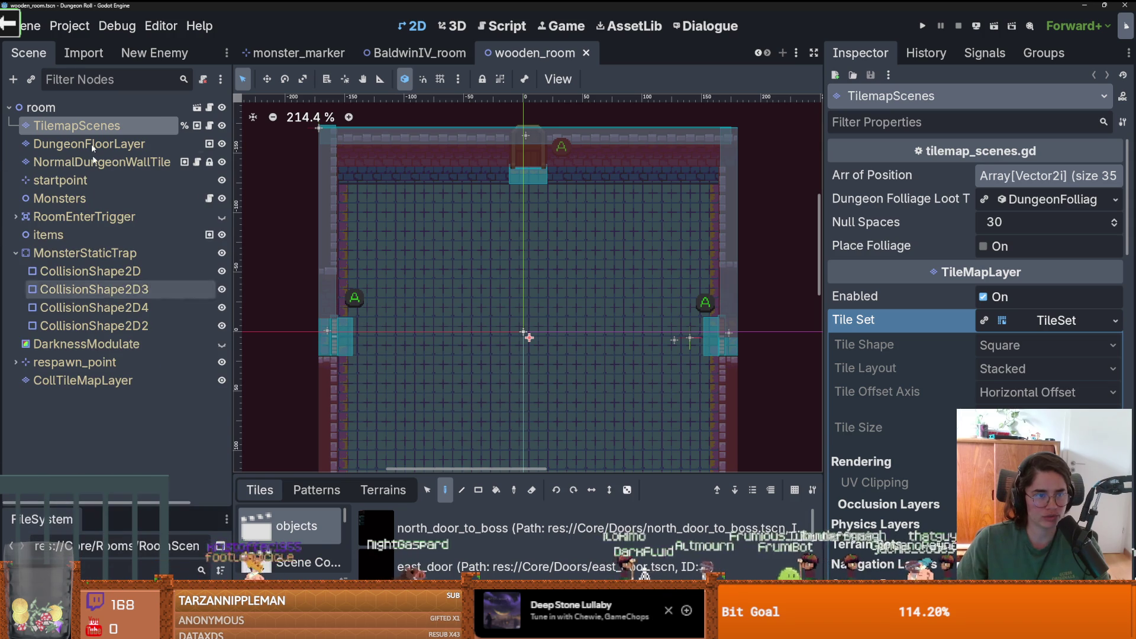
pyautogui.click(89, 144)
pyautogui.click(102, 162)
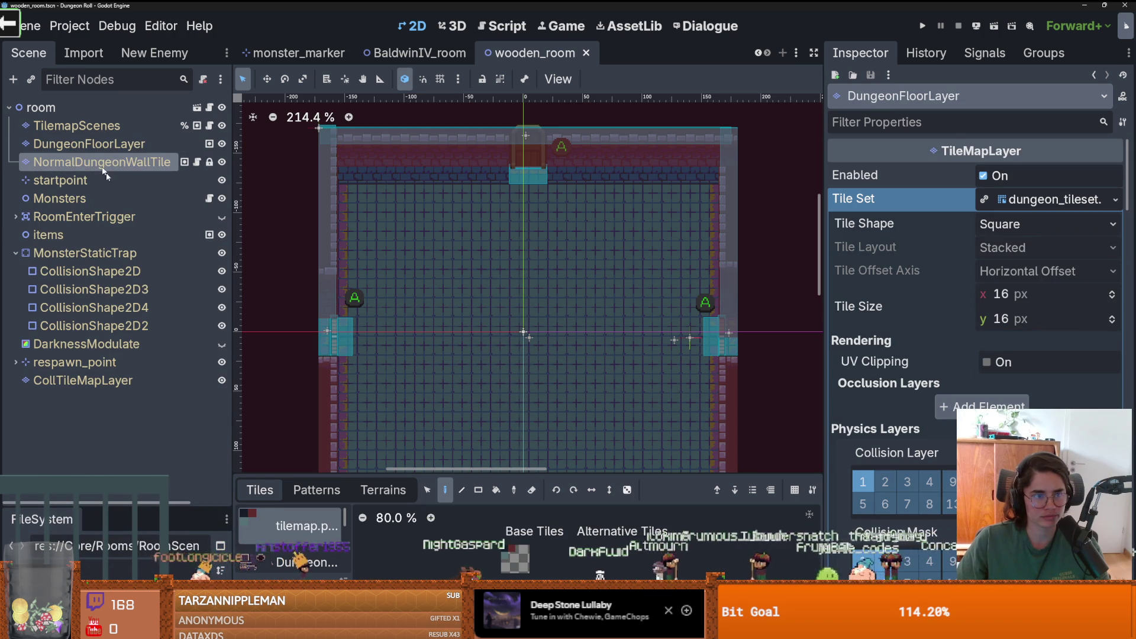
# - Open the dungeon tileset atlas and pick a single tall wooden wall tile
pyautogui.hotkey('shift', 'F12')
pyautogui.click(294, 480)
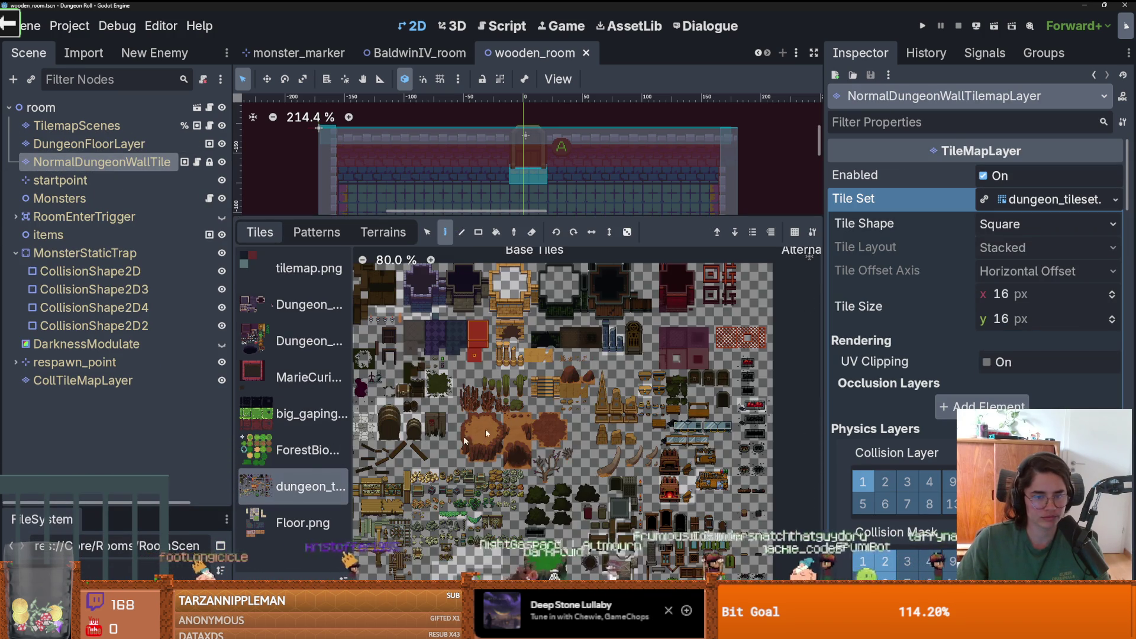
pyautogui.scroll(4, 457, 386)
pyautogui.scroll(2, 457, 386)
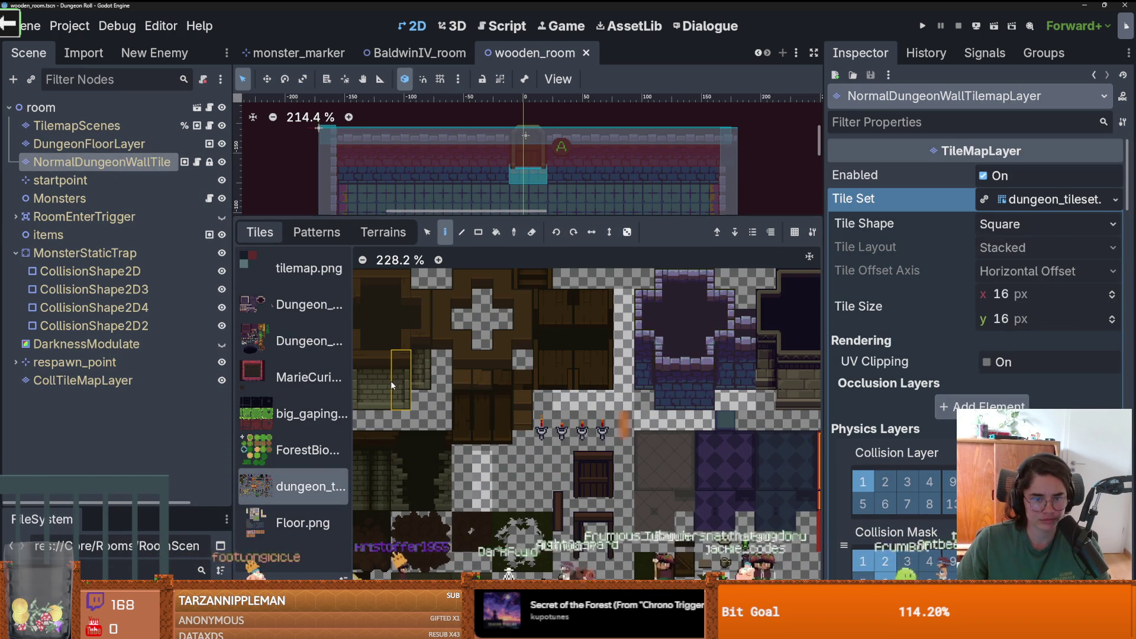
pyautogui.hscroll(5, 390, 381)
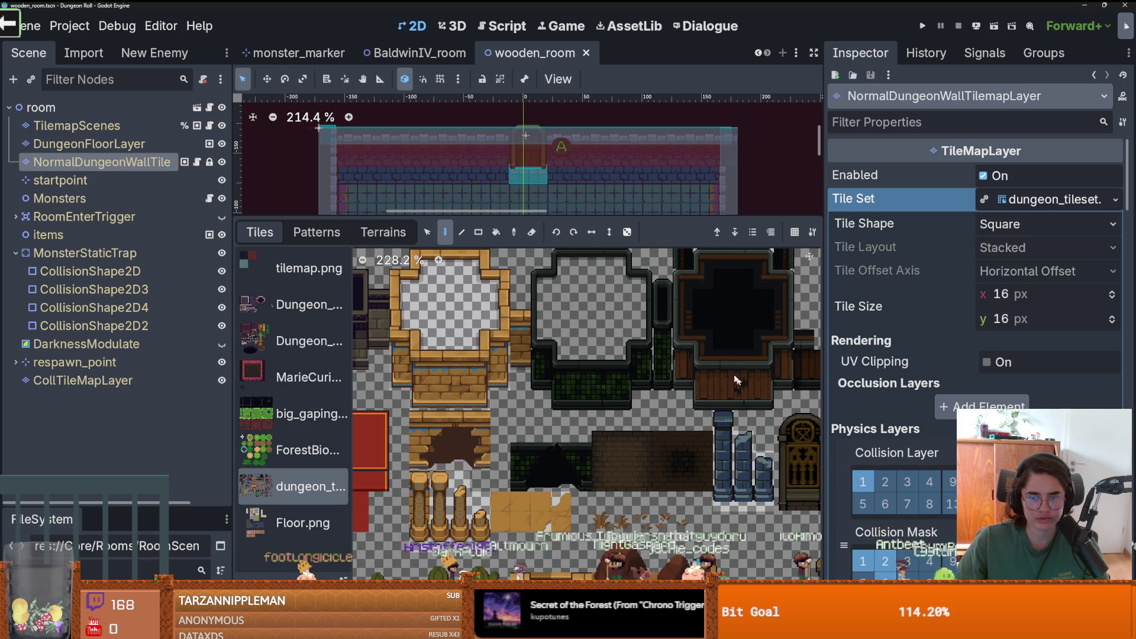
pyautogui.hscroll(5, 737, 380)
pyautogui.scroll(-2, 737, 379)
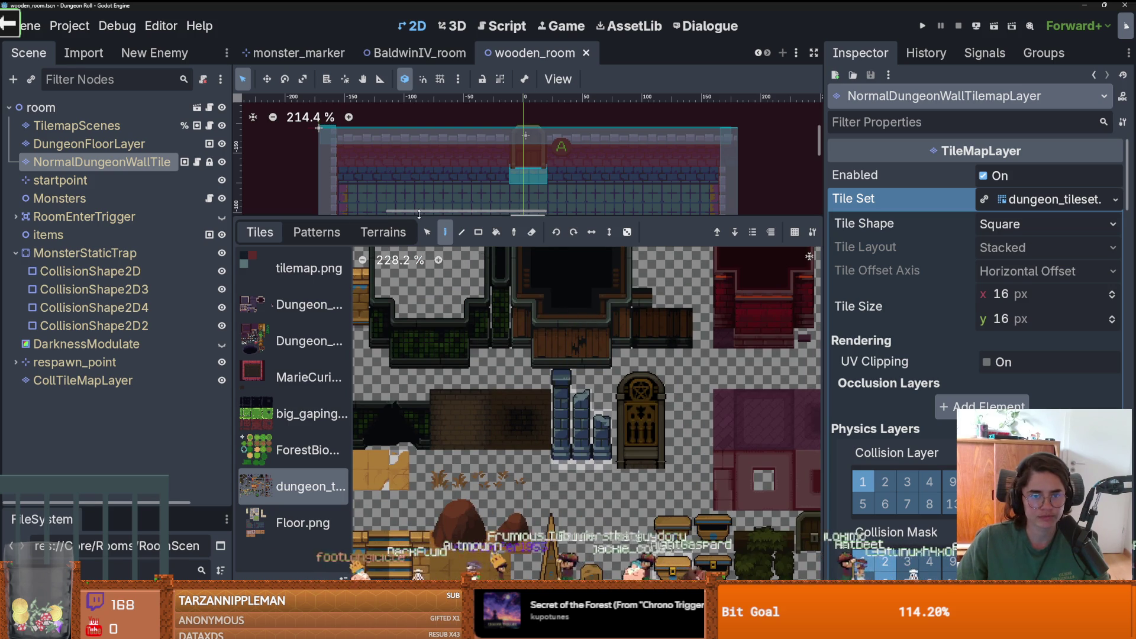
pyautogui.moveTo(559, 317)
pyautogui.mouseDown()
pyautogui.moveTo(651, 379)
pyautogui.moveTo(577, 358)
pyautogui.moveTo(586, 361)
pyautogui.mouseUp()
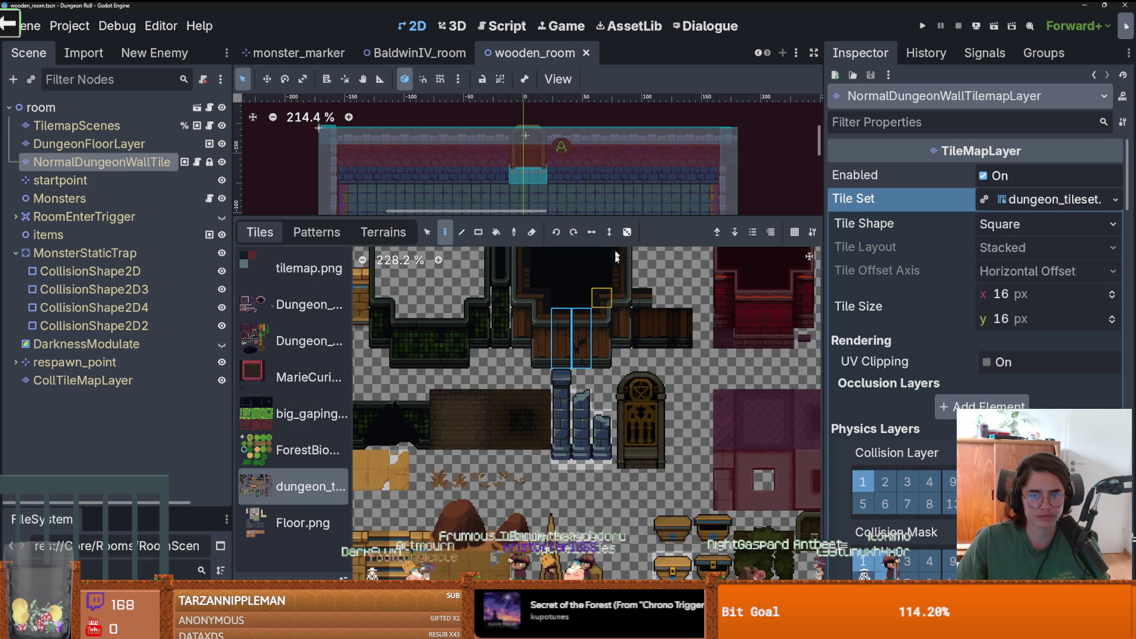
pyautogui.click(560, 337)
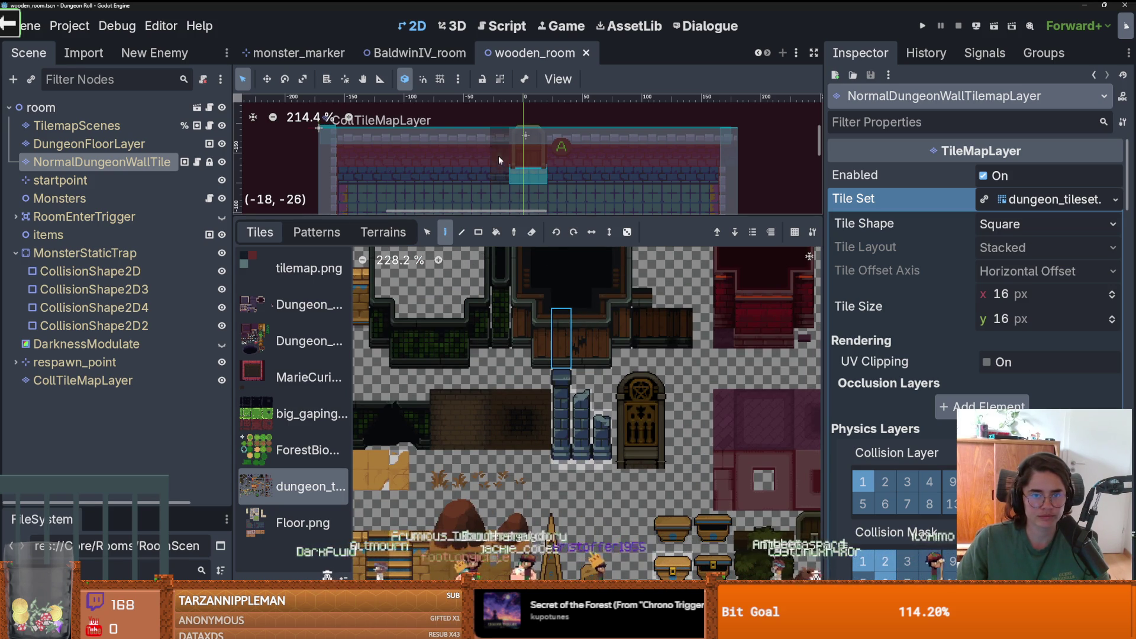
# - Paint wall tiles along the room's top edge and across the top row
pyautogui.scroll(3, 498, 159)
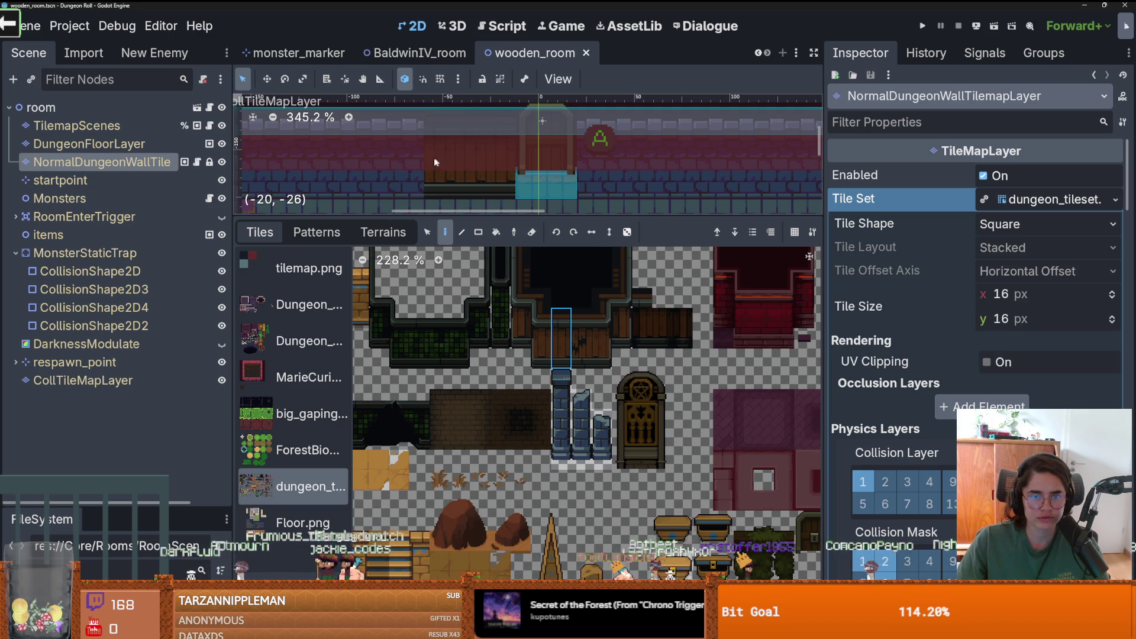
pyautogui.moveTo(419, 155); pyautogui.dragTo(572, 178)
pyautogui.scroll(-1, 571, 178)
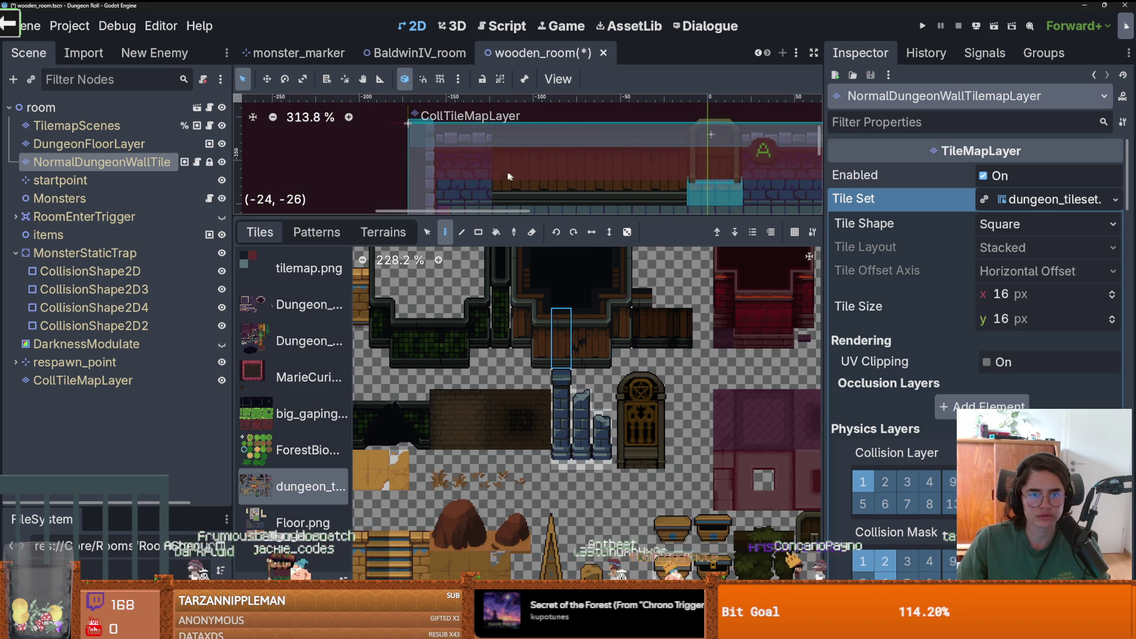
pyautogui.hscroll(5, 508, 179)
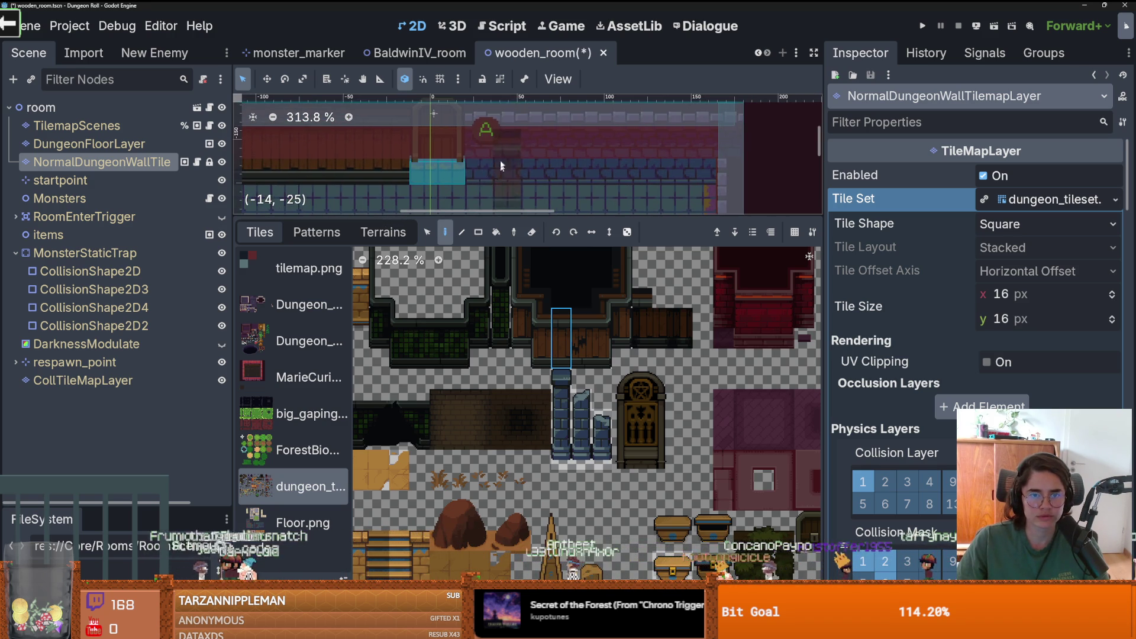
pyautogui.moveTo(594, 146); pyautogui.dragTo(693, 148)
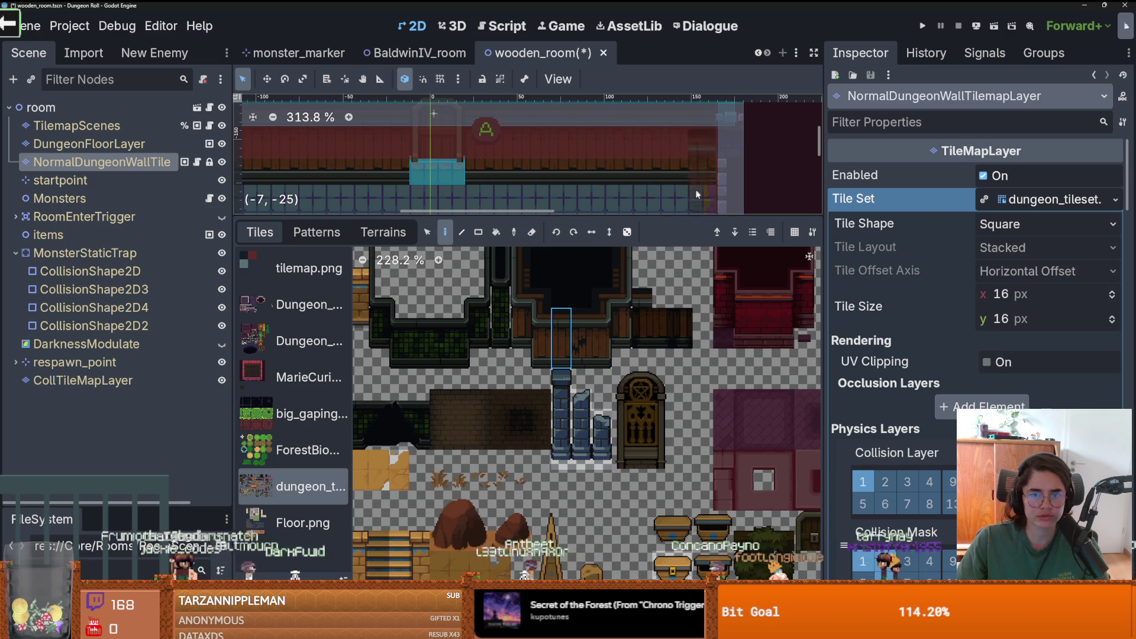
pyautogui.scroll(2, 523, 382)
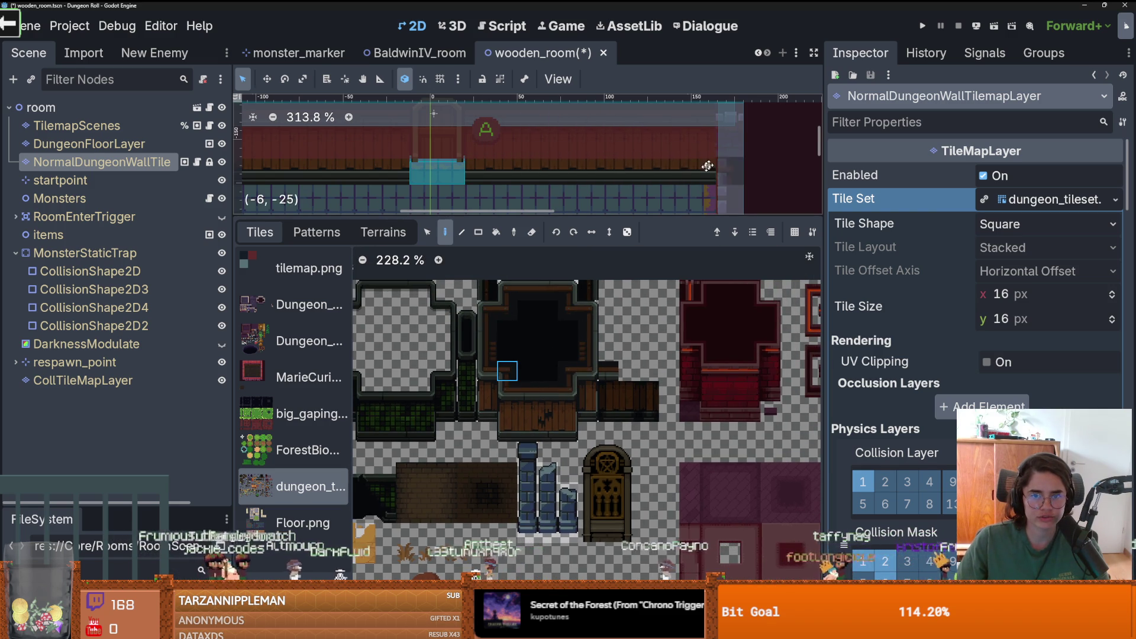
pyautogui.hscroll(3, 707, 165)
pyautogui.scroll(1, 655, 154)
pyautogui.scroll(-1, 621, 158)
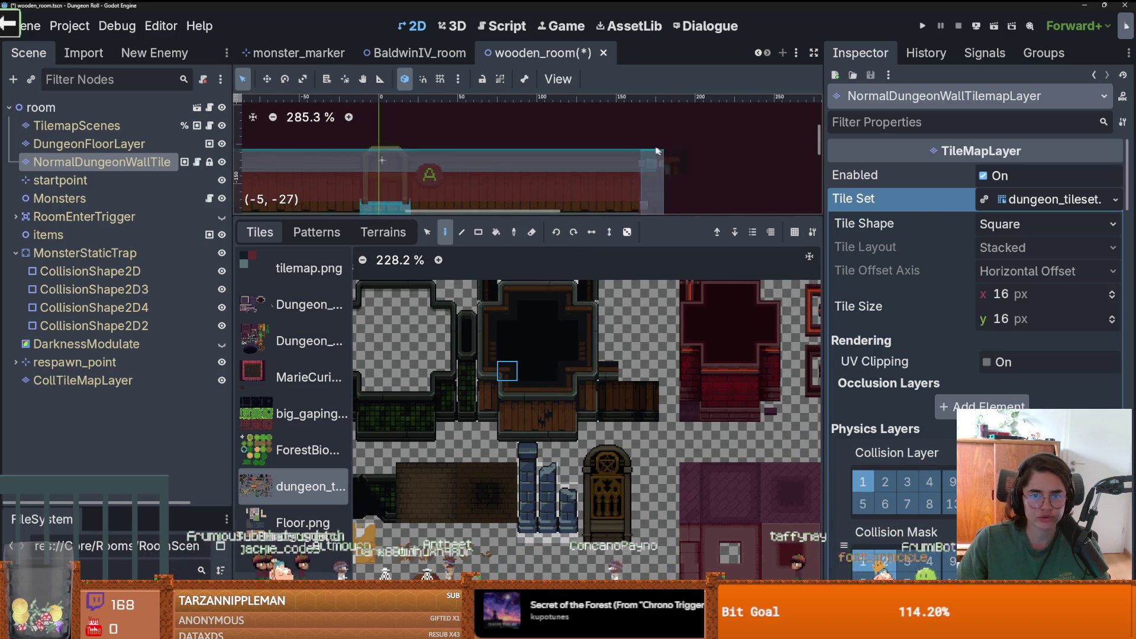
pyautogui.hscroll(2, 556, 161)
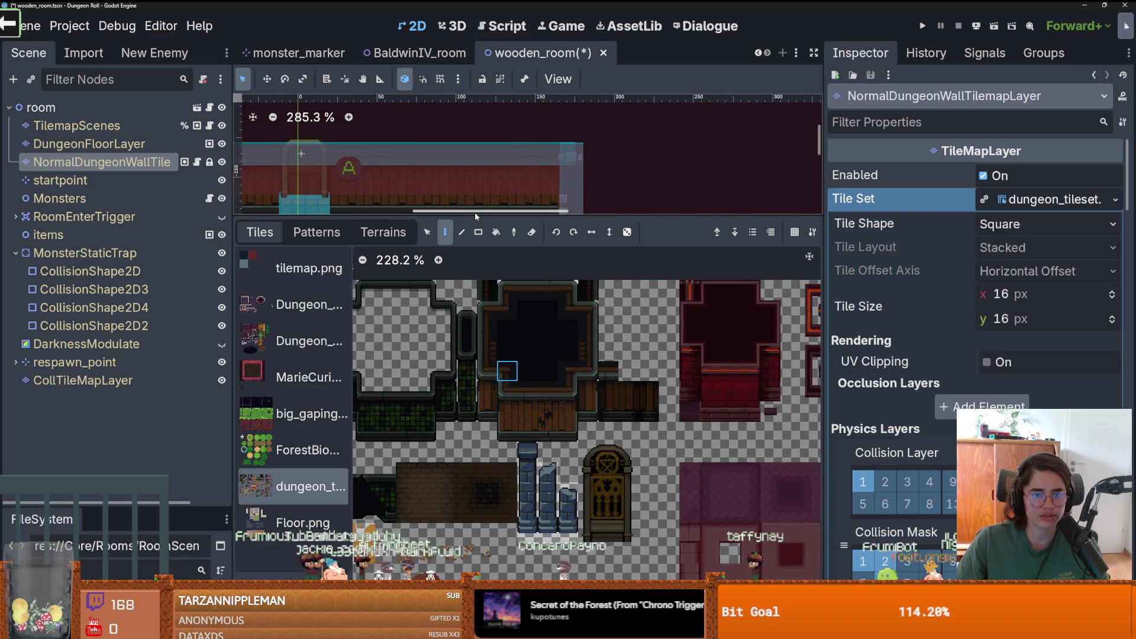
# - Hide the MonsterStaticTrap and CollTileMapLayer overlays and erase the top-right corner wall tiles
pyautogui.moveTo(474, 215); pyautogui.dragTo(475, 474)
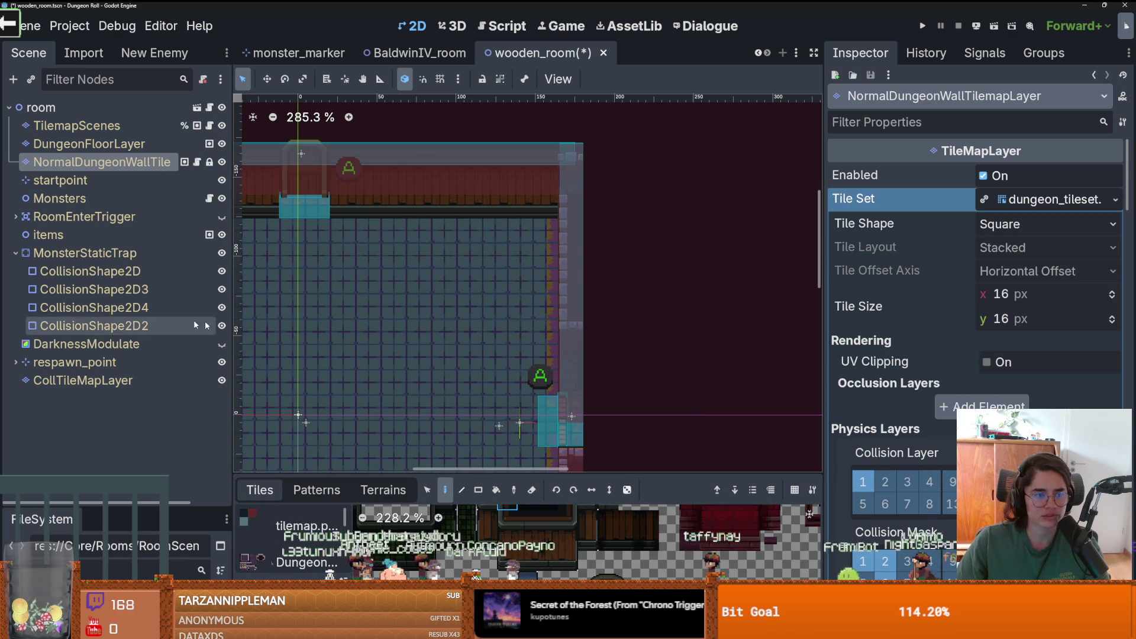
pyautogui.click(222, 253)
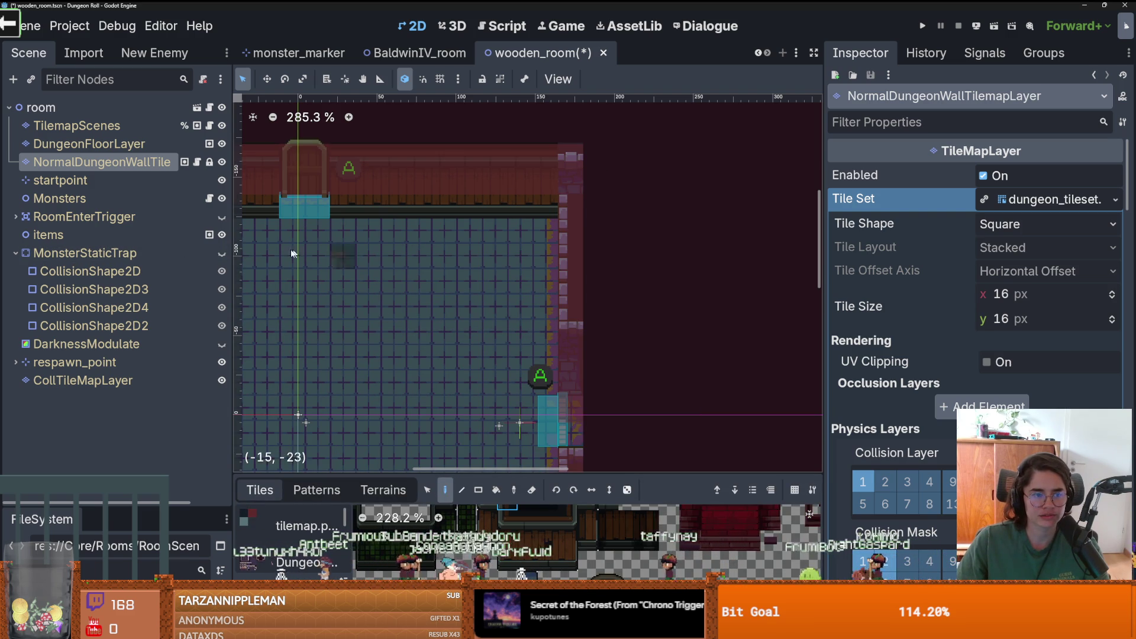
pyautogui.click(222, 380)
pyautogui.scroll(2, 572, 156)
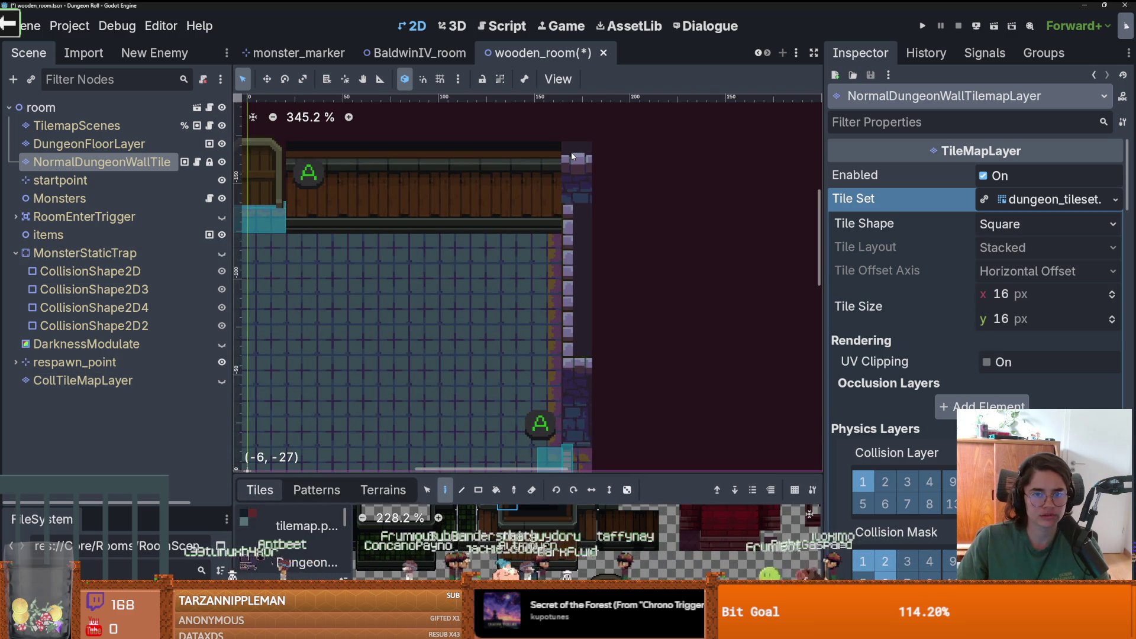
pyautogui.moveTo(588, 158); pyautogui.dragTo(578, 220)
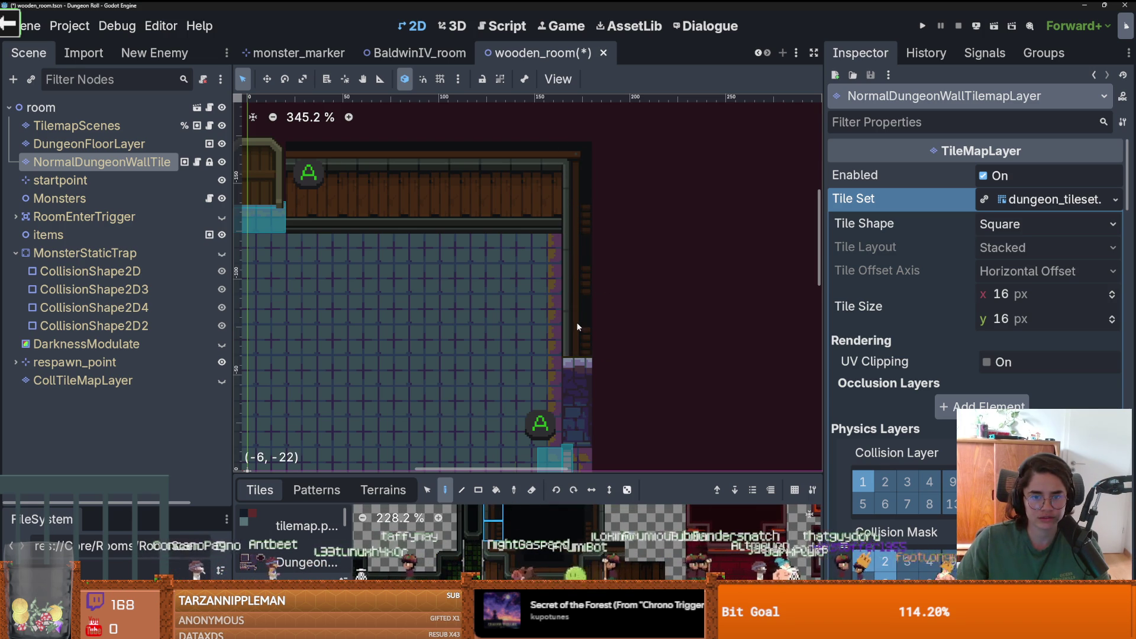
# - Paint dark dungeon wall over the purple bricks and down the room's right side
pyautogui.scroll(-3, 616, 253)
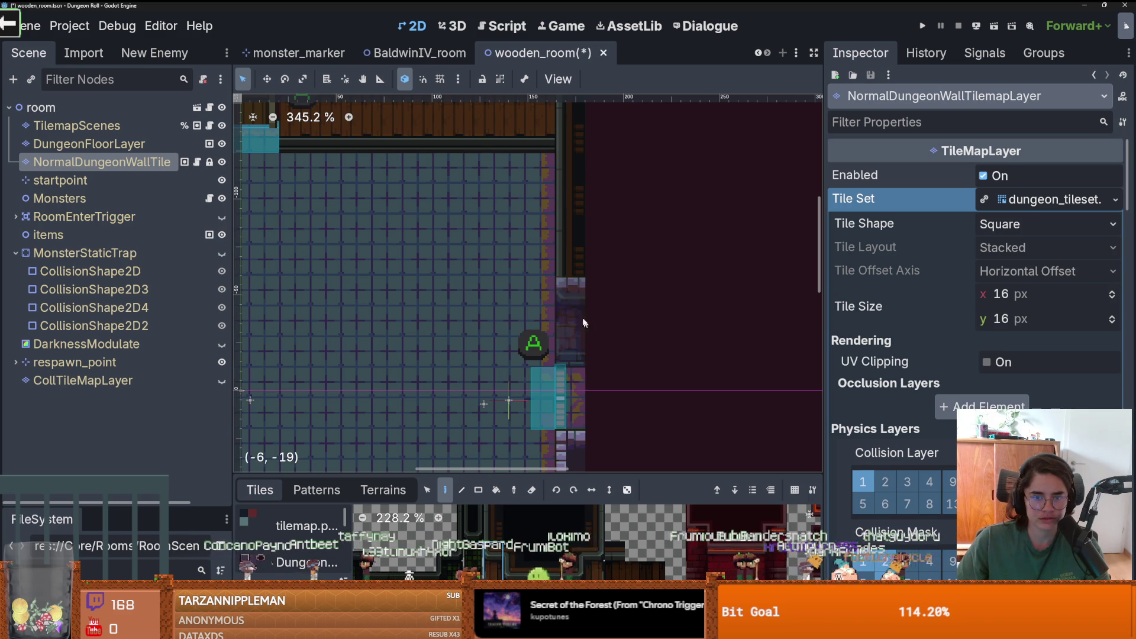
pyautogui.click(570, 288)
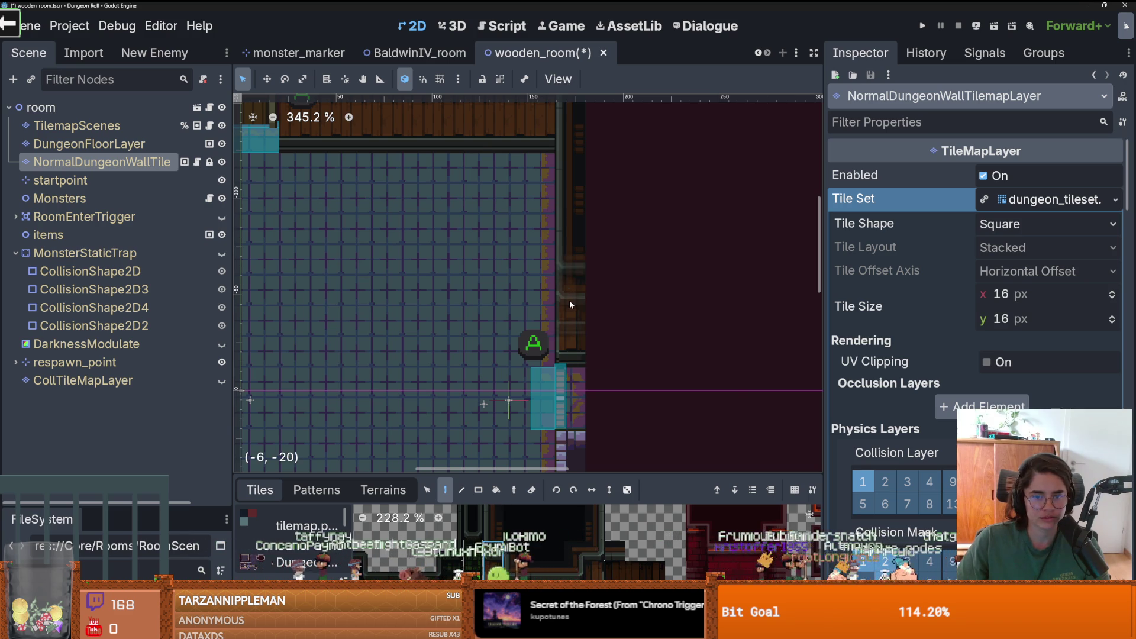
pyautogui.click(695, 332)
pyautogui.scroll(-3, 705, 319)
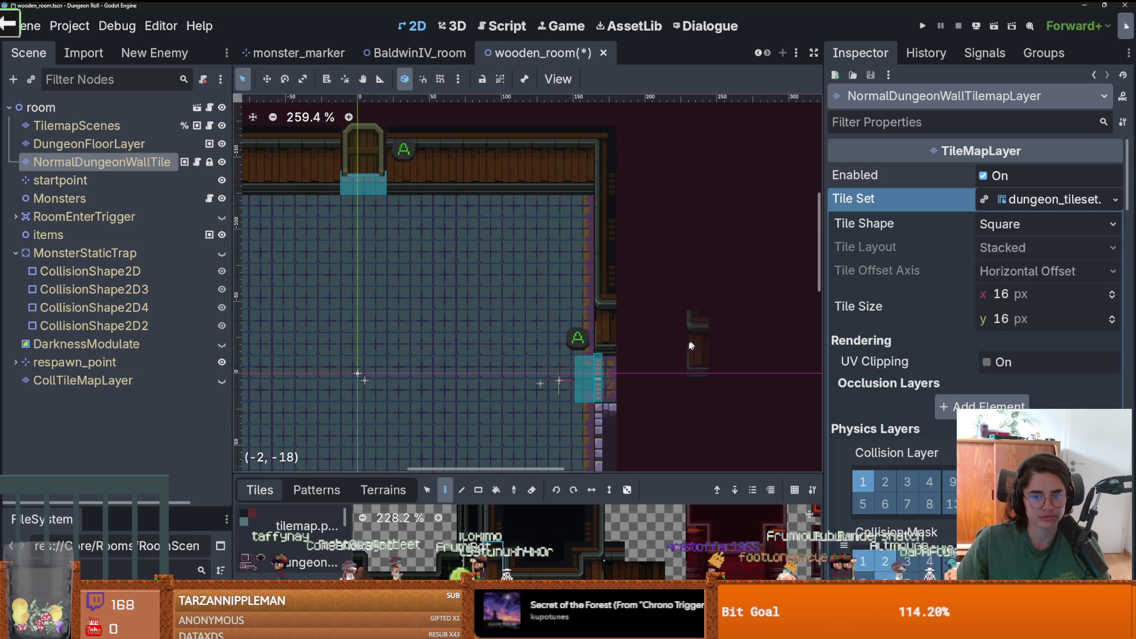
pyautogui.scroll(2, 673, 354)
pyautogui.scroll(-1, 692, 351)
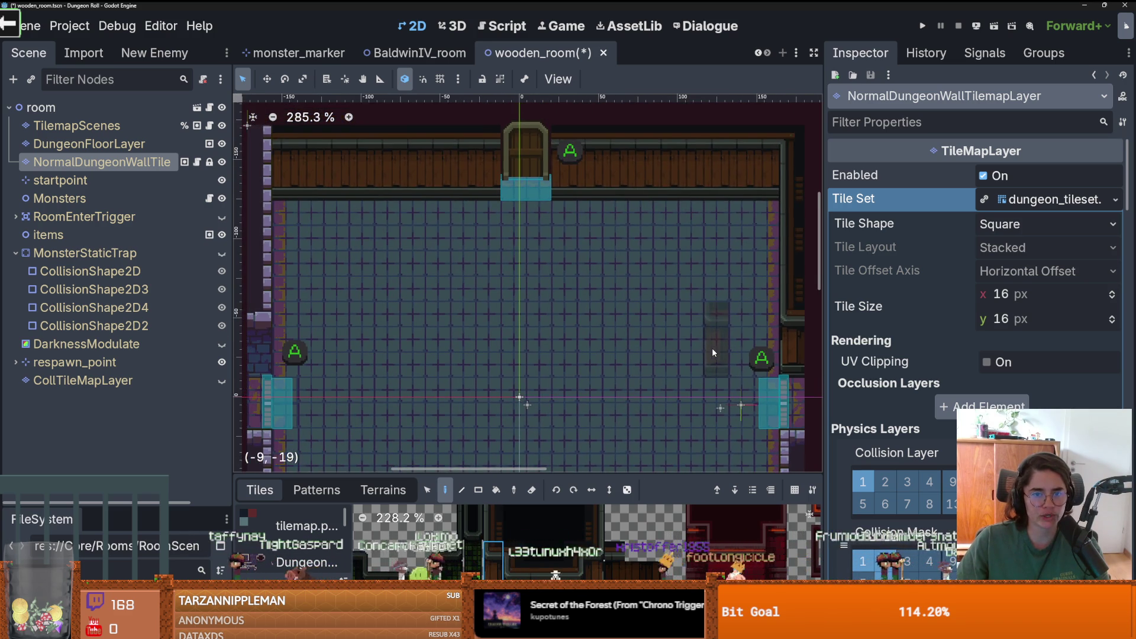
# - Paint the room's upper-left wall with a dark dungeon wall tile
pyautogui.moveTo(387, 289); pyautogui.dragTo(545, 305)
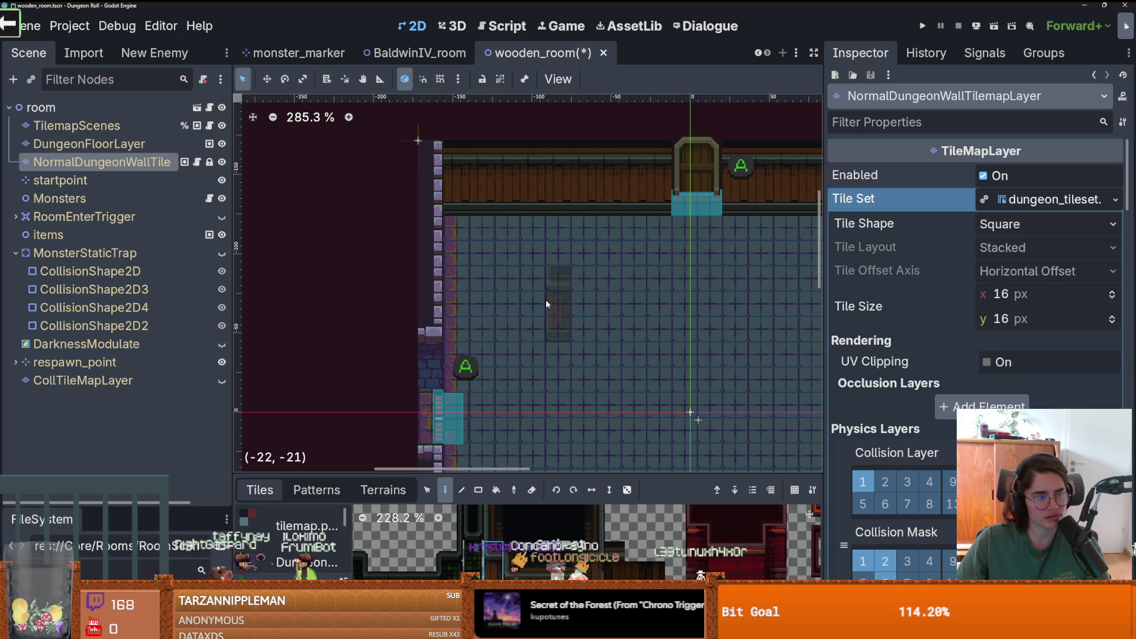
pyautogui.scroll(-1, 491, 302)
pyautogui.moveTo(380, 290)
pyautogui.mouseDown()
pyautogui.moveTo(491, 302)
pyautogui.moveTo(434, 319)
pyautogui.mouseUp()
pyautogui.scroll(1, 491, 301)
pyautogui.moveTo(648, 443); pyautogui.dragTo(580, 422)
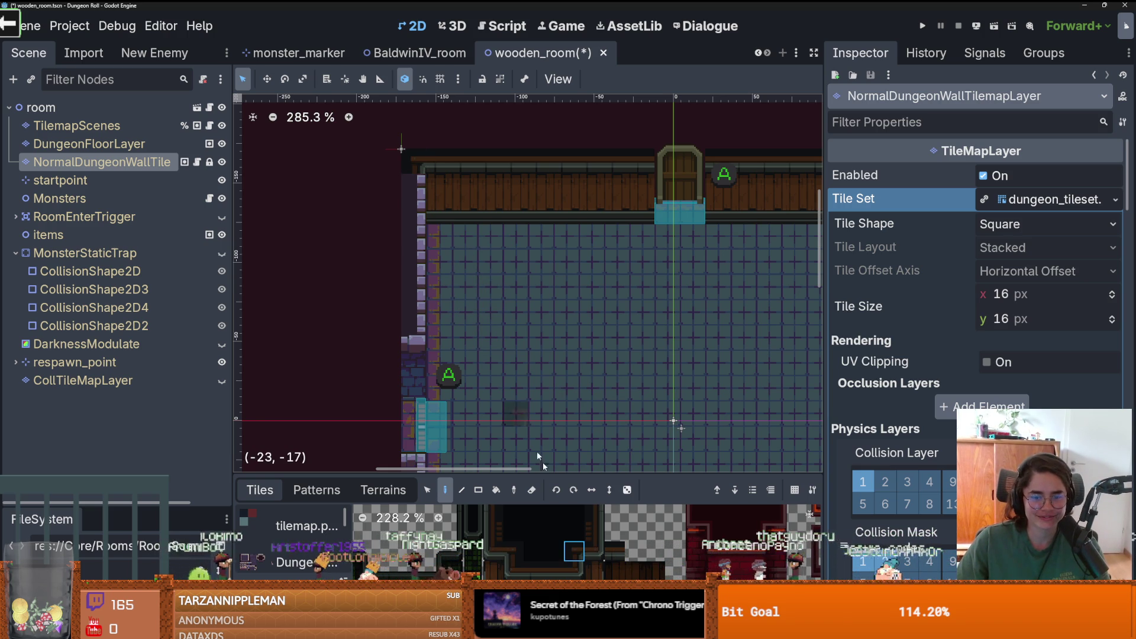
pyautogui.click(597, 519)
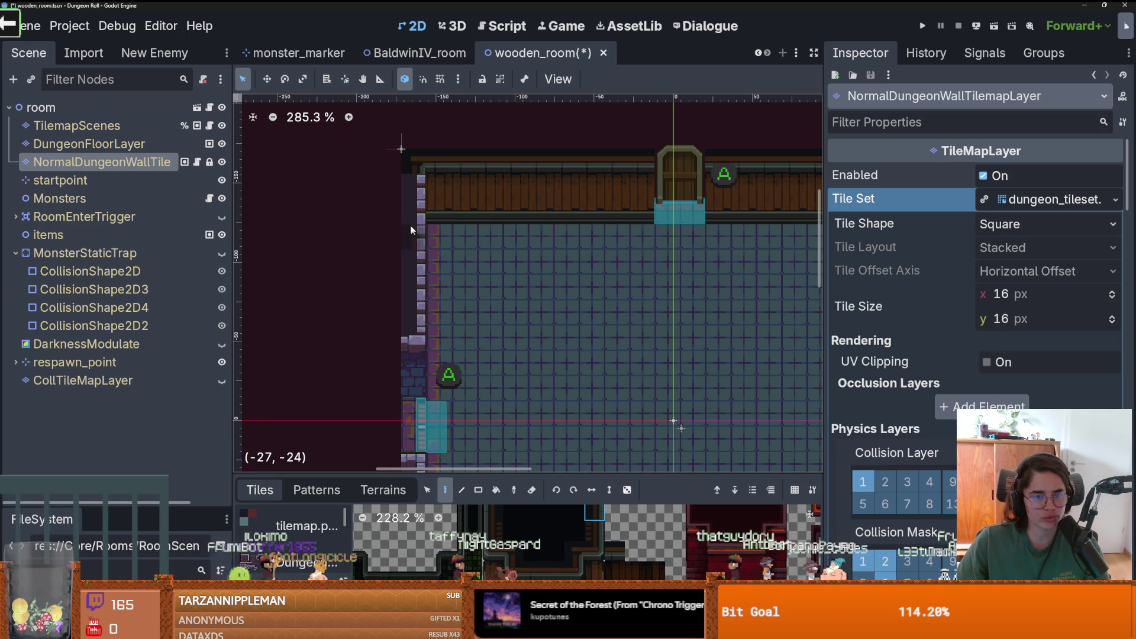
pyautogui.moveTo(419, 193); pyautogui.dragTo(420, 331)
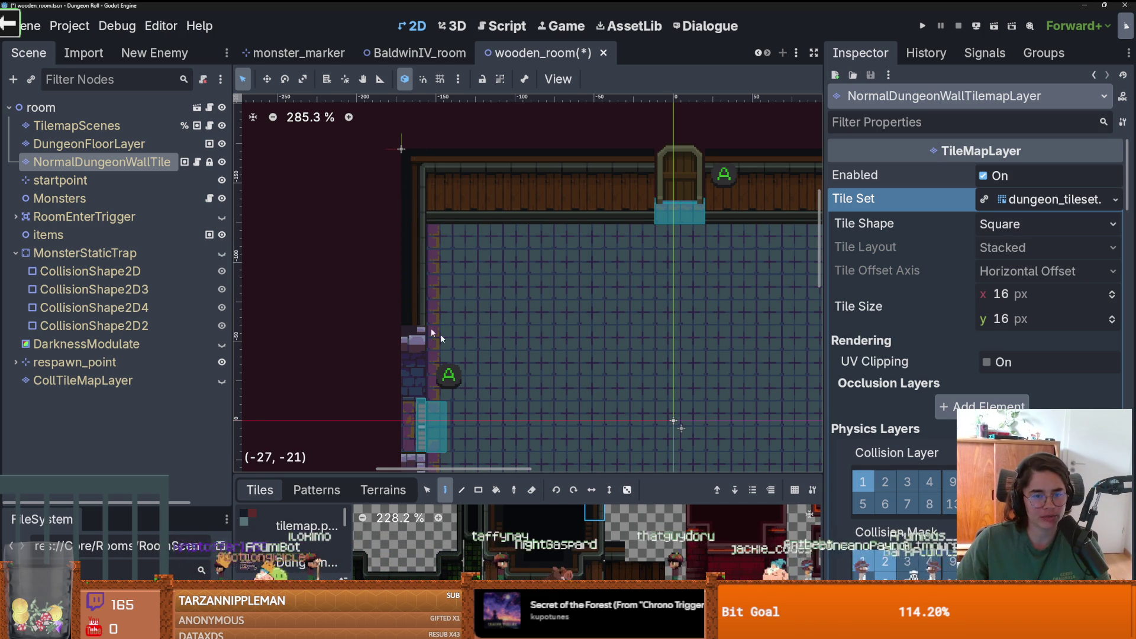
pyautogui.scroll(-1, 497, 334)
# - Enlarge the Tiles panel and pick wall edge tiles from the dungeon atlas
pyautogui.moveTo(503, 477); pyautogui.dragTo(506, 354)
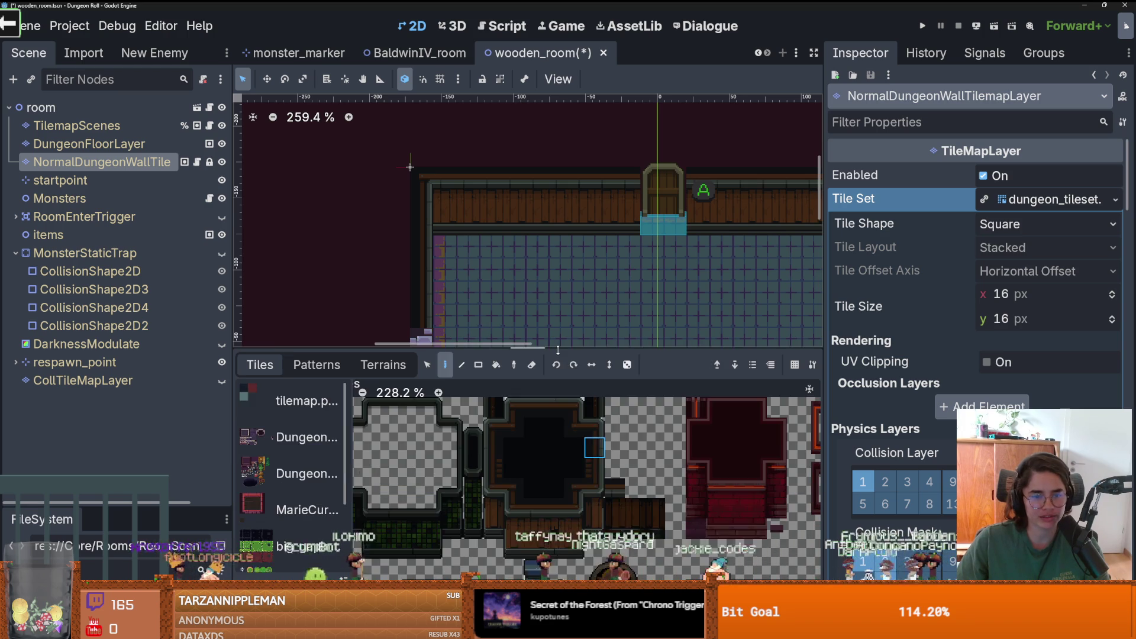
pyautogui.scroll(-3, 415, 266)
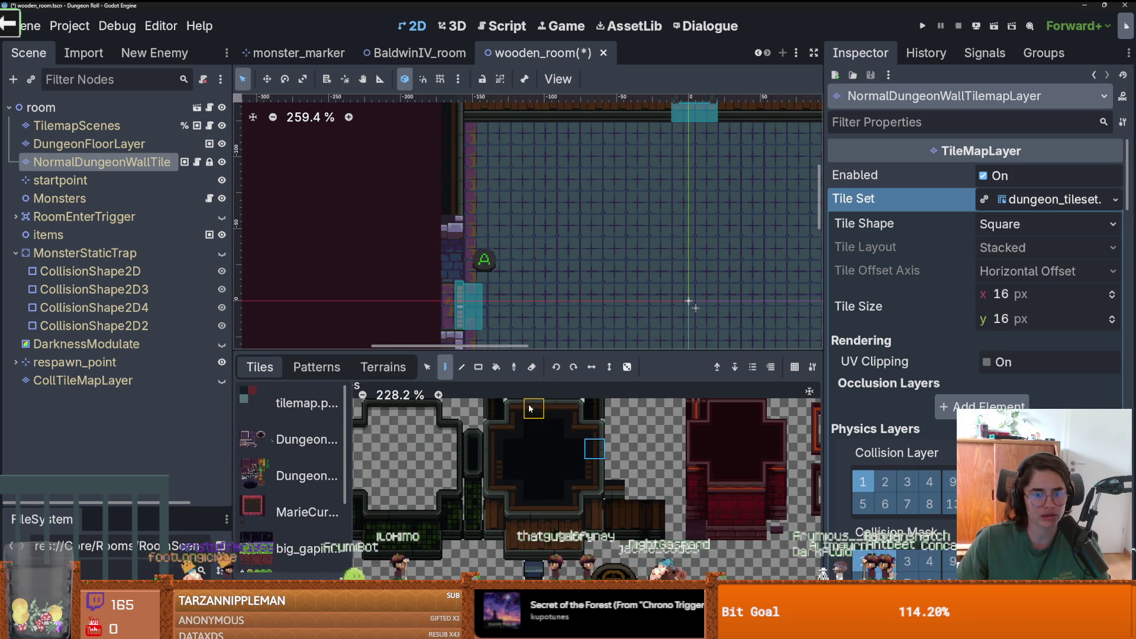
pyautogui.click(583, 510)
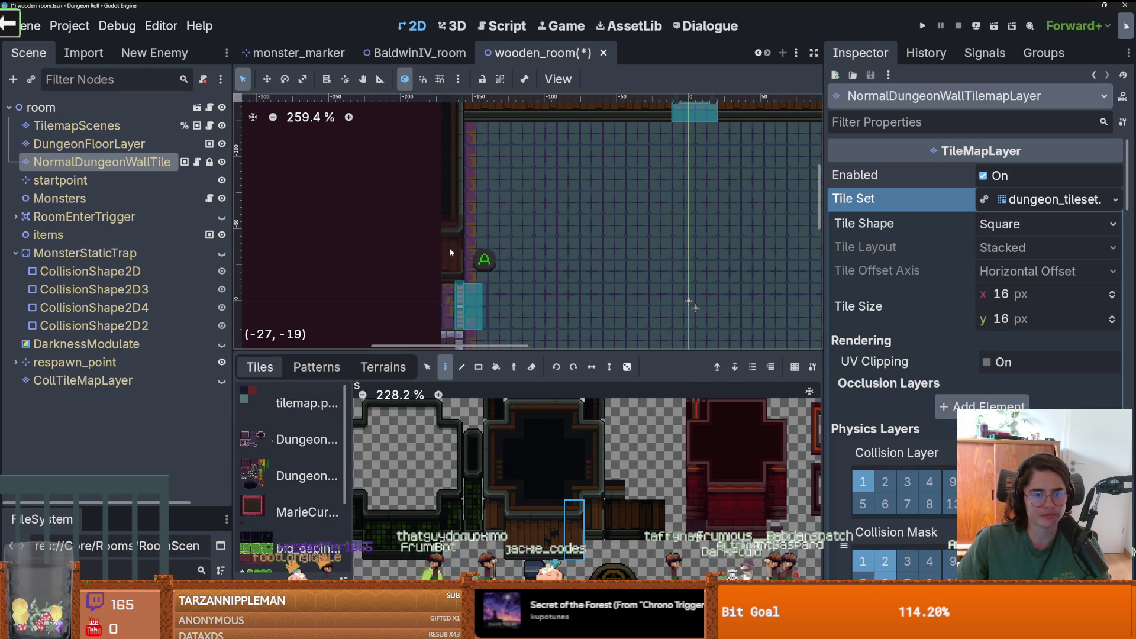
pyautogui.scroll(-1, 449, 247)
pyautogui.scroll(-4, 541, 275)
pyautogui.scroll(2, 520, 284)
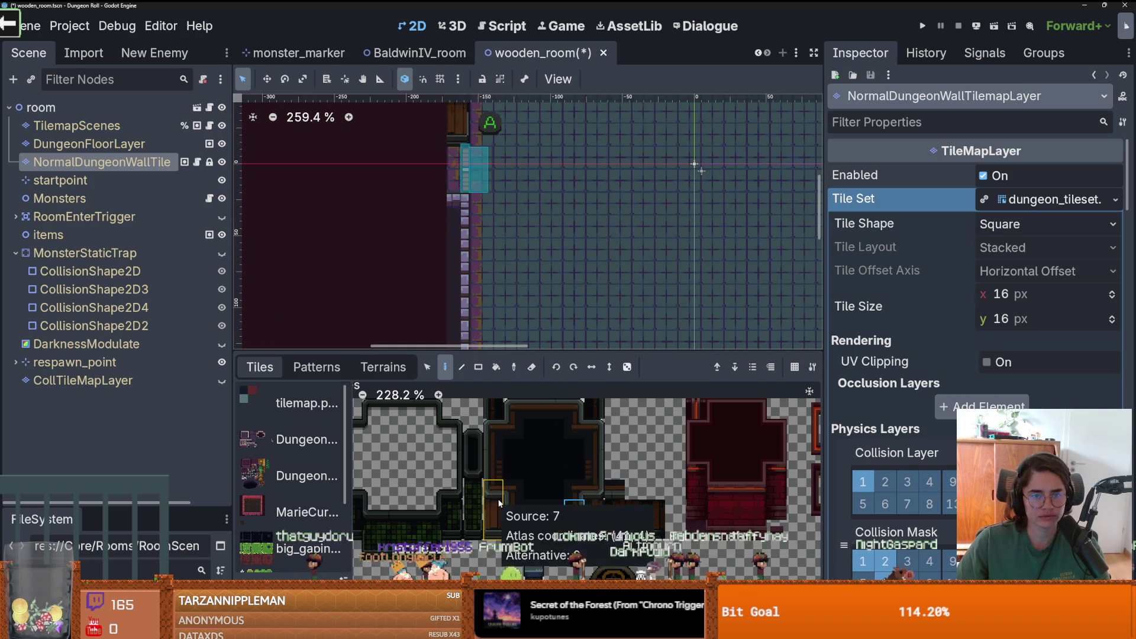
pyautogui.scroll(1, 595, 460)
pyautogui.click(596, 441)
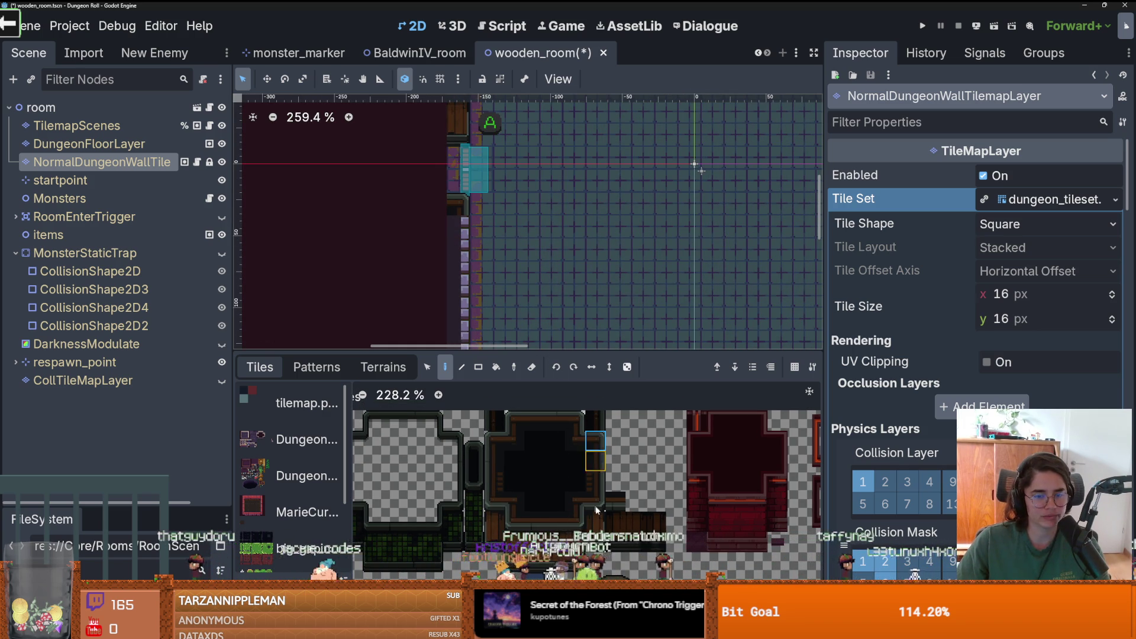
pyautogui.click(595, 461)
# - With the Rect tool, paint the dark edge row along the bottom wall left of the door
pyautogui.click(478, 366)
pyautogui.scroll(-3, 439, 276)
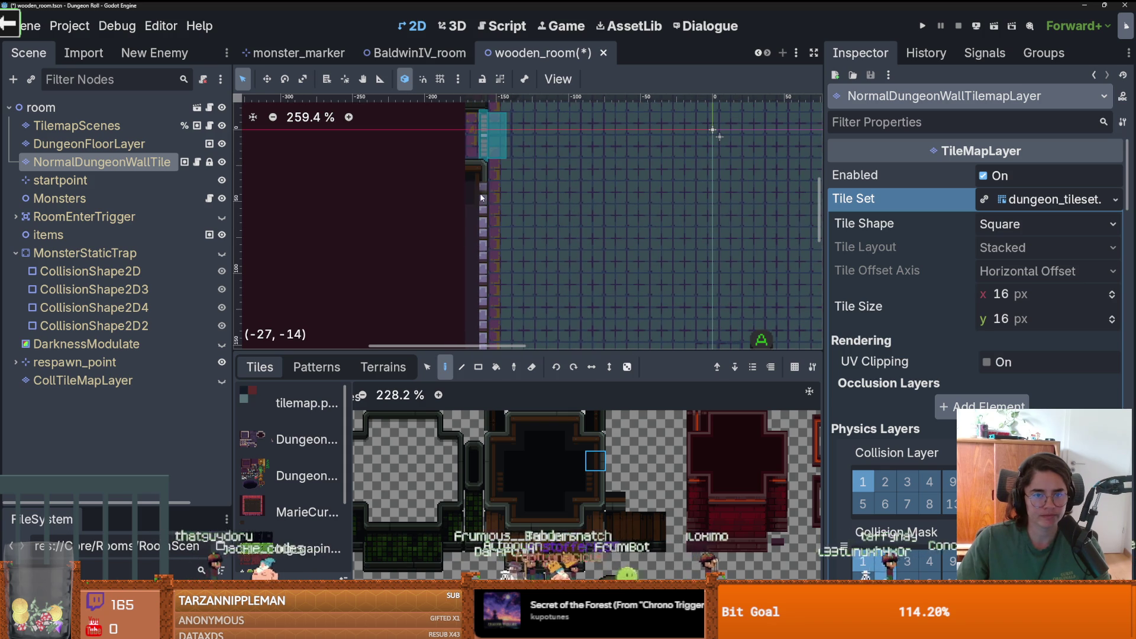
pyautogui.hscroll(-1, 536, 175)
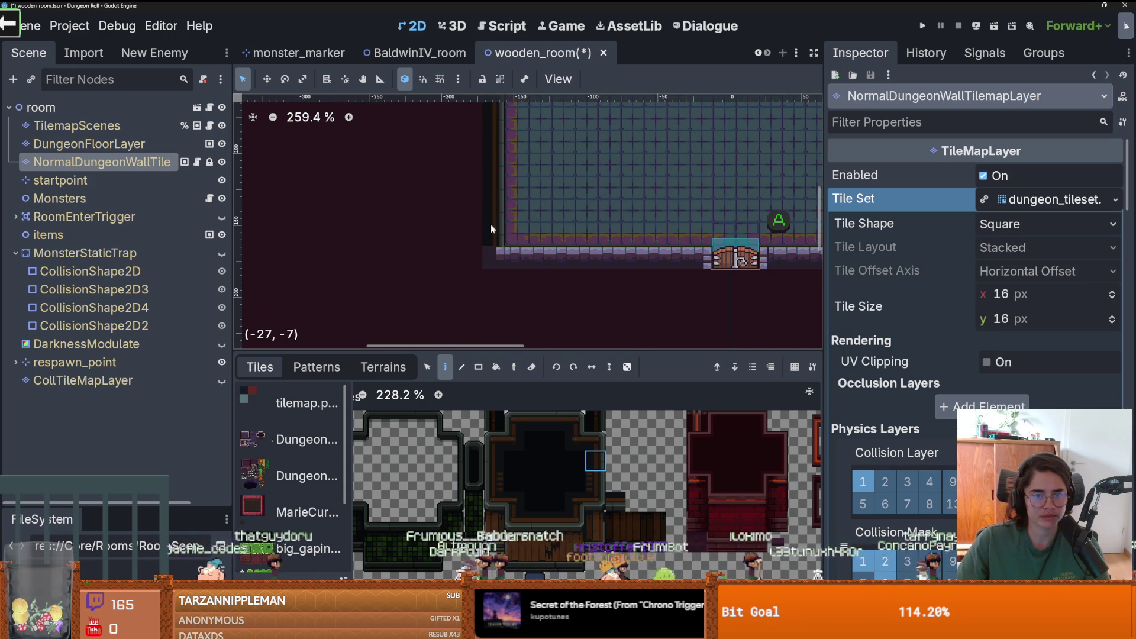
pyautogui.click(574, 440)
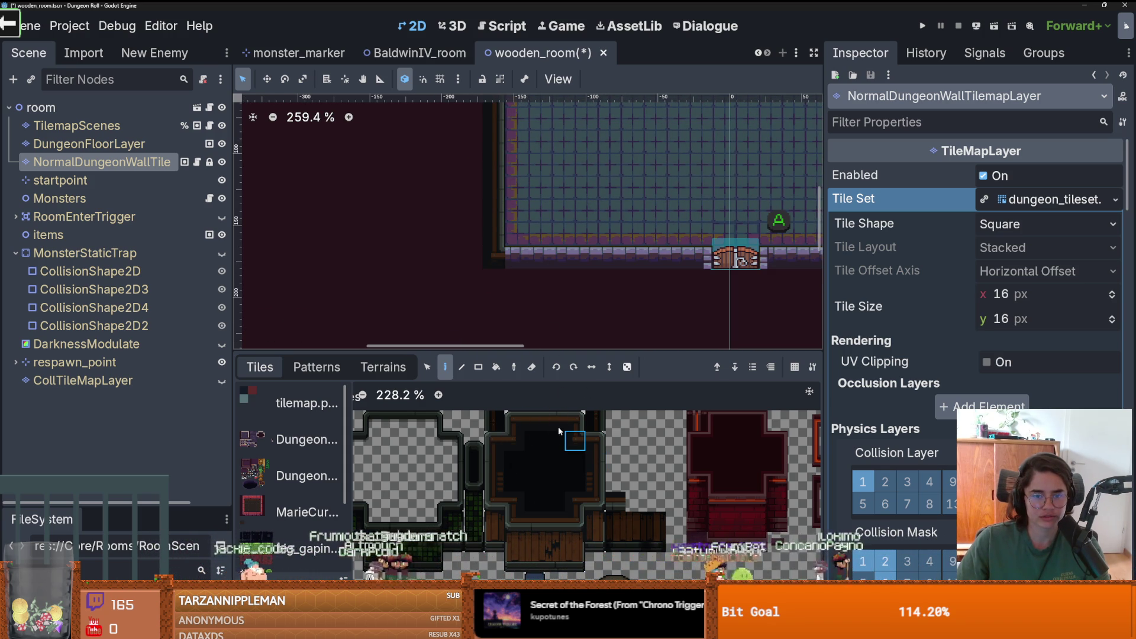
pyautogui.scroll(1, 542, 455)
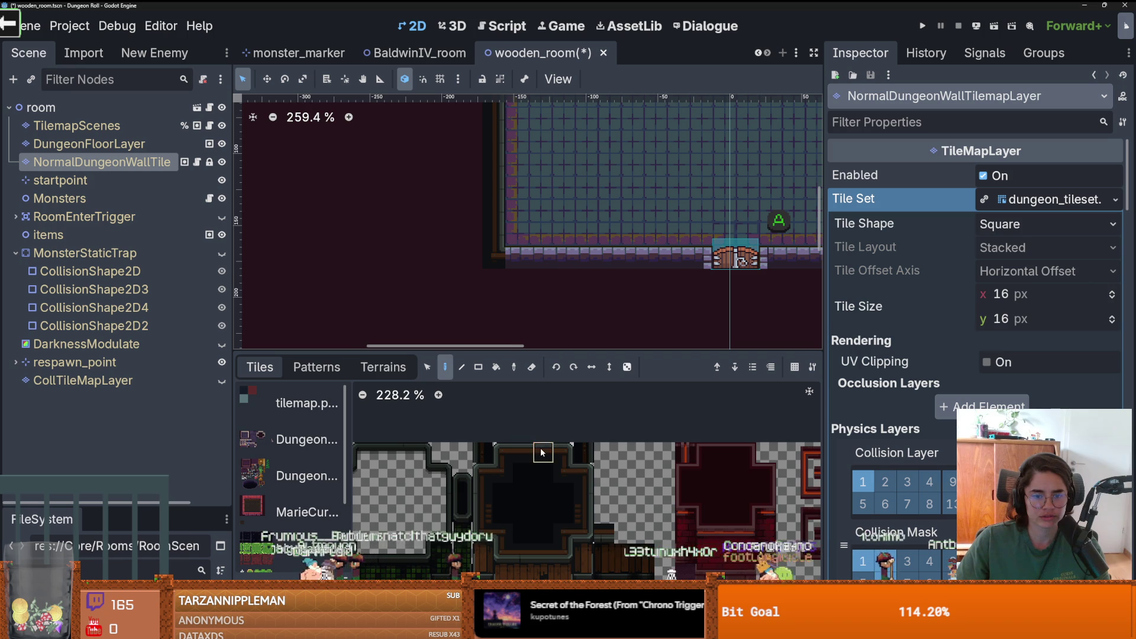
pyautogui.moveTo(520, 258); pyautogui.dragTo(674, 255)
pyautogui.hscroll(5, 544, 220)
pyautogui.click(563, 470)
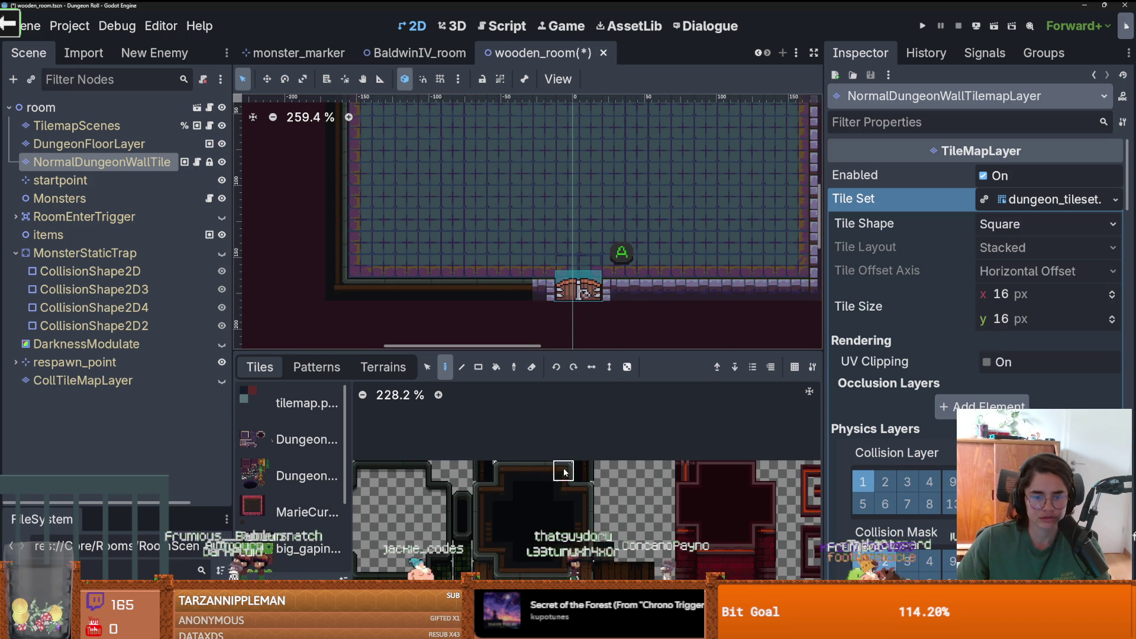
pyautogui.click(545, 288)
# - Repaint the bottom wall right of the door with dark wall edge tiles
pyautogui.click(502, 470)
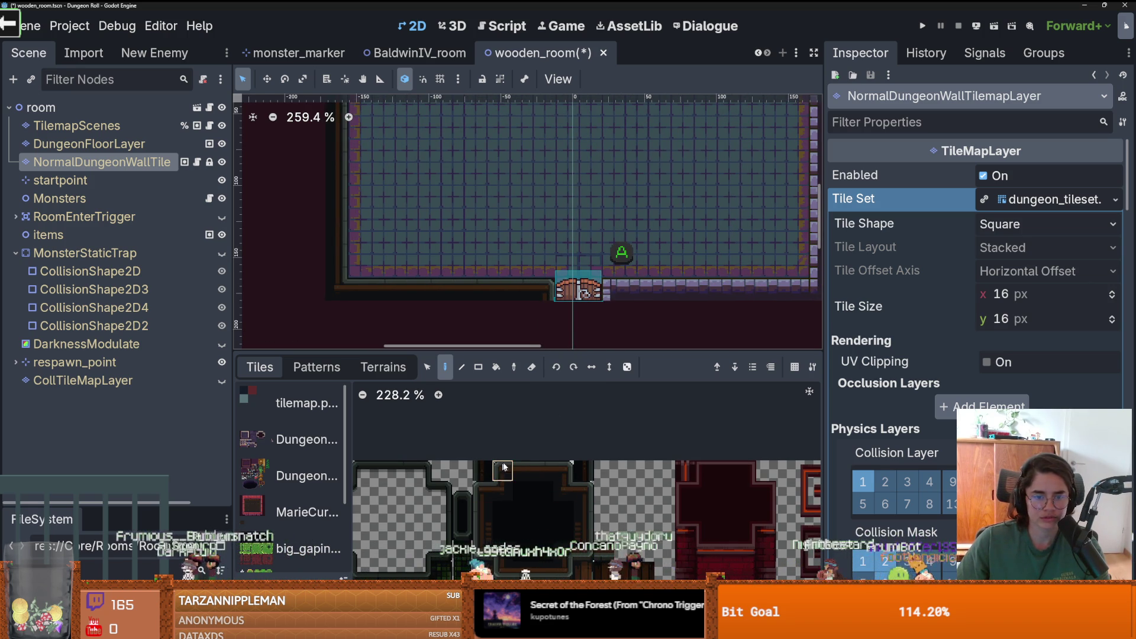
pyautogui.hscroll(3, 528, 313)
pyautogui.scroll(-1, 528, 315)
pyautogui.scroll(2, 519, 314)
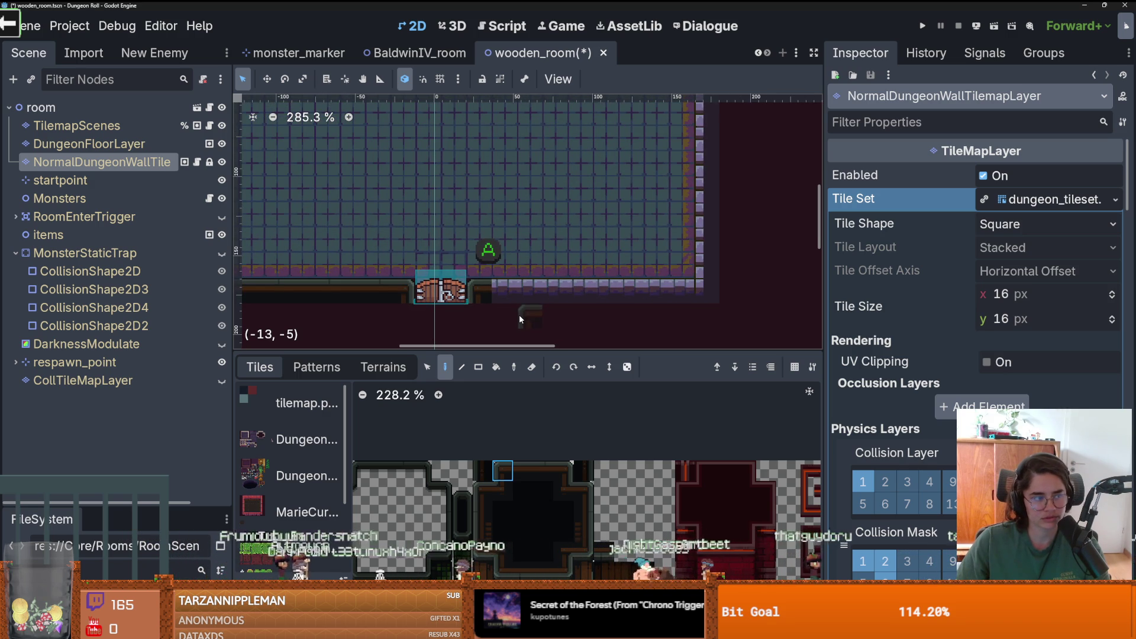
pyautogui.hscroll(3, 519, 319)
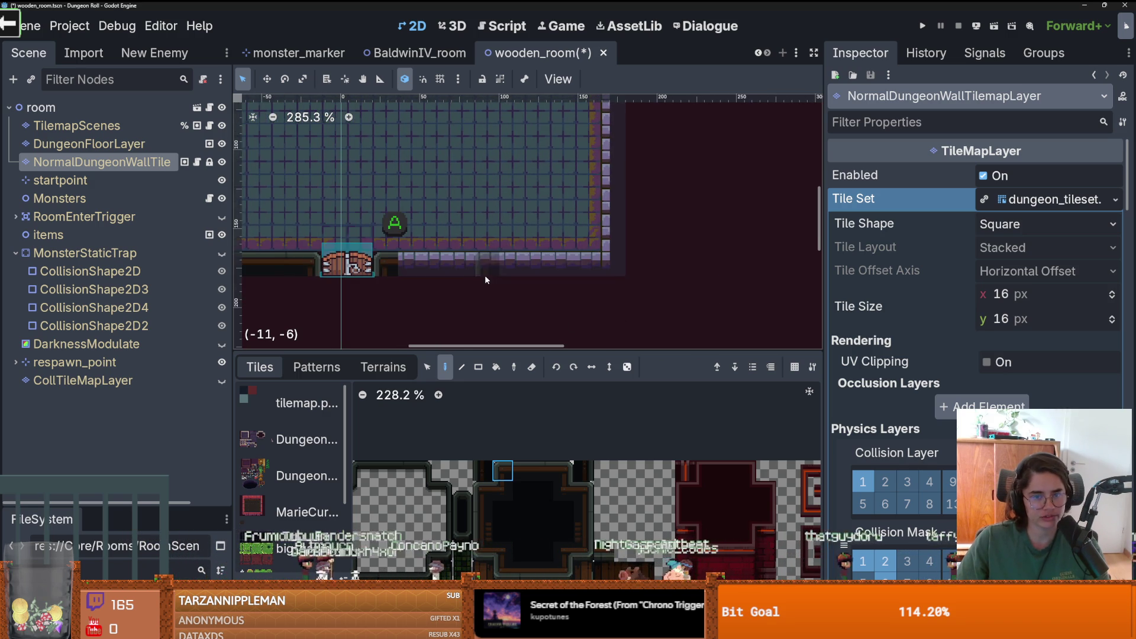
pyautogui.click(542, 470)
pyautogui.moveTo(394, 264); pyautogui.dragTo(595, 264)
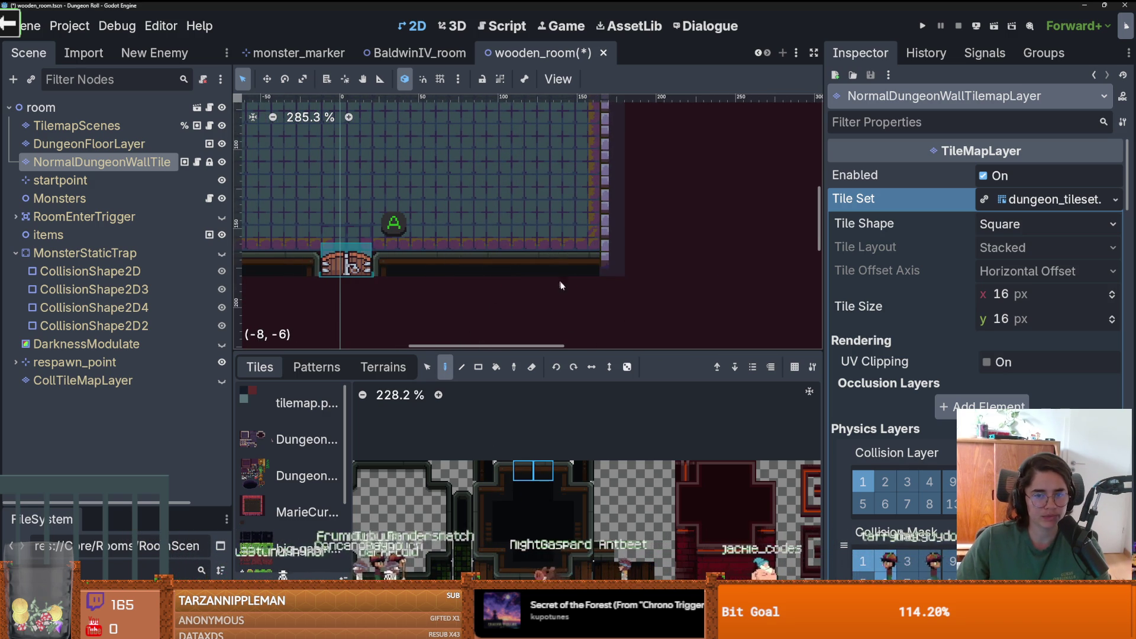
pyautogui.click(573, 555)
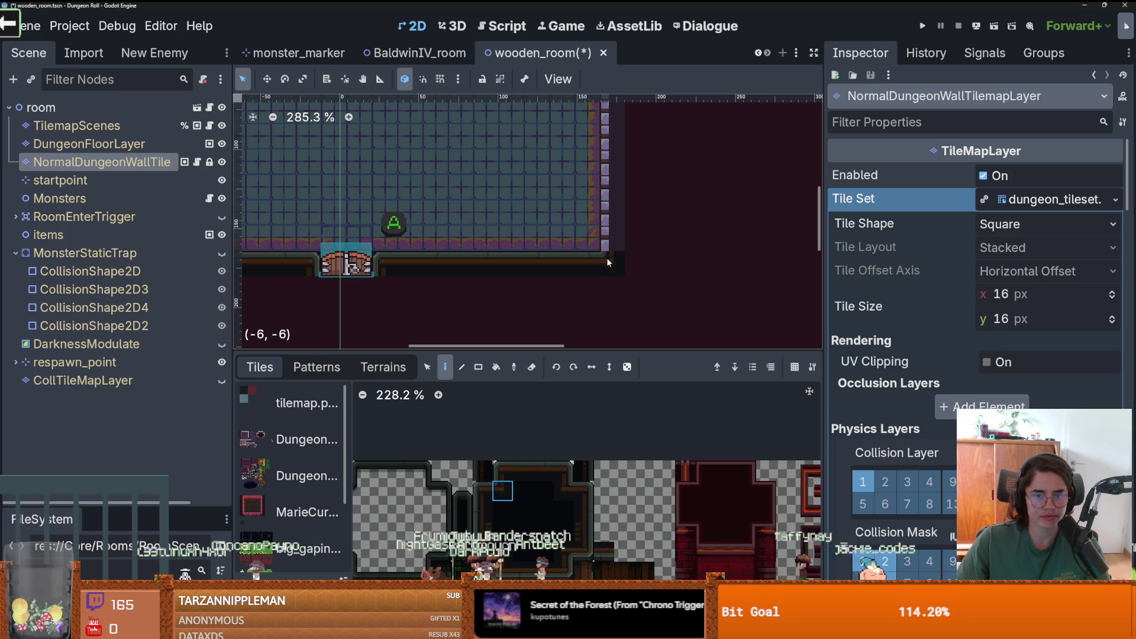
pyautogui.moveTo(627, 285)
pyautogui.mouseDown()
pyautogui.moveTo(601, 330)
pyautogui.moveTo(588, 323)
pyautogui.mouseUp()
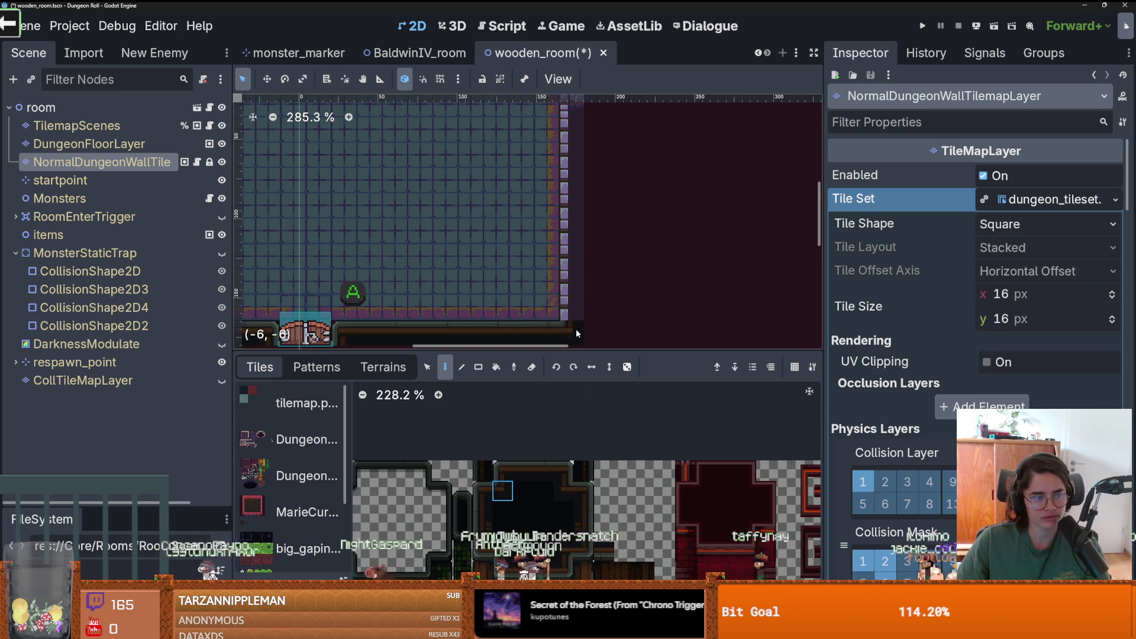